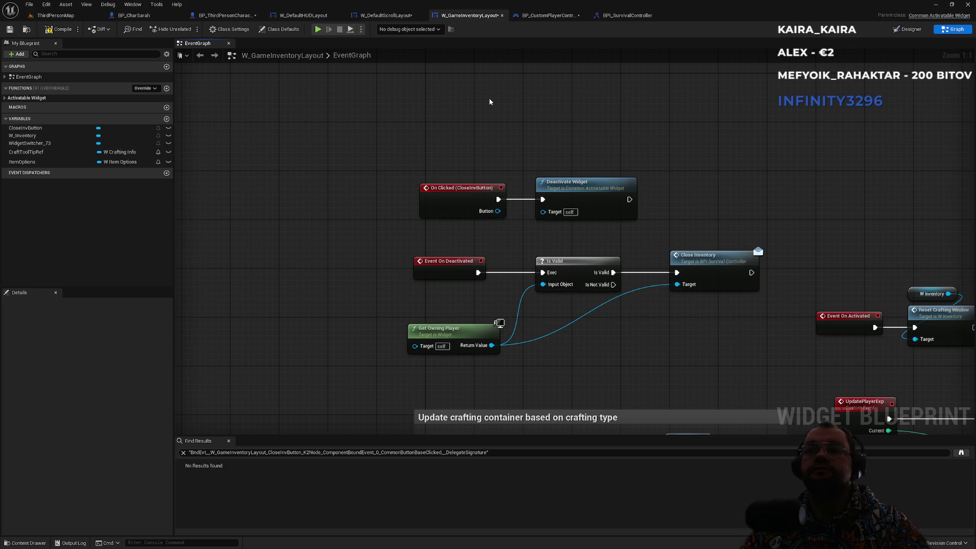
Step: Look through the open blueprint tabs: W_DefaultScrollLayout, the character blueprint and BPI_SurvivalController
{"action": "left_click", "coordinate": [382, 15]}
{"action": "left_click", "coordinate": [223, 16]}
{"action": "left_click", "coordinate": [303, 15]}
{"action": "left_click", "coordinate": [133, 15]}
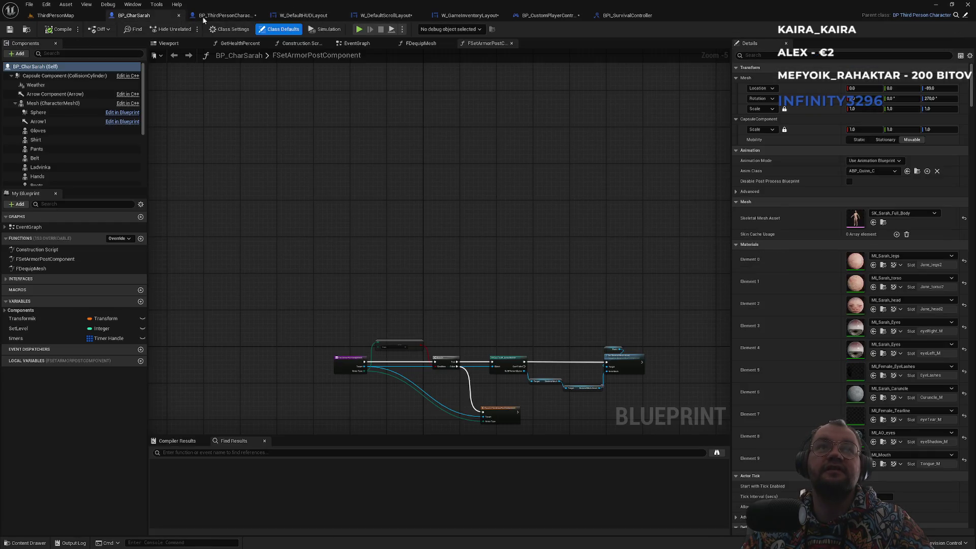
{"action": "left_click", "coordinate": [226, 15]}
{"action": "left_click", "coordinate": [627, 15]}
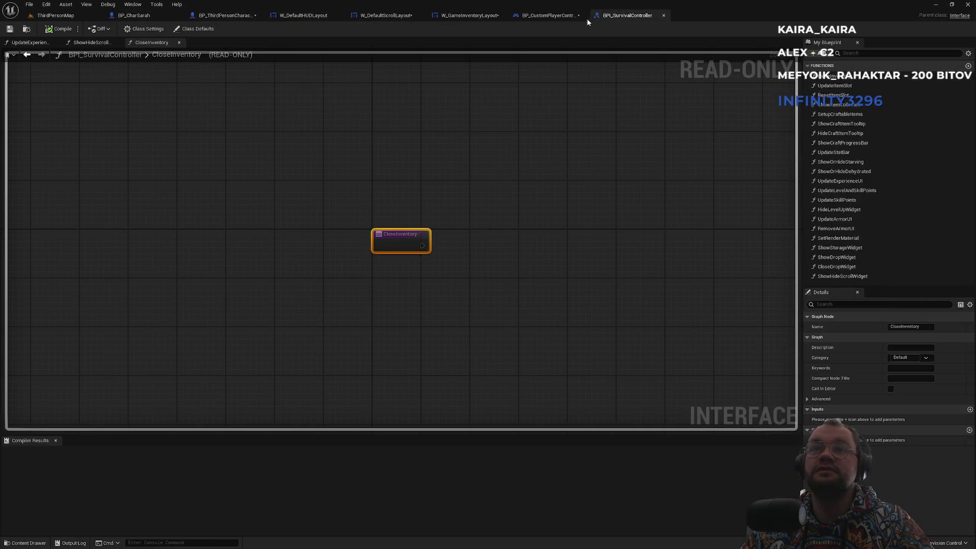
Step: Inspect BP_CustomPlayerController's event graph around the storage widget group, then return to ThirdPersonMap
{"action": "left_click", "coordinate": [548, 15]}
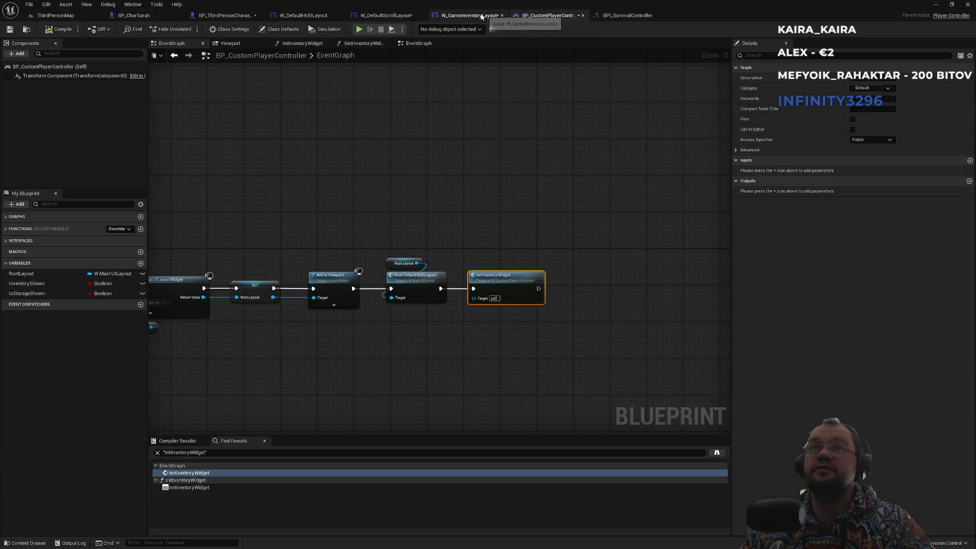
{"action": "scroll", "coordinate": [656, 204], "scroll_direction": "up", "scroll_amount": 2}
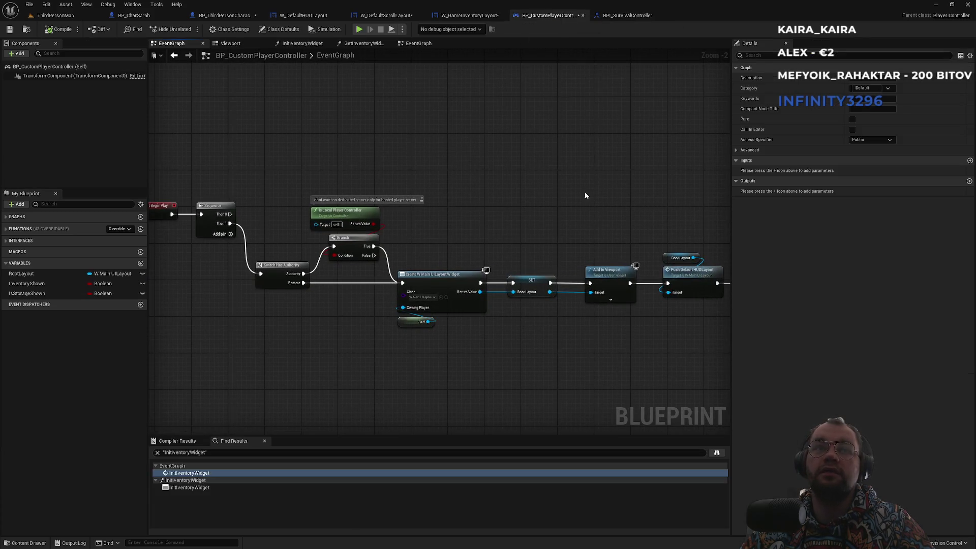
{"action": "scroll", "coordinate": [490, 177], "scroll_direction": "down", "scroll_amount": 3}
{"action": "scroll", "coordinate": [385, 300], "scroll_direction": "up", "scroll_amount": 2}
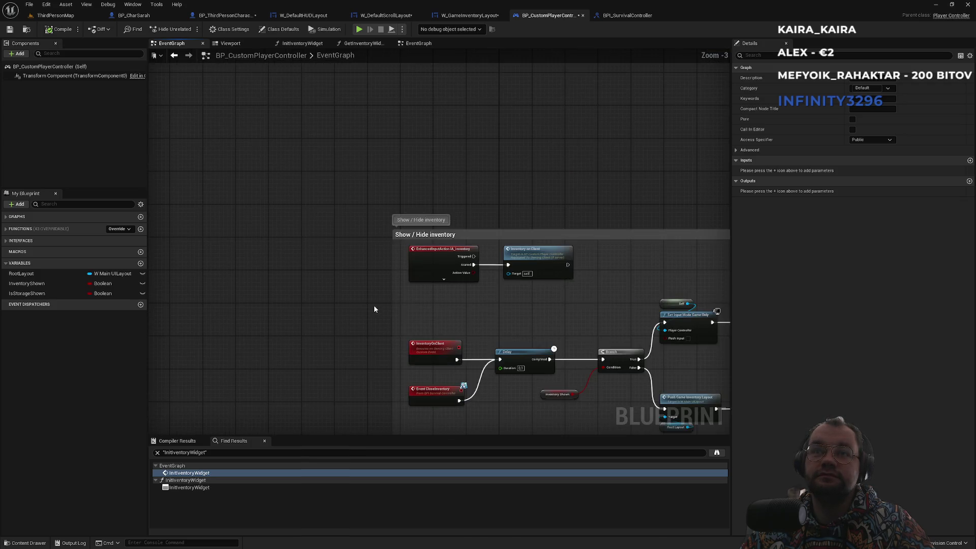
{"action": "scroll", "coordinate": [520, 212], "scroll_direction": "down", "scroll_amount": 3}
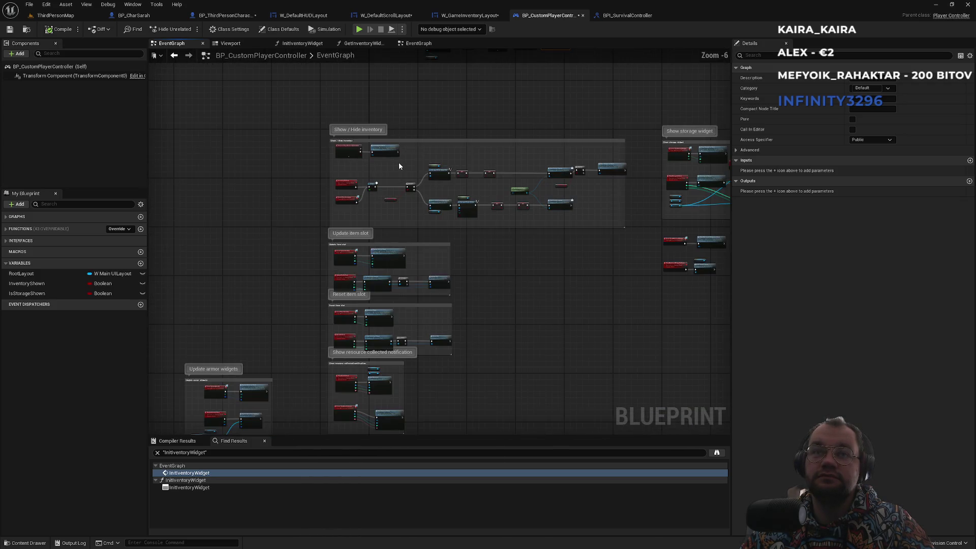
{"action": "left_click_drag", "start_coordinate": [612, 252], "coordinate": [489, 267]}
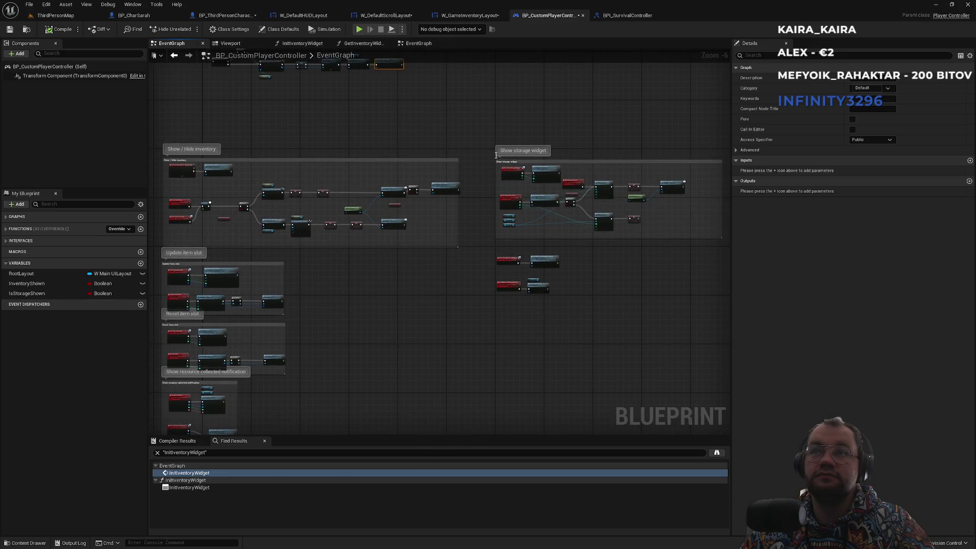
{"action": "left_click", "coordinate": [211, 18]}
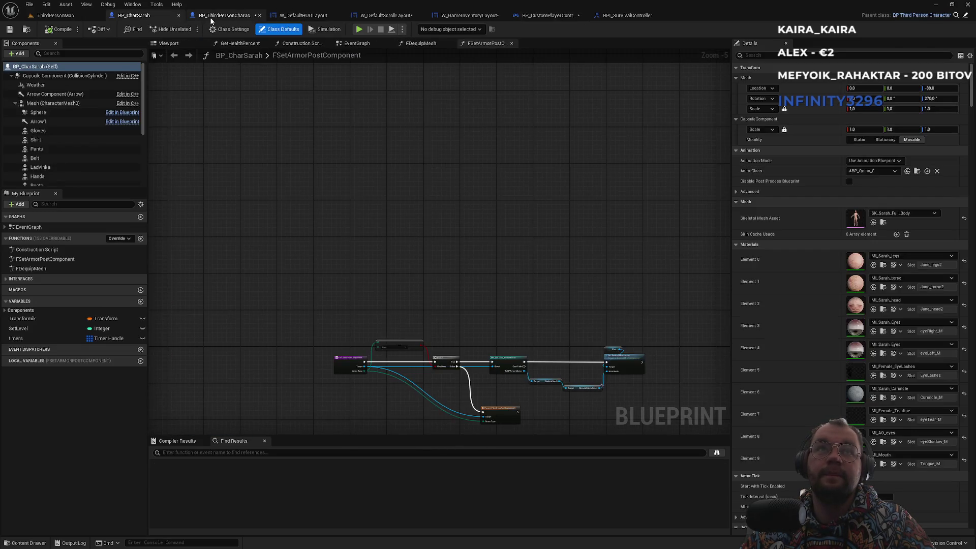
{"action": "left_click", "coordinate": [55, 15]}
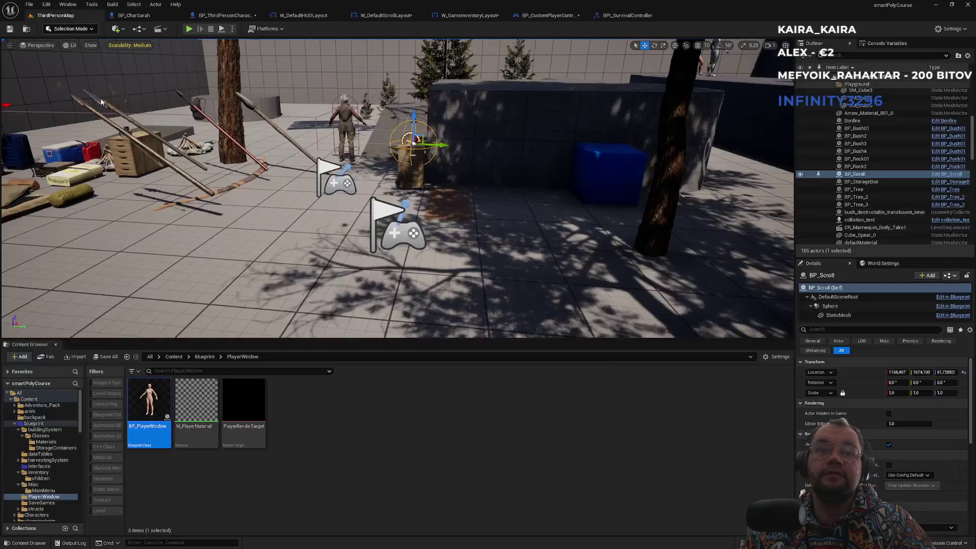
Step: Find BP_Scroll with a 'scroll' search and nudge its Show Hide Scroll Widget and Print String nodes
{"action": "left_click", "coordinate": [178, 357]}
{"action": "type", "text": "scroll"}
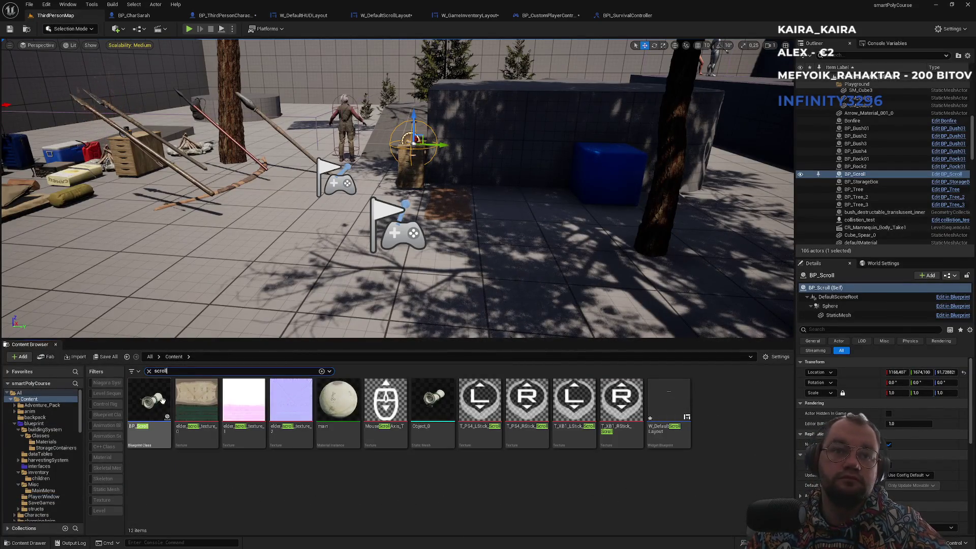
{"action": "double_click", "coordinate": [150, 401]}
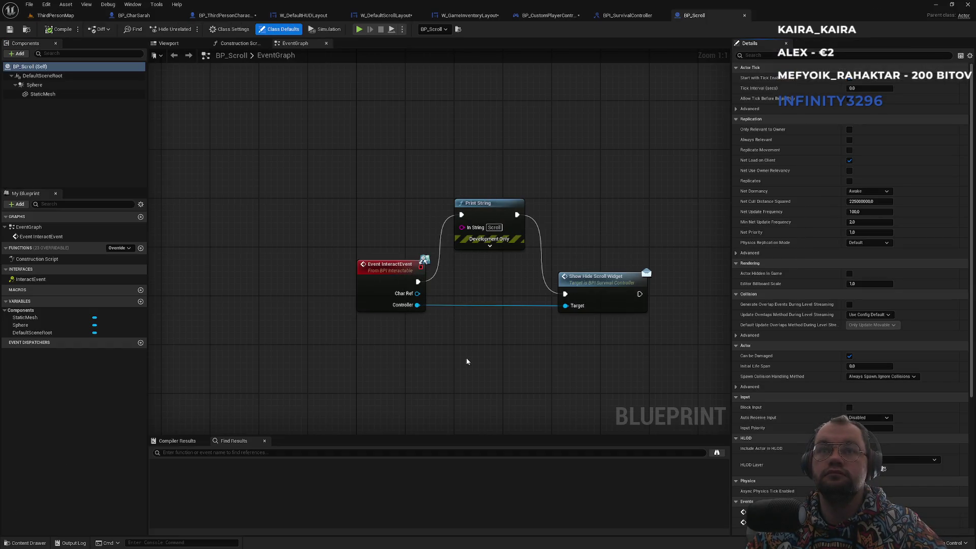
{"action": "left_click_drag", "start_coordinate": [613, 286], "coordinate": [624, 286]}
{"action": "left_click_drag", "start_coordinate": [500, 205], "coordinate": [507, 224]}
{"action": "left_click", "coordinate": [514, 170]}
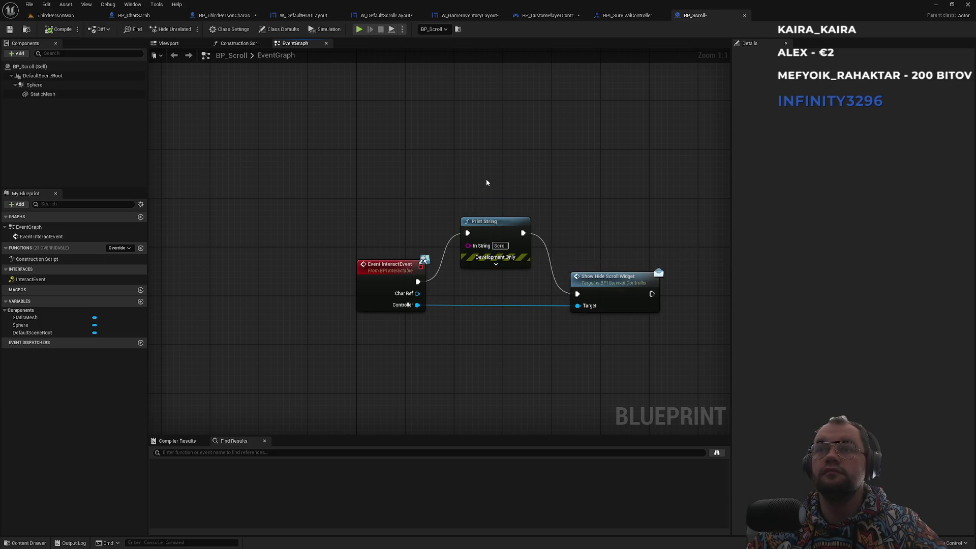
Step: Glance at BPI_SurvivalController and the player controller graph, then return to ThirdPersonMap
{"action": "left_click", "coordinate": [630, 16]}
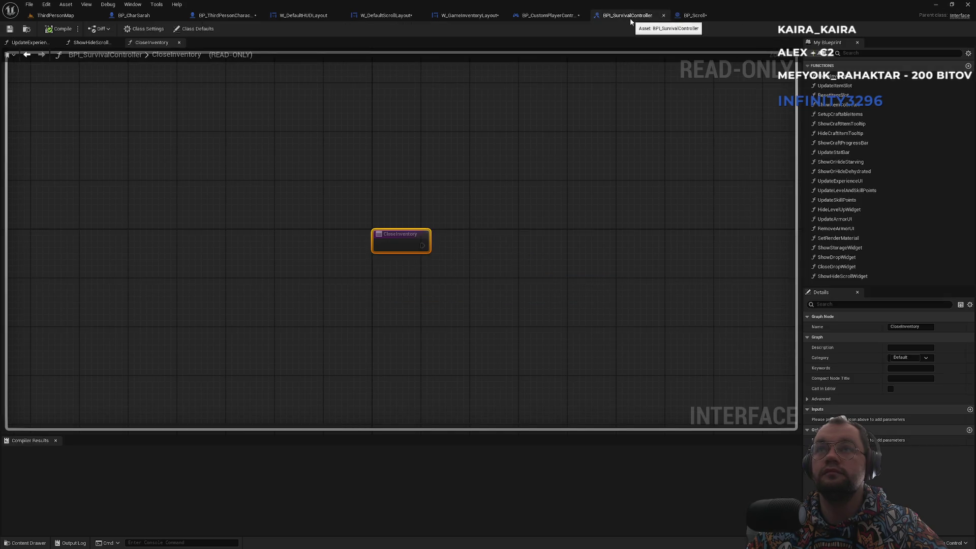
{"action": "left_click", "coordinate": [548, 17]}
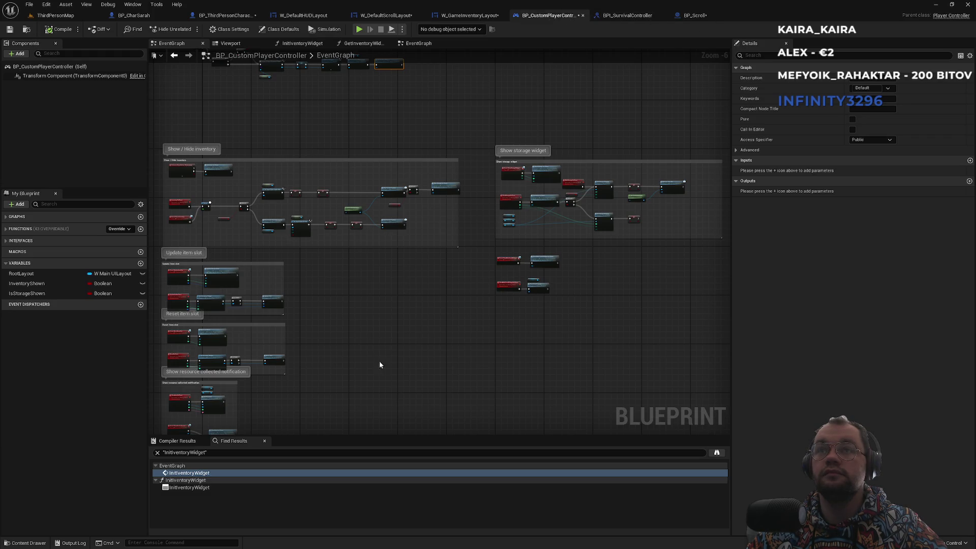
{"action": "left_click", "coordinate": [55, 15]}
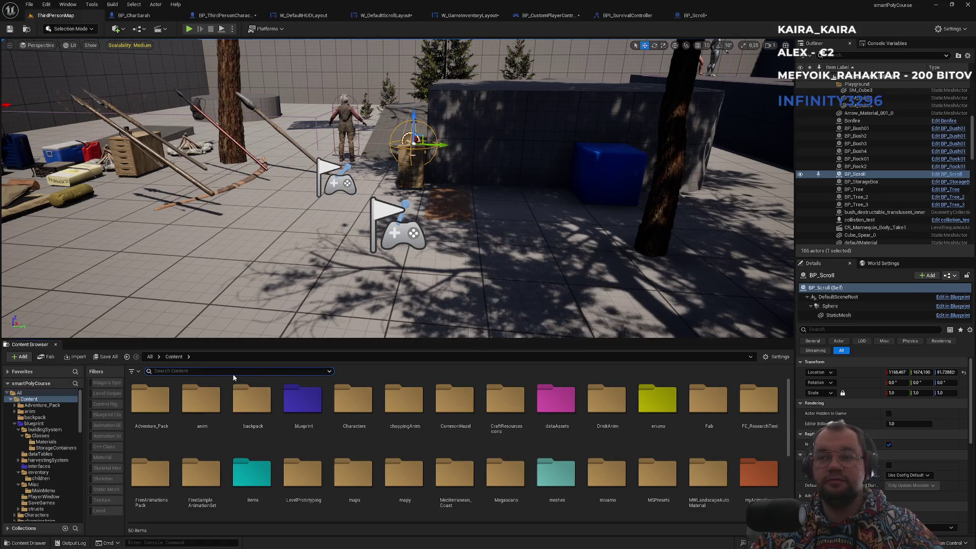
Step: Search content for 'input', open IA_MouseWheel and locate its Actions folder
{"action": "type", "text": "inp0ut"}
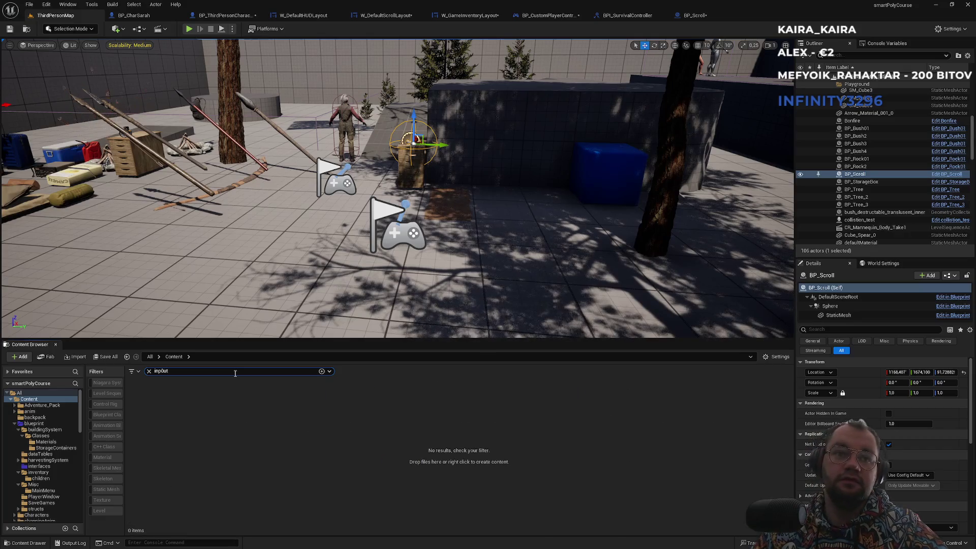
{"action": "key", "text": "BackSpace"}
{"action": "key", "text": "BackSpace"}
{"action": "key", "text": "BackSpace"}
{"action": "type", "text": "ut"}
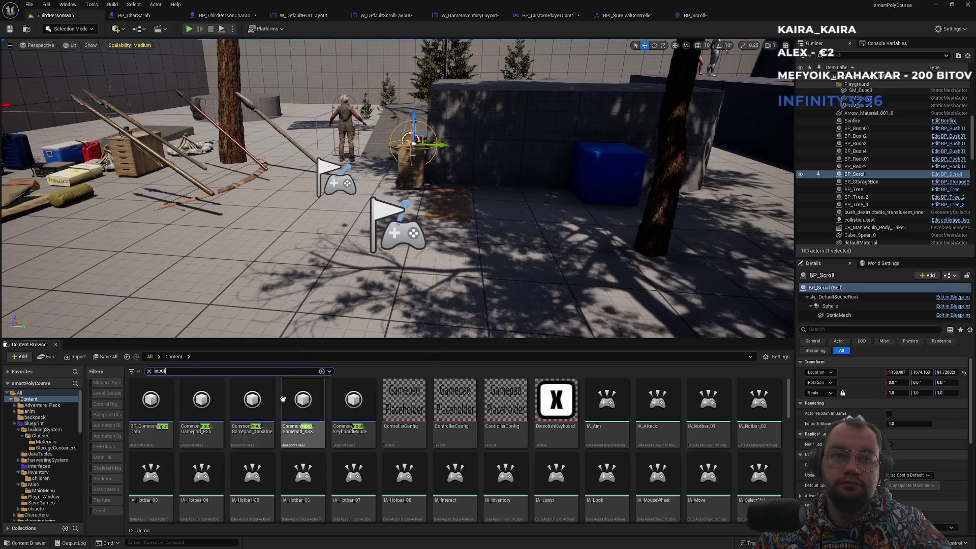
{"action": "scroll", "coordinate": [582, 459], "scroll_direction": "down", "scroll_amount": 2}
{"action": "left_click", "coordinate": [652, 448]}
{"action": "key", "text": "Return"}
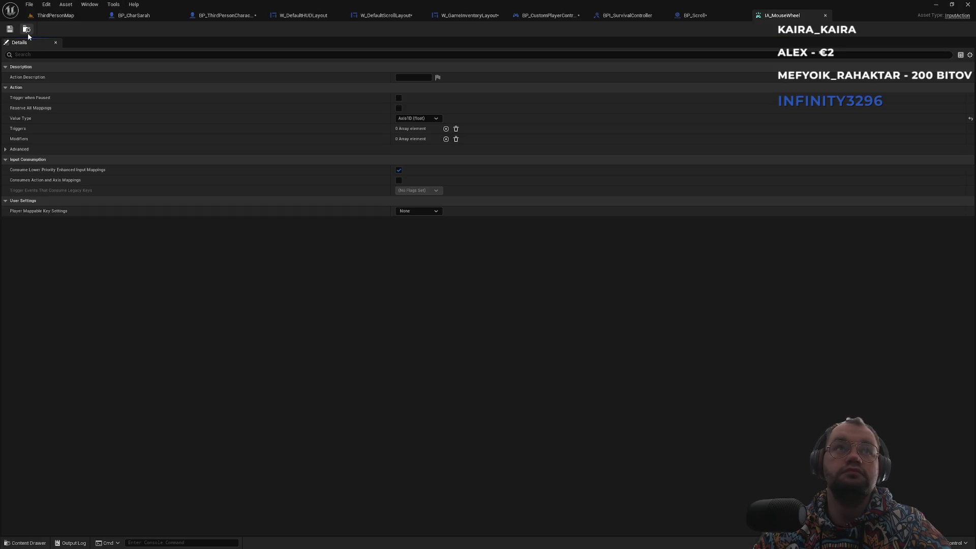
{"action": "left_click", "coordinate": [26, 31]}
{"action": "left_click", "coordinate": [456, 480]}
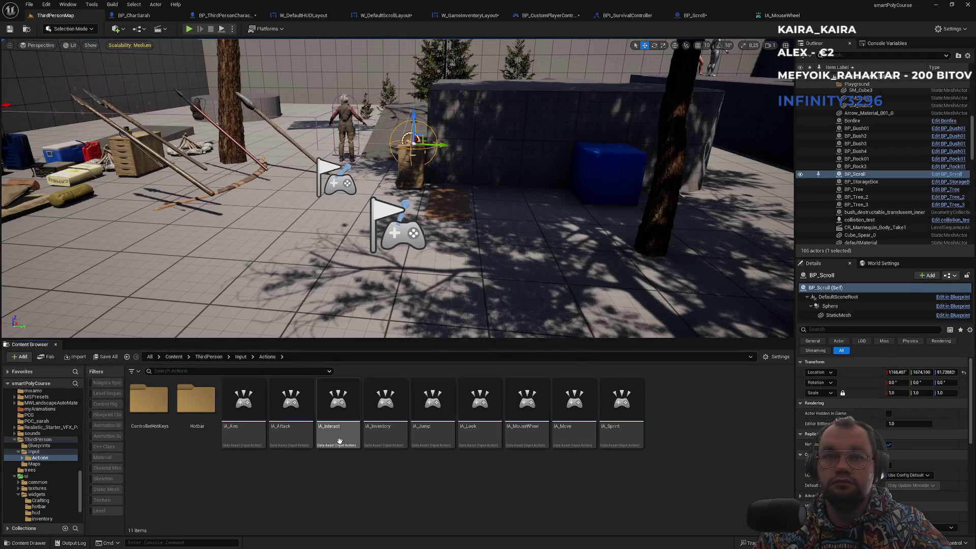
Step: Create a new Input Action named IA_Quit in that folder and save it
{"action": "right_click", "coordinate": [332, 507]}
{"action": "type", "text": "input"}
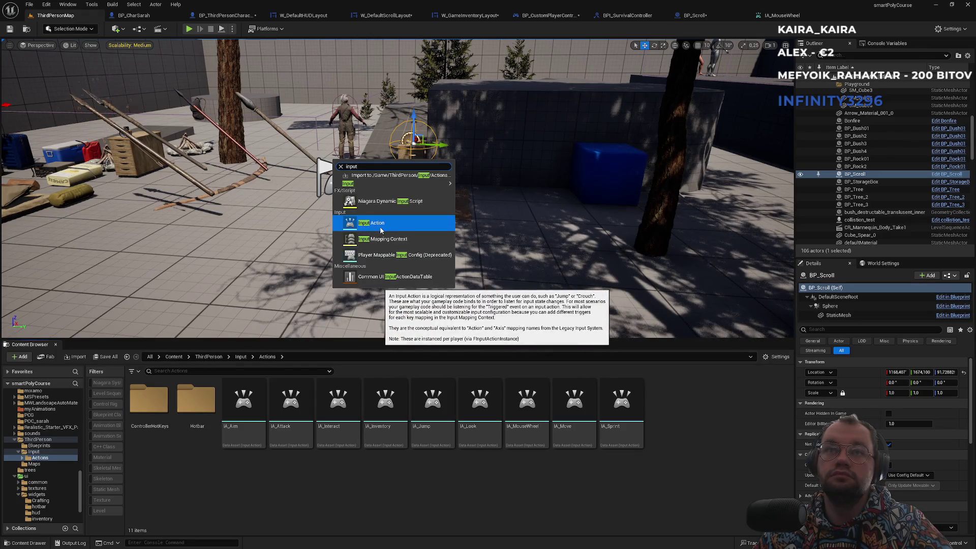
{"action": "left_click", "coordinate": [384, 225]}
{"action": "type", "text": "IA_Quit"}
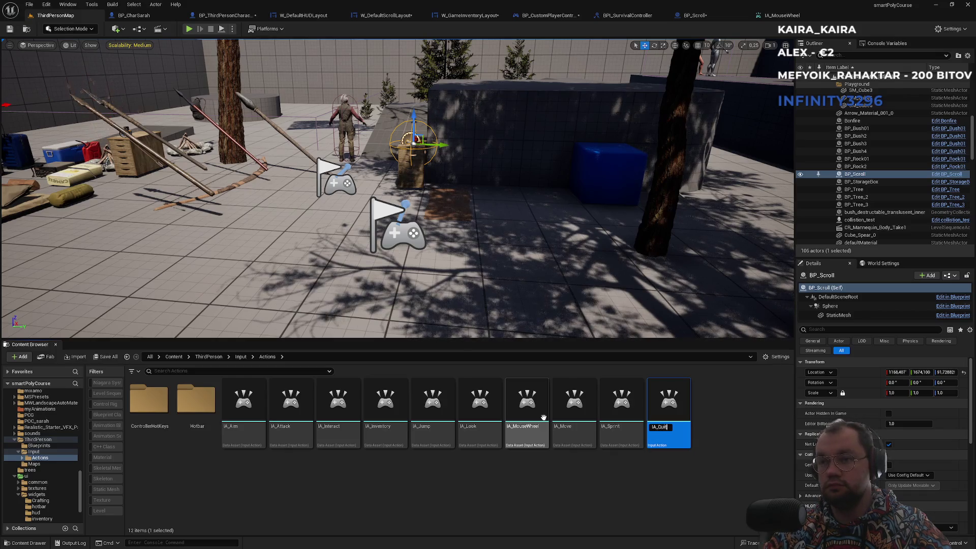
{"action": "key", "text": "Return"}
{"action": "key", "text": "ctrl+s"}
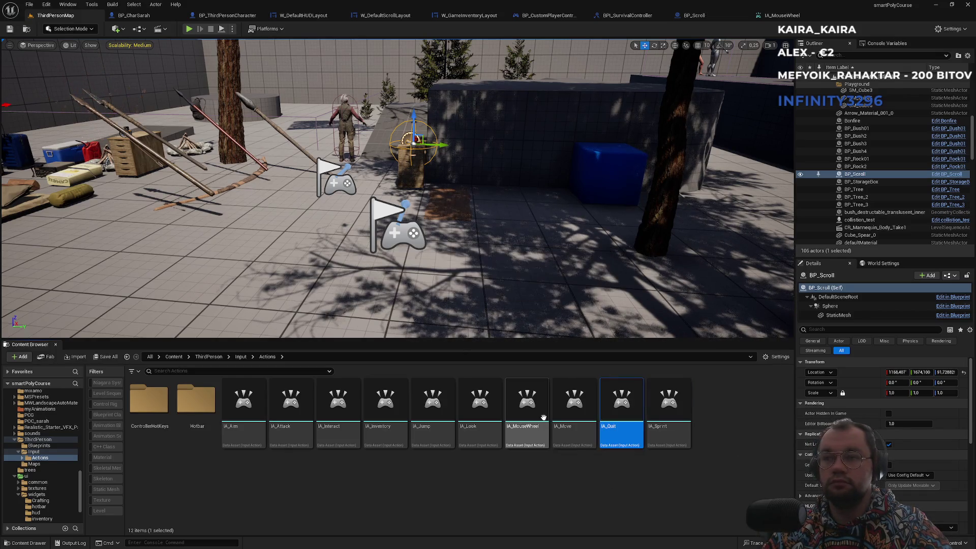
{"action": "key", "text": "Return"}
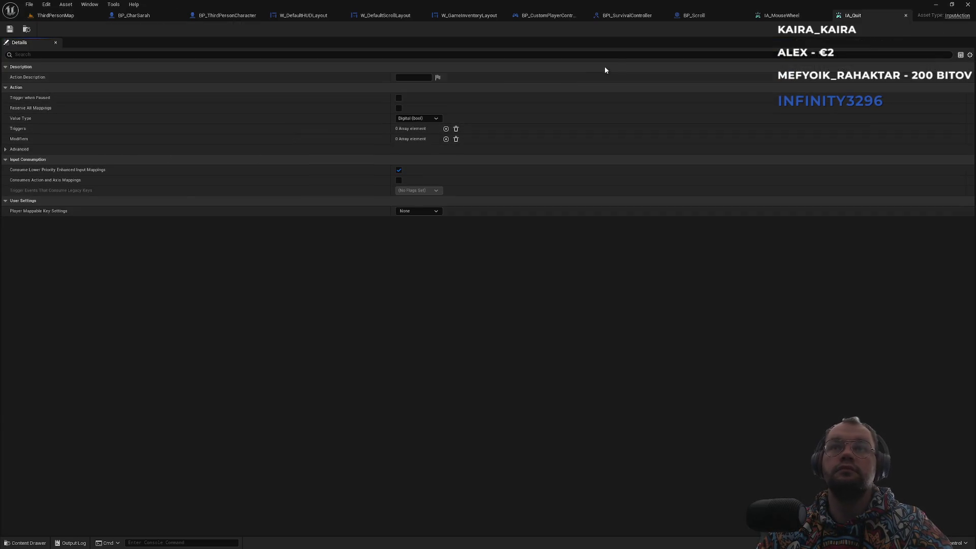
Step: Close the IA_Quit and IA_MouseWheel editors and go up to the Input folder
{"action": "middle_click", "coordinate": [858, 19]}
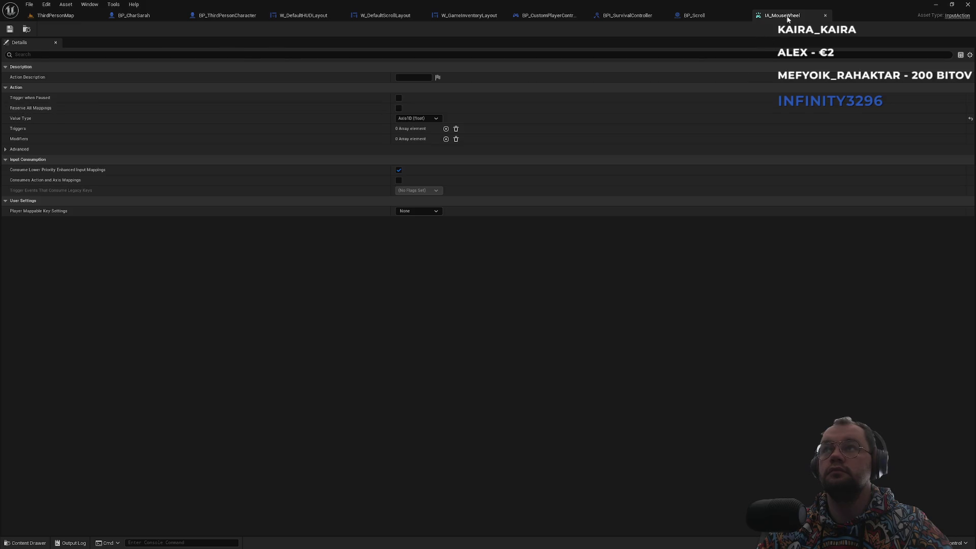
{"action": "middle_click", "coordinate": [787, 19]}
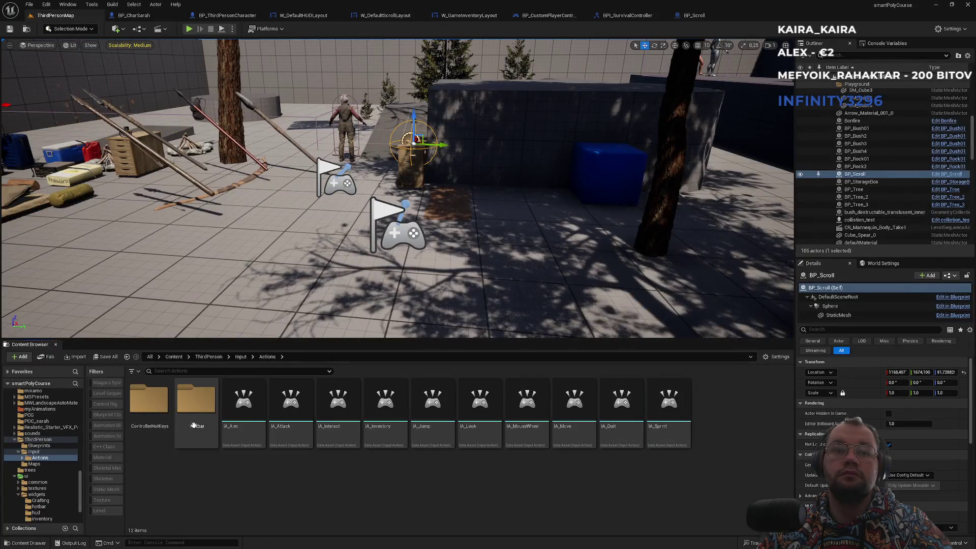
{"action": "left_click", "coordinate": [241, 356]}
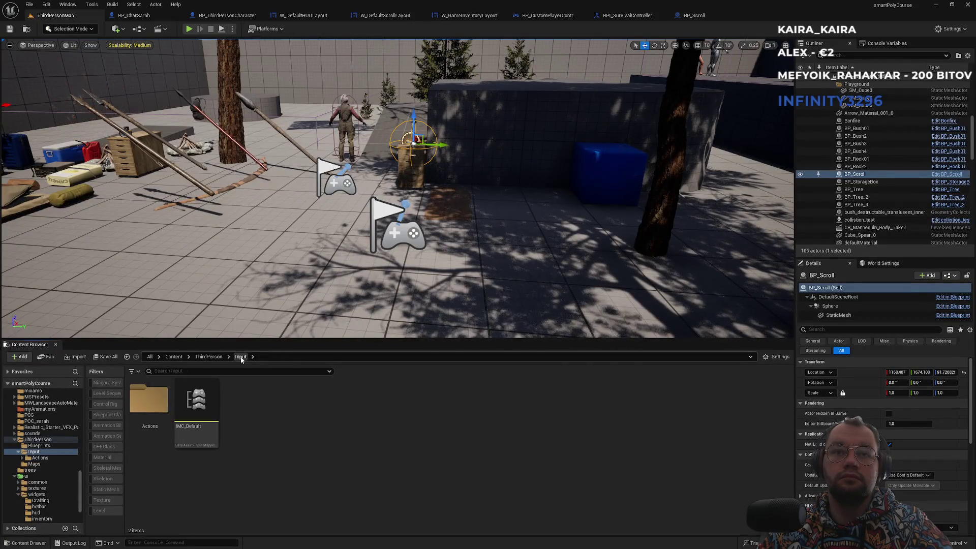
Step: Open IMC_Default, collapse the IA_Look and IA_Aim mappings, and add an empty mapping
{"action": "double_click", "coordinate": [203, 441]}
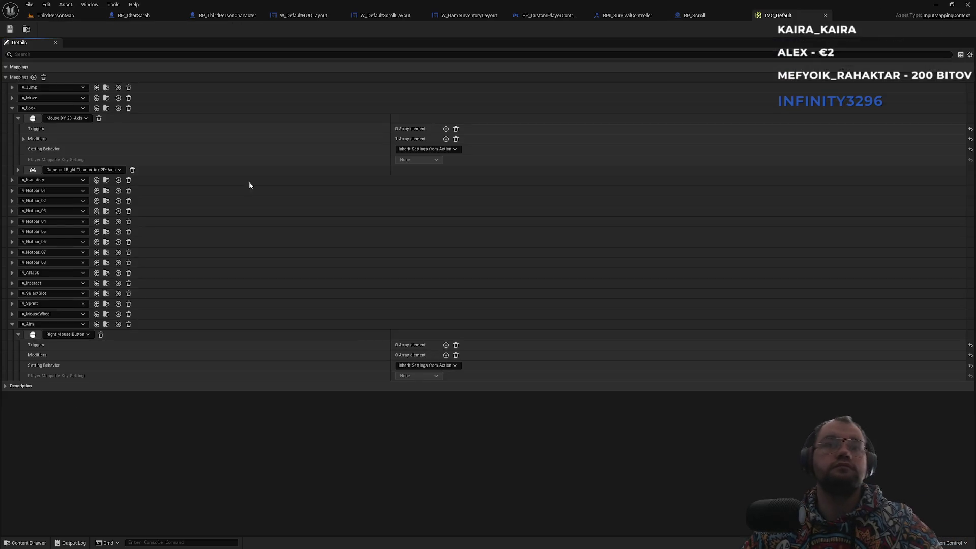
{"action": "left_click", "coordinate": [12, 108]}
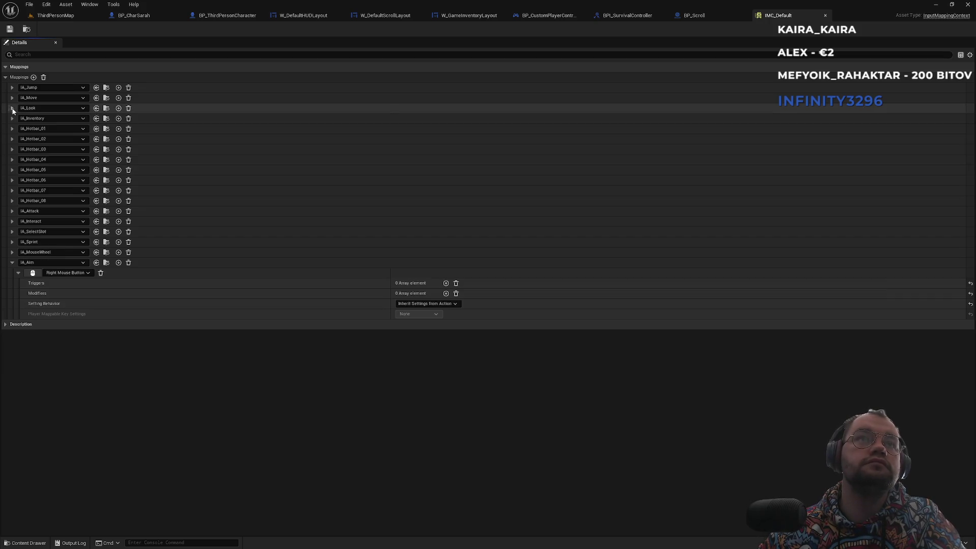
{"action": "left_click", "coordinate": [12, 262]}
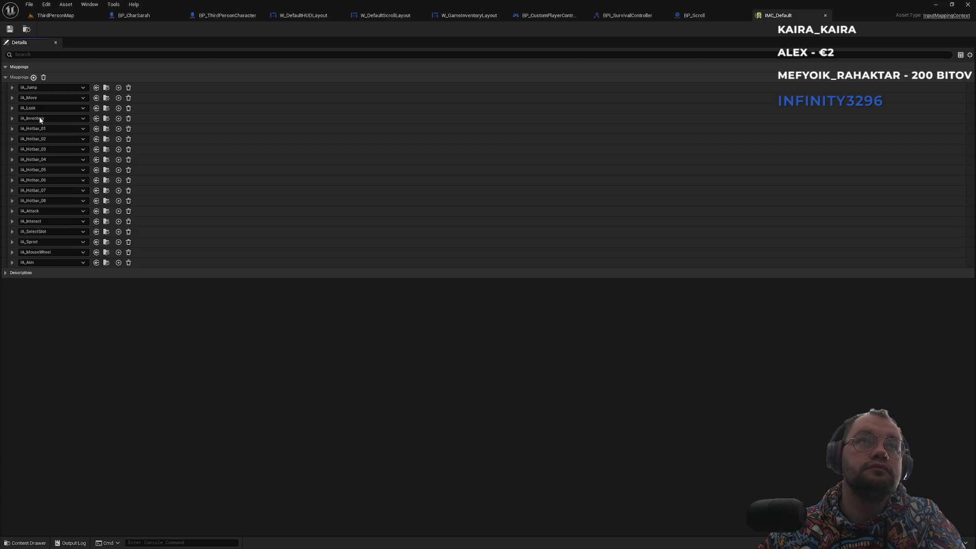
{"action": "left_click", "coordinate": [33, 77]}
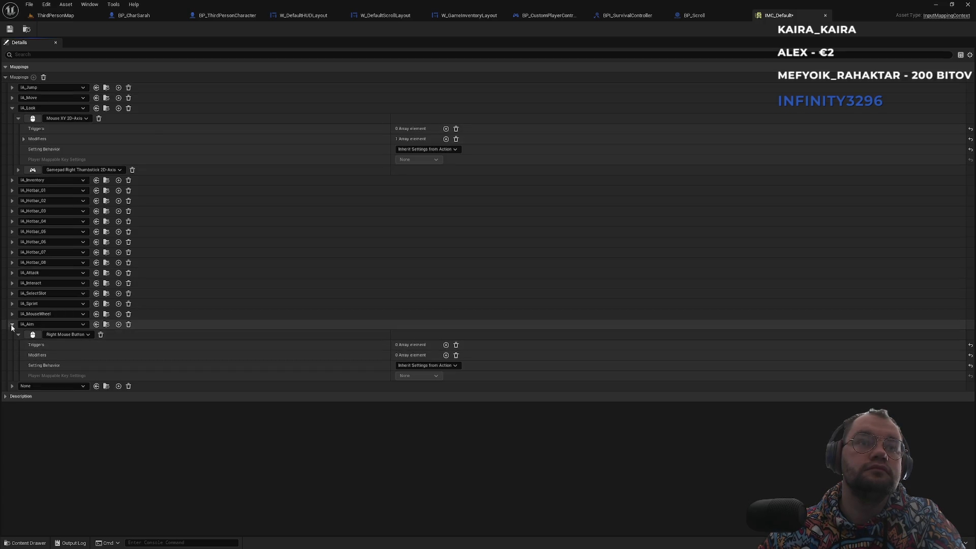
{"action": "left_click", "coordinate": [38, 324]}
{"action": "key", "text": "Escape"}
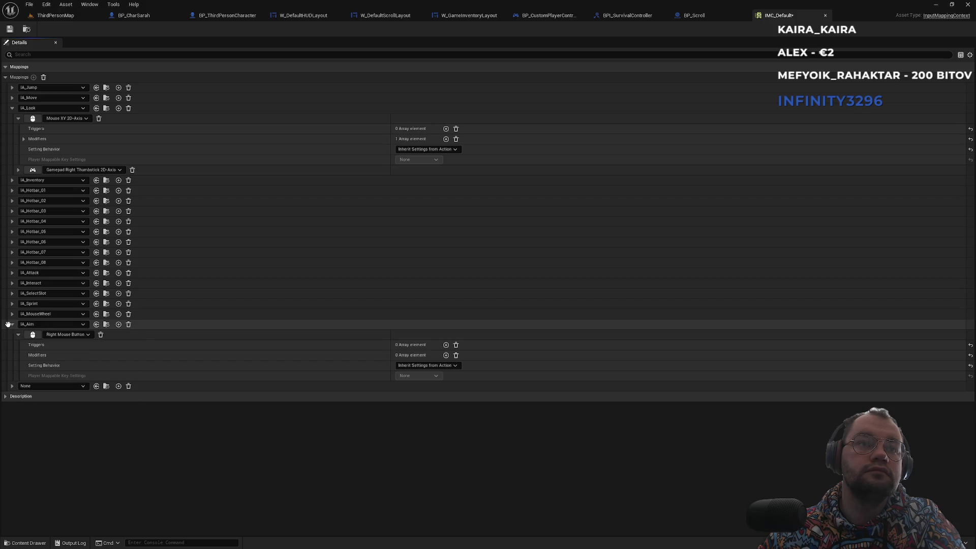
{"action": "left_click", "coordinate": [12, 324]}
Step: Assign an input action to the new mapping from the filtered list, then save and close IMC_Default
{"action": "left_click", "coordinate": [32, 334]}
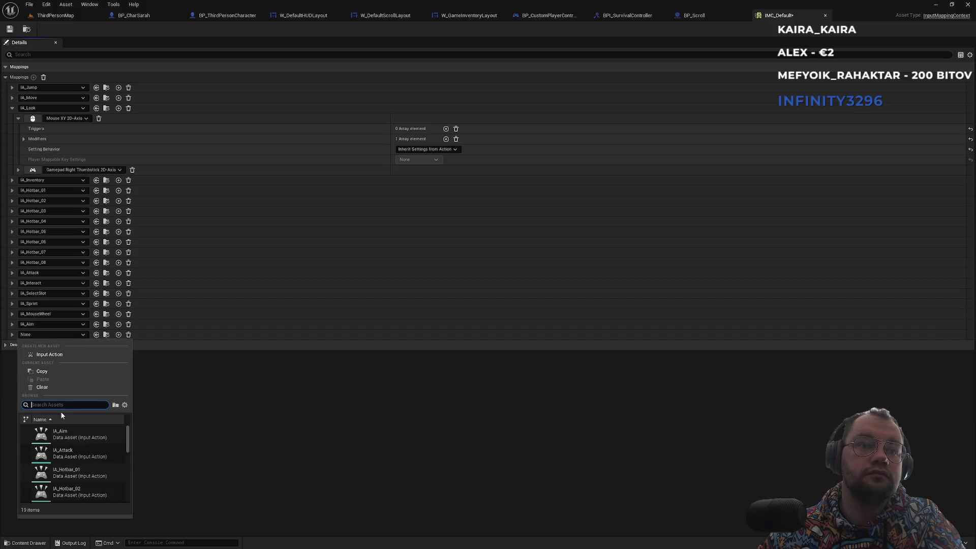
{"action": "type", "text": "crouch"}
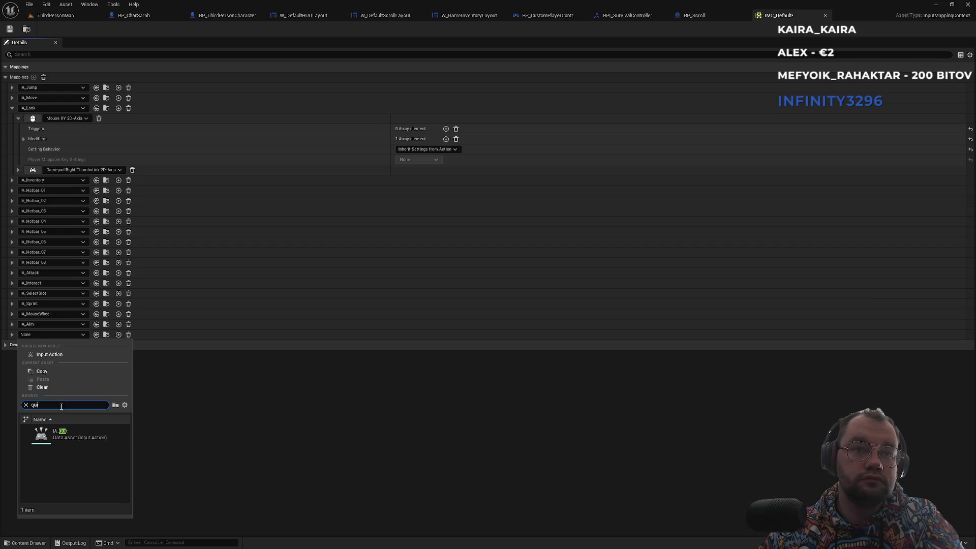
{"action": "left_click", "coordinate": [58, 432]}
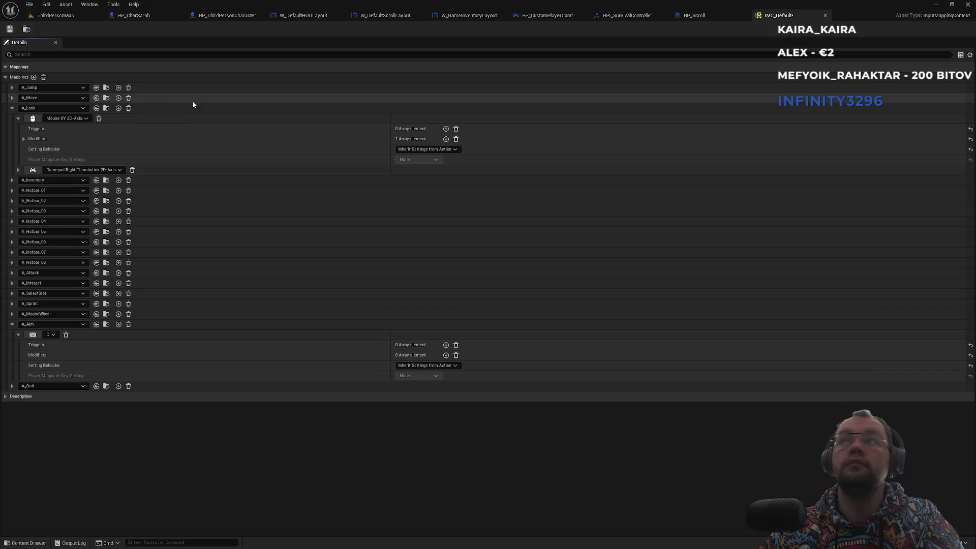
{"action": "key", "text": "ctrl+s"}
{"action": "left_click", "coordinate": [825, 15]}
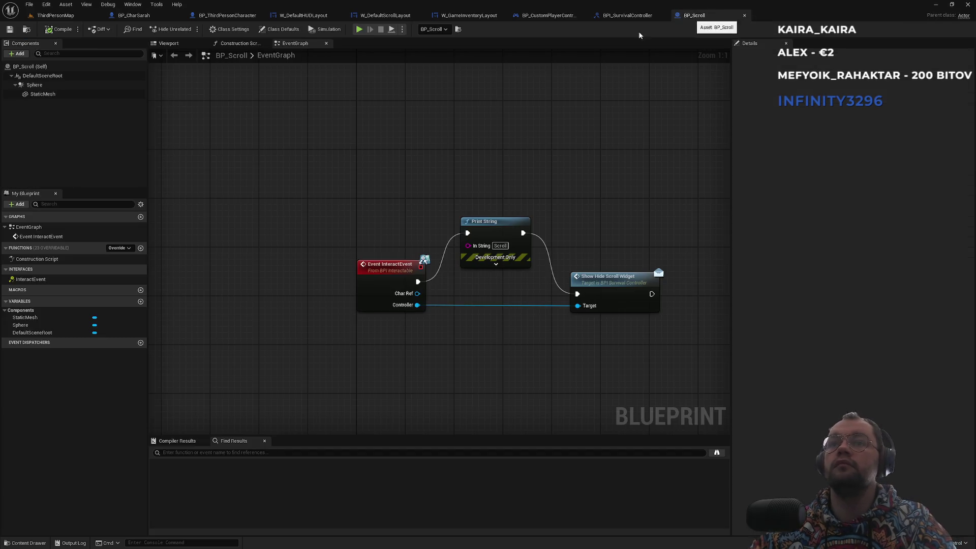
Step: Run Find References By Name (All) on BPI_SurvivalController's ShowHideScrollWidget function and review the results
{"action": "left_click", "coordinate": [636, 16]}
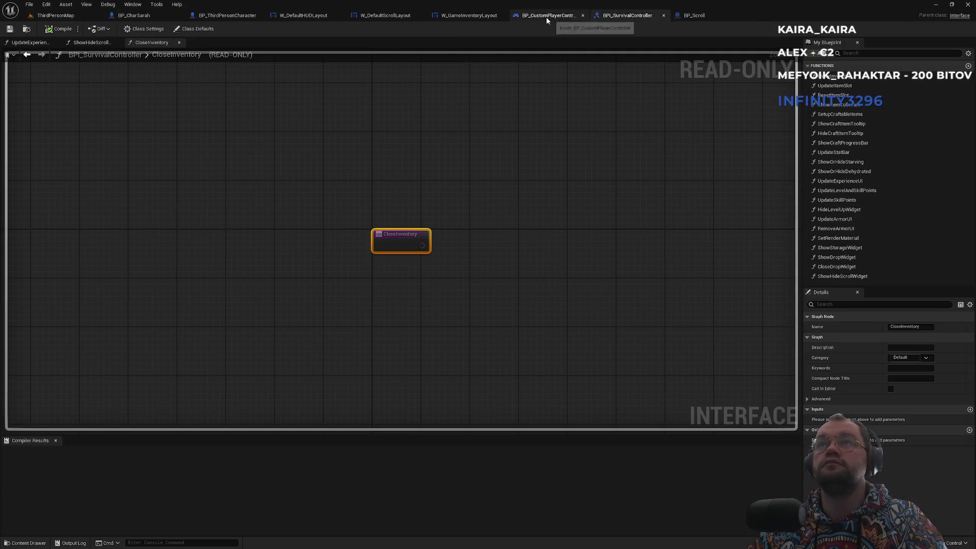
{"action": "left_click", "coordinate": [852, 278]}
{"action": "double_click", "coordinate": [849, 276]}
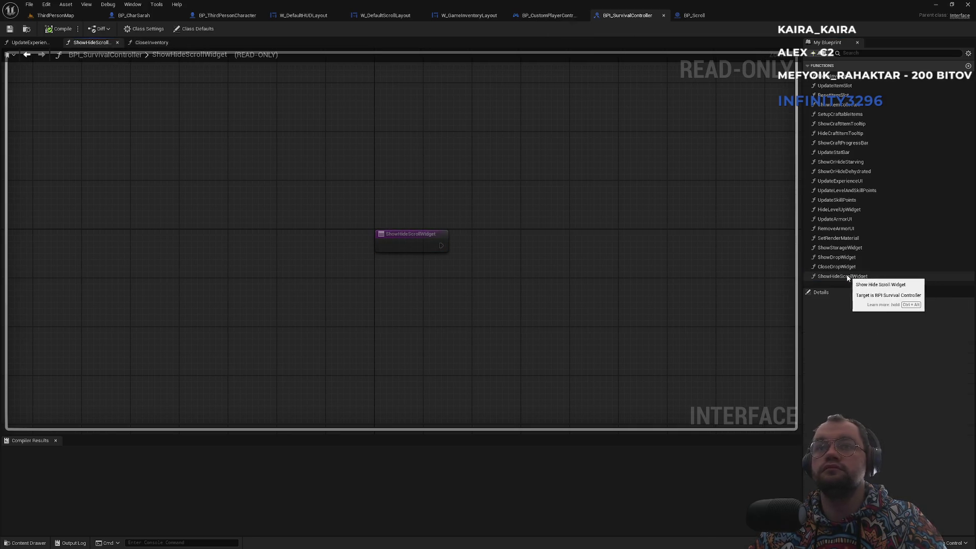
{"action": "right_click", "coordinate": [848, 277]}
{"action": "mouse_move", "coordinate": [873, 315]}
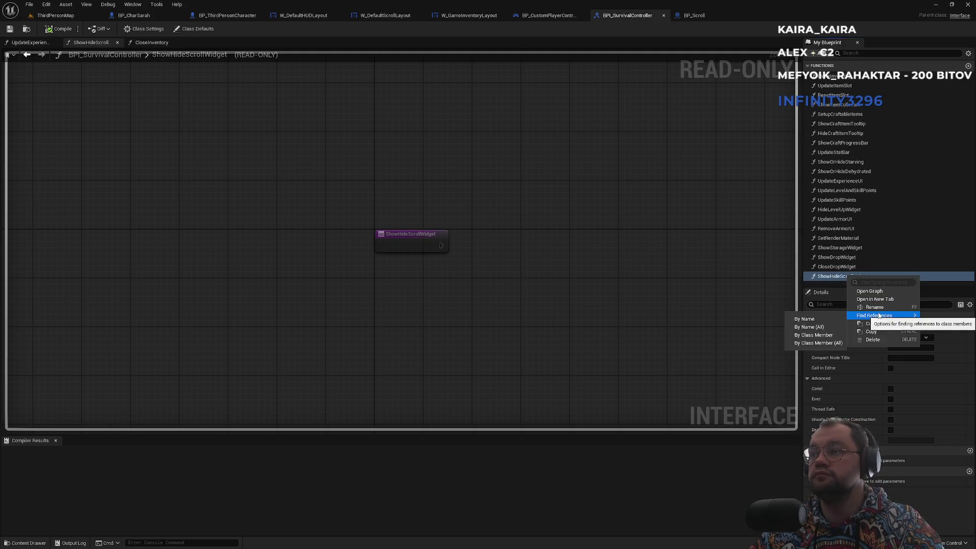
{"action": "left_click", "coordinate": [823, 327]}
{"action": "left_click", "coordinate": [279, 349]}
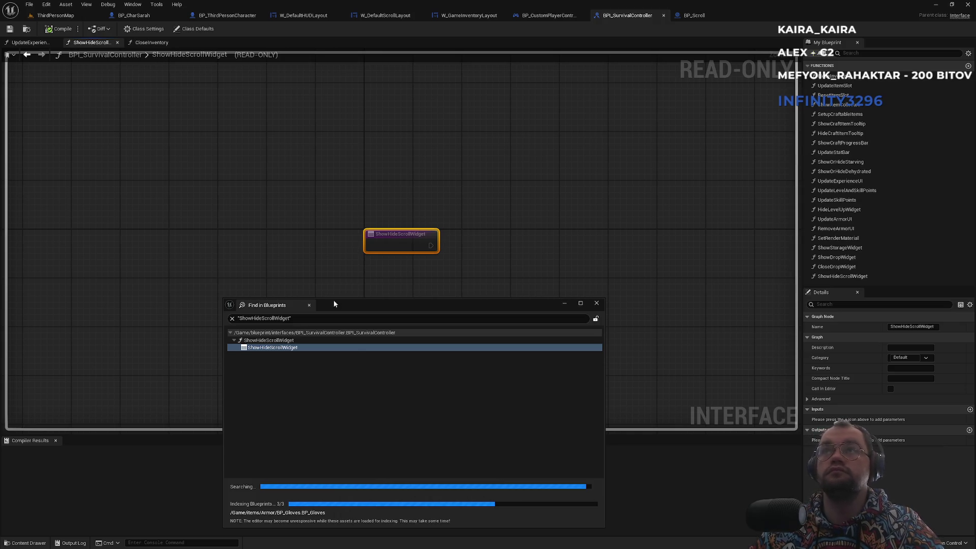
{"action": "left_click", "coordinate": [552, 15]}
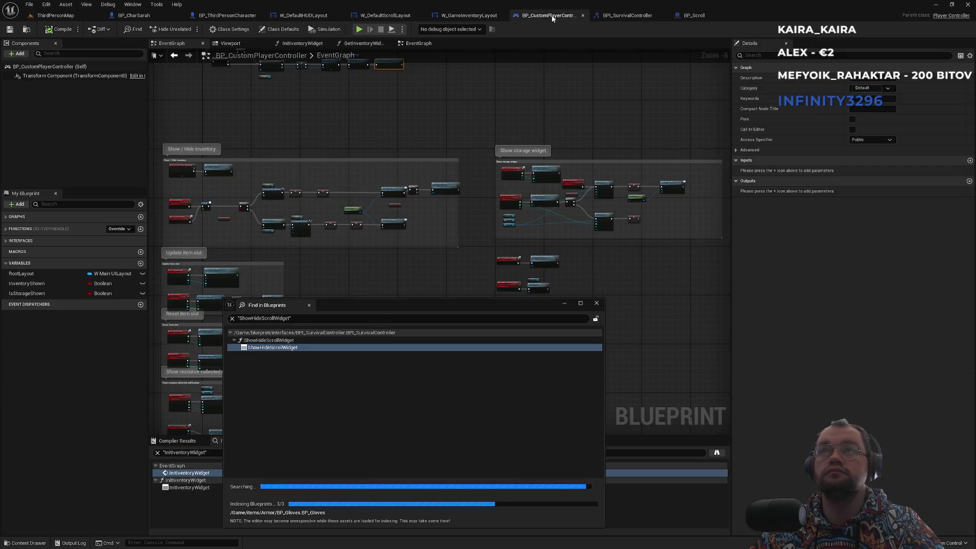
Step: Jump to the Event ShowHideScrollWidget nodes in the controller graph and close the search results
{"action": "left_click_drag", "start_coordinate": [350, 278], "coordinate": [576, 90]}
{"action": "type", "text": "scro"}
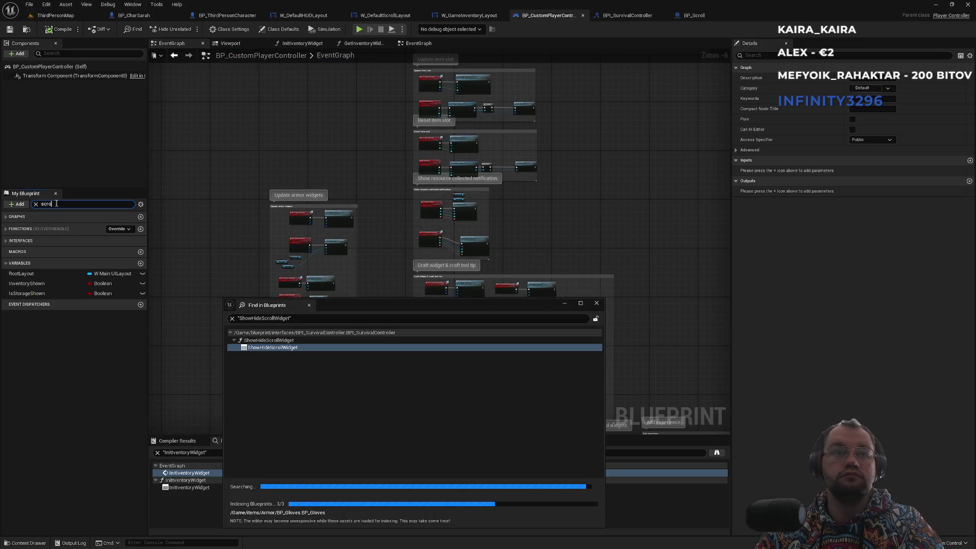
{"action": "type", "text": "l"}
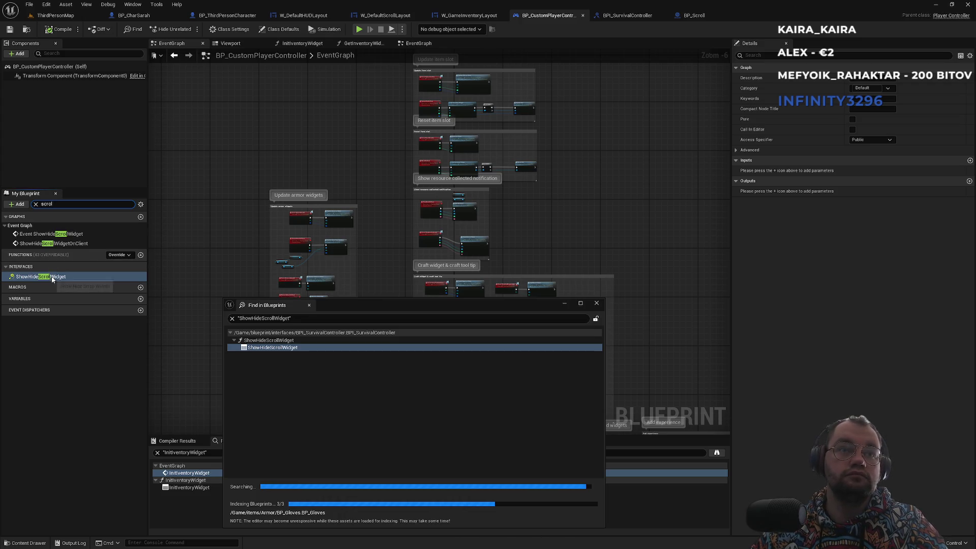
{"action": "double_click", "coordinate": [51, 277]}
{"action": "left_click_drag", "start_coordinate": [493, 205], "coordinate": [457, 82]}
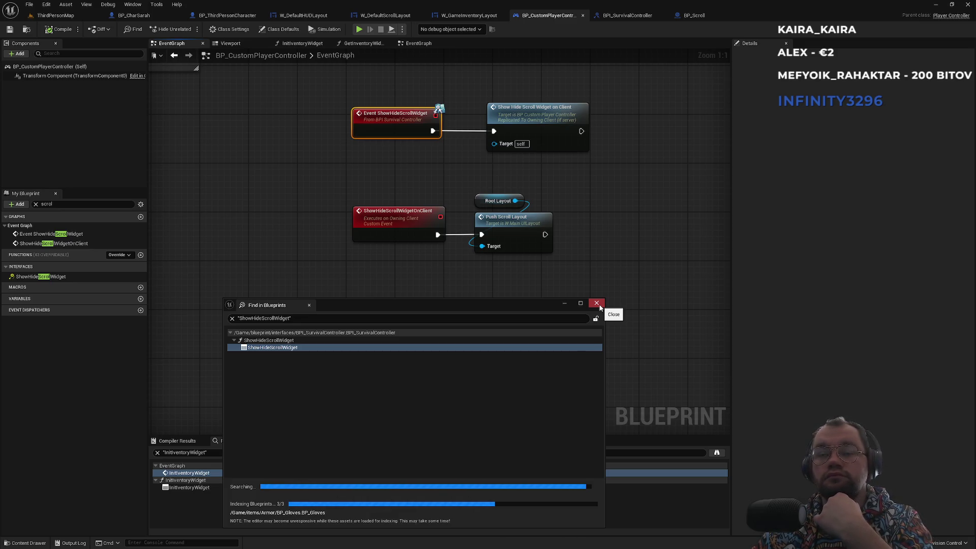
{"action": "left_click", "coordinate": [596, 303]}
{"action": "left_click", "coordinate": [500, 283]}
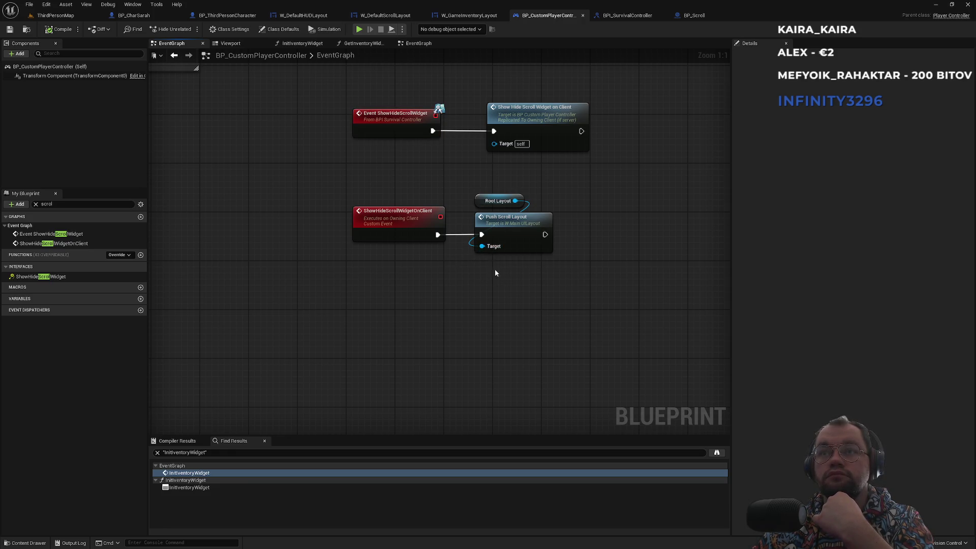
Step: Paste a copy of Root Layout and pull a Get Game Scroll Layout node from it
{"action": "left_click", "coordinate": [488, 203]}
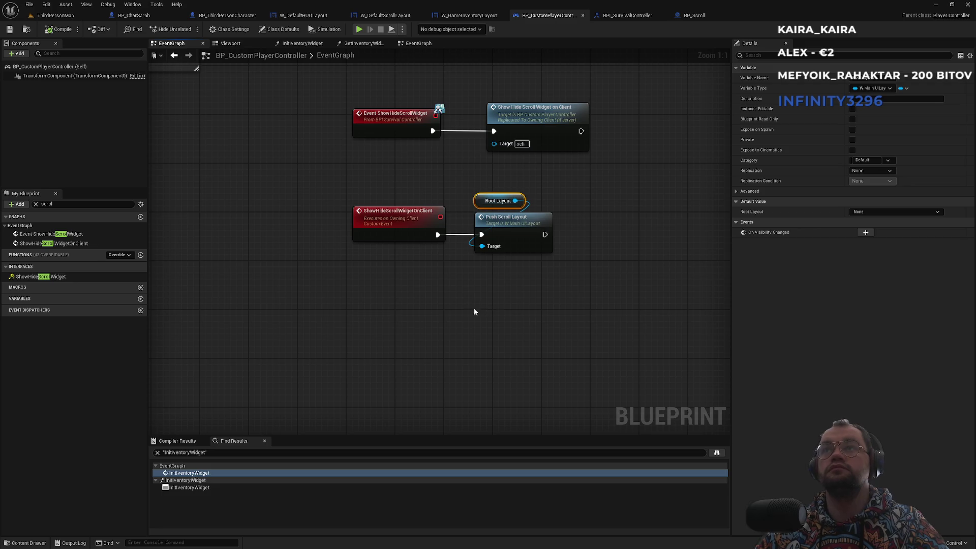
{"action": "key", "text": "ctrl+v"}
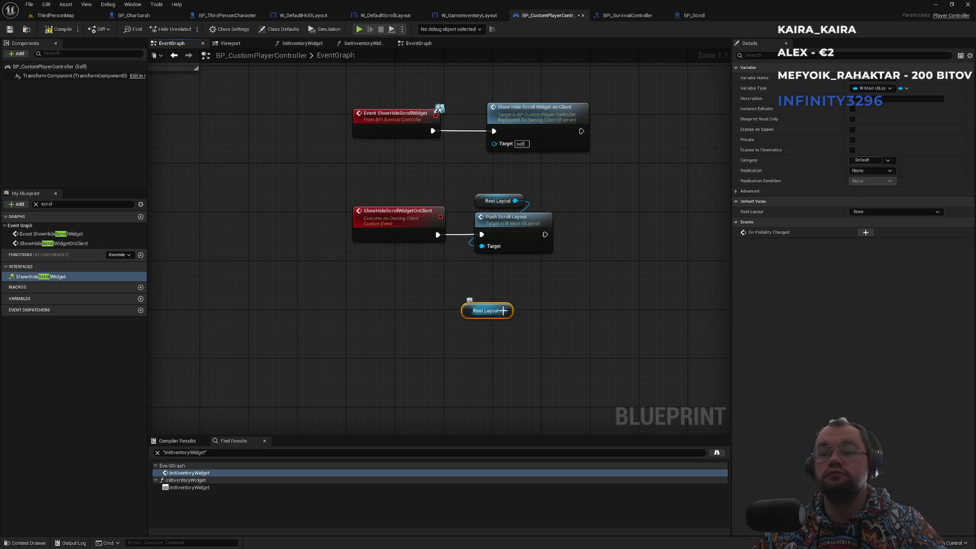
{"action": "left_click_drag", "start_coordinate": [504, 310], "coordinate": [568, 291]}
{"action": "type", "text": "game"}
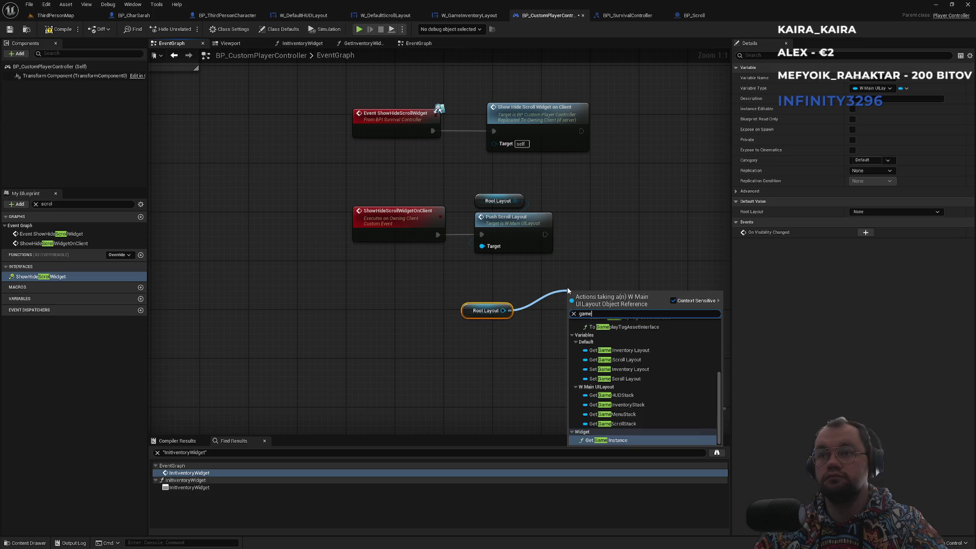
{"action": "key", "text": "Up"}
{"action": "key", "text": "Up"}
{"action": "key", "text": "Up"}
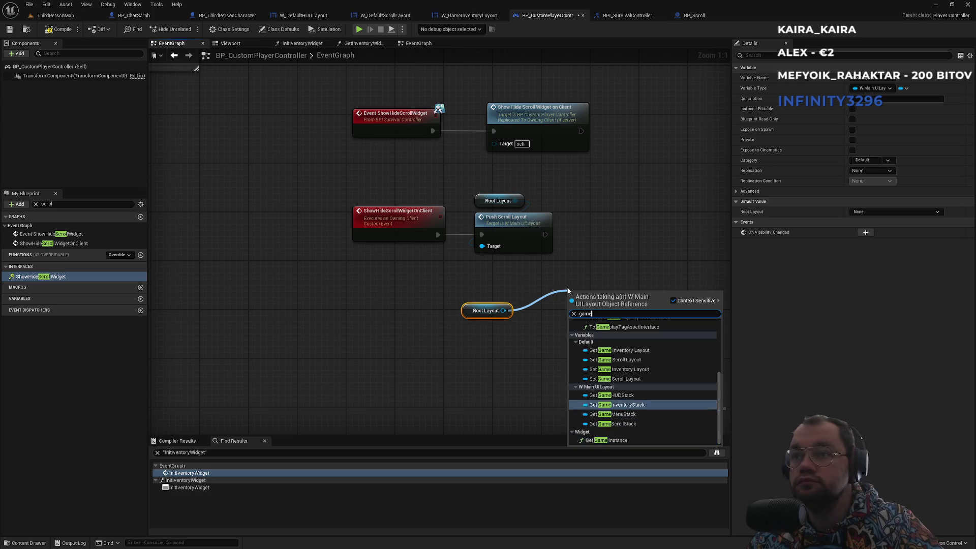
{"action": "key", "text": "Return"}
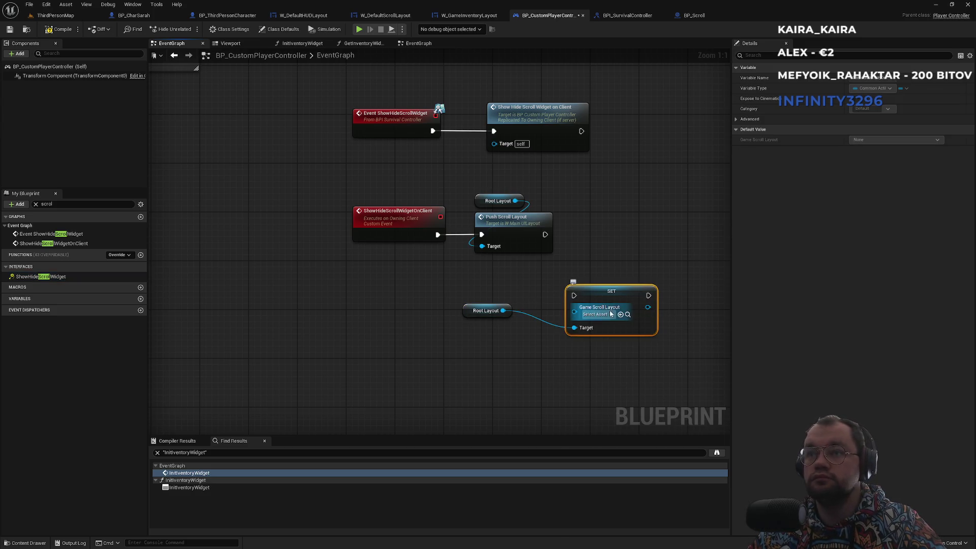
{"action": "key", "text": "Delete"}
{"action": "left_click_drag", "start_coordinate": [503, 311], "coordinate": [559, 311]}
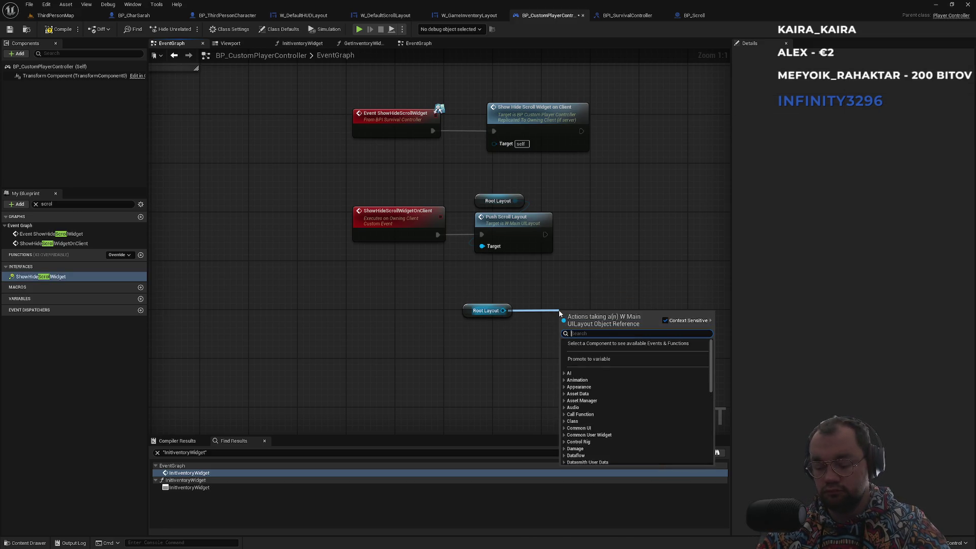
{"action": "type", "text": "scroll"}
{"action": "key", "text": "Down"}
{"action": "key", "text": "Down"}
{"action": "key", "text": "Down"}
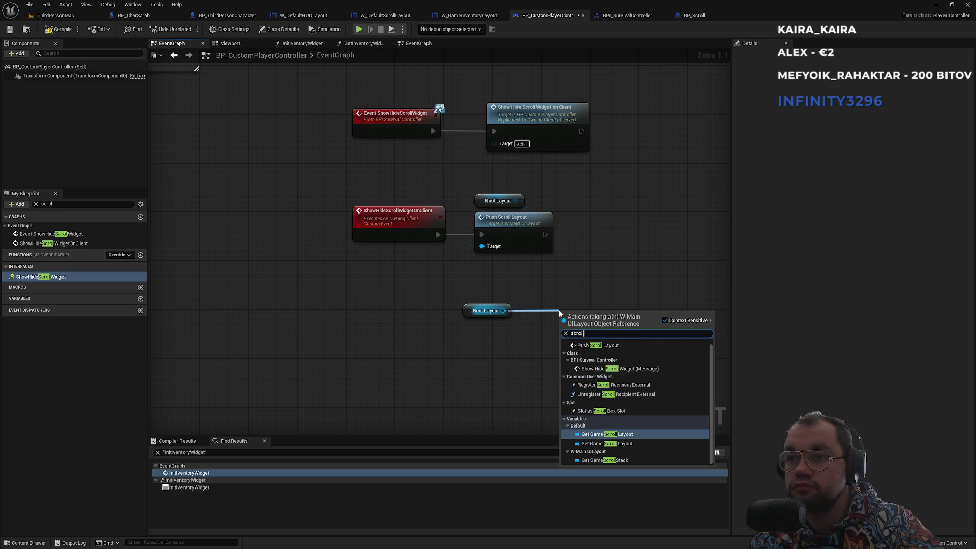
{"action": "key", "text": "Up"}
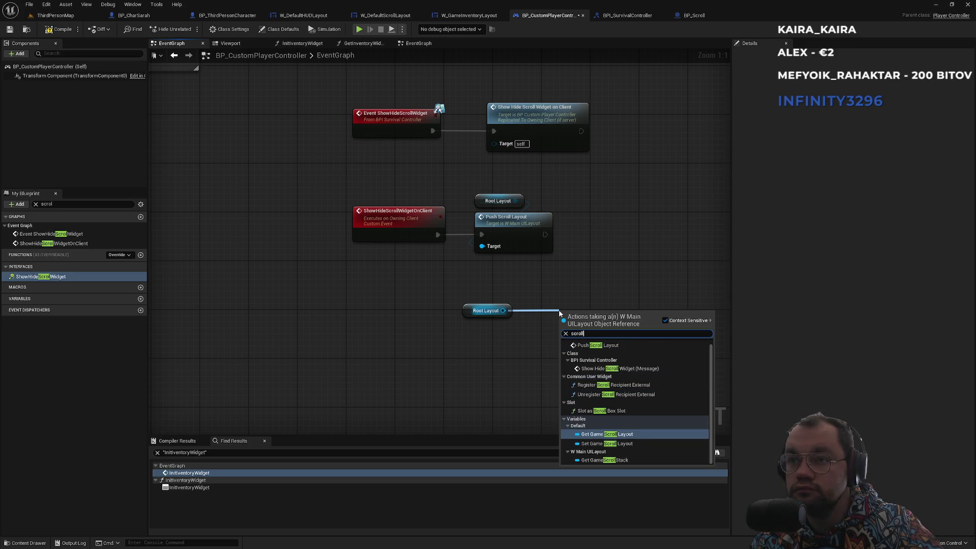
{"action": "key", "text": "Return"}
{"action": "mouse_move", "coordinate": [581, 316]}
{"action": "left_mouse_down"}
{"action": "mouse_move", "coordinate": [532, 345]}
{"action": "mouse_move", "coordinate": [578, 296]}
{"action": "left_mouse_up"}
Step: Add an Is Valid macro checking the Game Scroll Layout output
{"action": "left_click", "coordinate": [569, 327]}
{"action": "type", "text": "is val"}
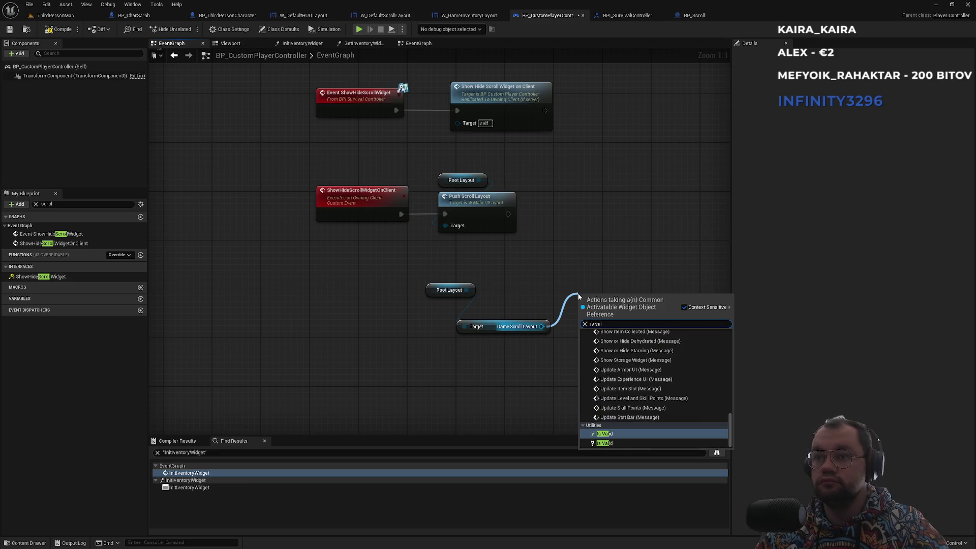
{"action": "key", "text": "Down"}
{"action": "key", "text": "Return"}
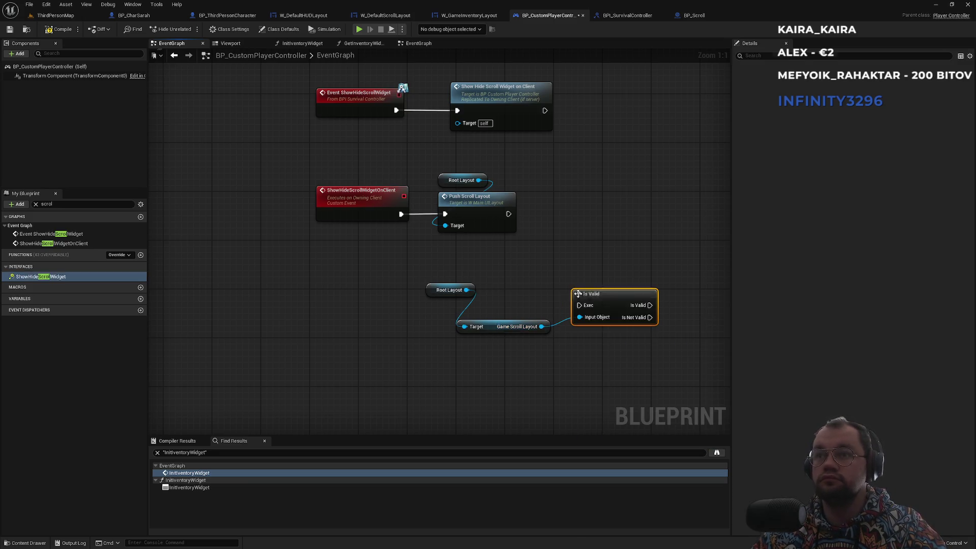
Step: Run Is Valid from ShowHideScrollWidgetOnClient and route Is Not Valid into Push Scroll Layout
{"action": "mouse_move", "coordinate": [473, 319]}
{"action": "left_mouse_down"}
{"action": "mouse_move", "coordinate": [442, 258]}
{"action": "mouse_move", "coordinate": [460, 278]}
{"action": "mouse_move", "coordinate": [407, 226]}
{"action": "mouse_move", "coordinate": [405, 278]}
{"action": "left_mouse_up"}
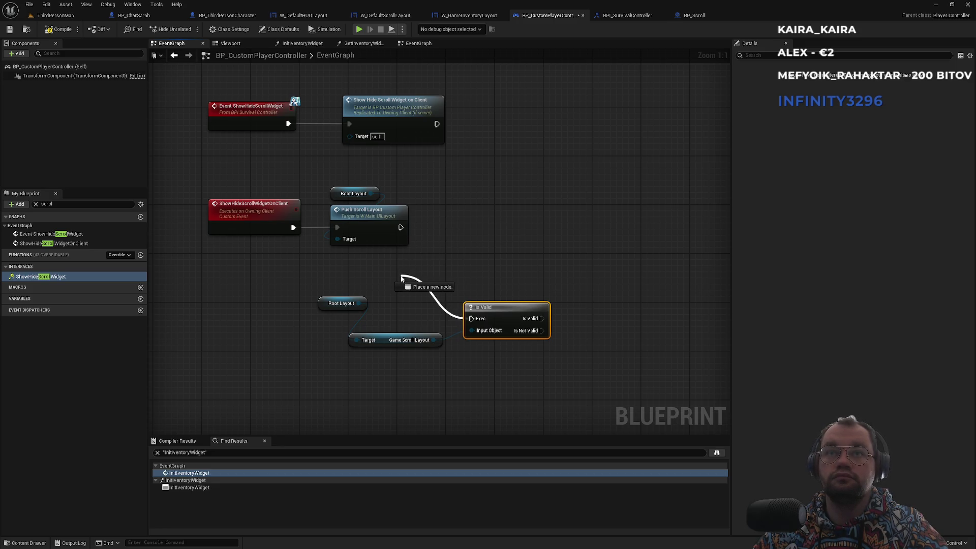
{"action": "left_click_drag", "start_coordinate": [382, 280], "coordinate": [294, 229]}
{"action": "left_click_drag", "start_coordinate": [347, 211], "coordinate": [603, 266]}
{"action": "mouse_move", "coordinate": [507, 309]}
{"action": "left_mouse_down"}
{"action": "mouse_move", "coordinate": [434, 224]}
{"action": "mouse_move", "coordinate": [593, 282]}
{"action": "left_mouse_up"}
{"action": "left_click", "coordinate": [617, 277]}
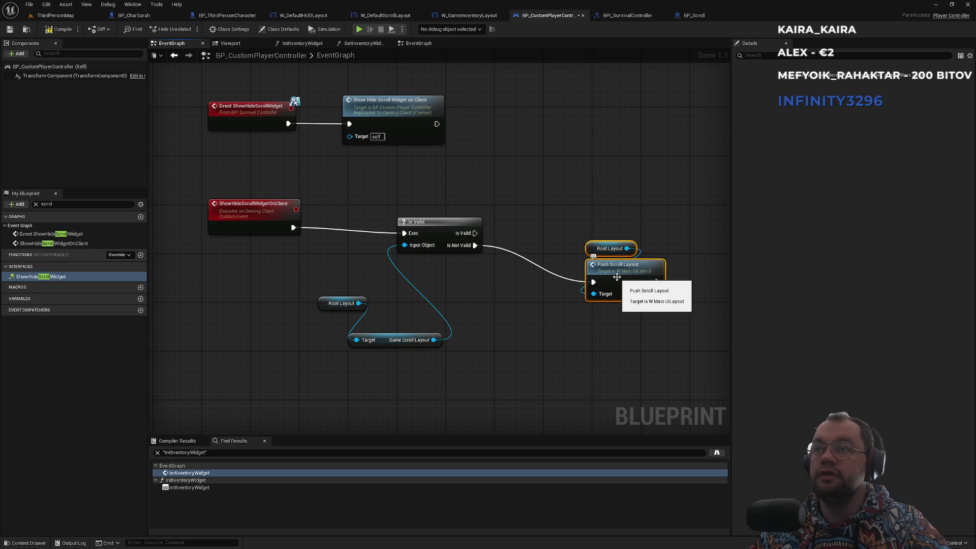
{"action": "left_click_drag", "start_coordinate": [613, 276], "coordinate": [535, 301]}
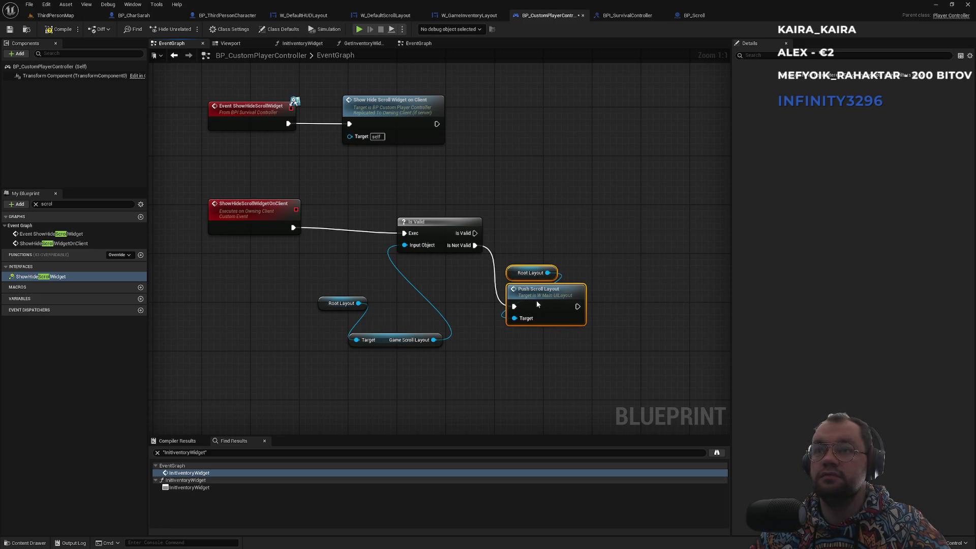
{"action": "left_click", "coordinate": [553, 224]}
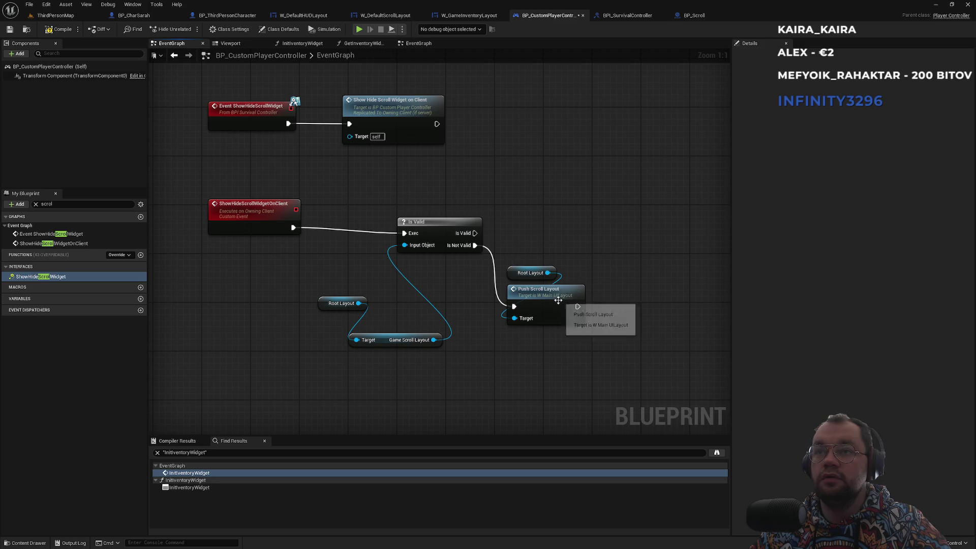
Step: Inspect Push Scroll Layout's definition, then rearrange the Is Valid and Root Layout nodes in the controller graph
{"action": "double_click", "coordinate": [554, 300]}
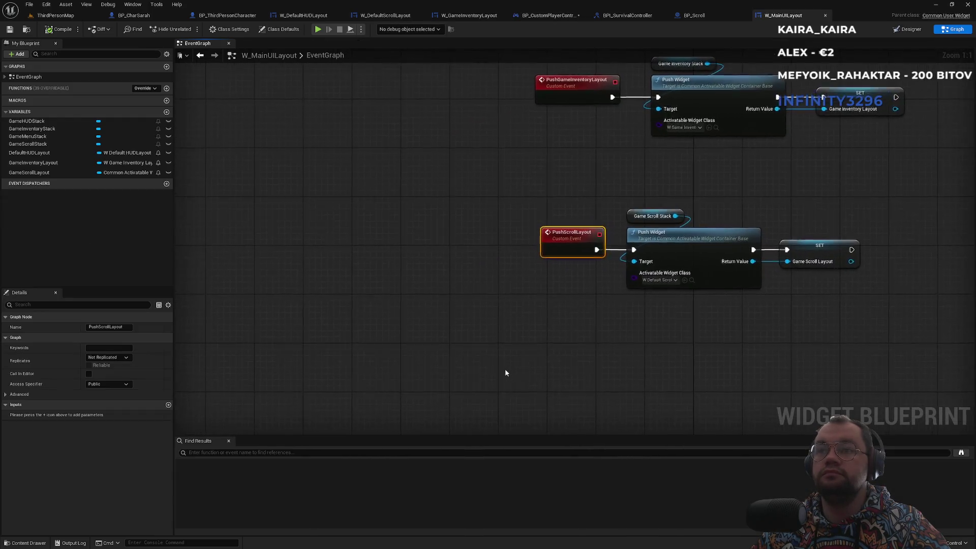
{"action": "left_click_drag", "start_coordinate": [597, 336], "coordinate": [463, 367]}
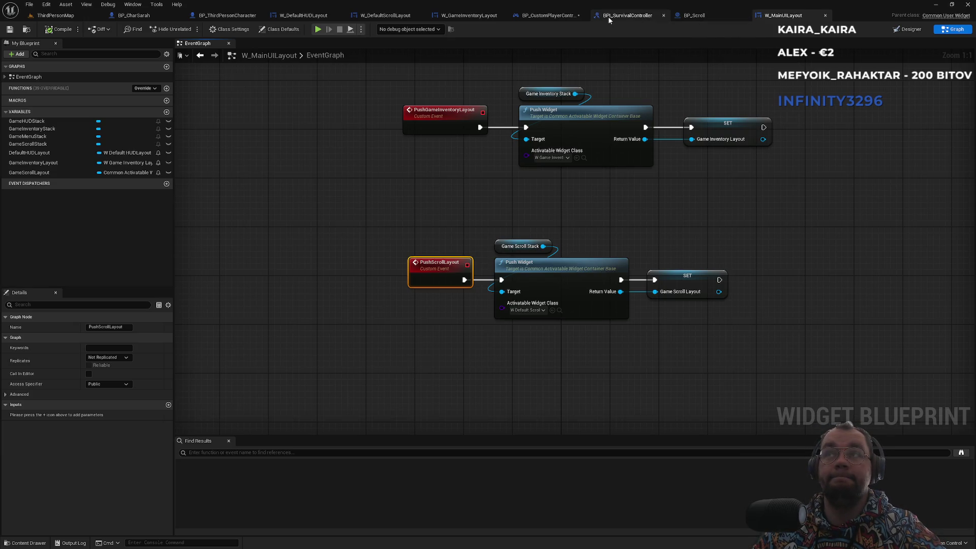
{"action": "left_click", "coordinate": [526, 16]}
{"action": "left_click_drag", "start_coordinate": [436, 227], "coordinate": [431, 220]}
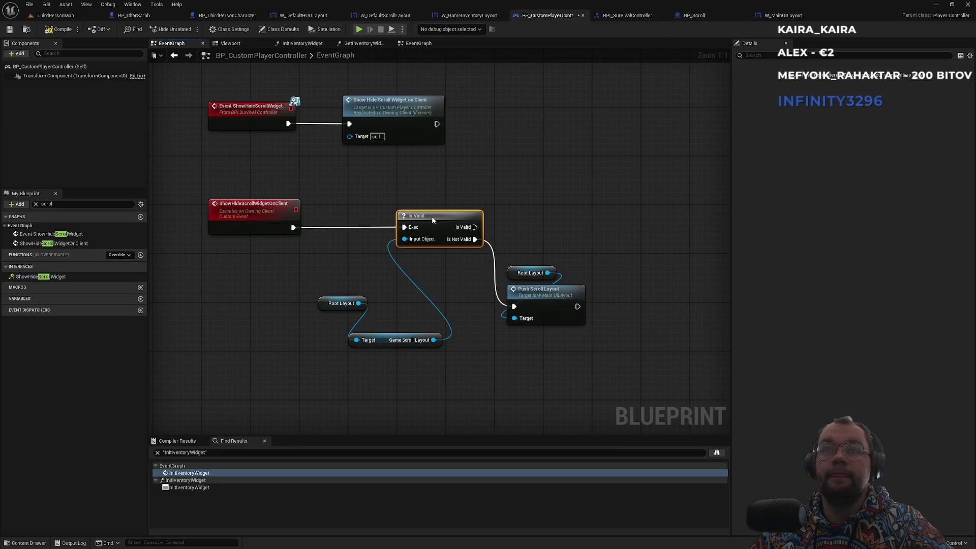
{"action": "left_click_drag", "start_coordinate": [322, 310], "coordinate": [353, 322]}
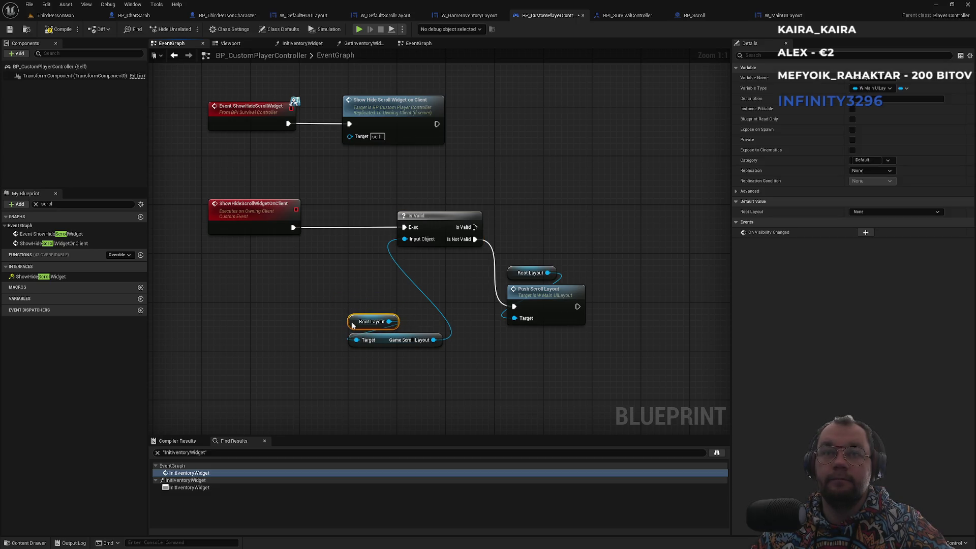
{"action": "mouse_move", "coordinate": [391, 351]}
{"action": "left_mouse_down"}
{"action": "mouse_move", "coordinate": [329, 304]}
{"action": "mouse_move", "coordinate": [301, 301]}
{"action": "left_mouse_up"}
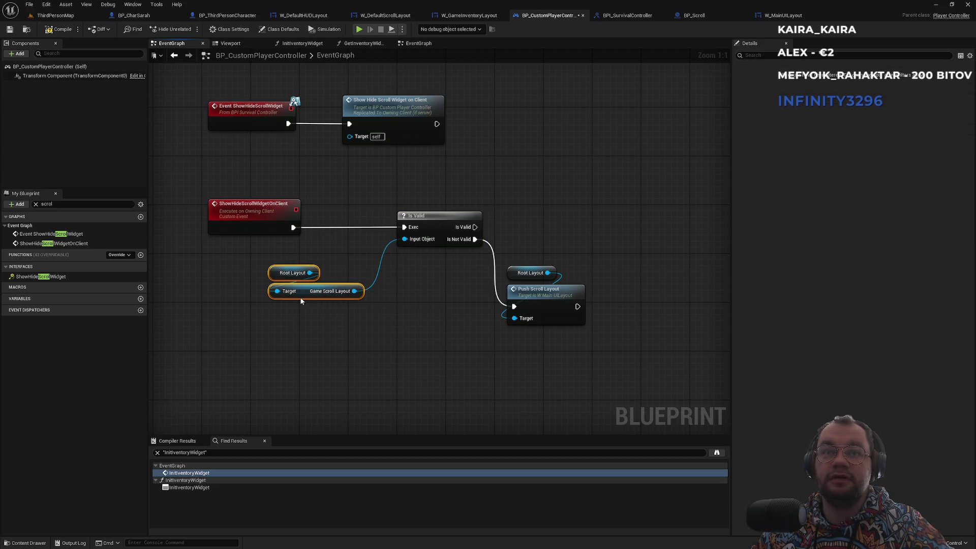
{"action": "left_click", "coordinate": [336, 268]}
{"action": "left_click_drag", "start_coordinate": [580, 282], "coordinate": [545, 296]}
{"action": "left_click", "coordinate": [554, 256]}
{"action": "left_click_drag", "start_coordinate": [488, 237], "coordinate": [470, 284]}
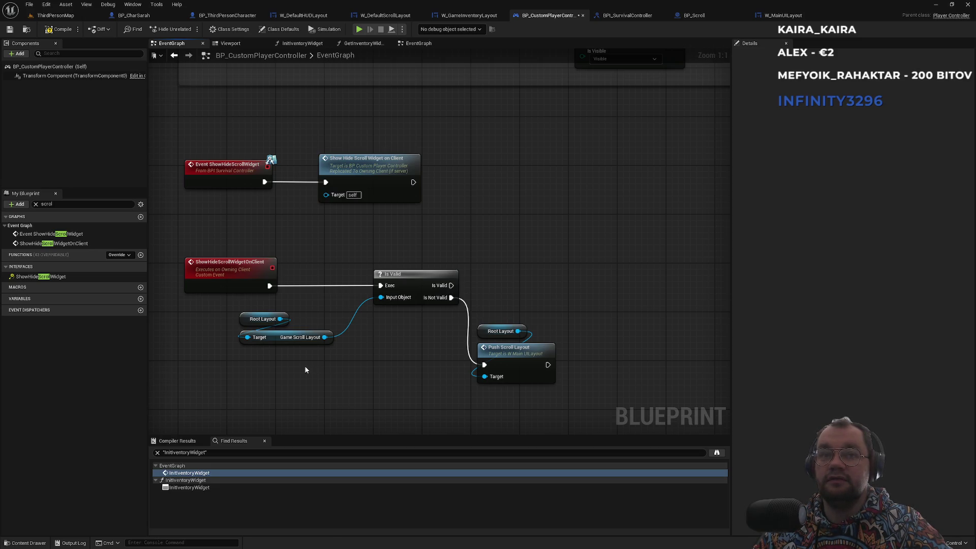
Step: Add a Deactivate Widget node on Game Scroll Layout, executed from Is Valid's valid output
{"action": "mouse_move", "coordinate": [280, 318]}
{"action": "left_mouse_down"}
{"action": "mouse_move", "coordinate": [443, 235]}
{"action": "mouse_move", "coordinate": [480, 261]}
{"action": "left_mouse_up"}
{"action": "left_click", "coordinate": [513, 221]}
{"action": "left_click_drag", "start_coordinate": [324, 337], "coordinate": [533, 279]}
{"action": "type", "text": "deactivate"}
{"action": "key", "text": "Return"}
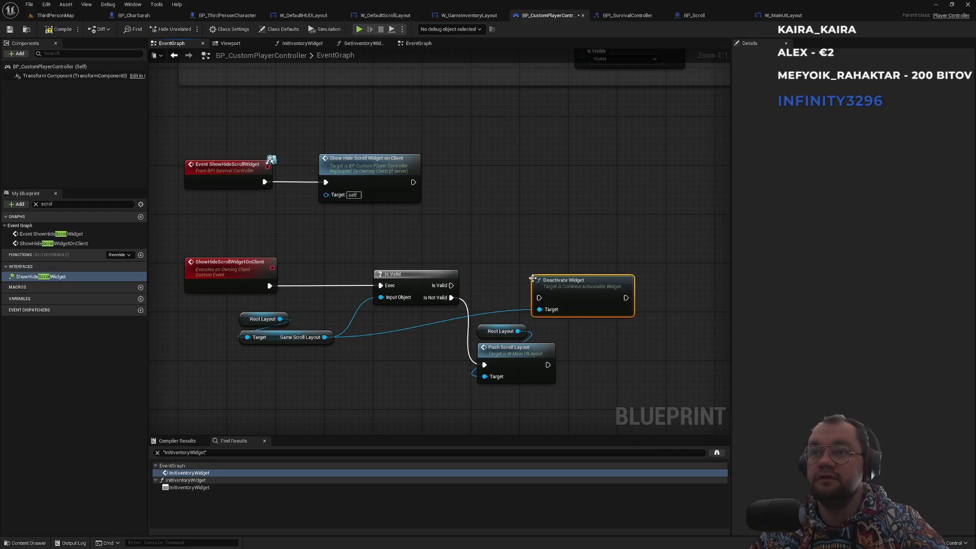
{"action": "mouse_move", "coordinate": [451, 285]}
{"action": "left_mouse_down"}
{"action": "mouse_move", "coordinate": [539, 297]}
{"action": "mouse_move", "coordinate": [556, 275]}
{"action": "left_mouse_up"}
{"action": "left_click", "coordinate": [592, 218]}
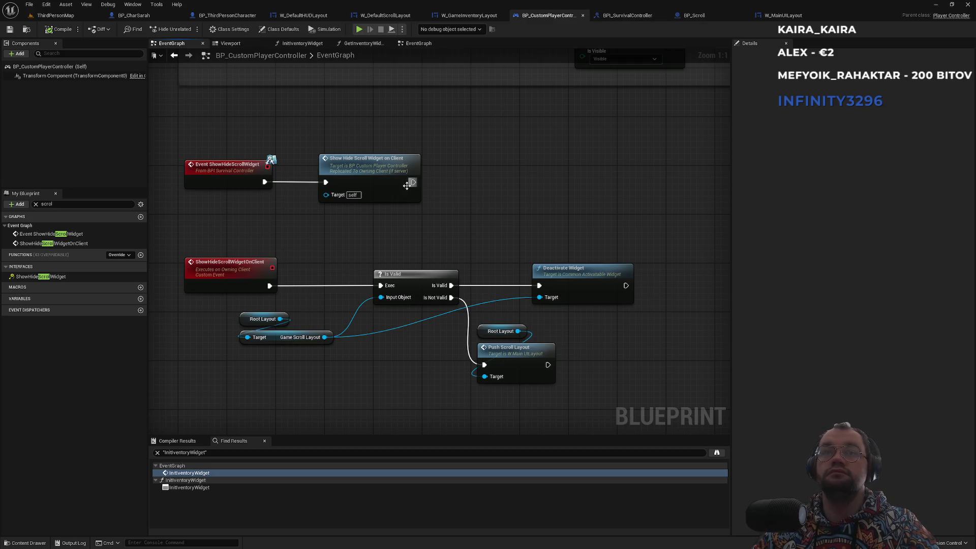
Step: Place an IA_Quit Enhanced Input event node in empty space of the controller graph
{"action": "left_click_drag", "start_coordinate": [412, 182], "coordinate": [648, 221]}
{"action": "scroll", "coordinate": [519, 221], "scroll_direction": "down", "scroll_amount": 5}
{"action": "scroll", "coordinate": [549, 354], "scroll_direction": "up", "scroll_amount": 5}
{"action": "left_click_drag", "start_coordinate": [549, 354], "coordinate": [345, 319]}
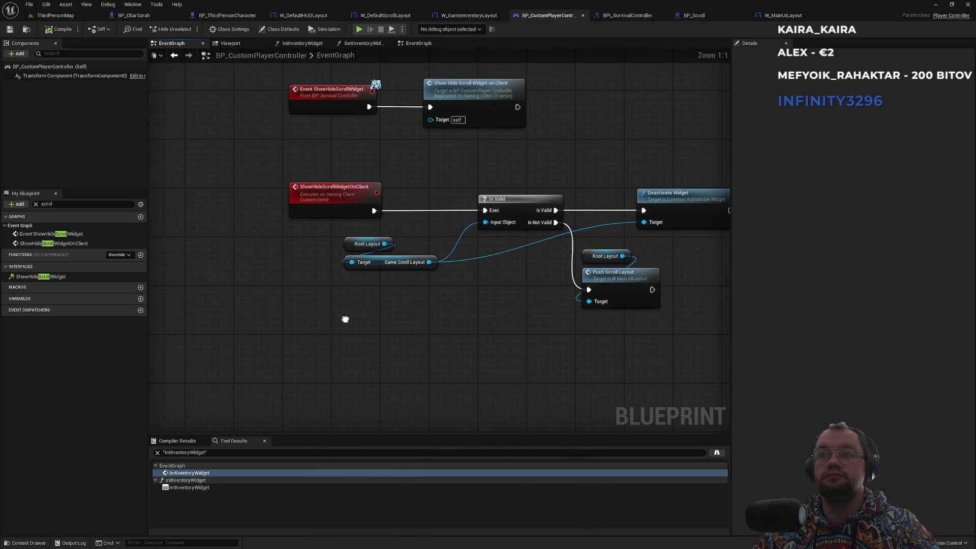
{"action": "mouse_move", "coordinate": [381, 357]}
{"action": "left_mouse_down"}
{"action": "mouse_move", "coordinate": [425, 331]}
{"action": "mouse_move", "coordinate": [402, 385]}
{"action": "left_mouse_up"}
{"action": "scroll", "coordinate": [407, 342], "scroll_direction": "down", "scroll_amount": 3}
{"action": "left_click_drag", "start_coordinate": [388, 218], "coordinate": [405, 200]}
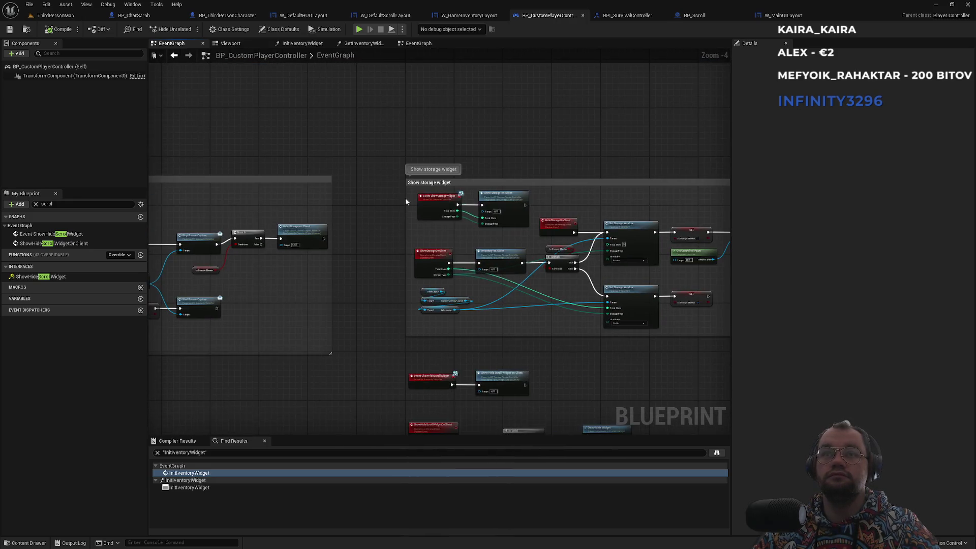
{"action": "scroll", "coordinate": [435, 317], "scroll_direction": "up", "scroll_amount": 3}
{"action": "right_click", "coordinate": [416, 352]}
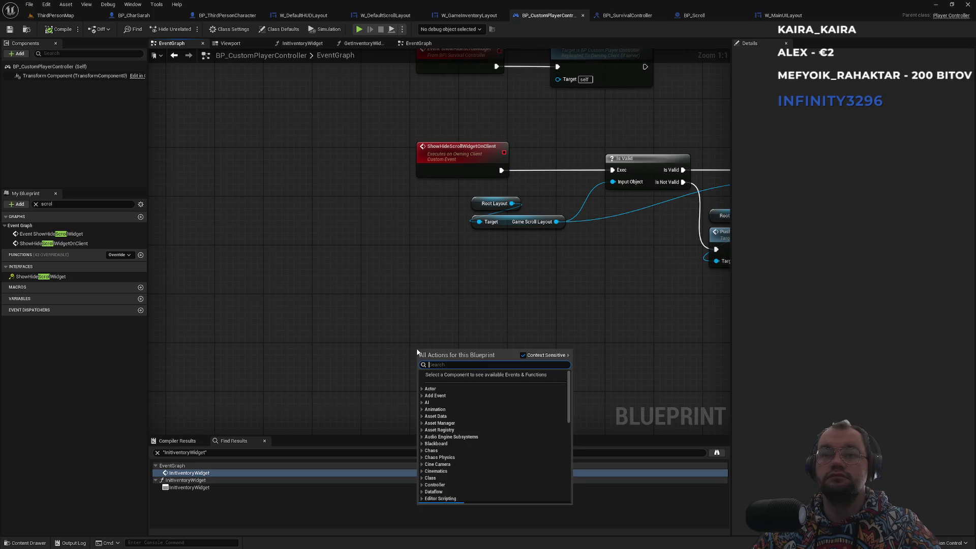
{"action": "type", "text": "IA_Quit"}
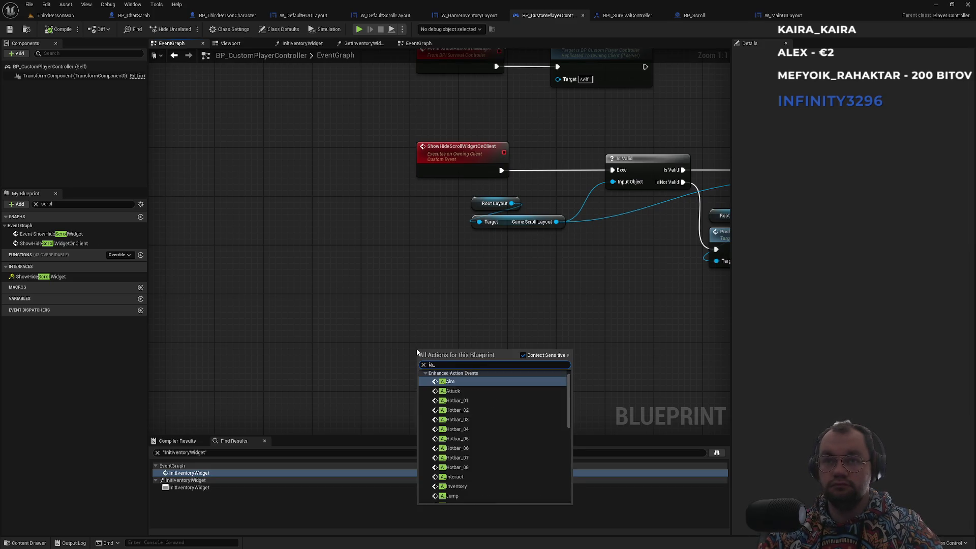
{"action": "key", "text": "Return"}
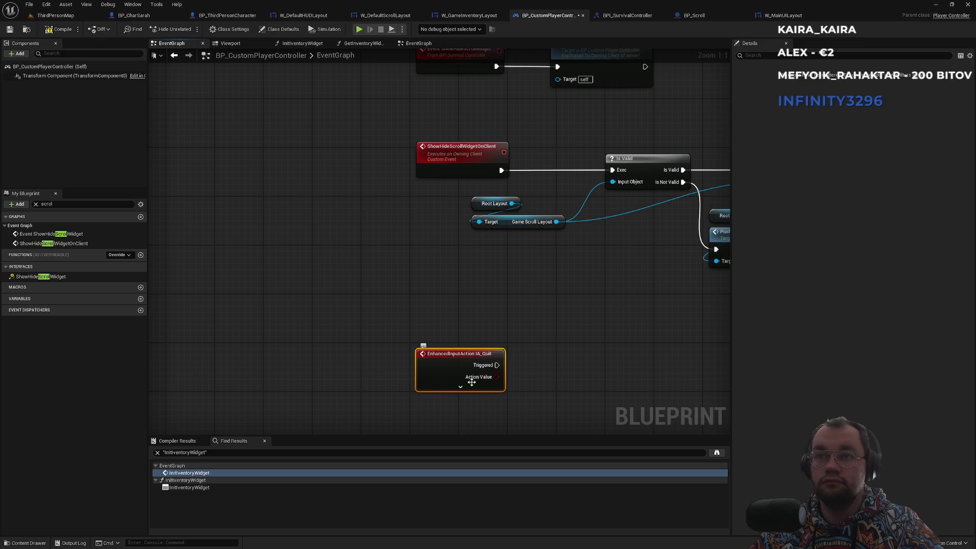
Step: Wire IA_Quit's Started output to a new Show Hide Scroll Widget call and tidy it
{"action": "scroll", "coordinate": [464, 297], "scroll_direction": "down", "scroll_amount": 3}
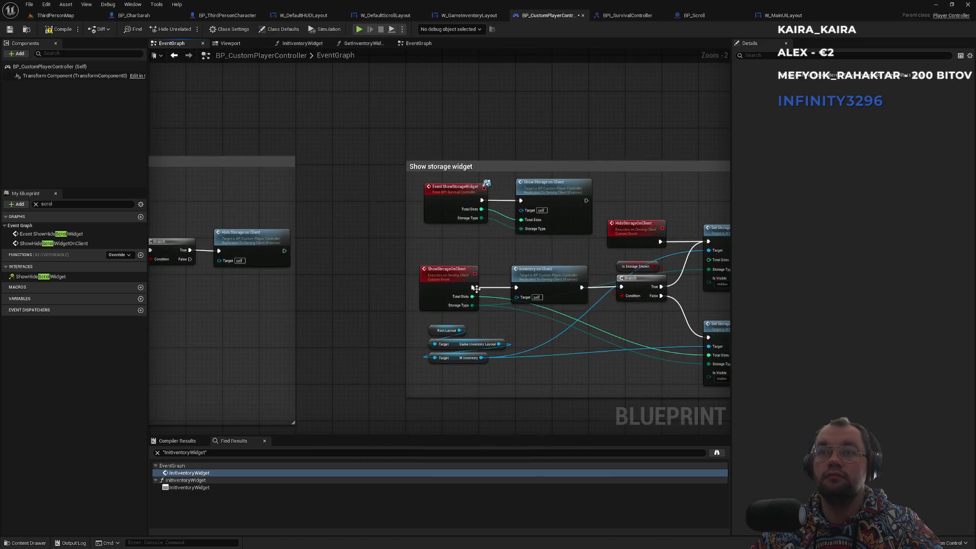
{"action": "scroll", "coordinate": [476, 288], "scroll_direction": "down", "scroll_amount": 8}
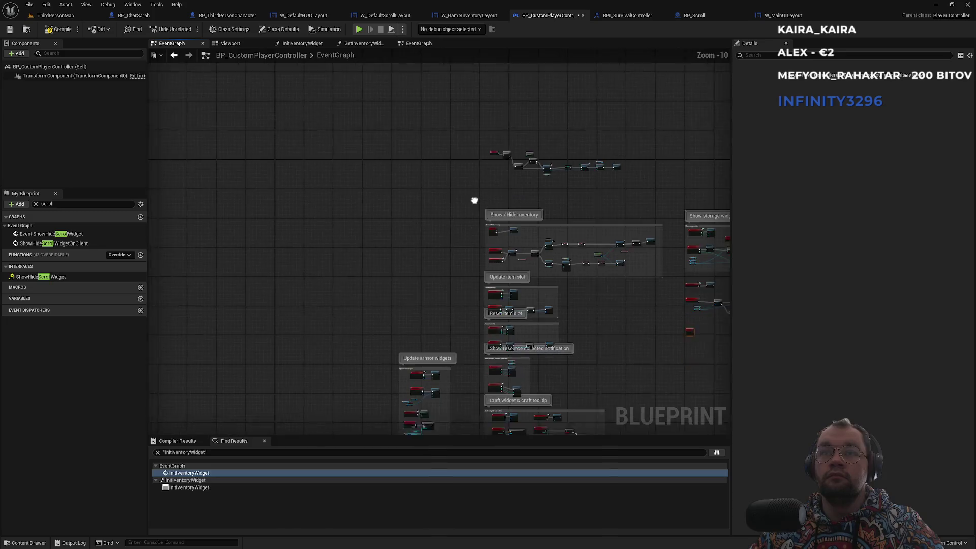
{"action": "left_click_drag", "start_coordinate": [474, 200], "coordinate": [474, 266]}
{"action": "scroll", "coordinate": [509, 184], "scroll_direction": "up", "scroll_amount": 8}
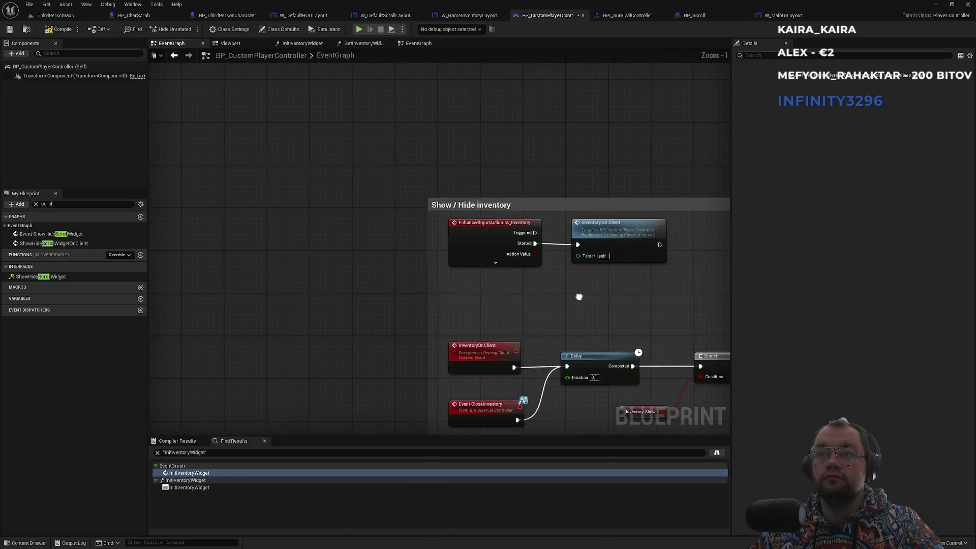
{"action": "scroll", "coordinate": [520, 248], "scroll_direction": "down", "scroll_amount": 5}
{"action": "scroll", "coordinate": [458, 236], "scroll_direction": "up", "scroll_amount": 6}
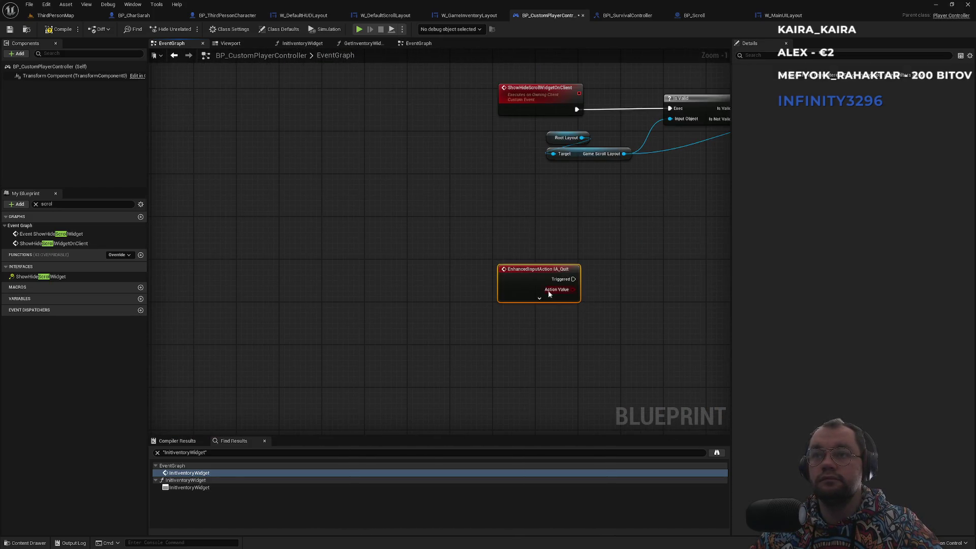
{"action": "left_click", "coordinate": [539, 301]}
{"action": "mouse_move", "coordinate": [589, 234]}
{"action": "left_mouse_down"}
{"action": "mouse_move", "coordinate": [461, 213]}
{"action": "mouse_move", "coordinate": [415, 286]}
{"action": "left_mouse_up"}
{"action": "mouse_move", "coordinate": [372, 350]}
{"action": "left_mouse_down"}
{"action": "mouse_move", "coordinate": [441, 359]}
{"action": "mouse_move", "coordinate": [428, 351]}
{"action": "left_mouse_up"}
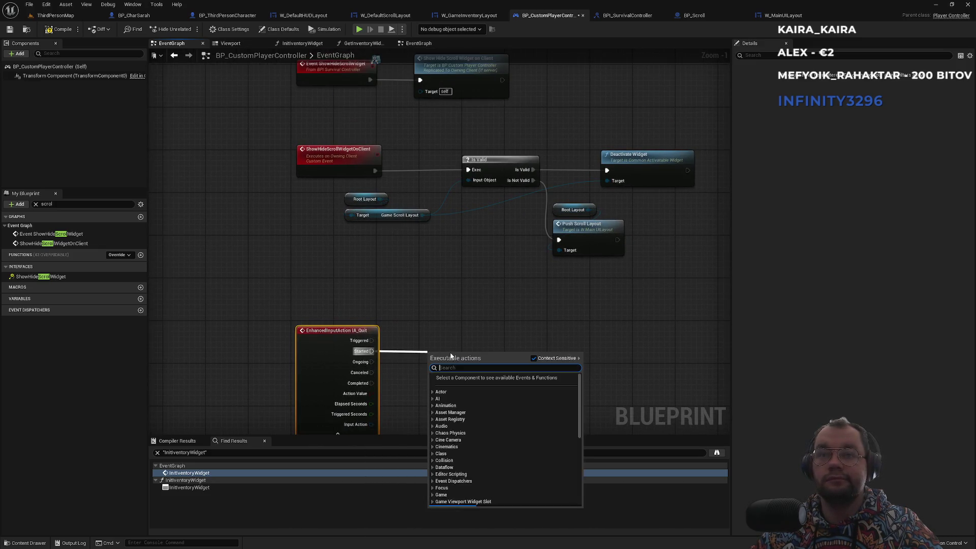
{"action": "left_click", "coordinate": [422, 330]}
{"action": "mouse_move", "coordinate": [372, 350]}
{"action": "left_mouse_down"}
{"action": "mouse_move", "coordinate": [436, 359]}
{"action": "mouse_move", "coordinate": [428, 352]}
{"action": "left_mouse_up"}
{"action": "type", "text": "shjo"}
{"action": "type", "text": "owhi"}
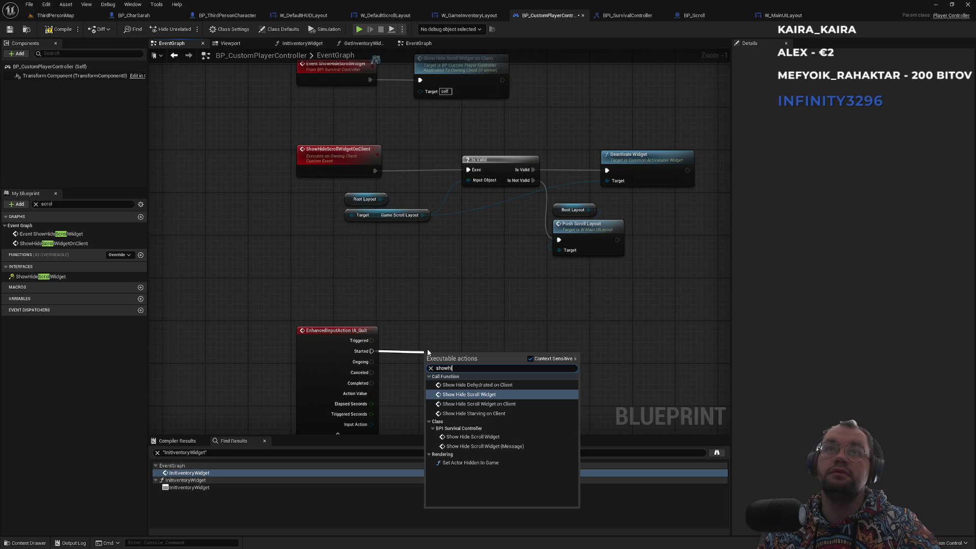
{"action": "key", "text": "Return"}
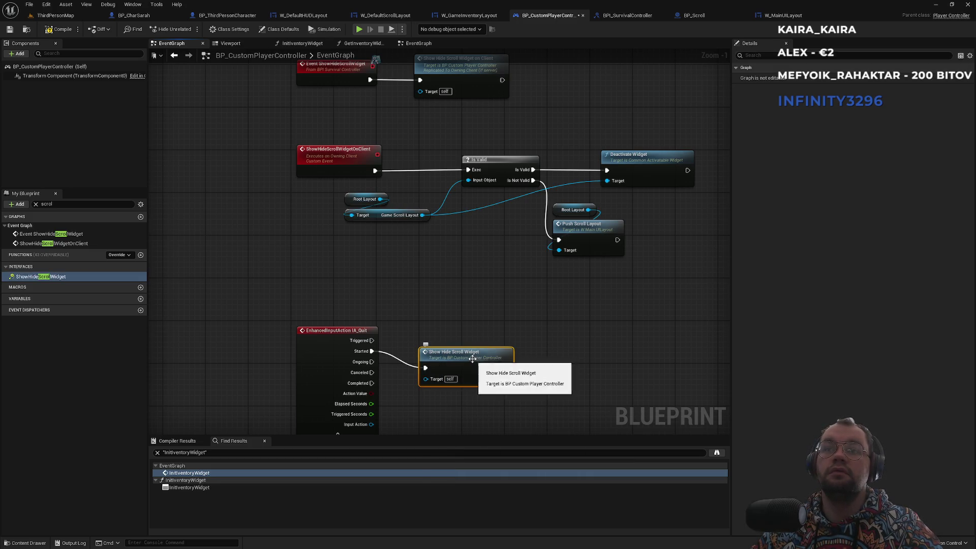
{"action": "left_click_drag", "start_coordinate": [449, 360], "coordinate": [439, 344]}
{"action": "left_click_drag", "start_coordinate": [432, 282], "coordinate": [485, 322]}
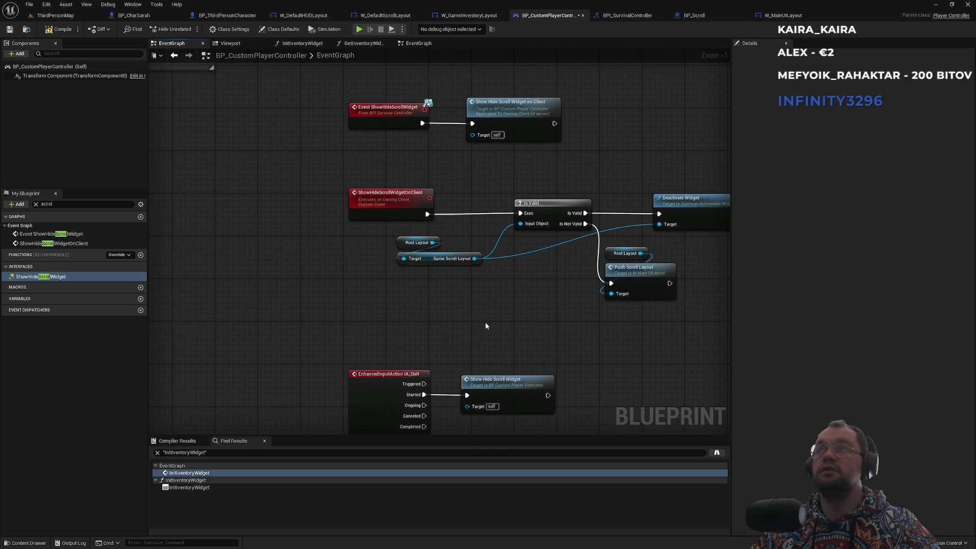
Step: Play ThirdPersonMap, toggle the scroll panel with Tab, stop with Esc, then view W_DefaultScrollLayout
{"action": "left_click", "coordinate": [71, 15]}
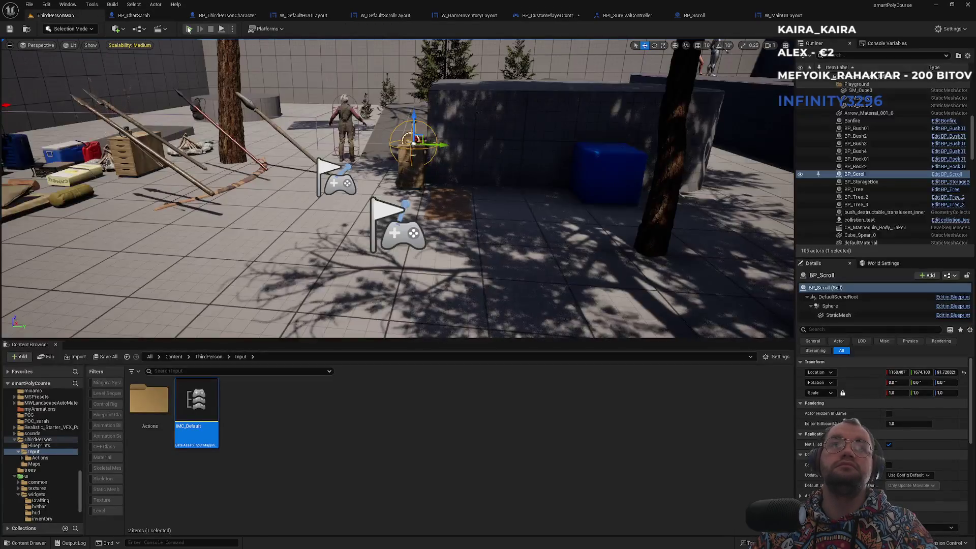
{"action": "left_click", "coordinate": [189, 29]}
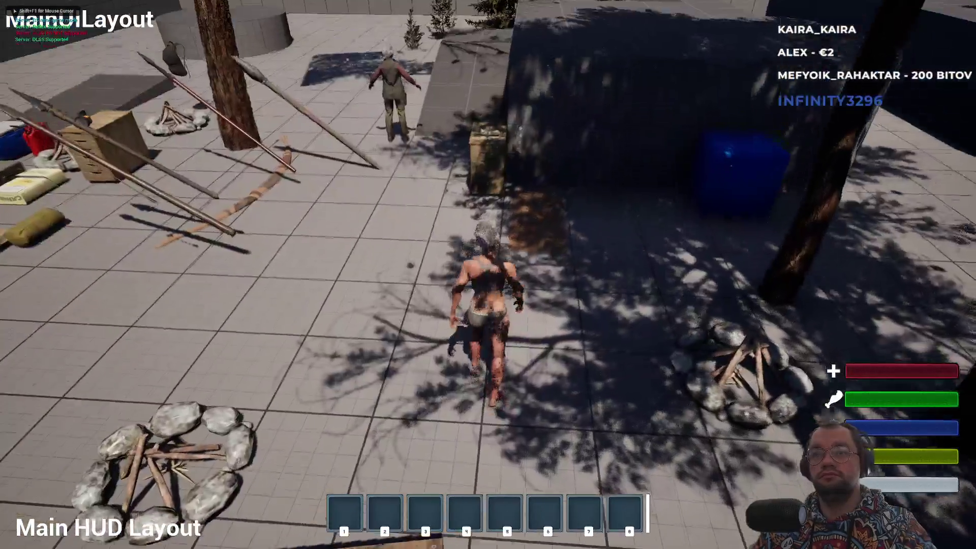
{"action": "key", "text": "Tab"}
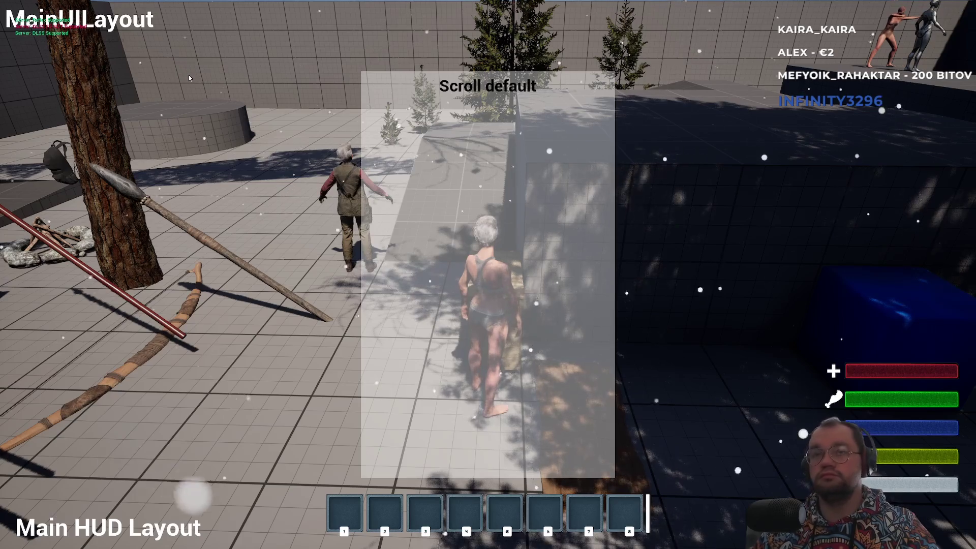
{"action": "key", "text": "Escape"}
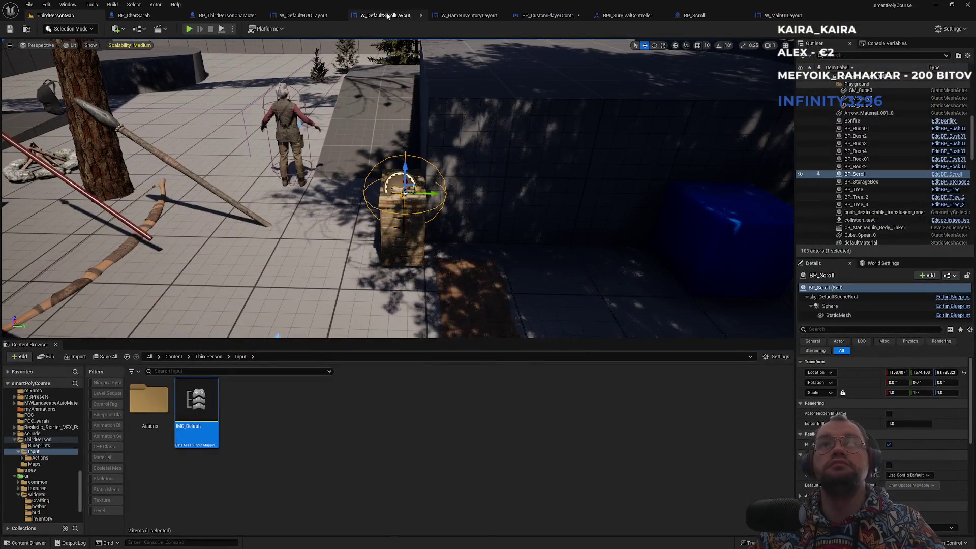
{"action": "left_click", "coordinate": [387, 15]}
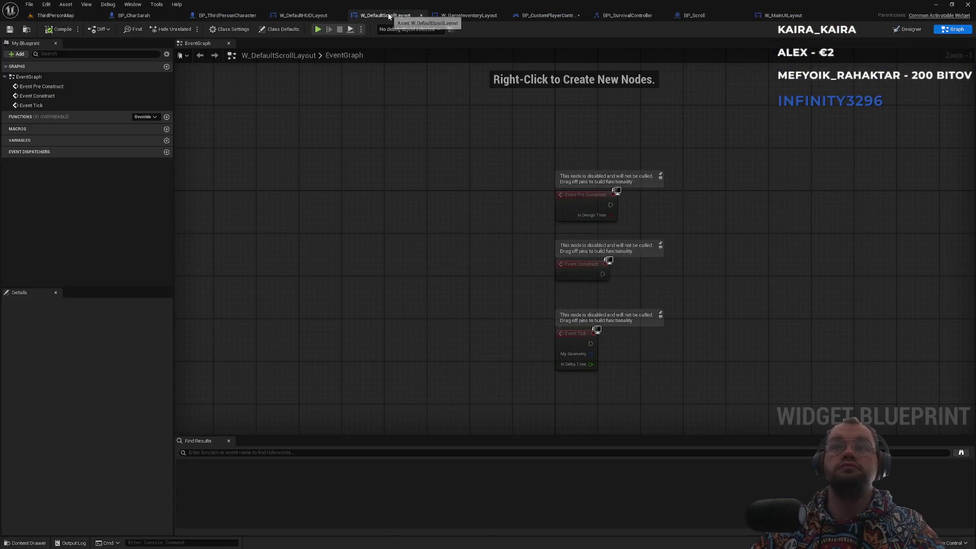
Step: Paste the Set Input Mode UI Only node group into the BP_CustomPlayerController event graph
{"action": "left_click", "coordinate": [565, 18]}
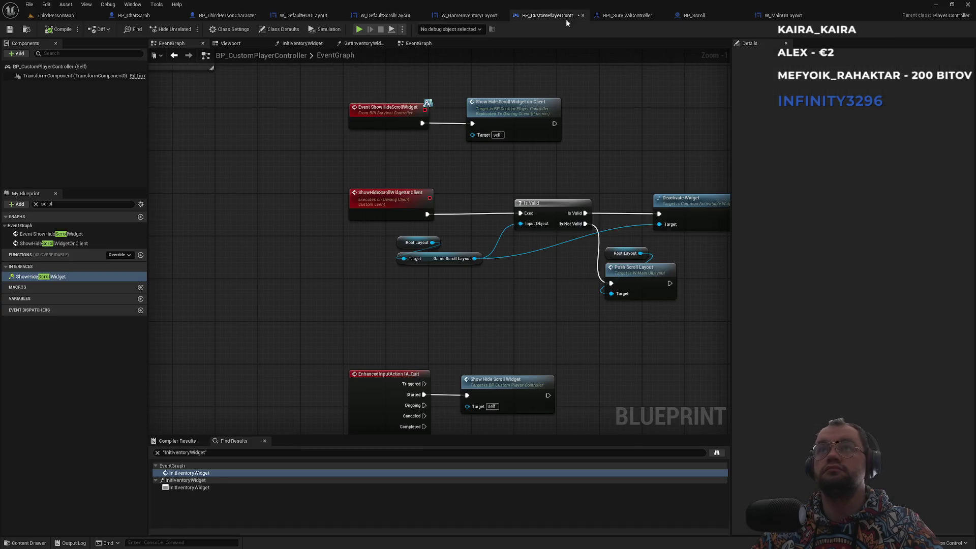
{"action": "scroll", "coordinate": [509, 266], "scroll_direction": "down", "scroll_amount": 4}
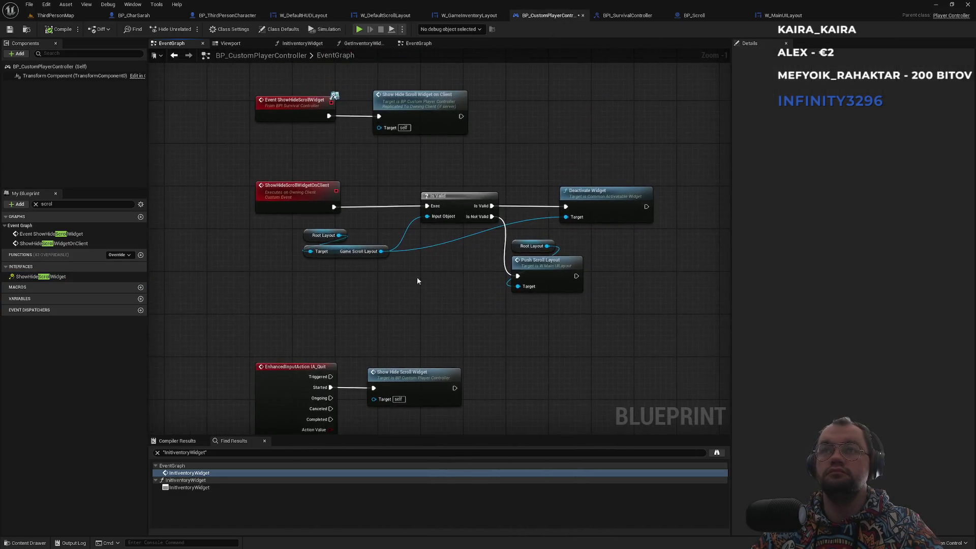
{"action": "scroll", "coordinate": [335, 302], "scroll_direction": "up", "scroll_amount": 2}
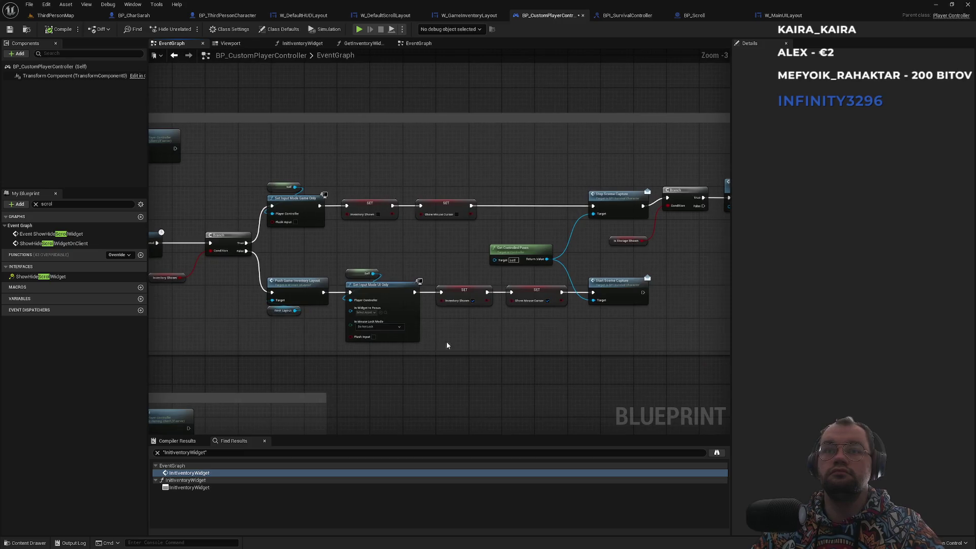
{"action": "scroll", "coordinate": [315, 304], "scroll_direction": "up", "scroll_amount": 2}
{"action": "left_click_drag", "start_coordinate": [517, 354], "coordinate": [434, 342]}
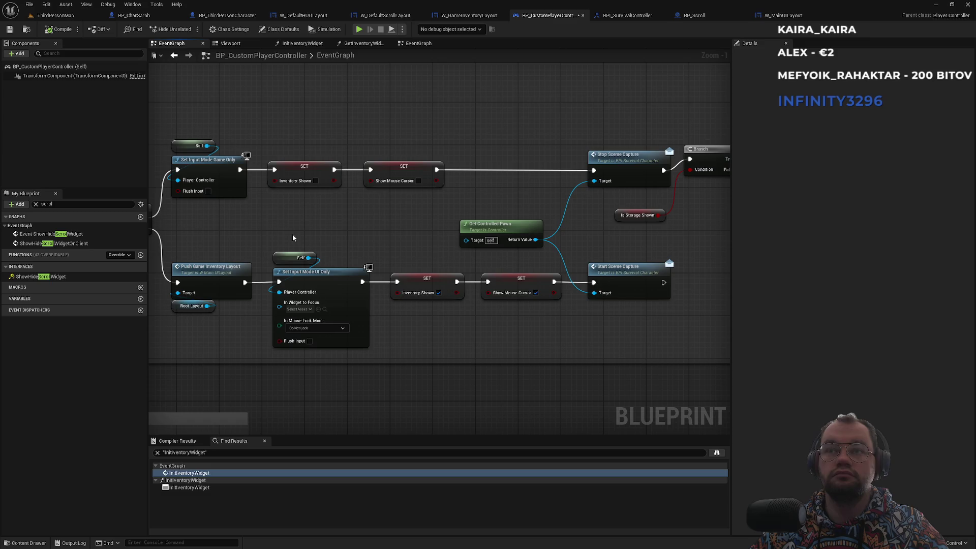
{"action": "mouse_move", "coordinate": [532, 328]}
{"action": "left_mouse_down"}
{"action": "mouse_move", "coordinate": [310, 274]}
{"action": "mouse_move", "coordinate": [290, 257]}
{"action": "left_mouse_up"}
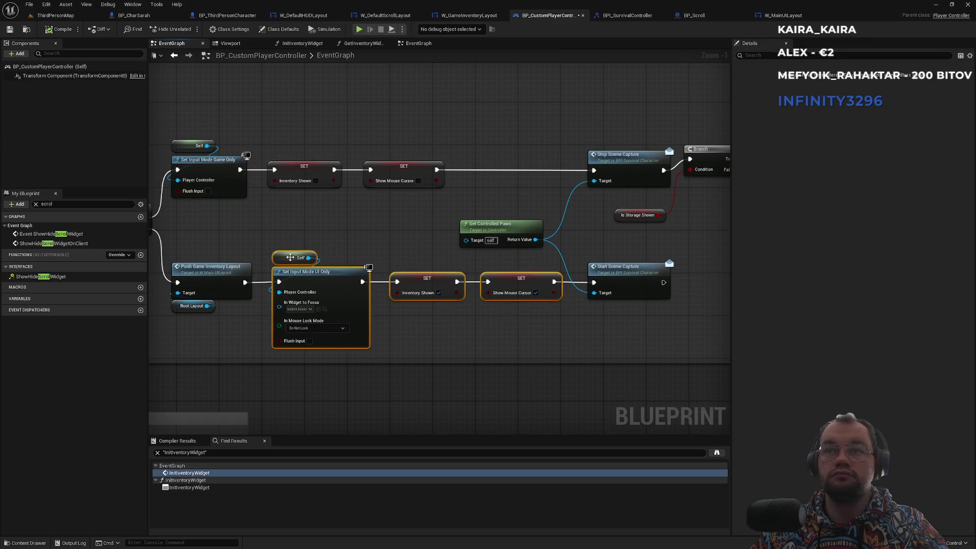
{"action": "scroll", "coordinate": [593, 361], "scroll_direction": "down", "scroll_amount": 4}
{"action": "scroll", "coordinate": [373, 185], "scroll_direction": "up", "scroll_amount": 4}
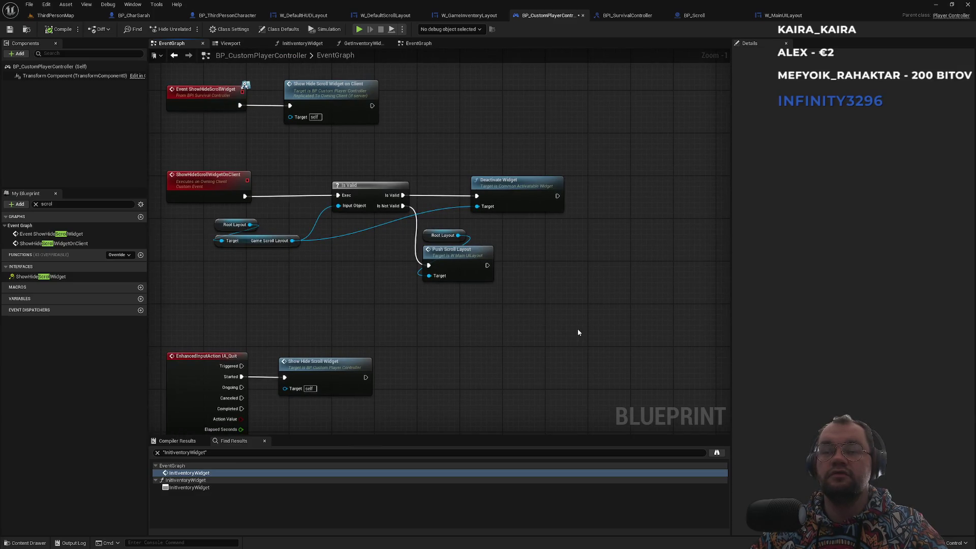
{"action": "key", "text": "ctrl+v"}
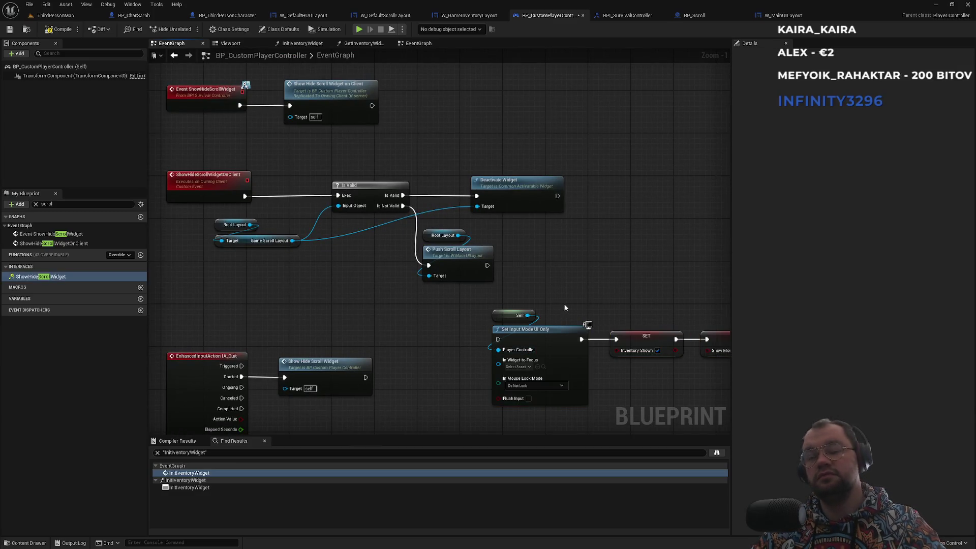
Step: Delete the Inventory Shown setter, chain Push Scroll Layout into input mode and Show Mouse Cursor, and play-test
{"action": "left_click", "coordinate": [615, 339], "text": "alt"}
{"action": "left_click", "coordinate": [661, 338]}
{"action": "key", "text": "Delete"}
{"action": "left_click_drag", "start_coordinate": [582, 339], "coordinate": [709, 344]}
{"action": "left_click_drag", "start_coordinate": [498, 340], "coordinate": [486, 265]}
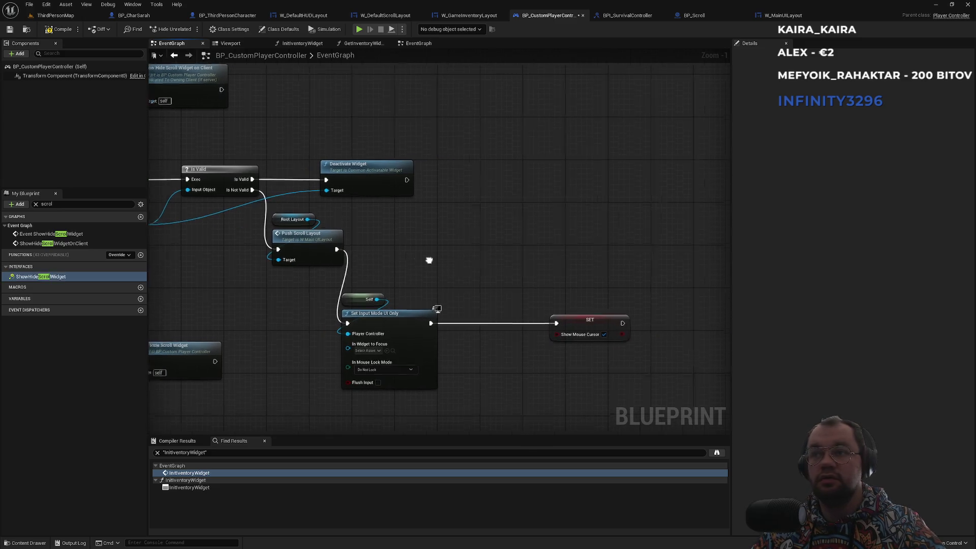
{"action": "left_click", "coordinate": [69, 15]}
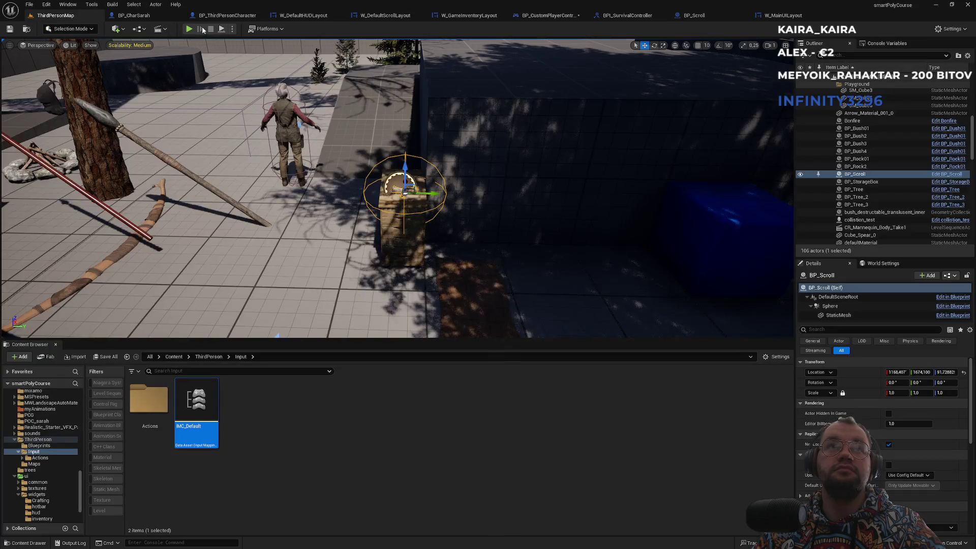
{"action": "left_click", "coordinate": [187, 29]}
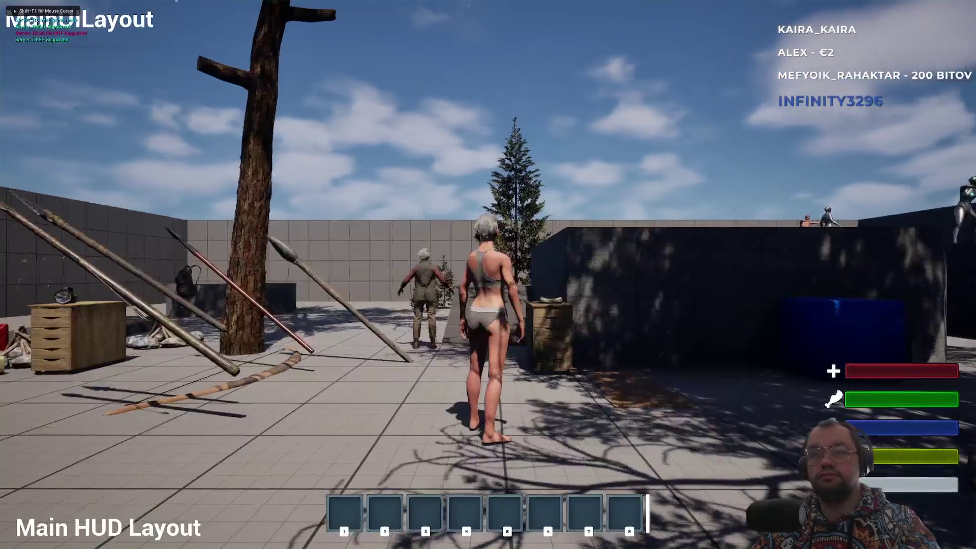
Step: Walk toward the crate in play, toggle the scroll widget with Tab, then stop the session
{"action": "key", "text": "w"}
{"action": "key", "text": "Tab"}
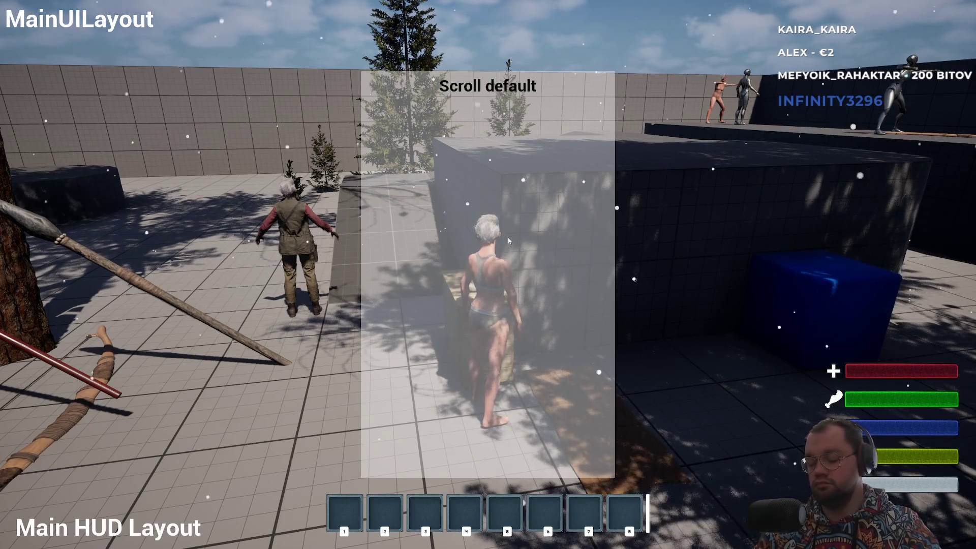
{"action": "key", "text": "Escape"}
{"action": "key", "text": "F11"}
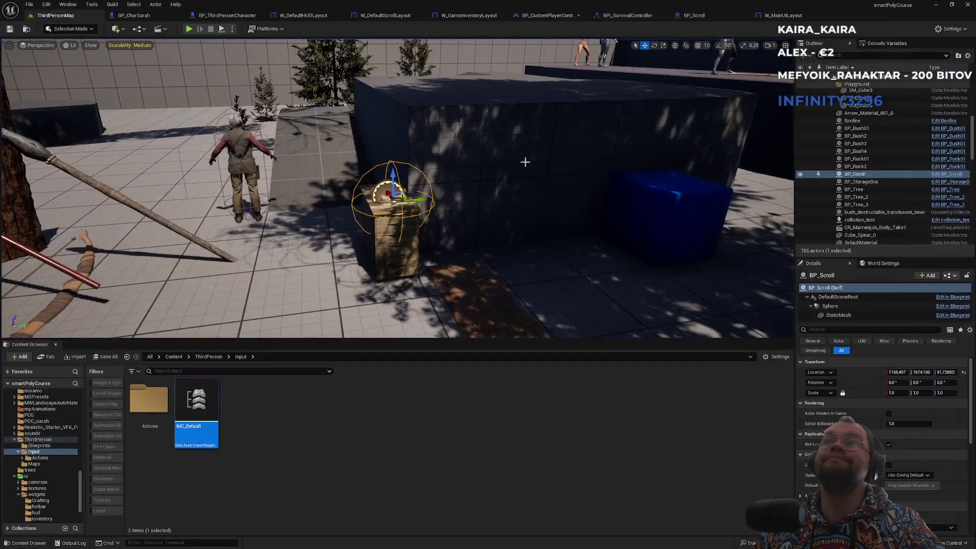
Step: Rearrange the input mode nodes and add a Print String with an empty message after Show Mouse Cursor
{"action": "left_click", "coordinate": [547, 15]}
{"action": "mouse_move", "coordinate": [385, 279]}
{"action": "left_mouse_down"}
{"action": "mouse_move", "coordinate": [364, 319]}
{"action": "mouse_move", "coordinate": [380, 303]}
{"action": "left_mouse_up"}
{"action": "left_click_drag", "start_coordinate": [577, 324], "coordinate": [498, 308]}
{"action": "mouse_move", "coordinate": [445, 252]}
{"action": "left_mouse_down"}
{"action": "mouse_move", "coordinate": [542, 250]}
{"action": "mouse_move", "coordinate": [455, 244]}
{"action": "left_mouse_up"}
{"action": "left_click_drag", "start_coordinate": [540, 296], "coordinate": [595, 306]}
{"action": "left_click", "coordinate": [626, 326]}
{"action": "key", "text": "BackSpace"}
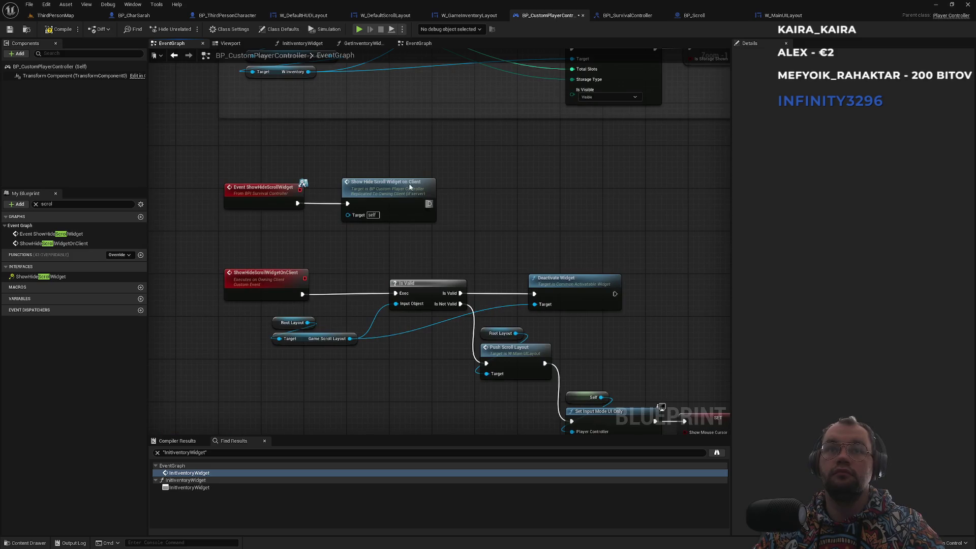
Step: Play-test ThirdPersonMap again, opening the scroll widget with Tab, then stop
{"action": "left_click", "coordinate": [80, 15]}
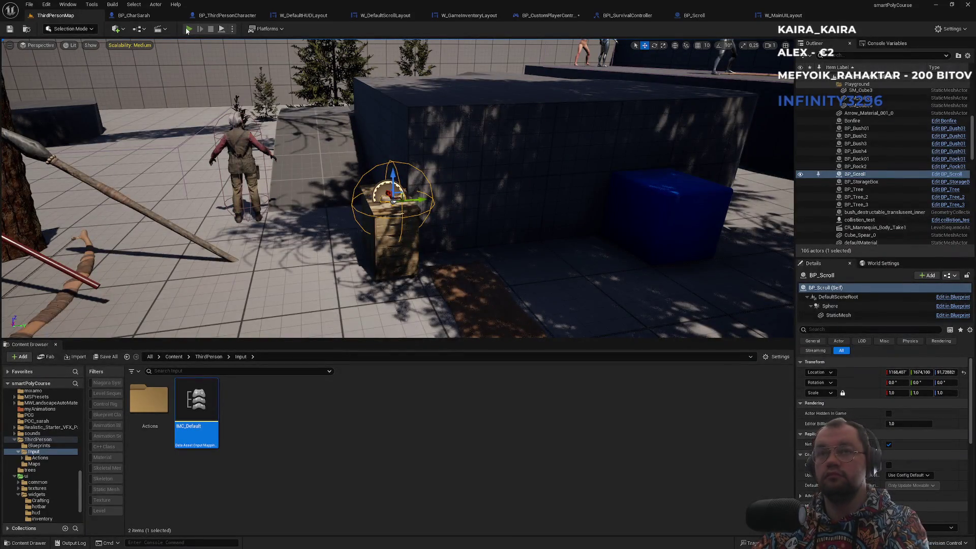
{"action": "left_click", "coordinate": [187, 29]}
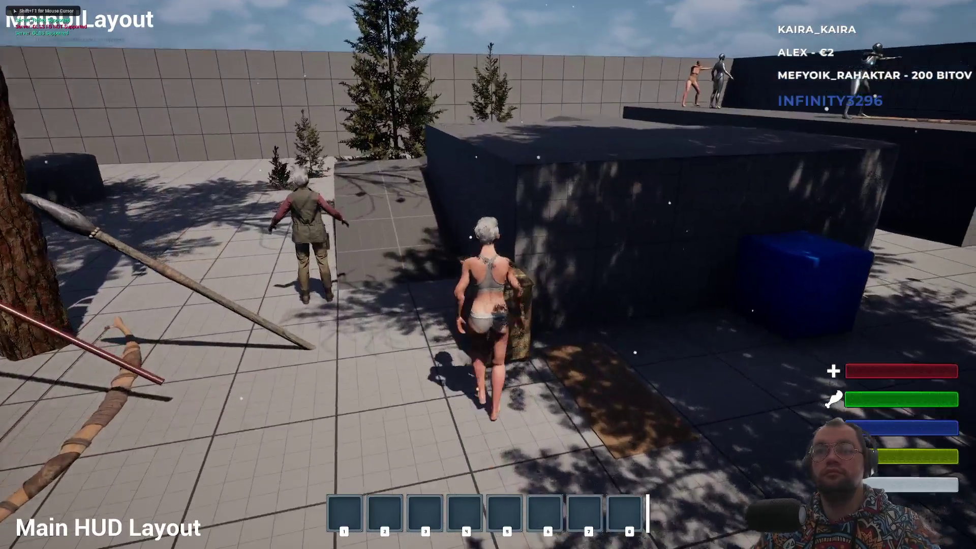
{"action": "key", "text": "Tab"}
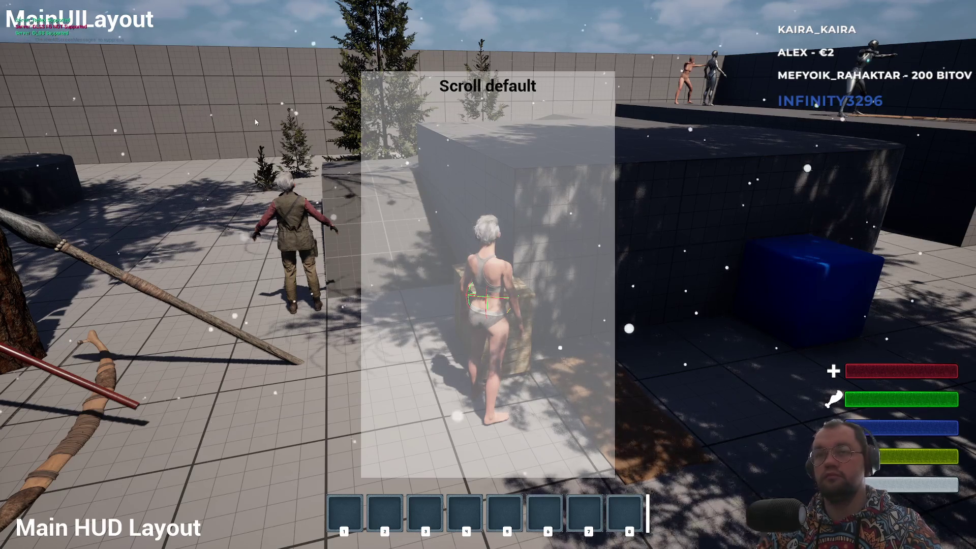
{"action": "key", "text": "Escape"}
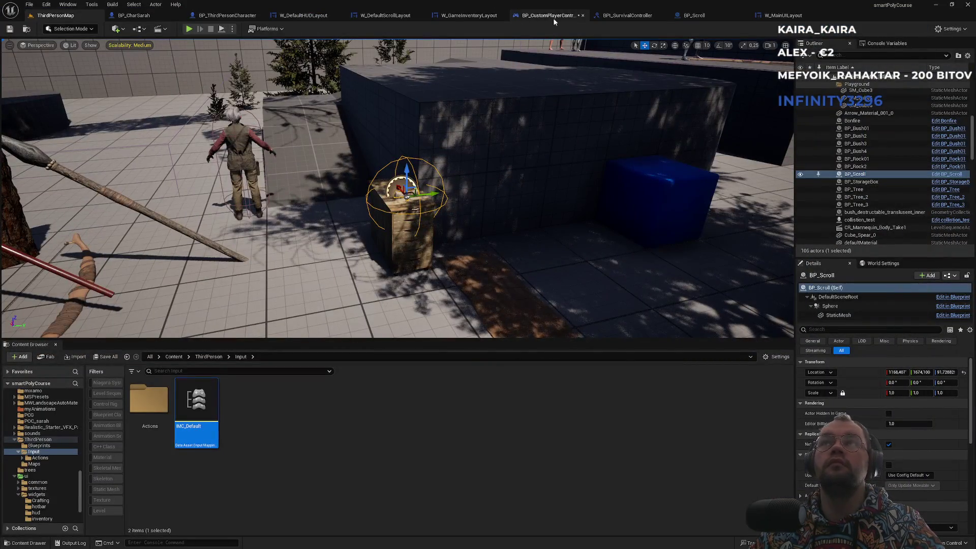
Step: Move the Print String node into place beside the Show Mouse Cursor setter in BP_CustomPlayerController
{"action": "left_click", "coordinate": [553, 18]}
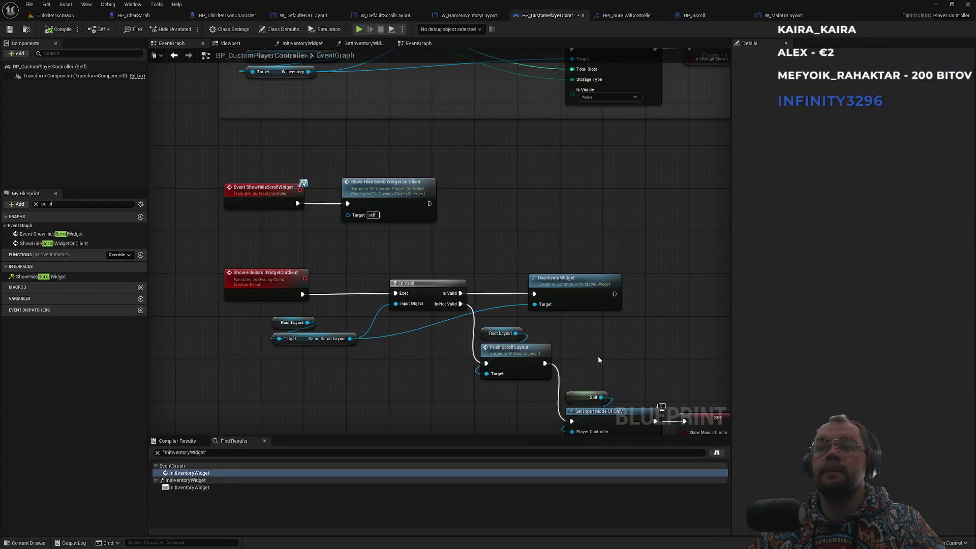
{"action": "left_click_drag", "start_coordinate": [709, 294], "coordinate": [698, 277]}
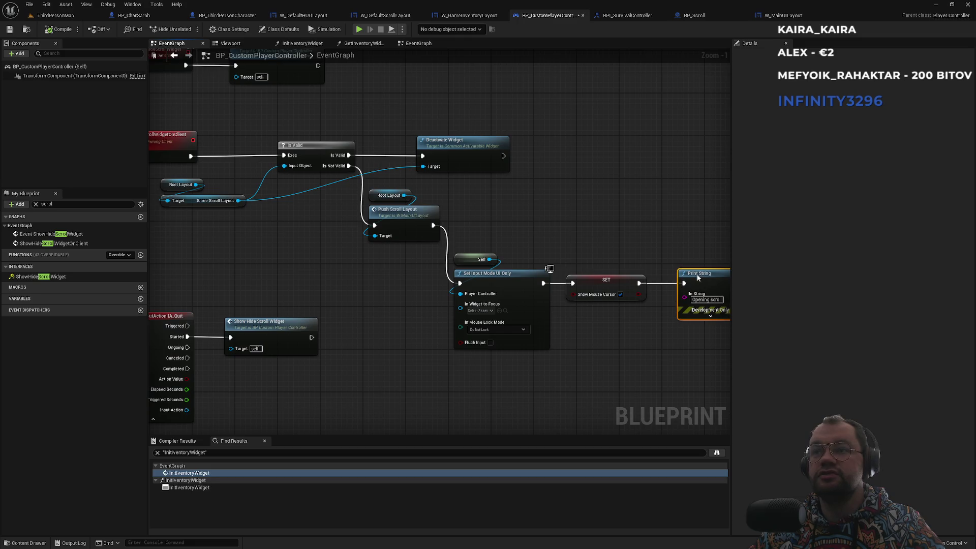
{"action": "left_click", "coordinate": [597, 279]}
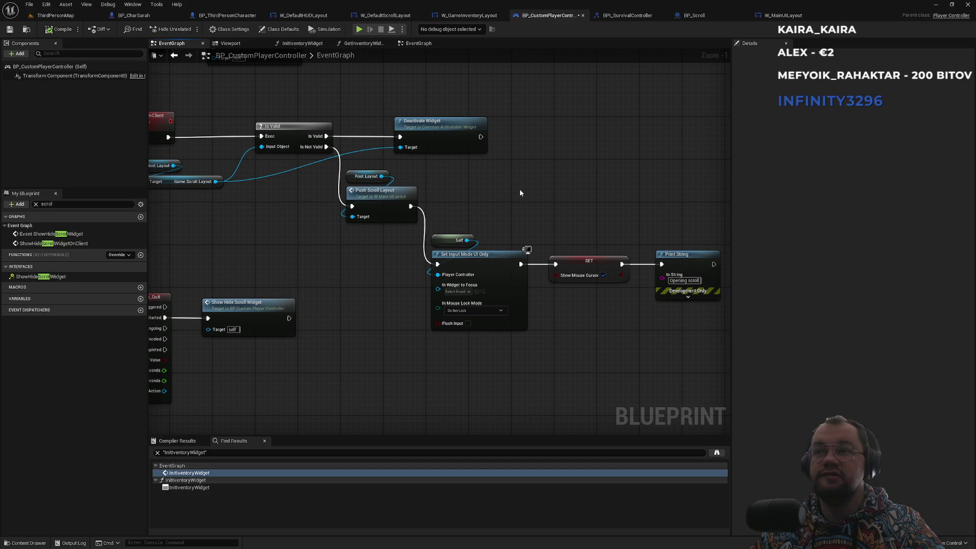
{"action": "scroll", "coordinate": [534, 186], "scroll_direction": "down", "scroll_amount": 3}
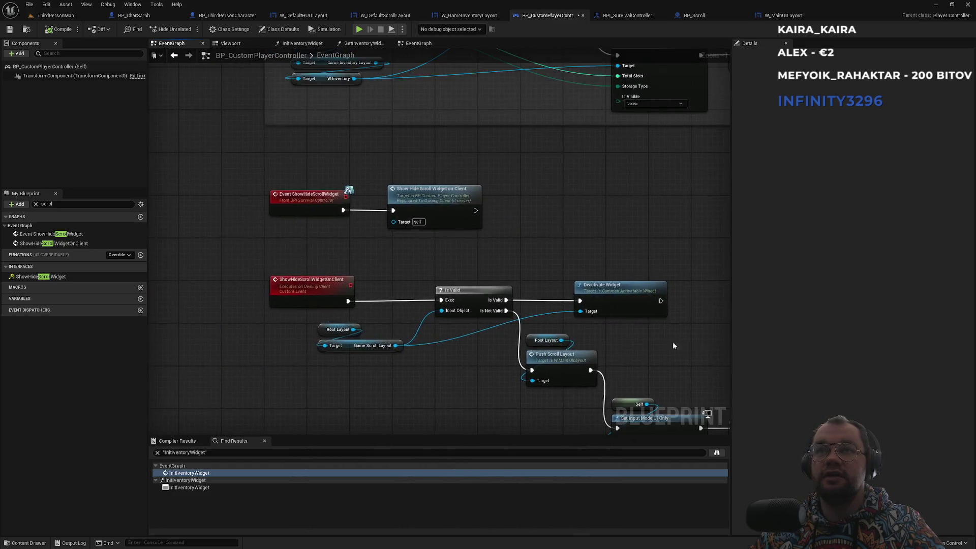
{"action": "scroll", "coordinate": [540, 295], "scroll_direction": "up", "scroll_amount": 4}
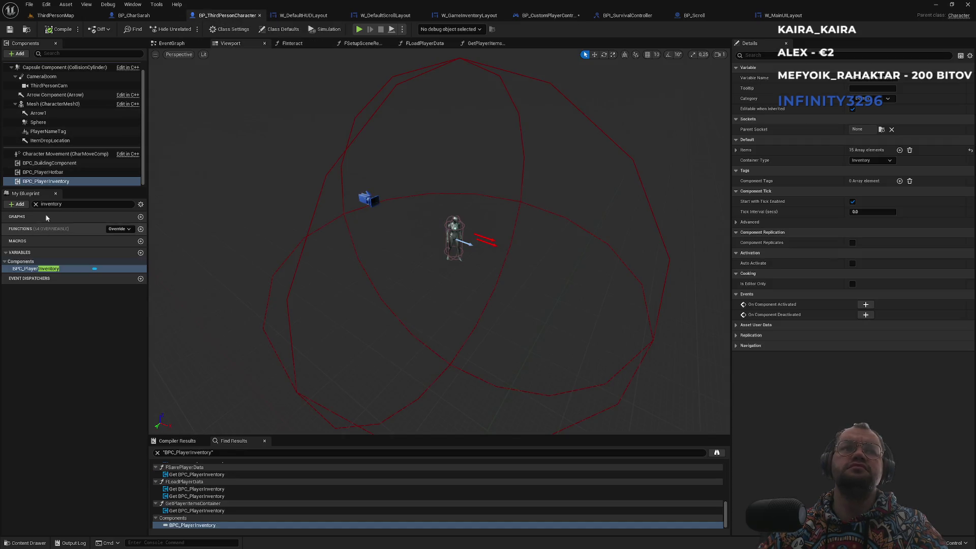
Step: Search for 'scene' and 'capture' and jump to the StartSceneCapture and StartCaptureOnClient events
{"action": "type", "text": "scene"}
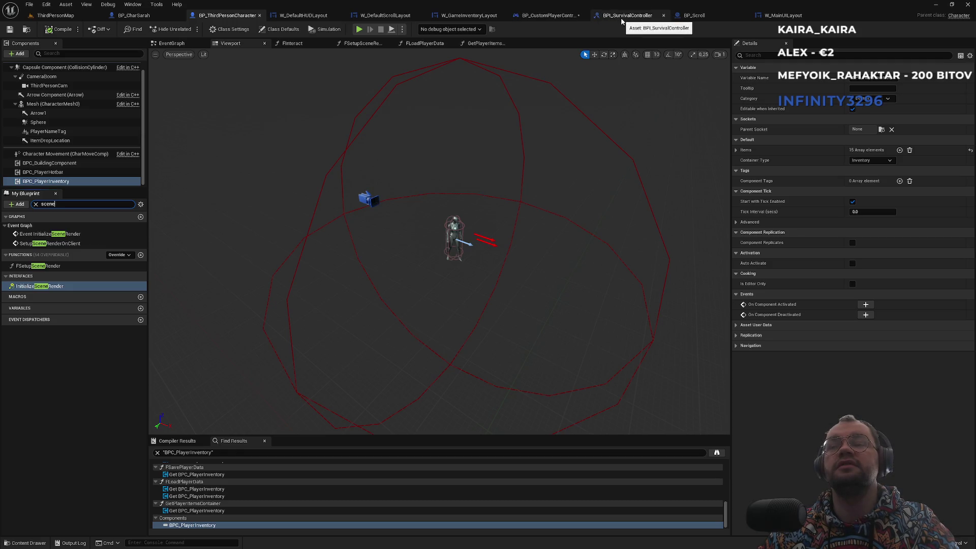
{"action": "left_click", "coordinate": [550, 15]}
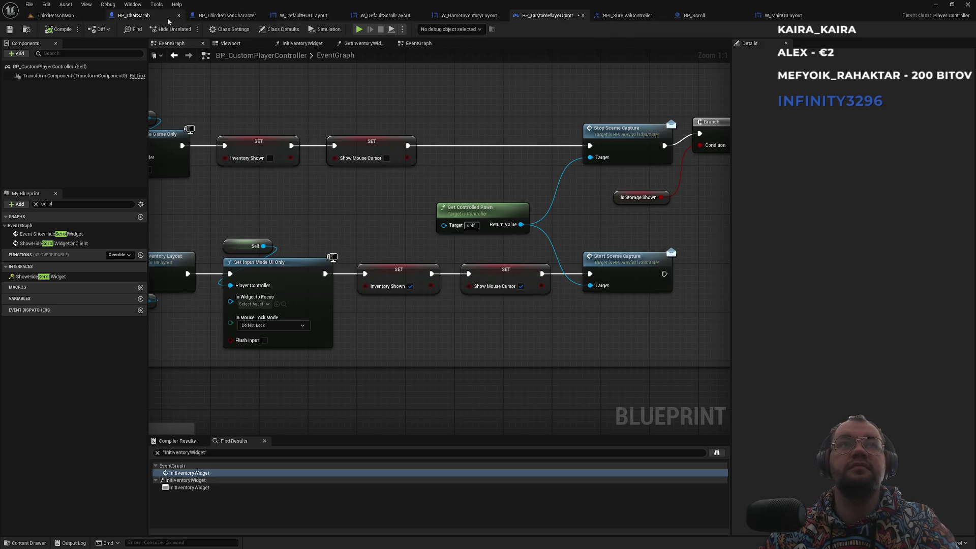
{"action": "left_click", "coordinate": [220, 16]}
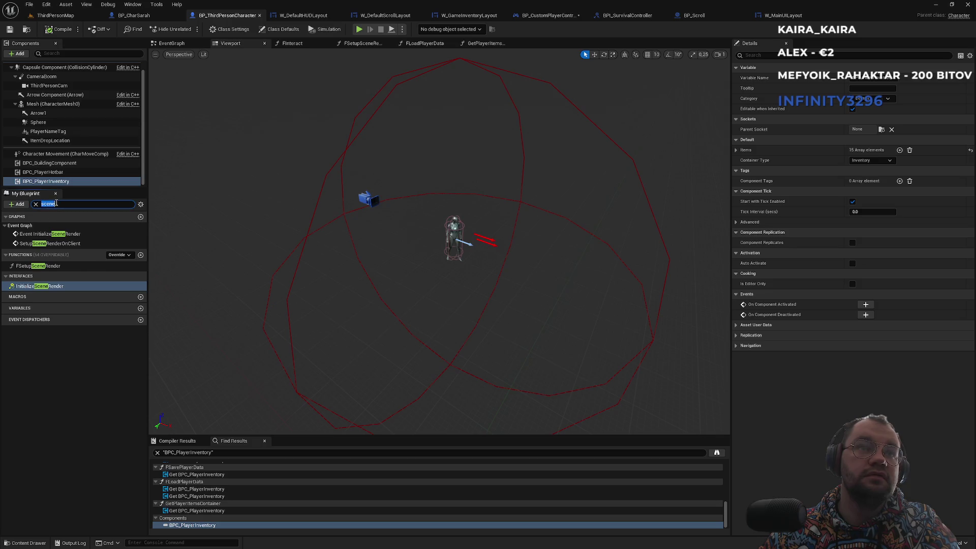
{"action": "type", "text": "capture"}
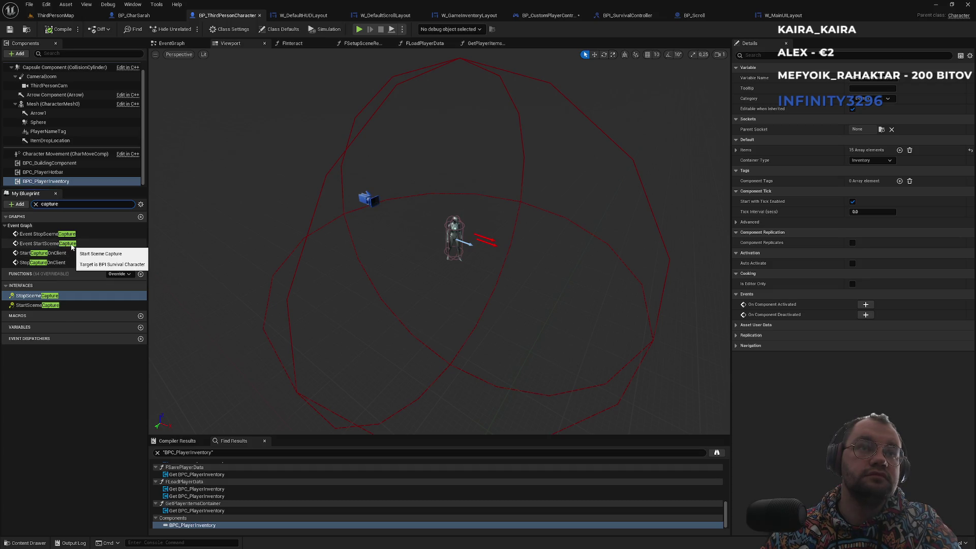
{"action": "double_click", "coordinate": [72, 246]}
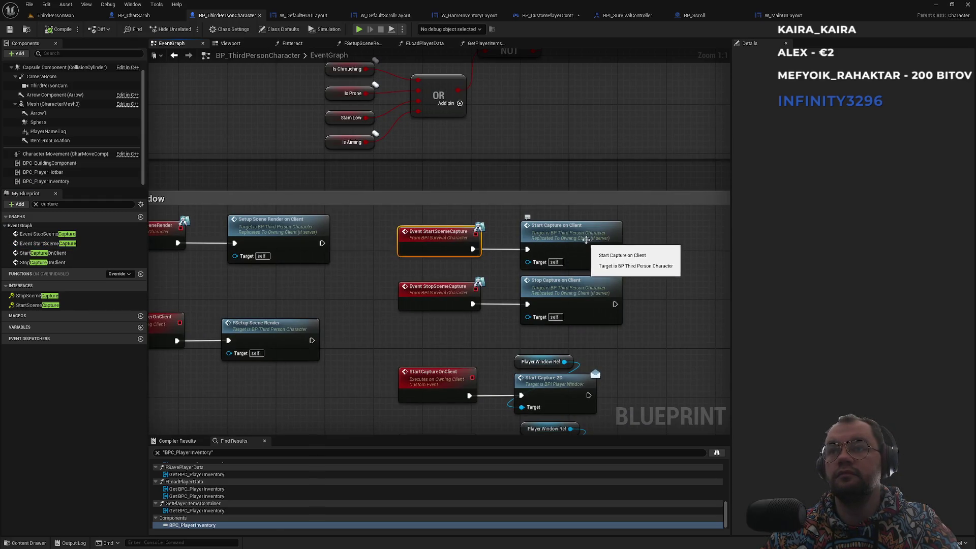
{"action": "double_click", "coordinate": [585, 237]}
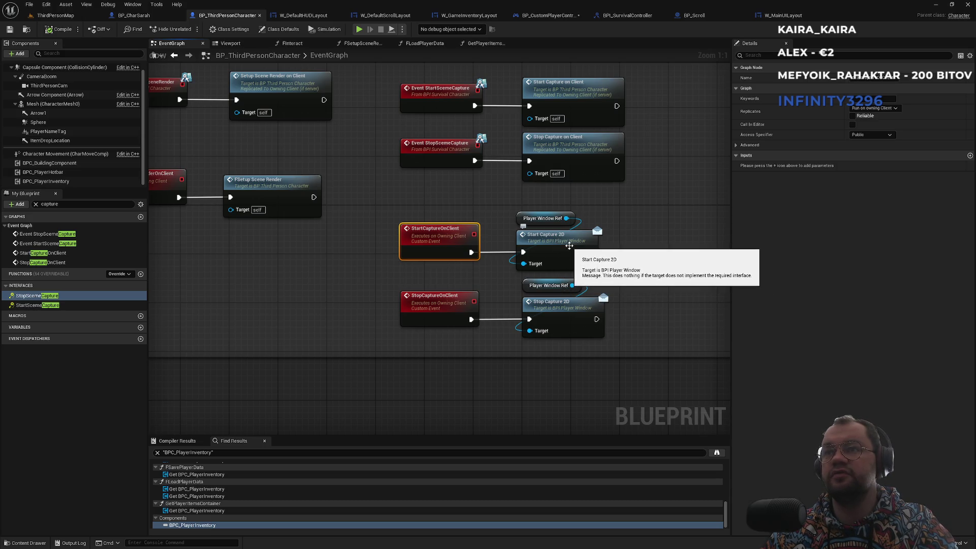
Step: Find all references to the StartCapture2D function and go to its Event StartCapture2D implementation
{"action": "double_click", "coordinate": [569, 248]}
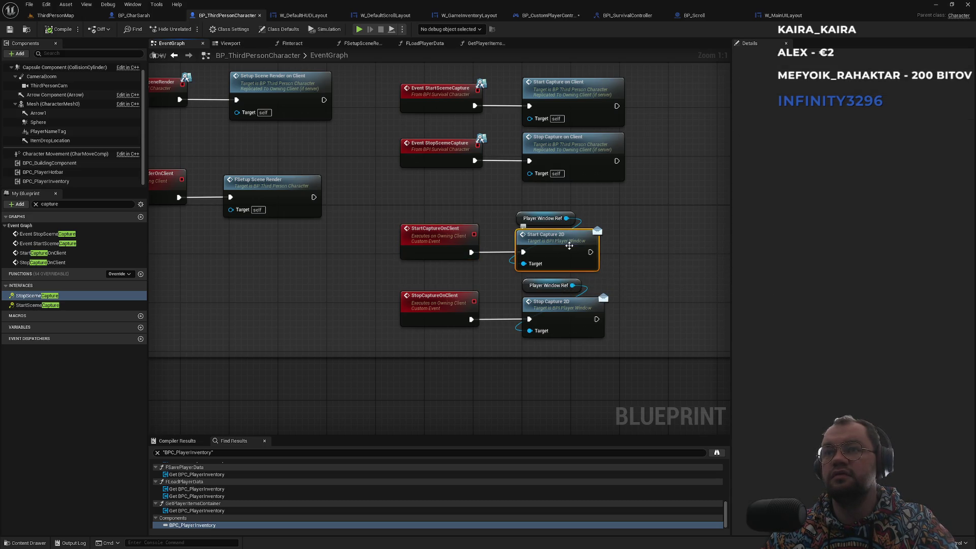
{"action": "right_click", "coordinate": [836, 87]}
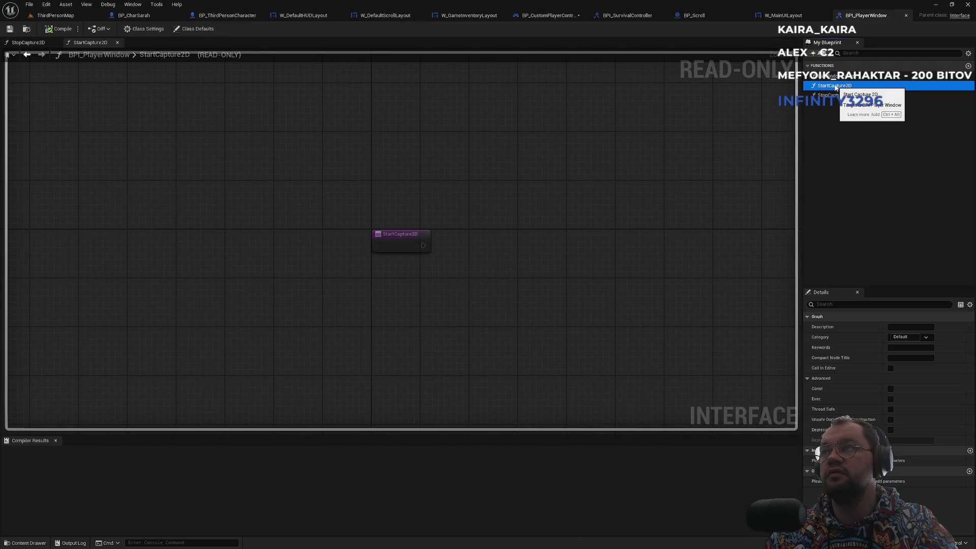
{"action": "mouse_move", "coordinate": [874, 125]}
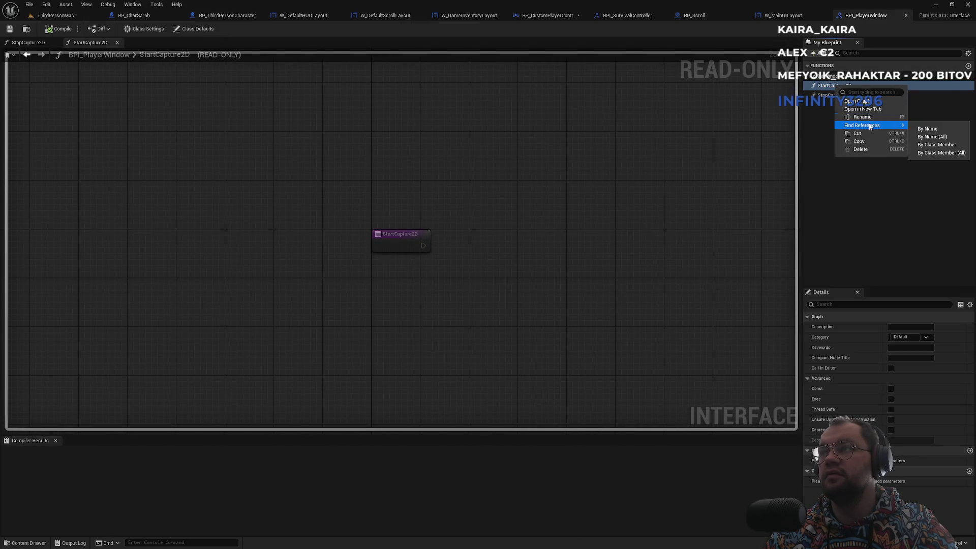
{"action": "left_click", "coordinate": [932, 137]}
{"action": "left_click", "coordinate": [267, 371]}
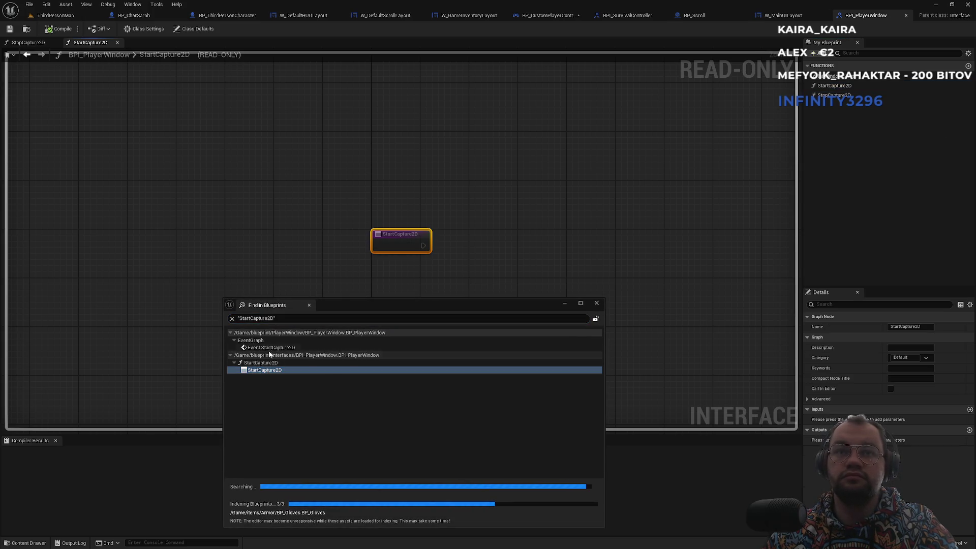
{"action": "left_click", "coordinate": [269, 349]}
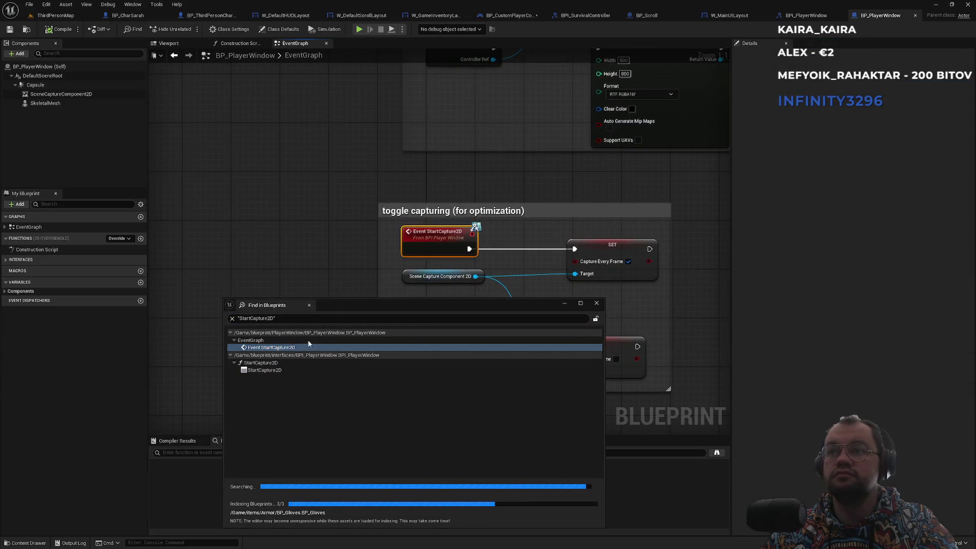
{"action": "left_click_drag", "start_coordinate": [505, 273], "coordinate": [458, 160]}
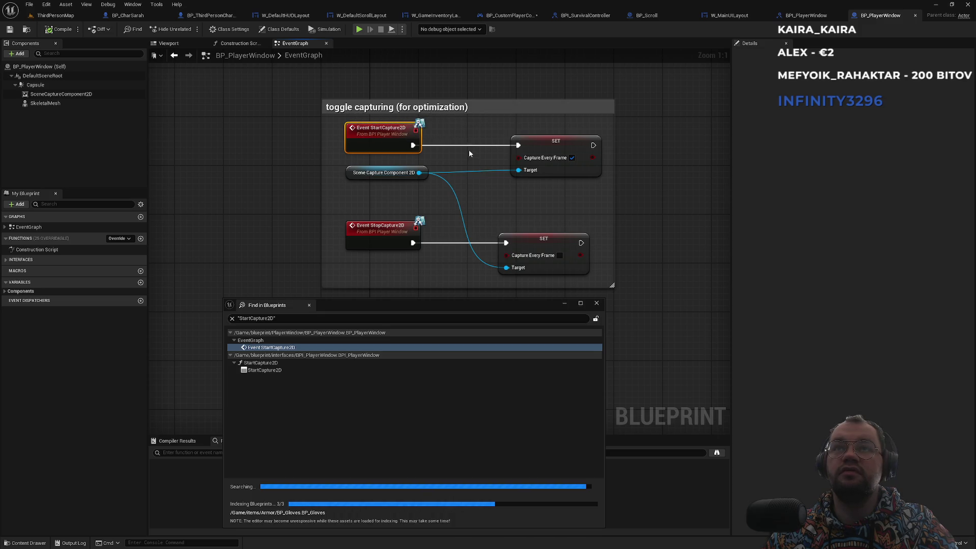
Step: Open the StartCapture2D interface definition, then move across the tabs to the W_MainUILayout event graph
{"action": "left_click", "coordinate": [272, 372]}
{"action": "double_click", "coordinate": [272, 372]}
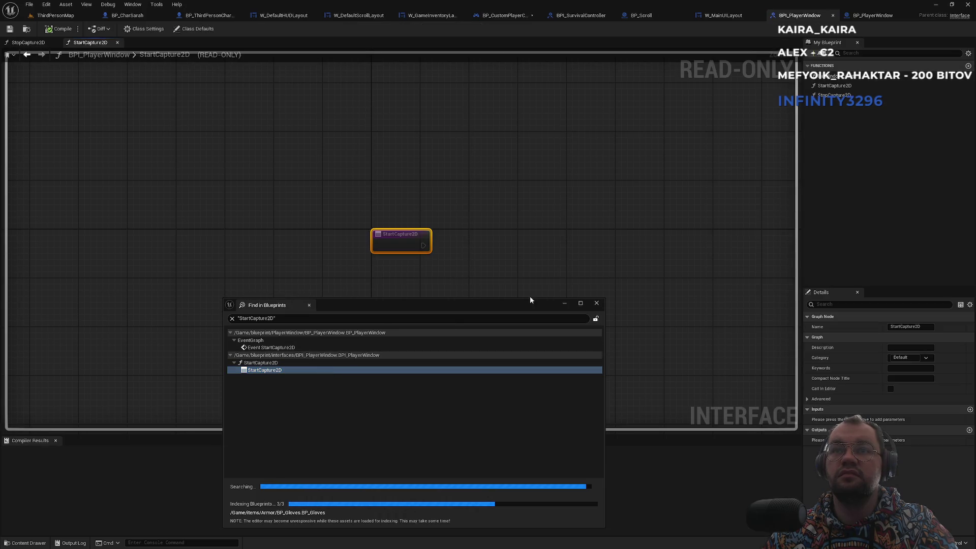
{"action": "left_click", "coordinate": [595, 303]}
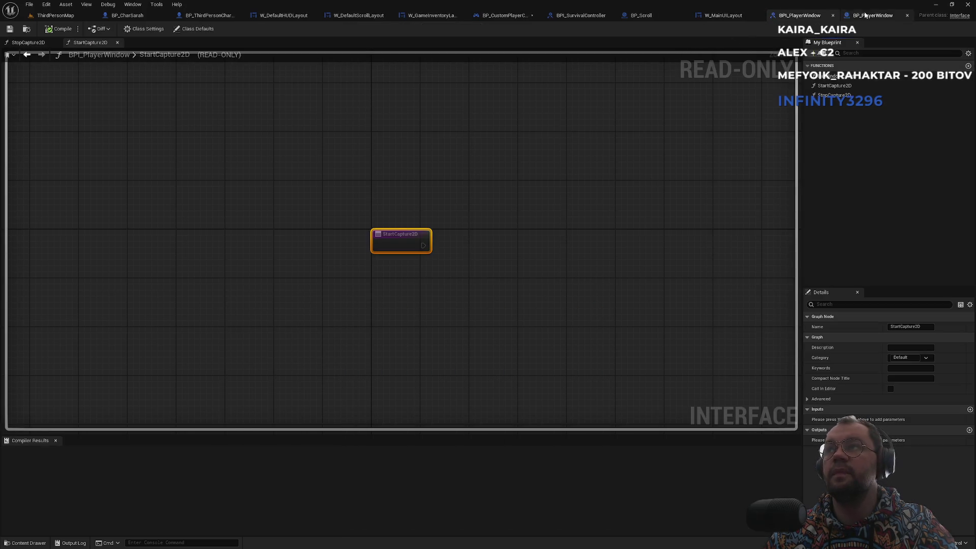
{"action": "left_click", "coordinate": [870, 14]}
{"action": "left_click", "coordinate": [718, 15]}
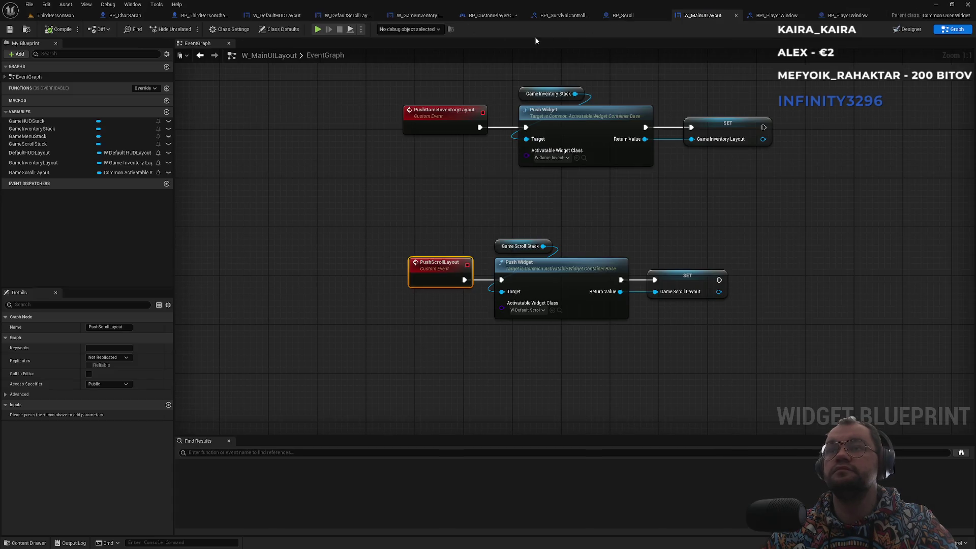
Step: Review the BPI_SurvivalController, W_GameInventoryLayout, W_DefaultScrollLayout and ShowHideScrollWidget graphs, ending on the controller
{"action": "left_click", "coordinate": [492, 15]}
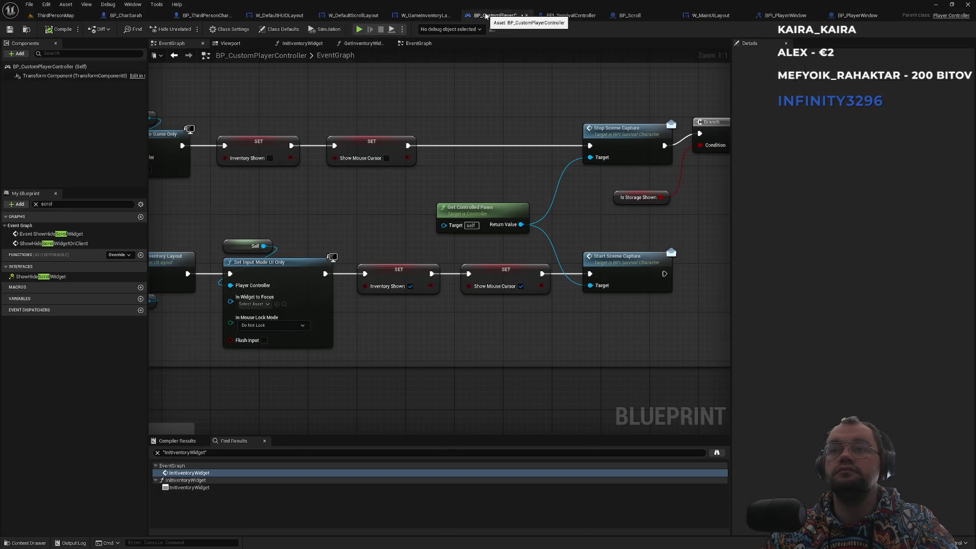
{"action": "left_click", "coordinate": [558, 17]}
{"action": "left_click", "coordinate": [507, 16]}
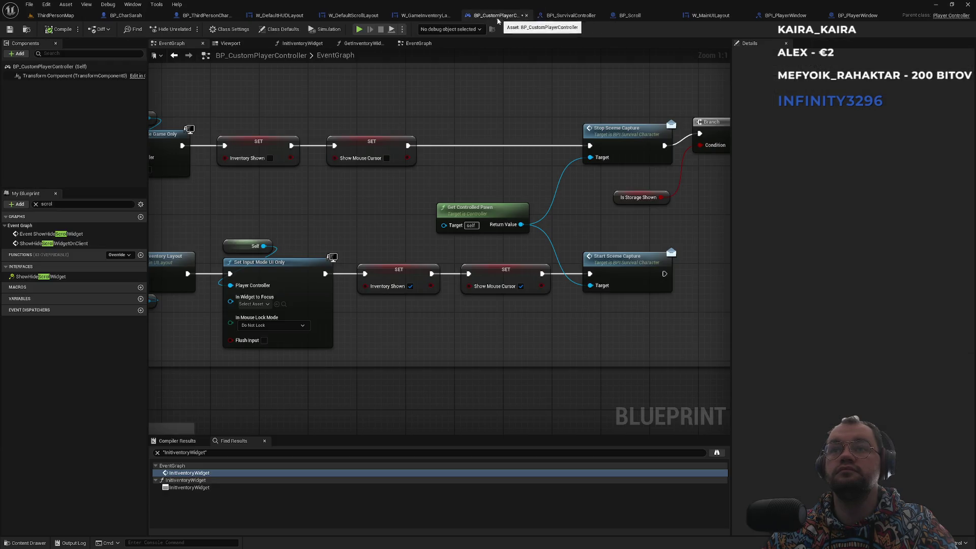
{"action": "left_click", "coordinate": [423, 15]}
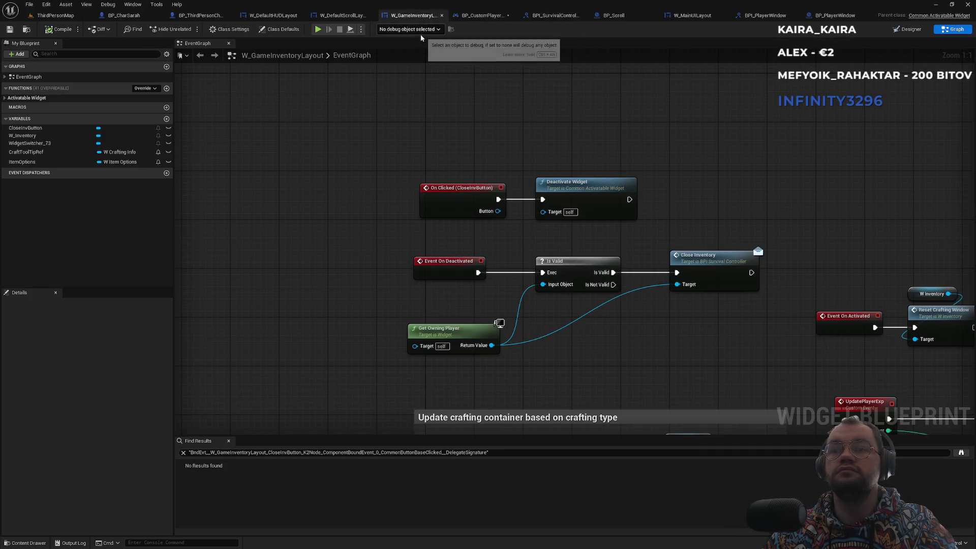
{"action": "left_click", "coordinate": [341, 15]}
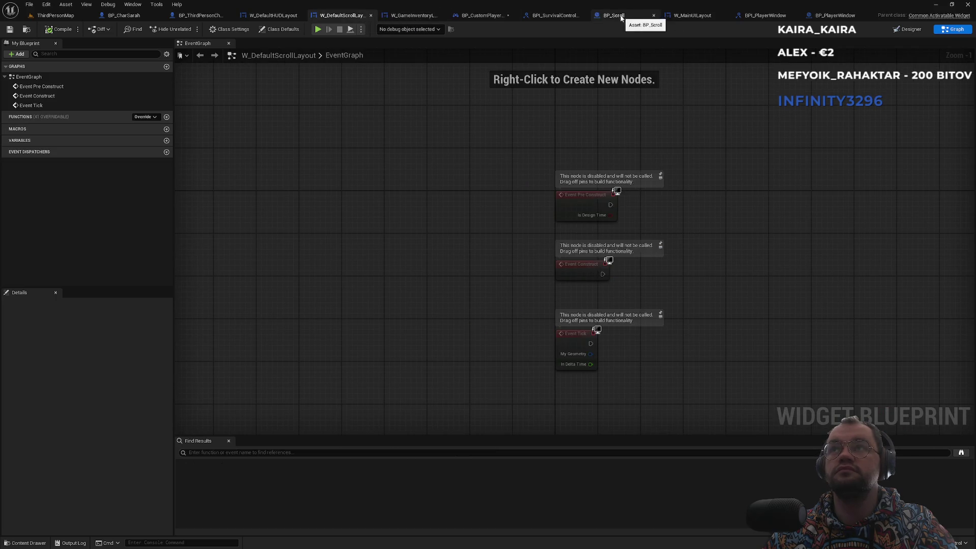
{"action": "left_click", "coordinate": [551, 15]}
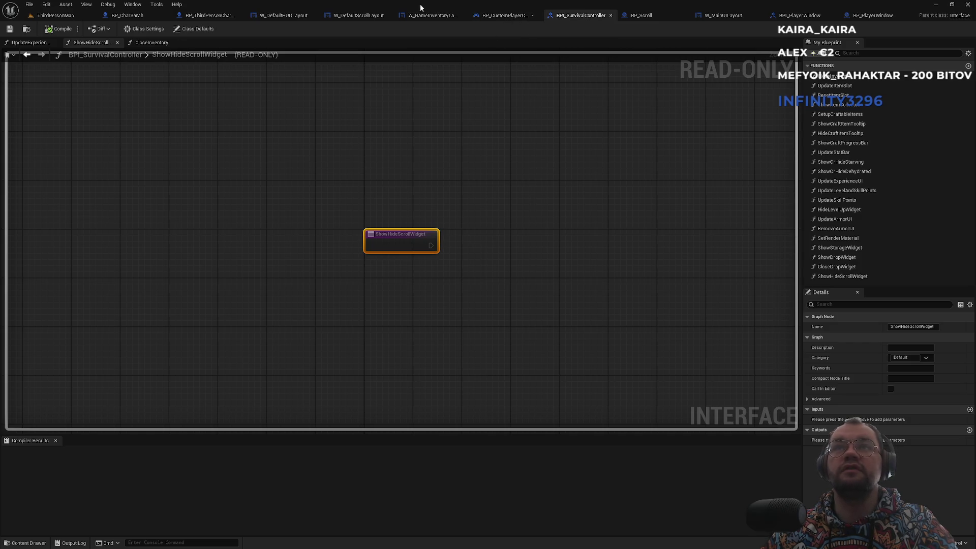
{"action": "left_click", "coordinate": [491, 15]}
Step: Add a Print String reading 'Quitting scroll' after Show Hide Scroll Widget, then return to ThirdPersonMap
{"action": "scroll", "coordinate": [482, 85], "scroll_direction": "down", "scroll_amount": 6}
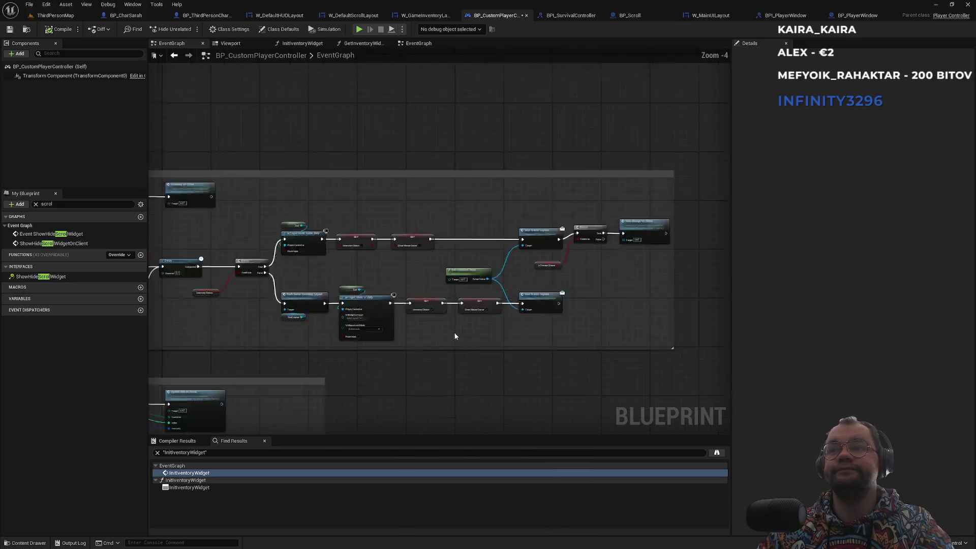
{"action": "left_click", "coordinate": [40, 277]}
{"action": "scroll", "coordinate": [452, 343], "scroll_direction": "up", "scroll_amount": 5}
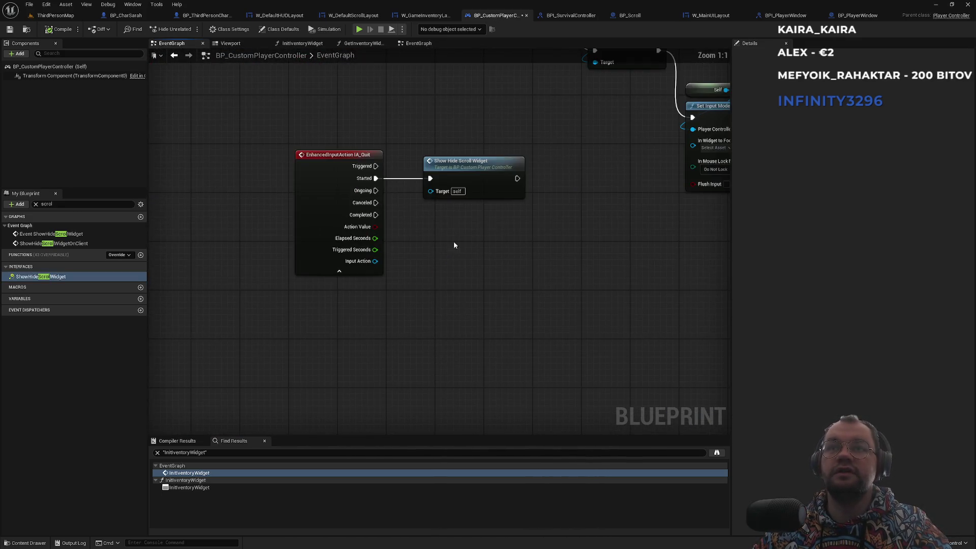
{"action": "left_click_drag", "start_coordinate": [537, 291], "coordinate": [571, 331]}
{"action": "type", "text": "print"}
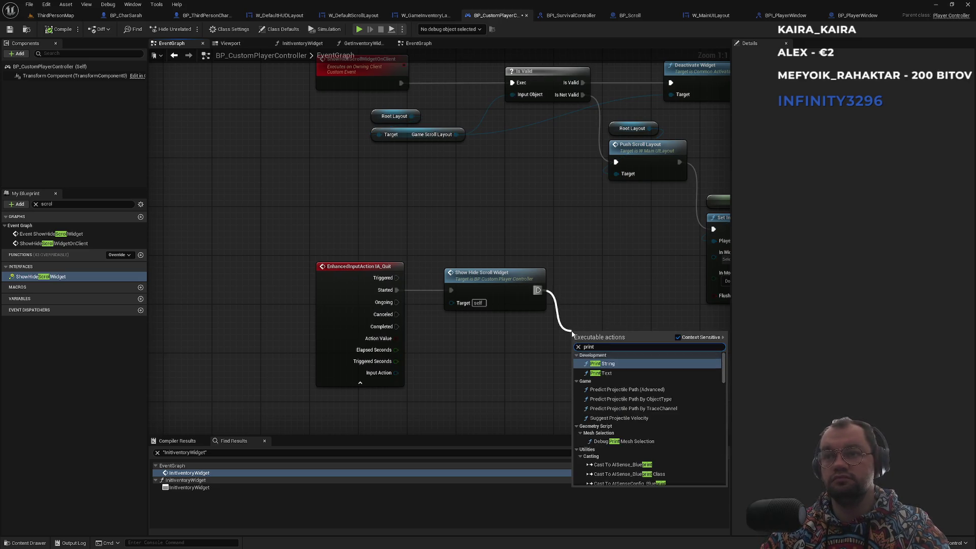
{"action": "key", "text": "Return"}
{"action": "type", "text": "roll"}
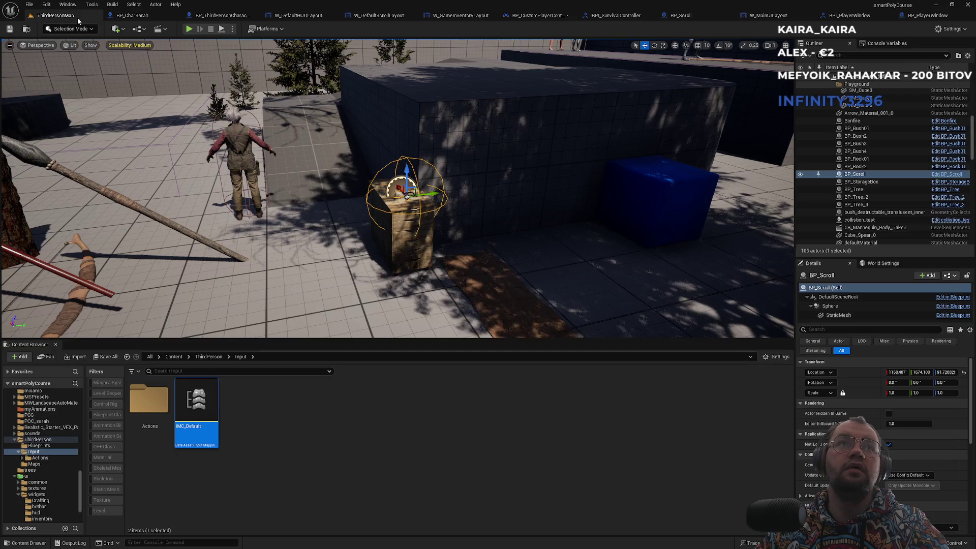
{"action": "left_click", "coordinate": [56, 16]}
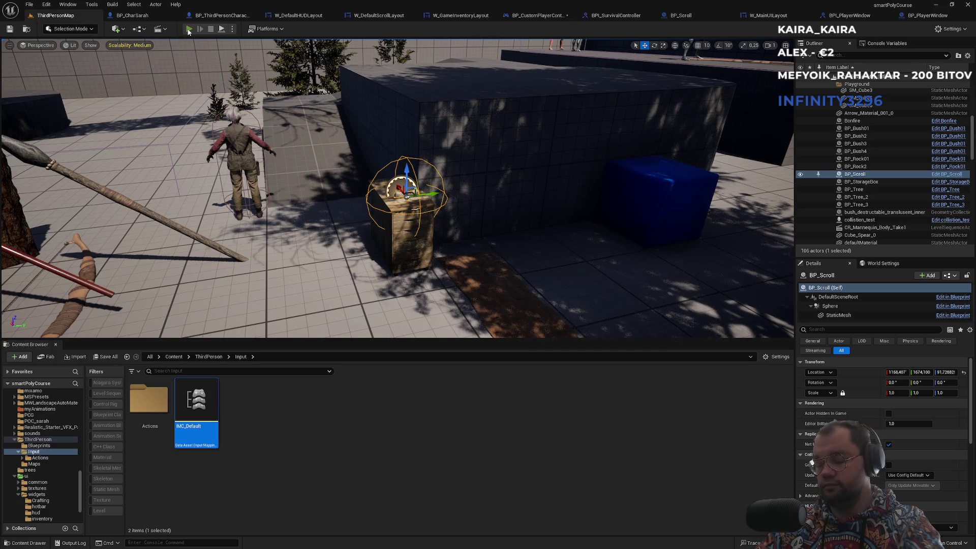
{"action": "left_click", "coordinate": [187, 32]}
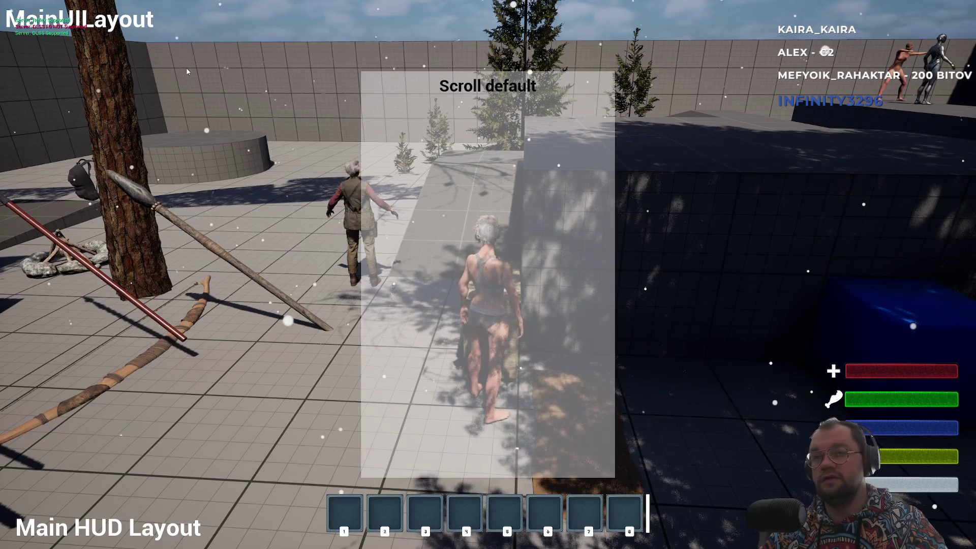
{"action": "key", "text": "Escape"}
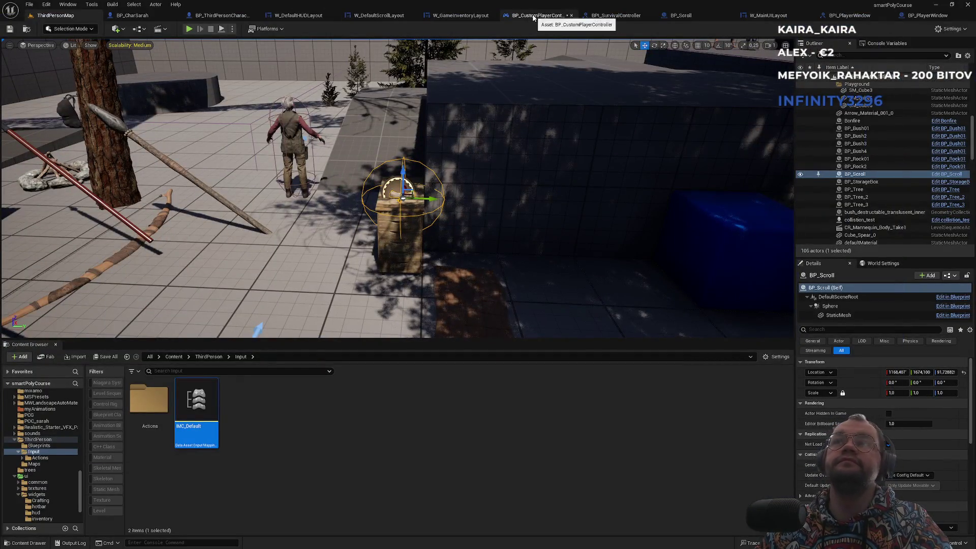
Step: Cycle through W_GameInventoryLayout, BP_PlayerWindow, BPI_PlayerWindow, W_MainUILayout and BP_Scroll, back to the controller
{"action": "left_click", "coordinate": [534, 17]}
{"action": "left_click", "coordinate": [424, 17]}
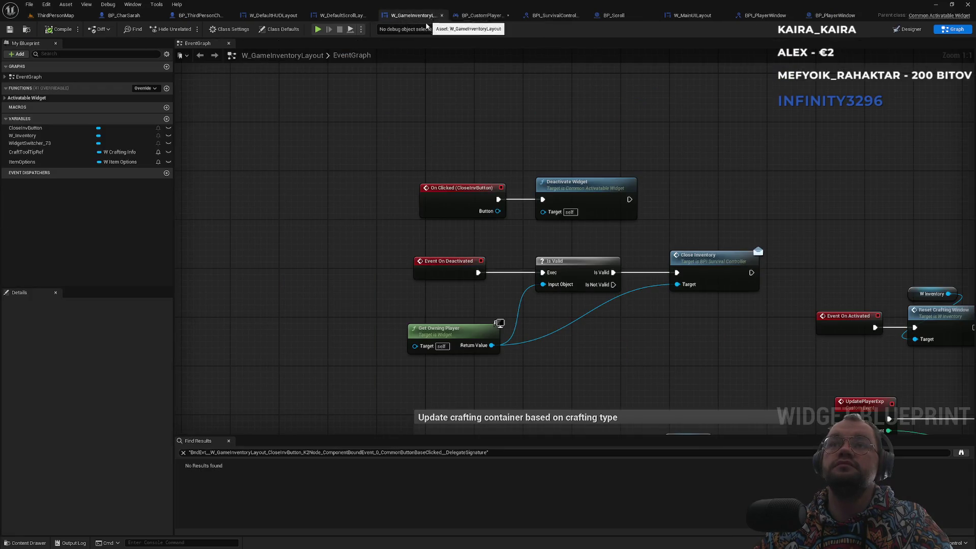
{"action": "left_click", "coordinate": [835, 16]}
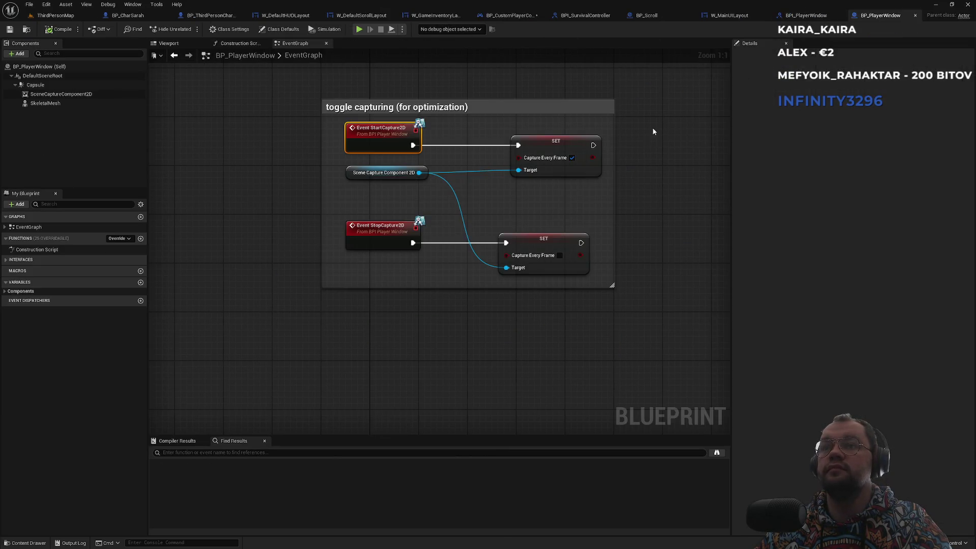
{"action": "left_click", "coordinate": [805, 15]}
{"action": "left_click", "coordinate": [724, 18]}
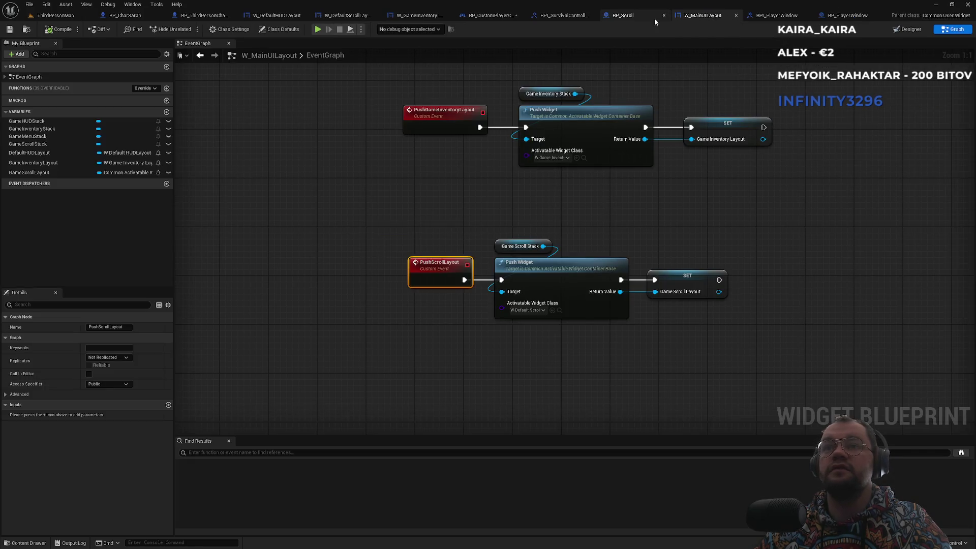
{"action": "left_click", "coordinate": [630, 16]}
{"action": "left_click", "coordinate": [508, 19]}
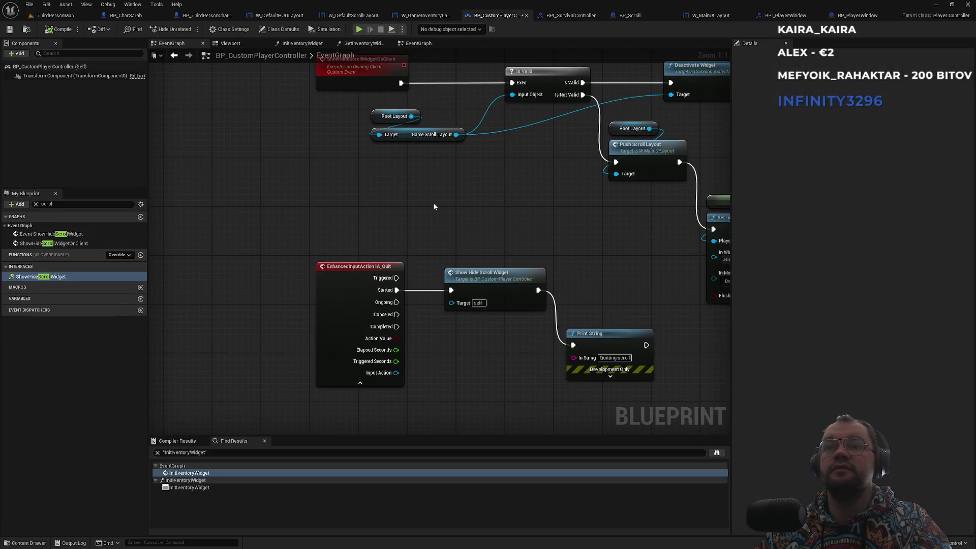
Step: Pan the controller's event graph to the ShowHideScrollWidget events and the Show storage widget group
{"action": "scroll", "coordinate": [442, 206], "scroll_direction": "down", "scroll_amount": 5}
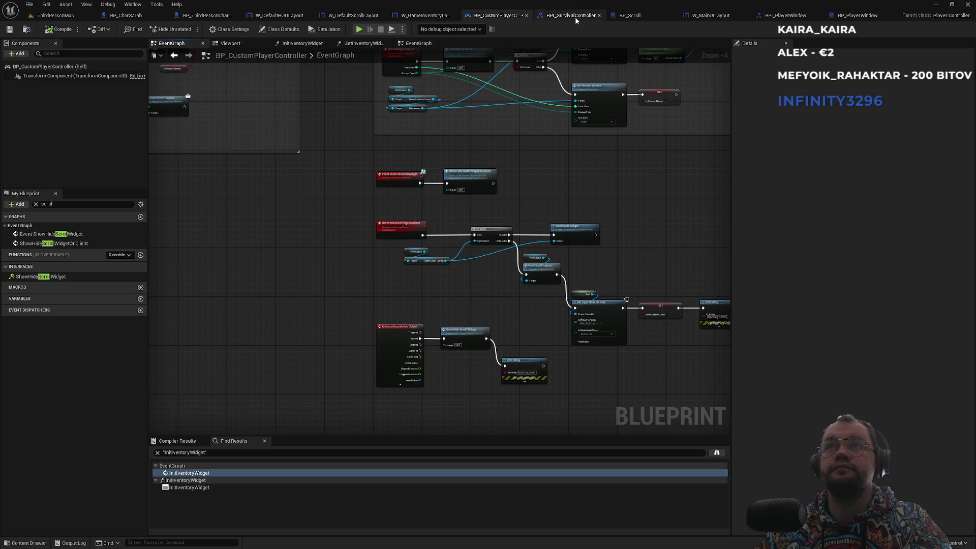
{"action": "left_click", "coordinate": [571, 16]}
{"action": "left_click", "coordinate": [504, 15]}
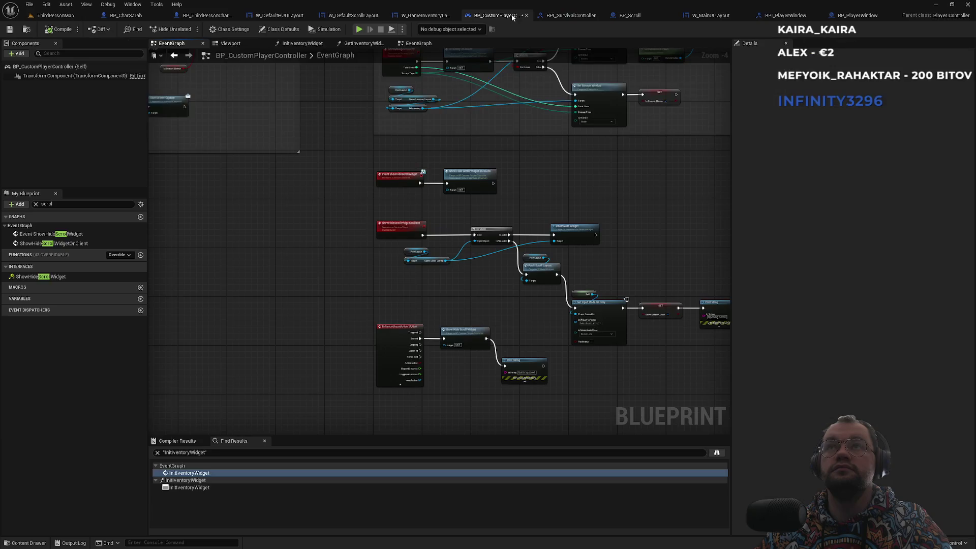
{"action": "scroll", "coordinate": [336, 191], "scroll_direction": "down", "scroll_amount": 4}
{"action": "left_click_drag", "start_coordinate": [336, 191], "coordinate": [545, 196]}
{"action": "scroll", "coordinate": [545, 197], "scroll_direction": "up", "scroll_amount": 7}
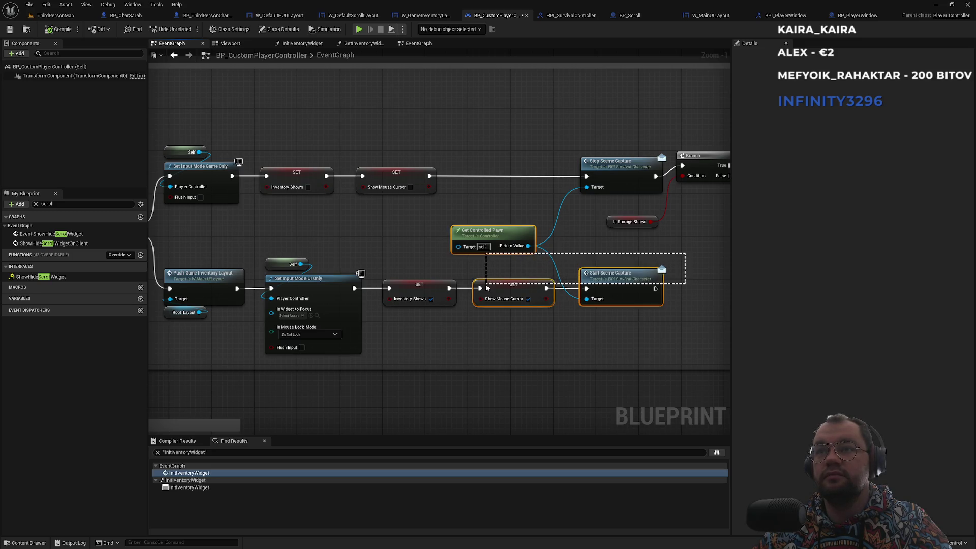
{"action": "scroll", "coordinate": [513, 268], "scroll_direction": "down", "scroll_amount": 3}
{"action": "mouse_move", "coordinate": [512, 268]}
{"action": "left_mouse_down"}
{"action": "mouse_move", "coordinate": [401, 243]}
{"action": "mouse_move", "coordinate": [272, 235]}
{"action": "left_mouse_up"}
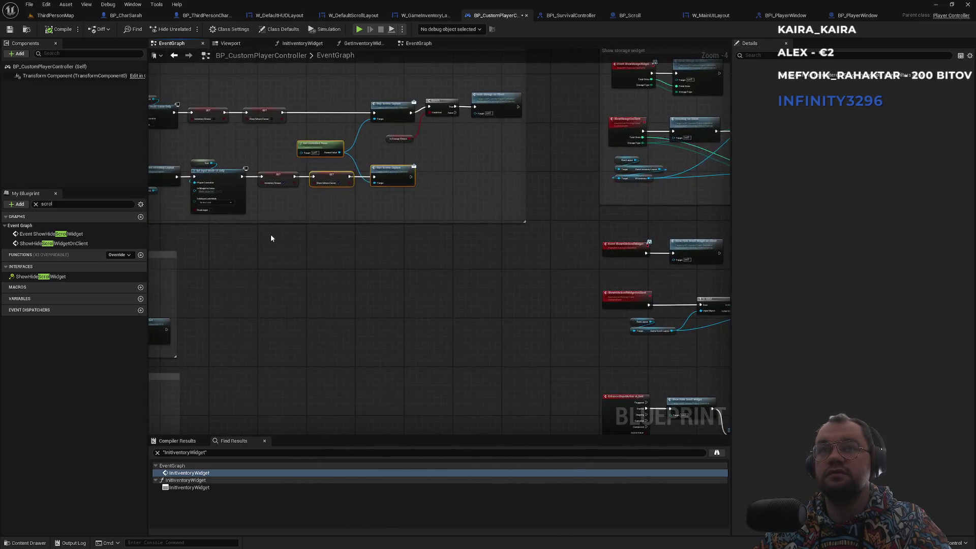
{"action": "scroll", "coordinate": [272, 235], "scroll_direction": "up", "scroll_amount": 3}
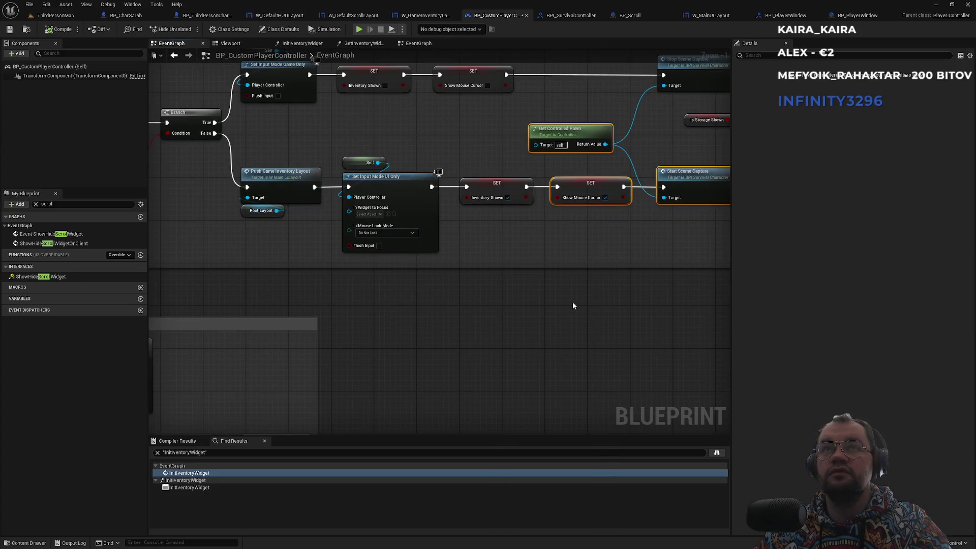
{"action": "mouse_move", "coordinate": [568, 303]}
{"action": "left_mouse_down"}
{"action": "mouse_move", "coordinate": [583, 349]}
{"action": "mouse_move", "coordinate": [701, 361]}
{"action": "left_mouse_up"}
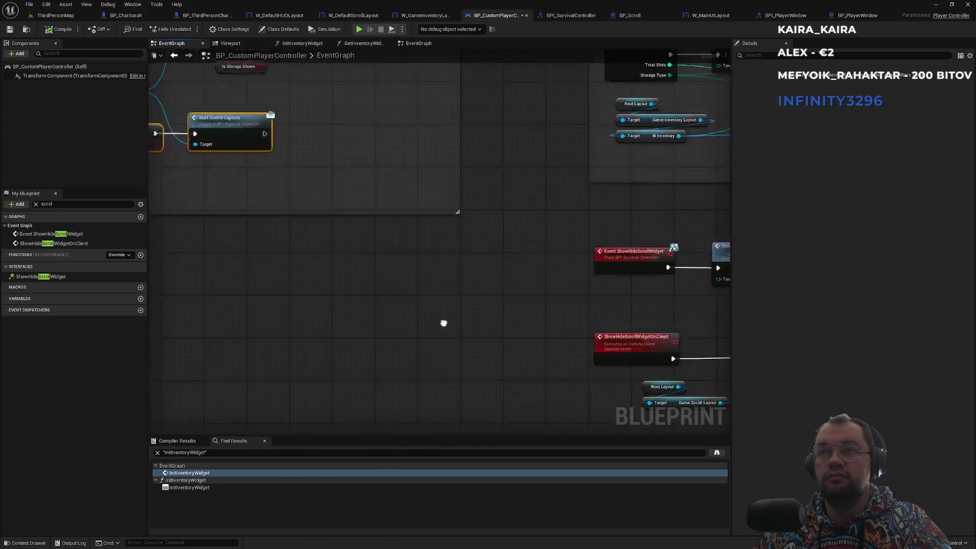
Step: Paste the copied scene capture nodes by Push Scroll Layout and delete the duplicate Show Mouse Cursor setter
{"action": "scroll", "coordinate": [455, 274], "scroll_direction": "up", "scroll_amount": 1}
{"action": "left_click_drag", "start_coordinate": [455, 273], "coordinate": [342, 223]}
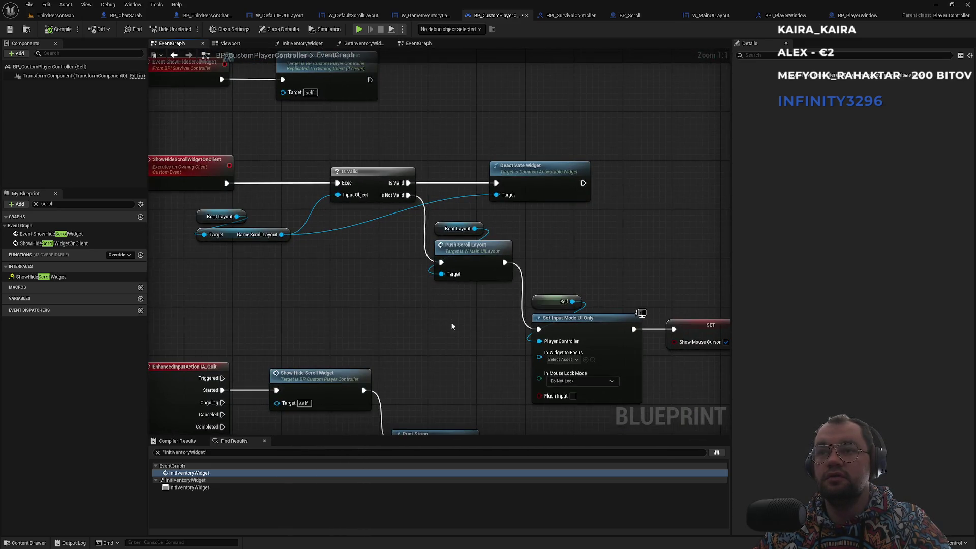
{"action": "mouse_move", "coordinate": [488, 352]}
{"action": "left_mouse_down"}
{"action": "mouse_move", "coordinate": [428, 302]}
{"action": "mouse_move", "coordinate": [283, 236]}
{"action": "mouse_move", "coordinate": [281, 297]}
{"action": "left_mouse_up"}
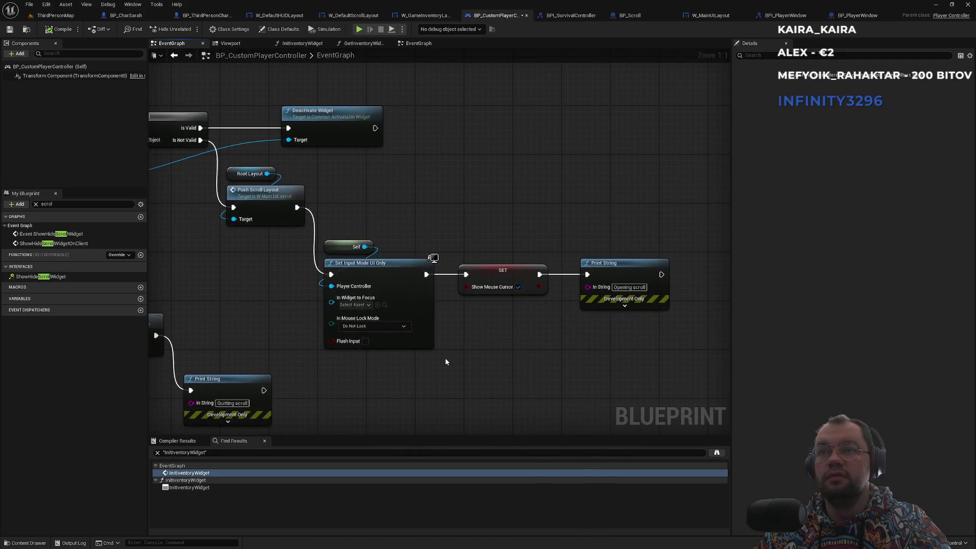
{"action": "scroll", "coordinate": [434, 279], "scroll_direction": "down", "scroll_amount": 6}
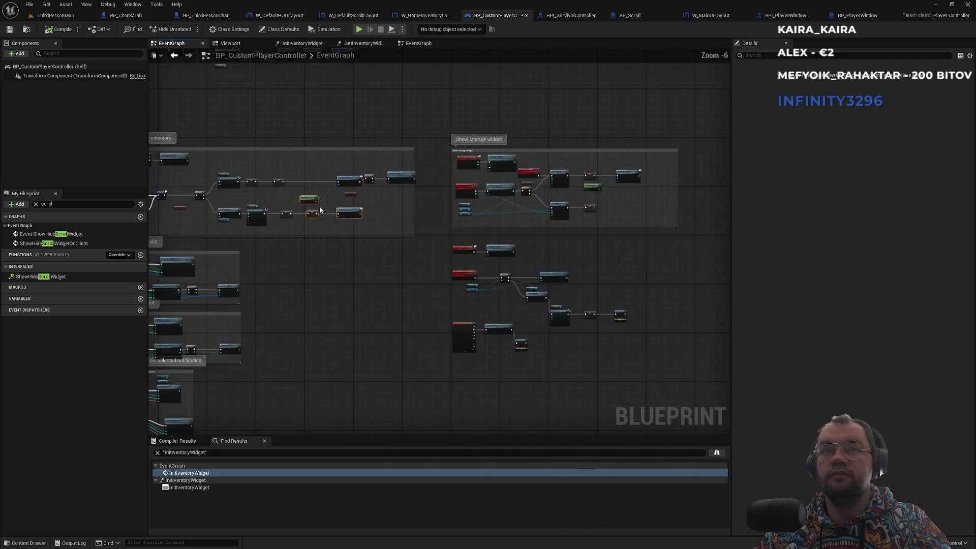
{"action": "scroll", "coordinate": [434, 278], "scroll_direction": "up", "scroll_amount": 3}
{"action": "mouse_move", "coordinate": [607, 385]}
{"action": "left_mouse_down"}
{"action": "mouse_move", "coordinate": [575, 300]}
{"action": "mouse_move", "coordinate": [575, 221]}
{"action": "mouse_move", "coordinate": [556, 391]}
{"action": "left_mouse_up"}
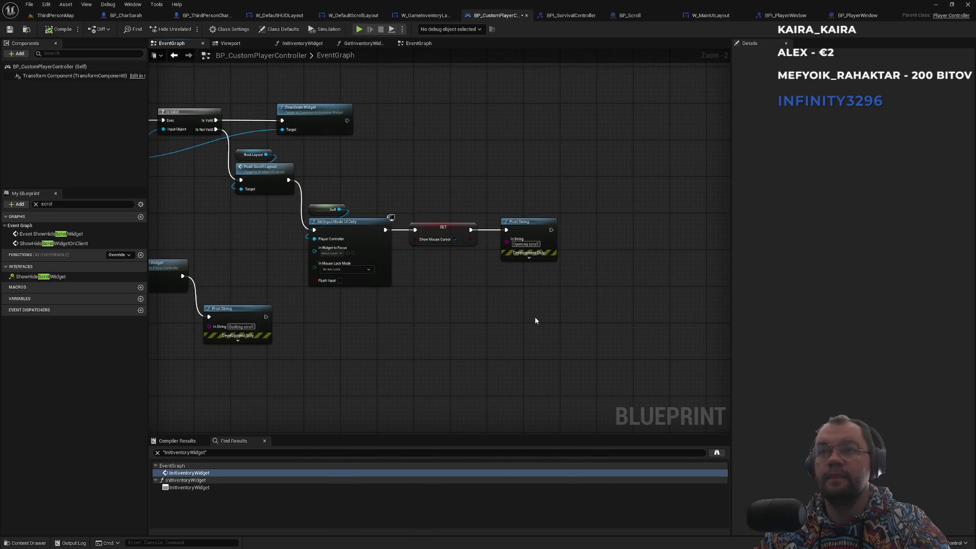
{"action": "key", "text": "ctrl+v"}
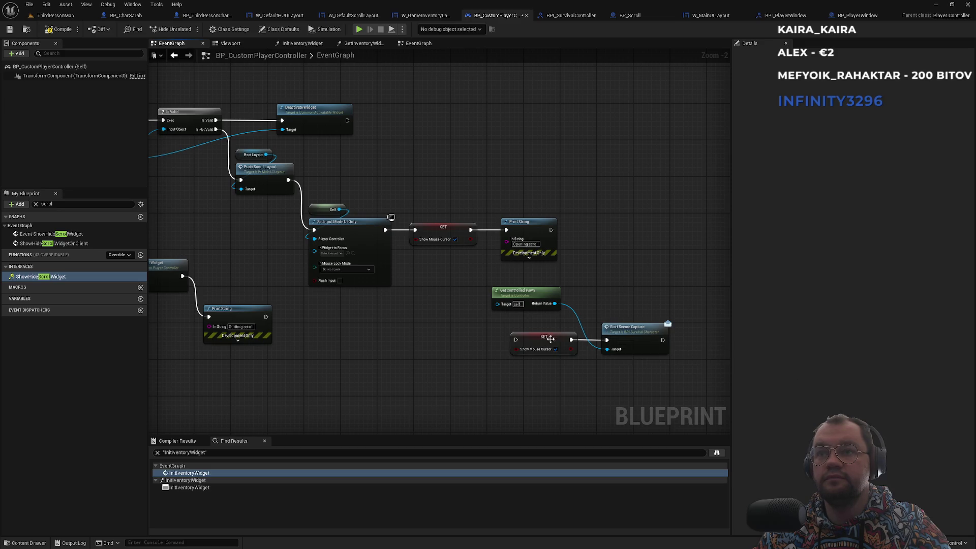
{"action": "left_click_drag", "start_coordinate": [547, 341], "coordinate": [547, 362]}
{"action": "key", "text": "Delete"}
Step: Wire Print String into Start Scene Capture and start a play-in-editor test
{"action": "left_click_drag", "start_coordinate": [607, 340], "coordinate": [551, 230]}
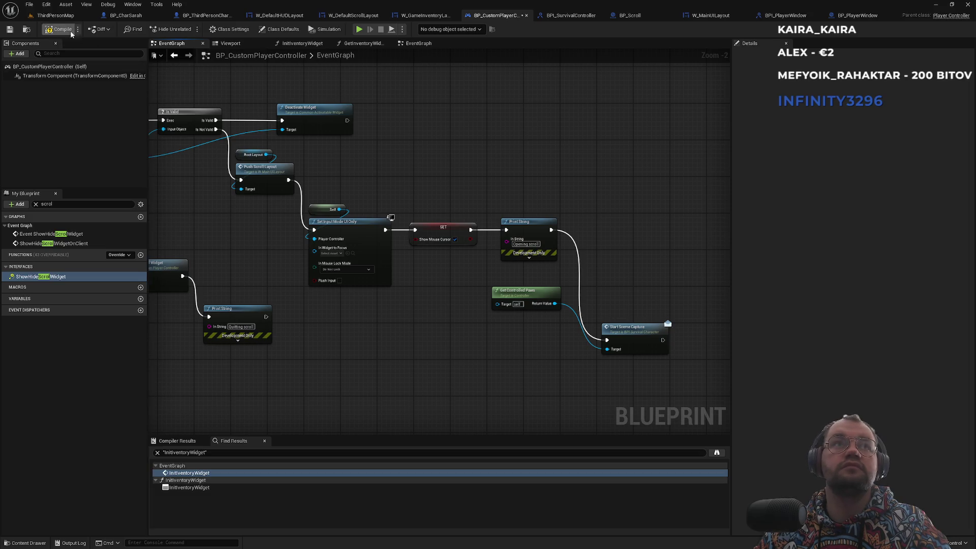
{"action": "left_click", "coordinate": [69, 16]}
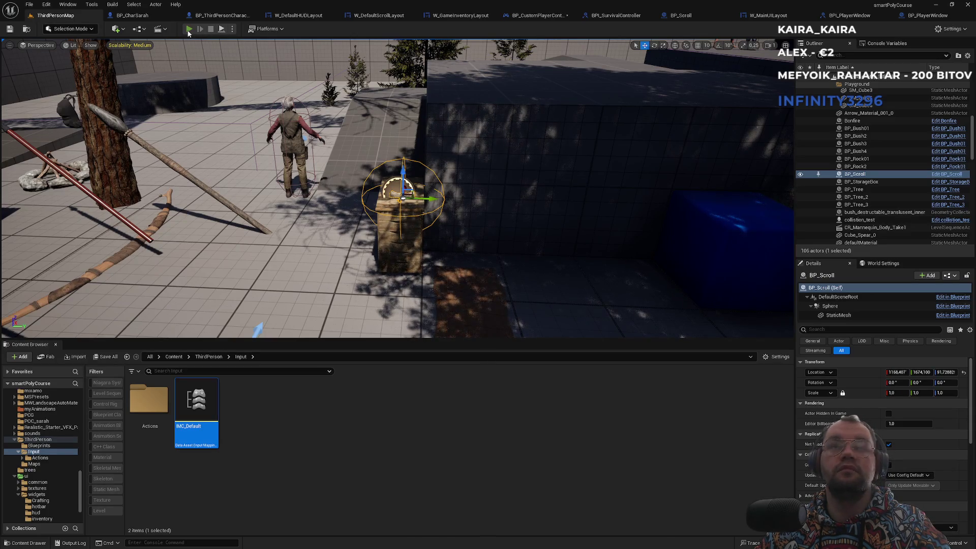
{"action": "left_click", "coordinate": [189, 29]}
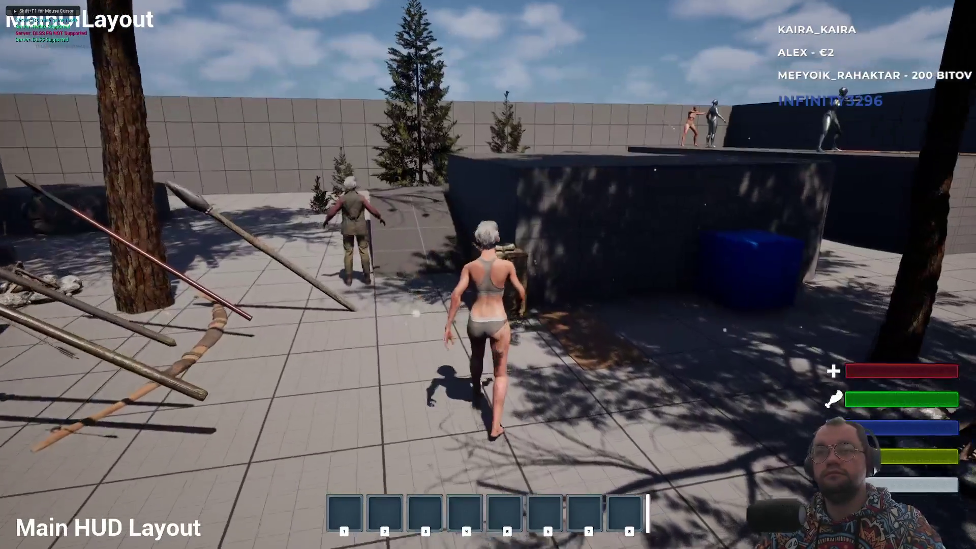
Step: Open the scroll panel with E in game, stop the session, and switch to W_MainUILayout's event graph
{"action": "key", "text": "e"}
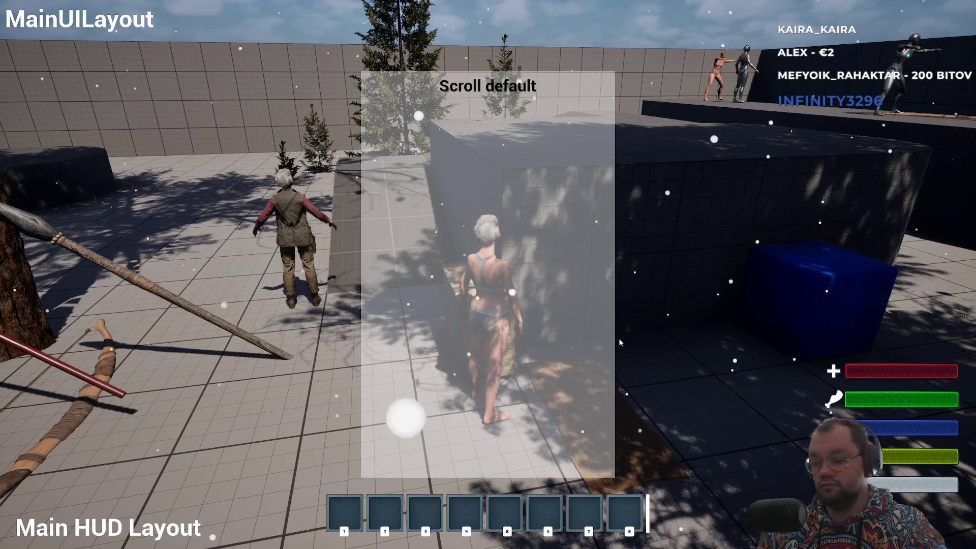
{"action": "key", "text": "Escape"}
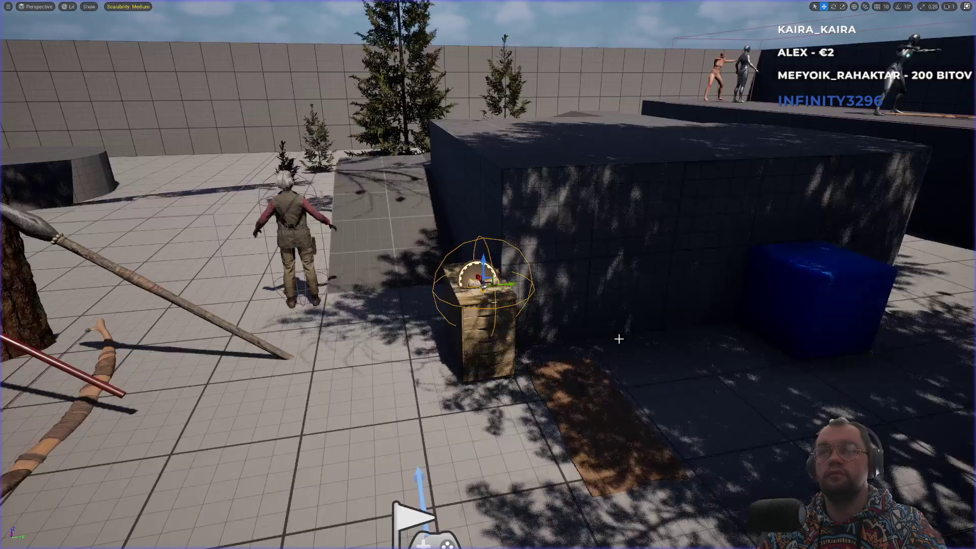
{"action": "left_click", "coordinate": [772, 15]}
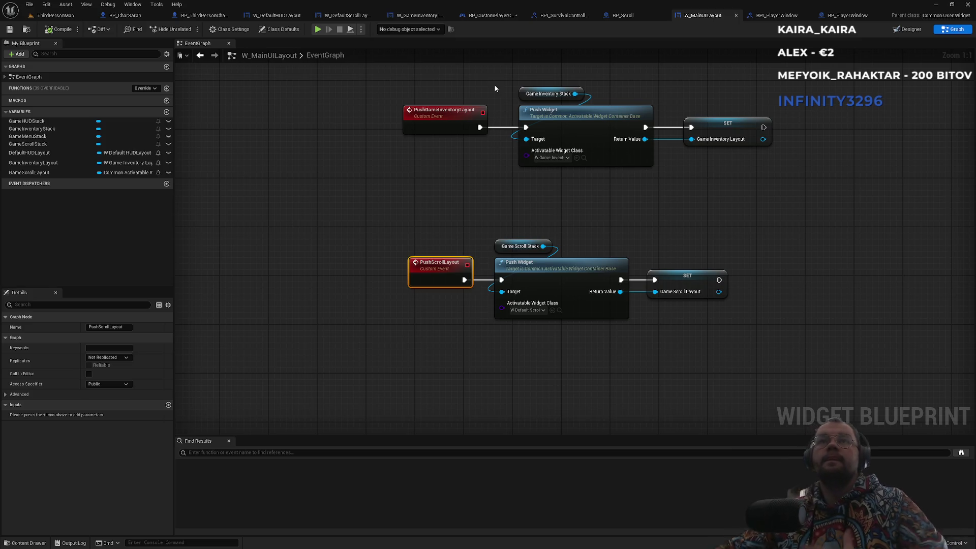
Step: Inspect the lower crafting nodes in the W_GameInventoryLayout event graph
{"action": "left_click", "coordinate": [414, 16]}
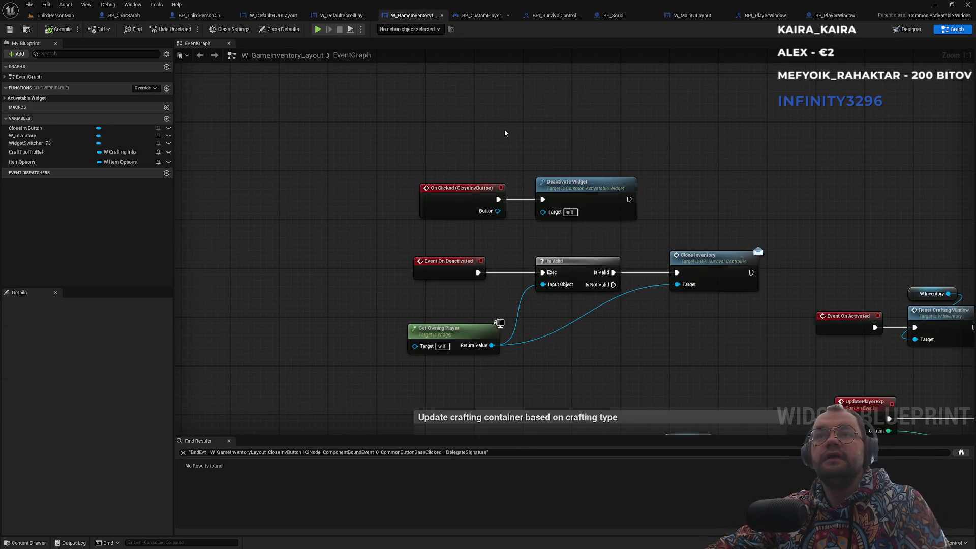
{"action": "scroll", "coordinate": [493, 159], "scroll_direction": "down", "scroll_amount": 2}
{"action": "scroll", "coordinate": [739, 263], "scroll_direction": "up", "scroll_amount": 2}
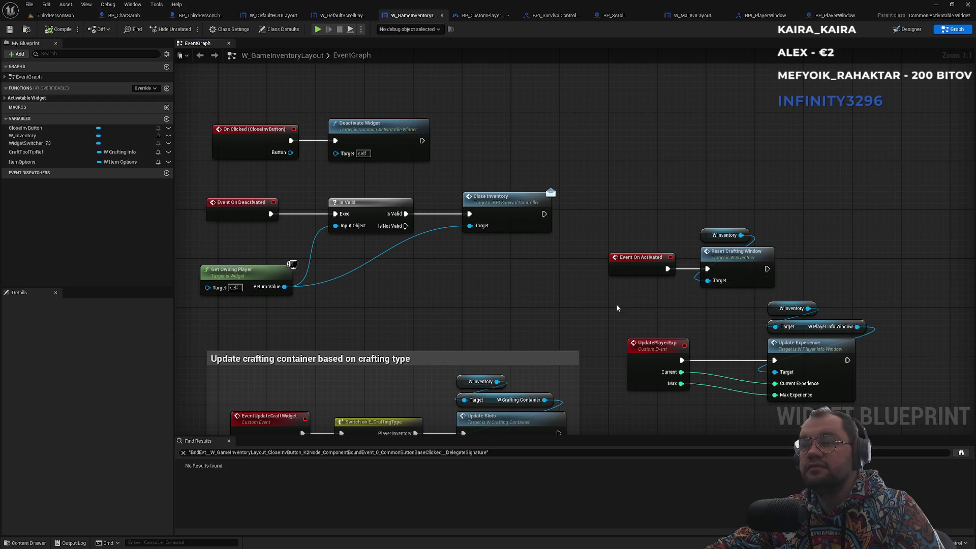
{"action": "left_click_drag", "start_coordinate": [616, 307], "coordinate": [601, 195]}
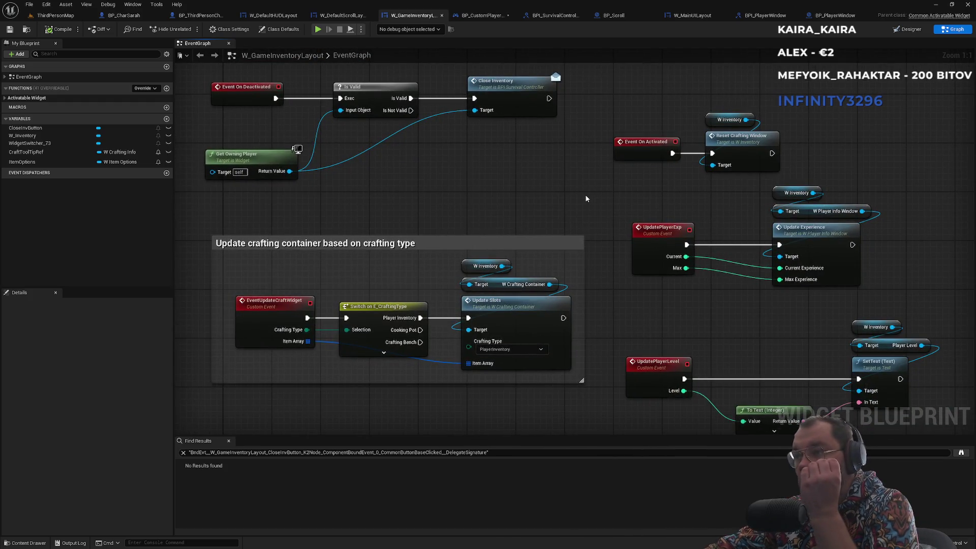
{"action": "scroll", "coordinate": [556, 248], "scroll_direction": "down", "scroll_amount": 5}
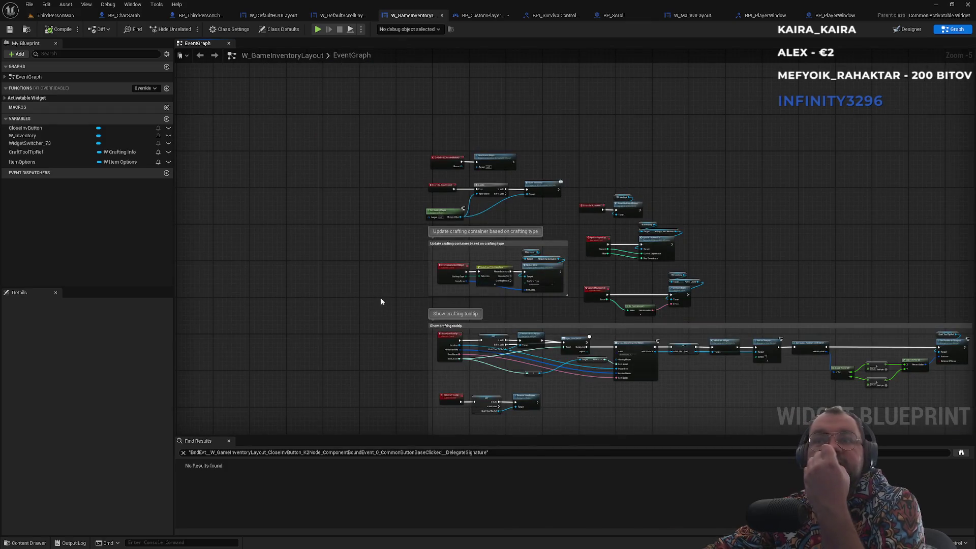
{"action": "scroll", "coordinate": [442, 168], "scroll_direction": "up", "scroll_amount": 5}
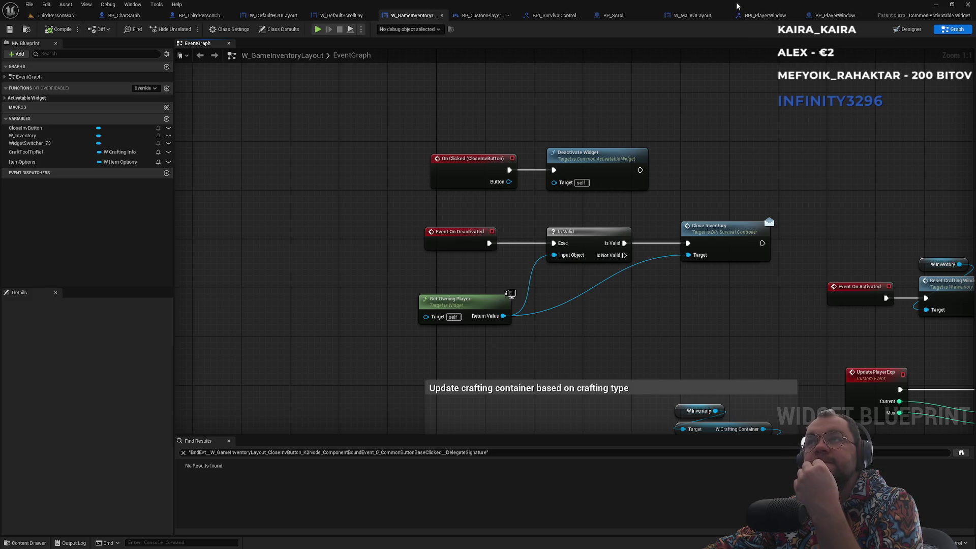
Step: Glance at BP_Scroll and BPI_SurvivalController, then review W_GameInventoryLayout's crafting and experience nodes
{"action": "left_click", "coordinate": [637, 16]}
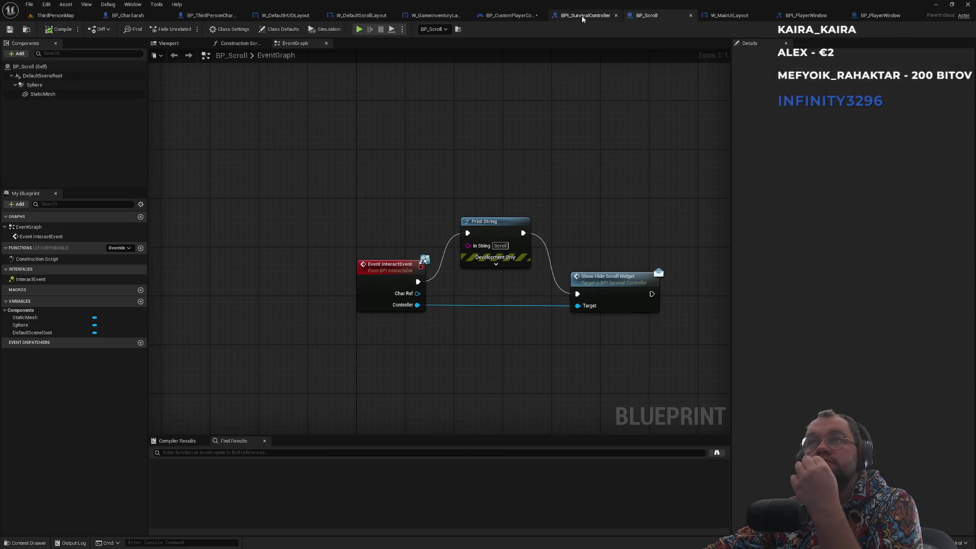
{"action": "left_click", "coordinate": [590, 16]}
{"action": "left_click", "coordinate": [506, 16]}
{"action": "left_click", "coordinate": [423, 16]}
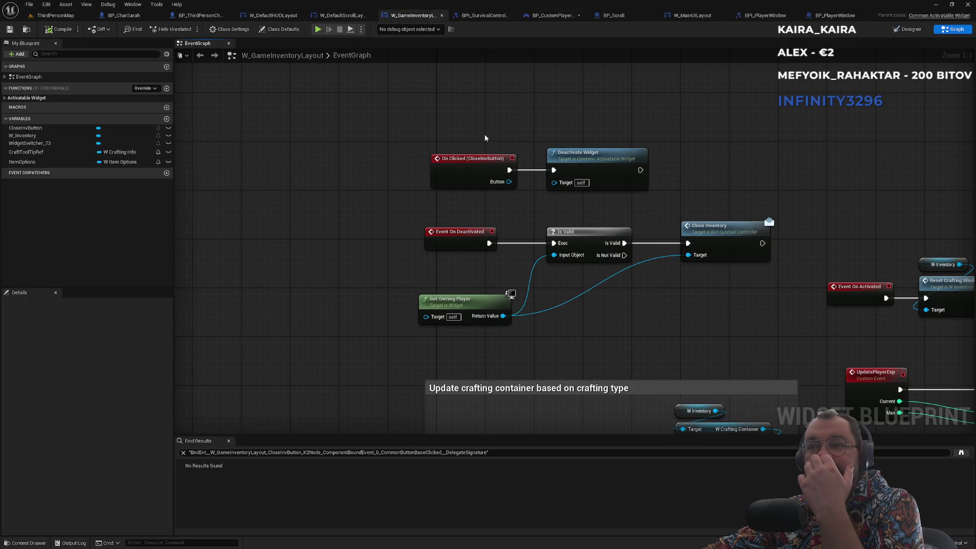
{"action": "left_click_drag", "start_coordinate": [688, 321], "coordinate": [533, 256]}
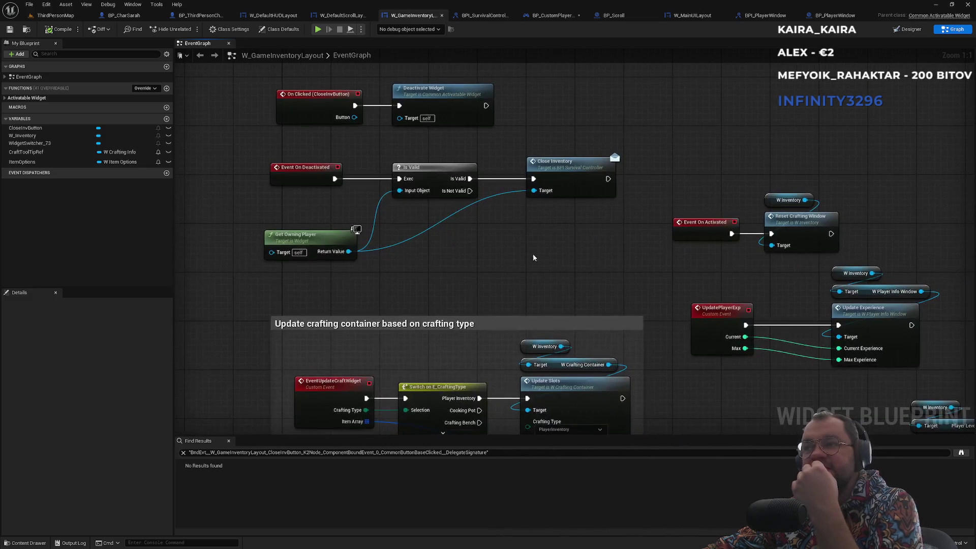
{"action": "scroll", "coordinate": [533, 255], "scroll_direction": "down", "scroll_amount": 3}
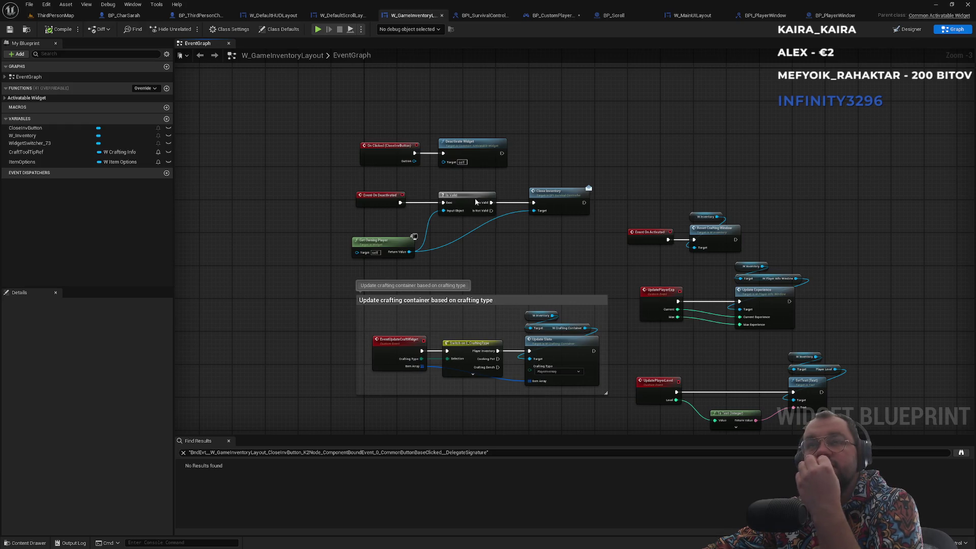
Step: Step through W_DefaultScrollLayout, W_DefaultHUDLayout, BP_ThirdPersonCharacter and BP_CharSarah to BP_CustomPlayerController
{"action": "left_click", "coordinate": [328, 17]}
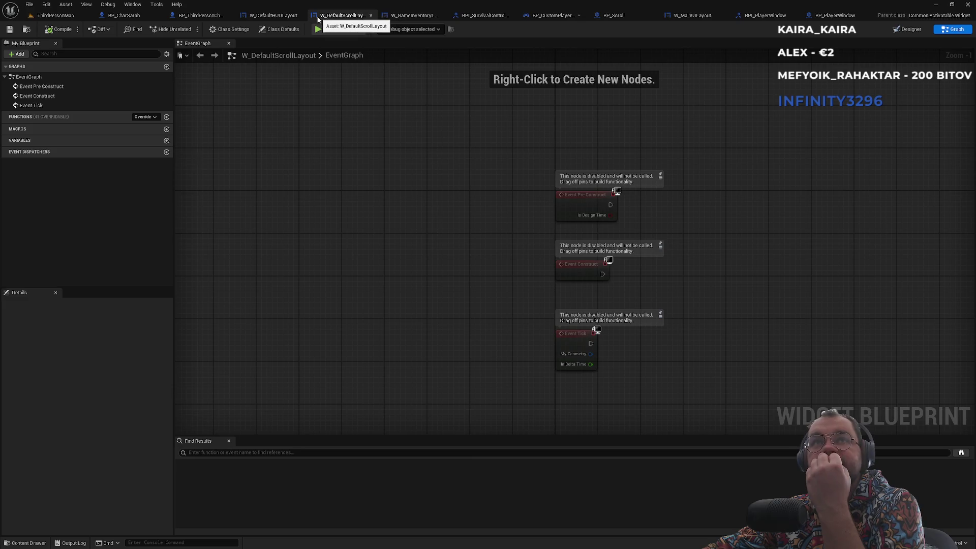
{"action": "left_click", "coordinate": [272, 16]}
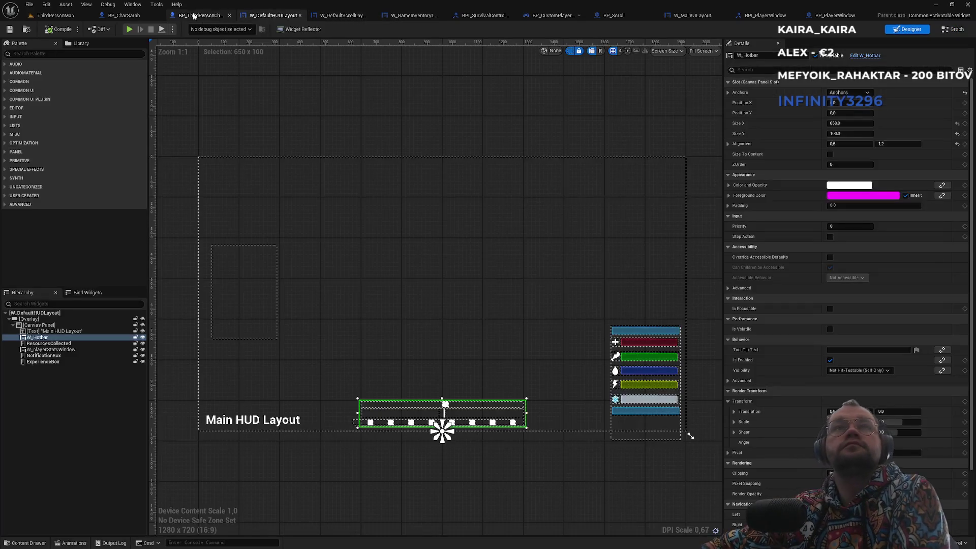
{"action": "left_click", "coordinate": [200, 15]}
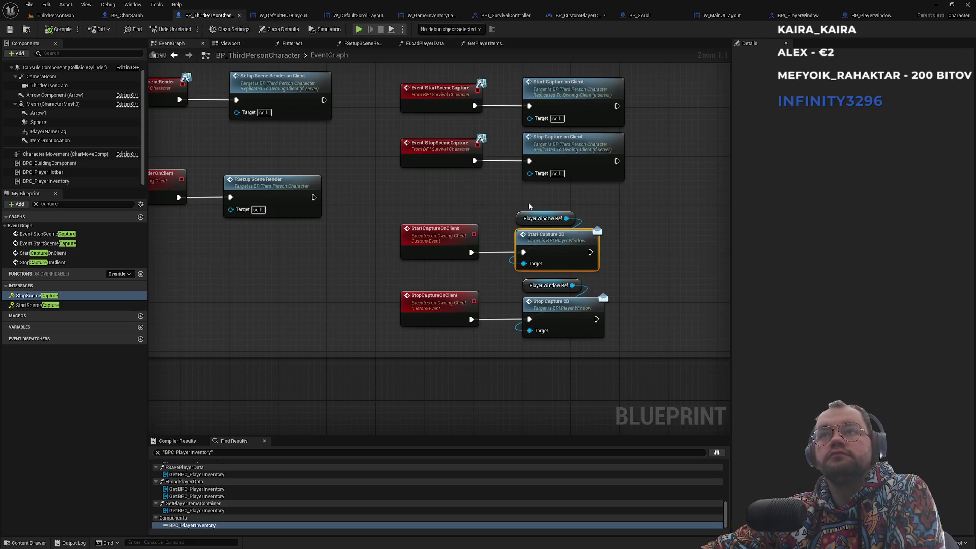
{"action": "left_click", "coordinate": [143, 15]}
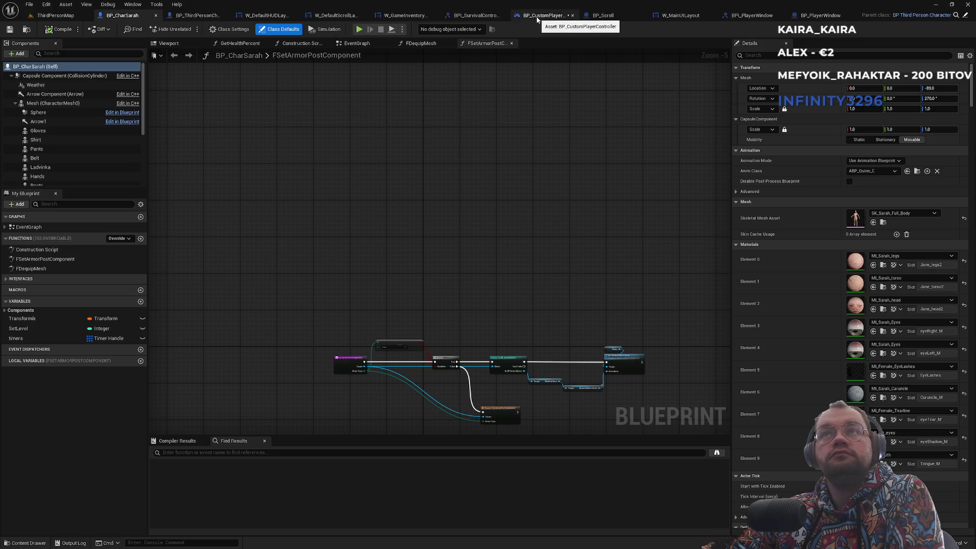
{"action": "left_click", "coordinate": [478, 15]}
{"action": "left_click", "coordinate": [548, 16]}
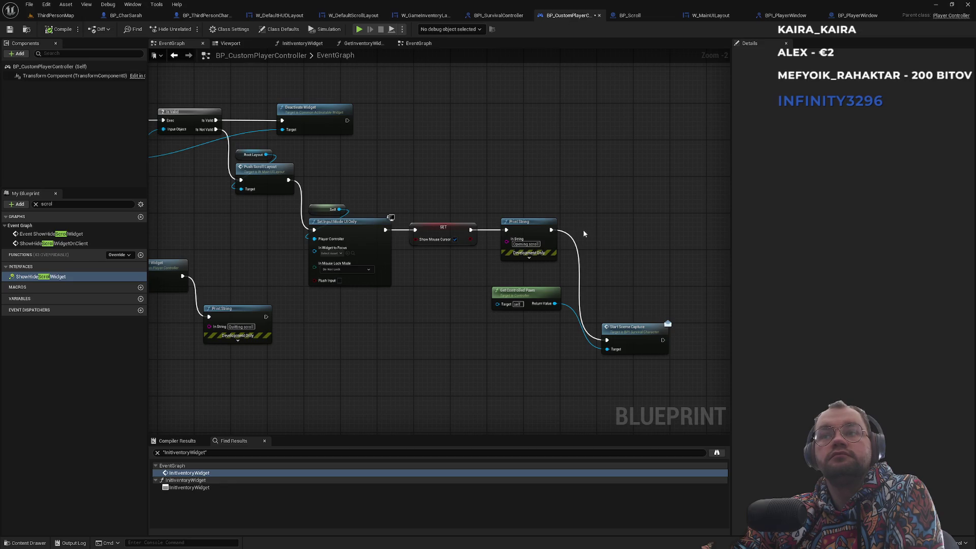
Step: Move Start Scene Capture up beside Print String in the controller graph
{"action": "left_click_drag", "start_coordinate": [624, 333], "coordinate": [620, 221]}
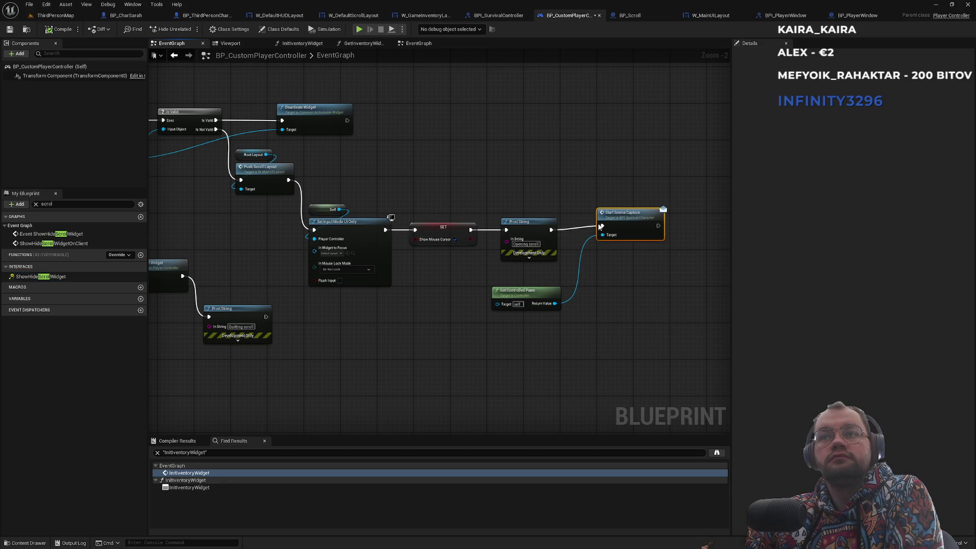
{"action": "scroll", "coordinate": [525, 254], "scroll_direction": "up", "scroll_amount": 2}
{"action": "left_click_drag", "start_coordinate": [377, 212], "coordinate": [485, 204]}
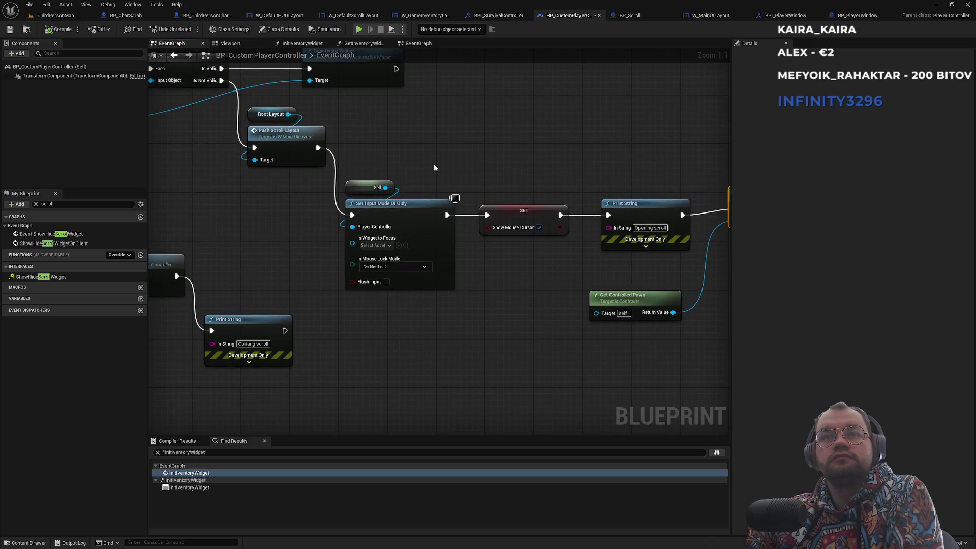
Step: Set In Mouse Lock Mode to Lock on Capture, then return to ThirdPersonMap
{"action": "left_click", "coordinate": [385, 267]}
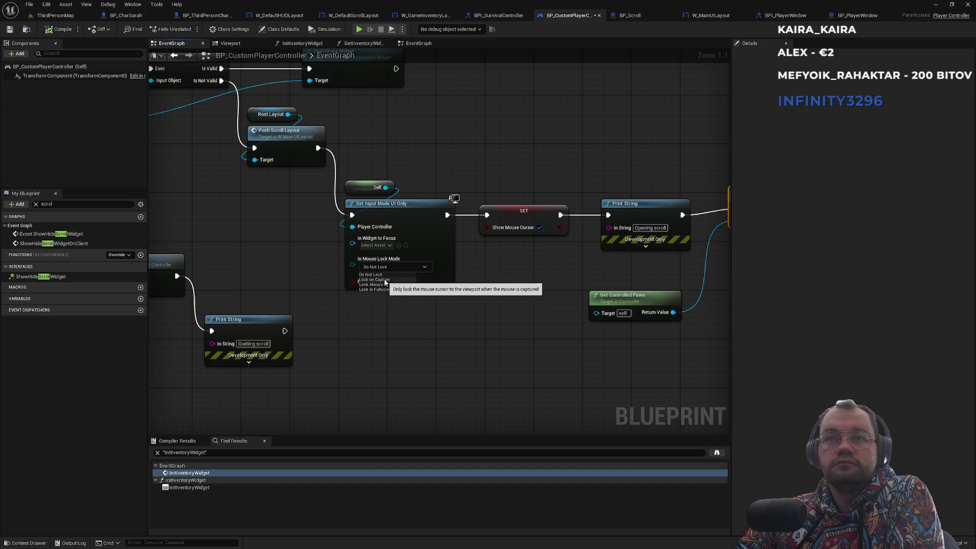
{"action": "left_click", "coordinate": [386, 279]}
{"action": "left_click_drag", "start_coordinate": [542, 209], "coordinate": [366, 194]}
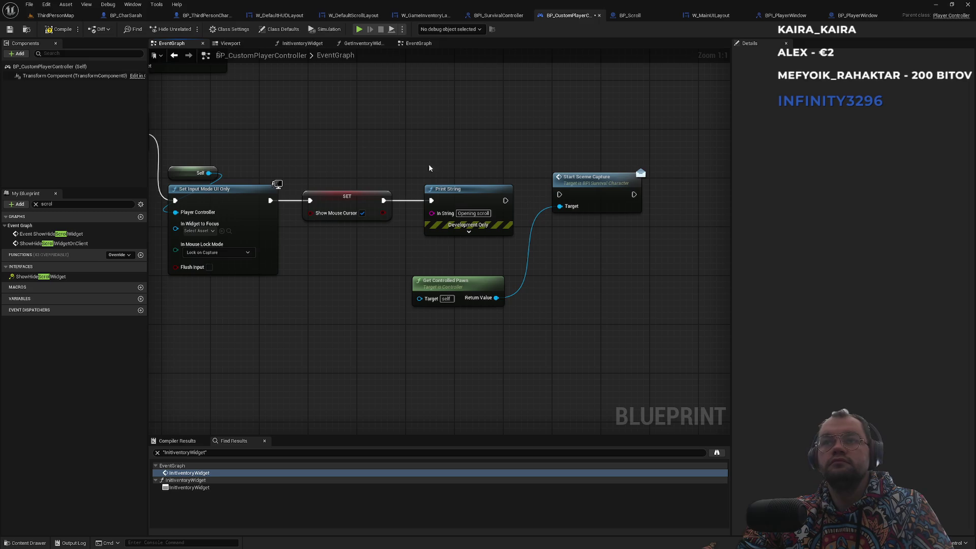
{"action": "left_click", "coordinate": [55, 15]}
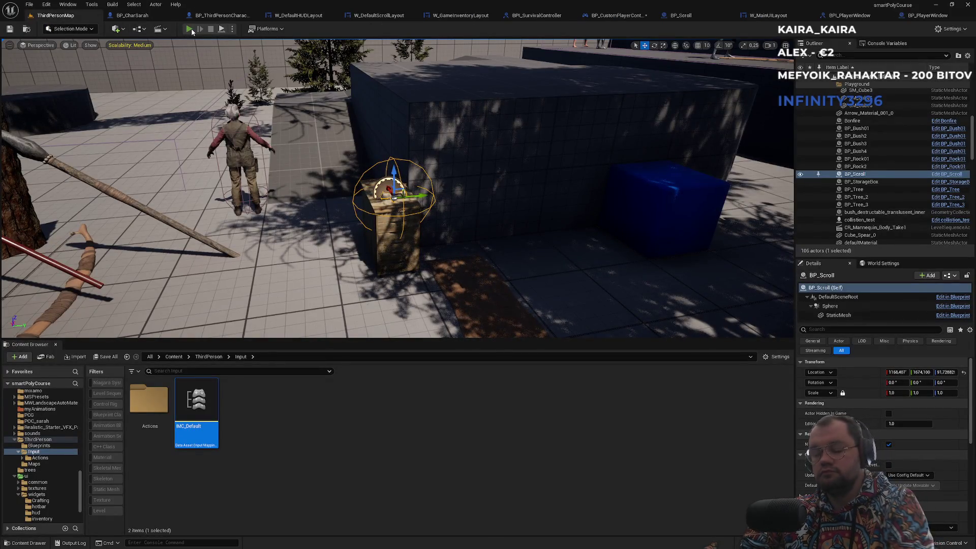
Step: Play-test opening the Scroll default panel, then return to BP_CustomPlayerController's event graph
{"action": "left_click", "coordinate": [191, 29]}
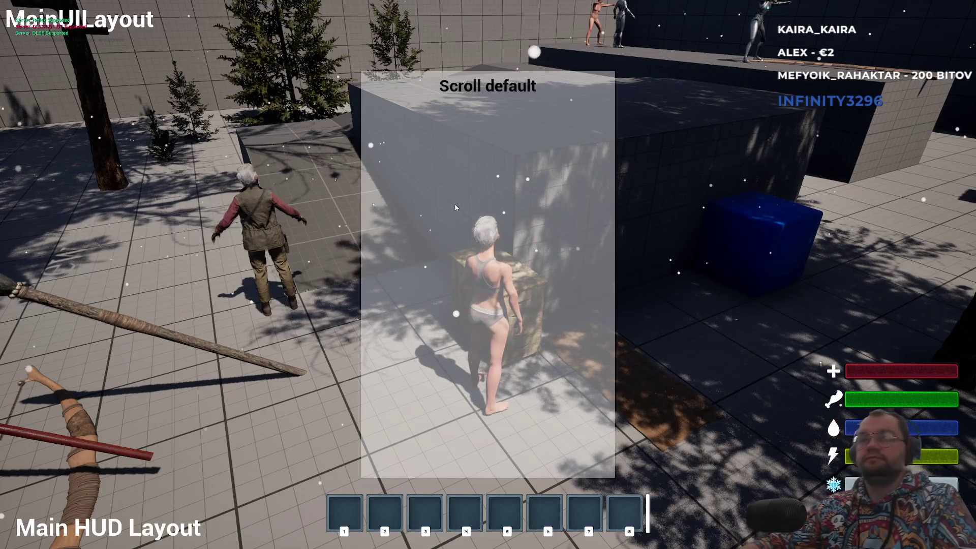
{"action": "key", "text": "Escape"}
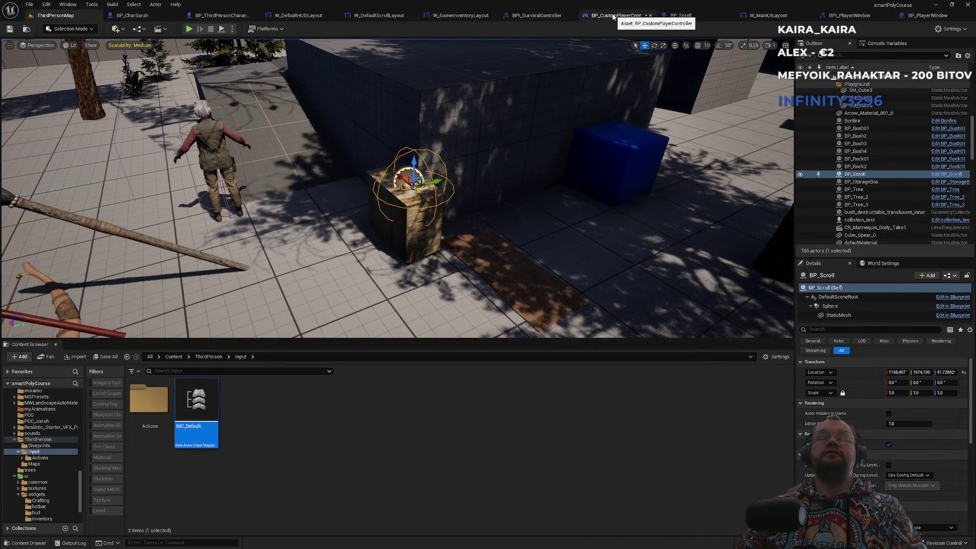
{"action": "left_click", "coordinate": [613, 15]}
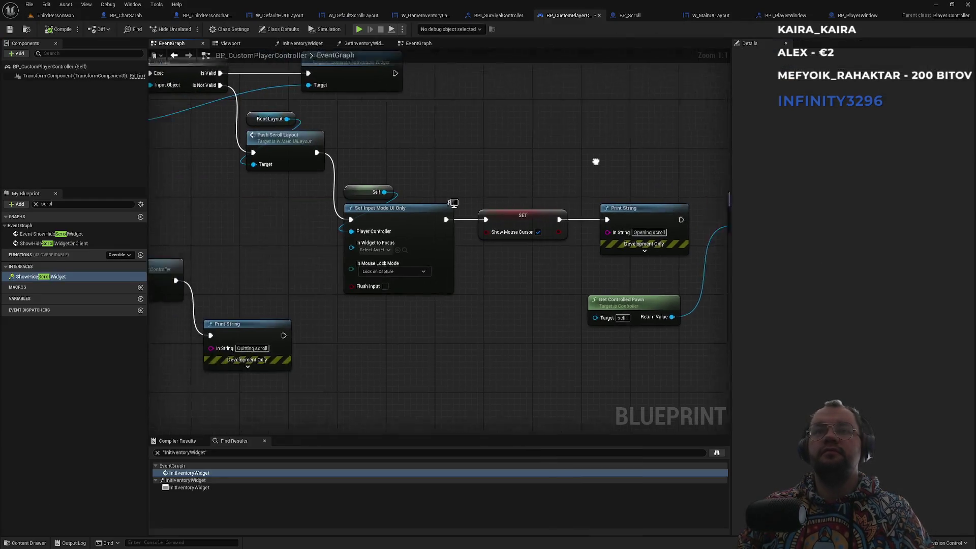
Step: Reconnect IA_Quit's Started wire to Print String and select Show Hide Scroll Widget, then return to ThirdPersonMap
{"action": "scroll", "coordinate": [584, 160], "scroll_direction": "down", "scroll_amount": 1}
{"action": "left_click_drag", "start_coordinate": [494, 159], "coordinate": [611, 210]}
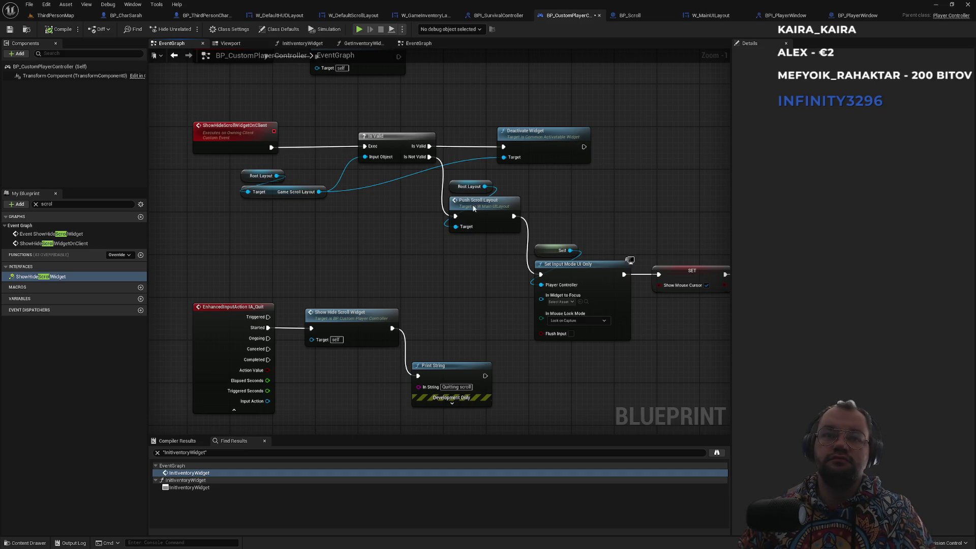
{"action": "left_click_drag", "start_coordinate": [294, 331], "coordinate": [418, 376]}
{"action": "mouse_move", "coordinate": [428, 306]}
{"action": "left_mouse_down"}
{"action": "mouse_move", "coordinate": [351, 315]}
{"action": "mouse_move", "coordinate": [363, 305]}
{"action": "left_mouse_up"}
{"action": "left_click", "coordinate": [55, 16]}
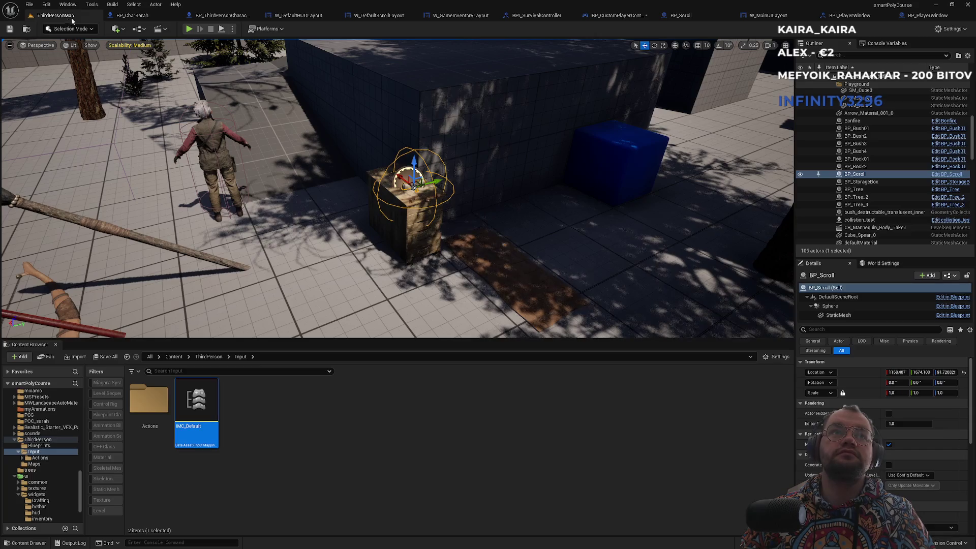
Step: Play-test the level, opening the scroll panel with E, then stop the session
{"action": "key", "text": "alt+p"}
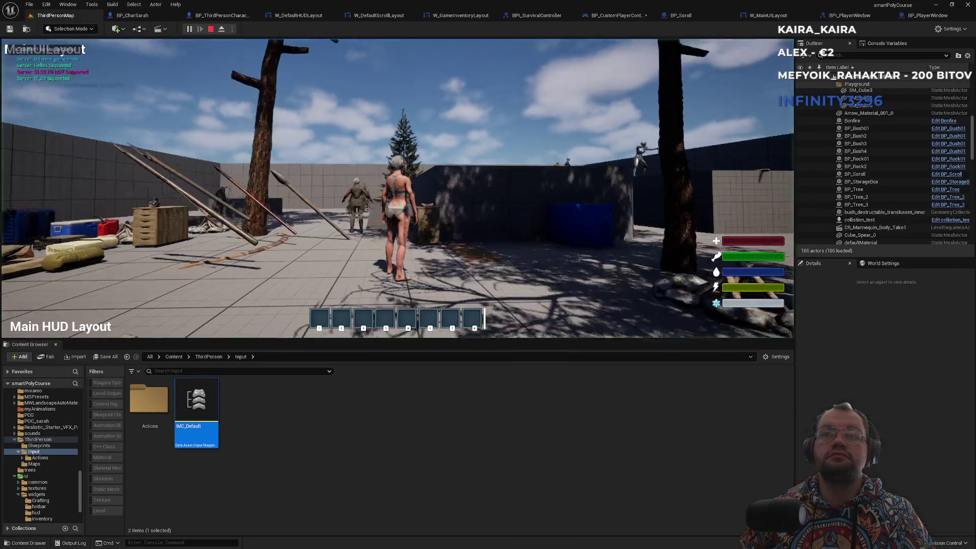
{"action": "key", "text": "e"}
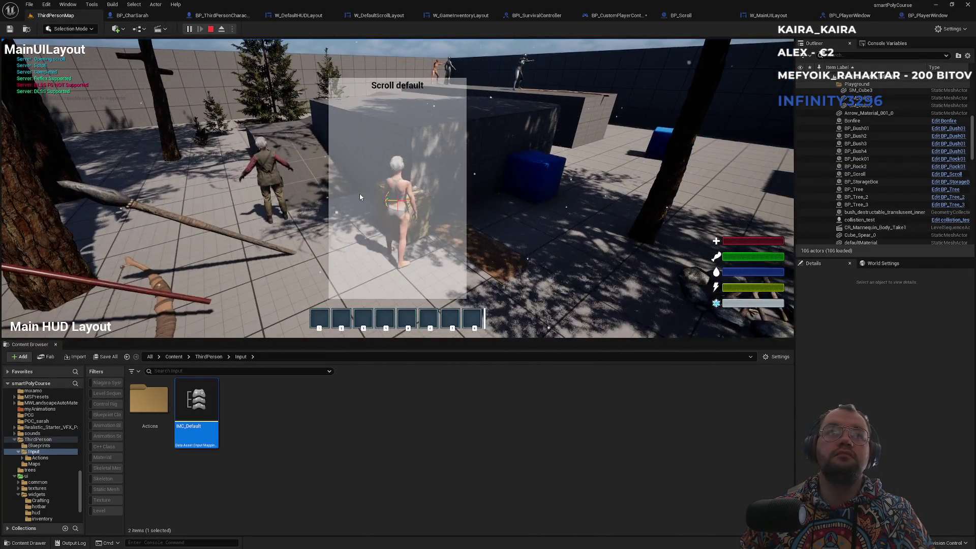
{"action": "key", "text": "Escape"}
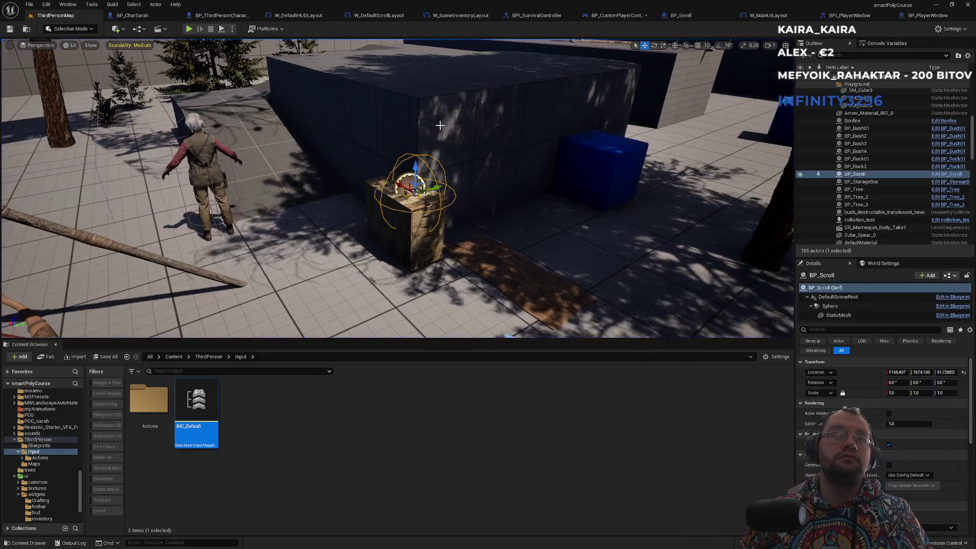
Step: Close the third-person character blueprint and cycle the tabs to BP_CustomPlayerController's event graph
{"action": "left_click", "coordinate": [129, 15]}
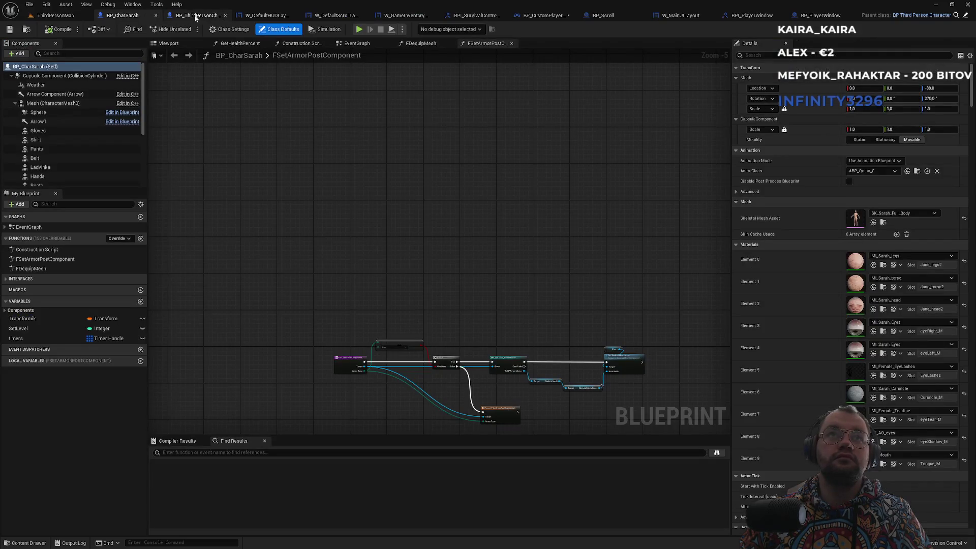
{"action": "middle_click", "coordinate": [195, 15]}
{"action": "left_click", "coordinate": [208, 15]}
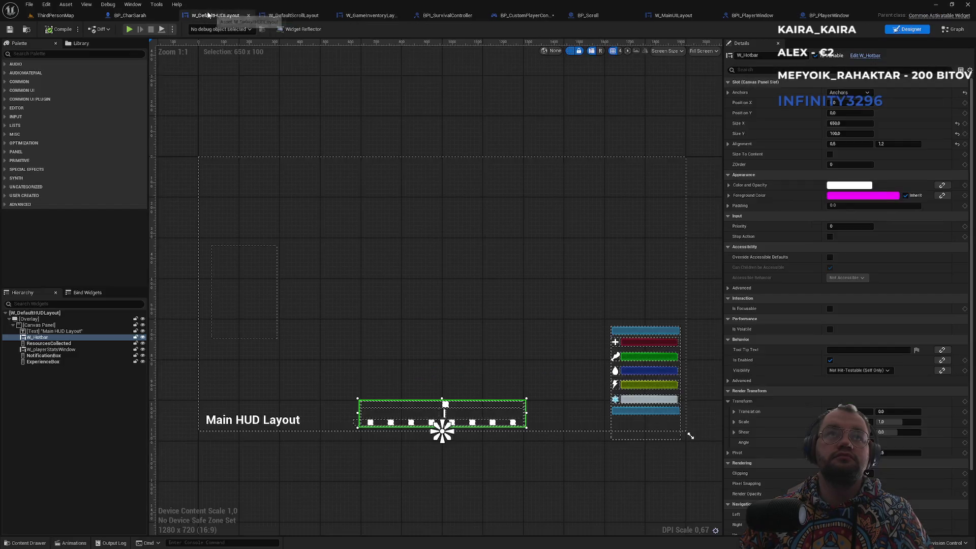
{"action": "left_click", "coordinate": [290, 16]}
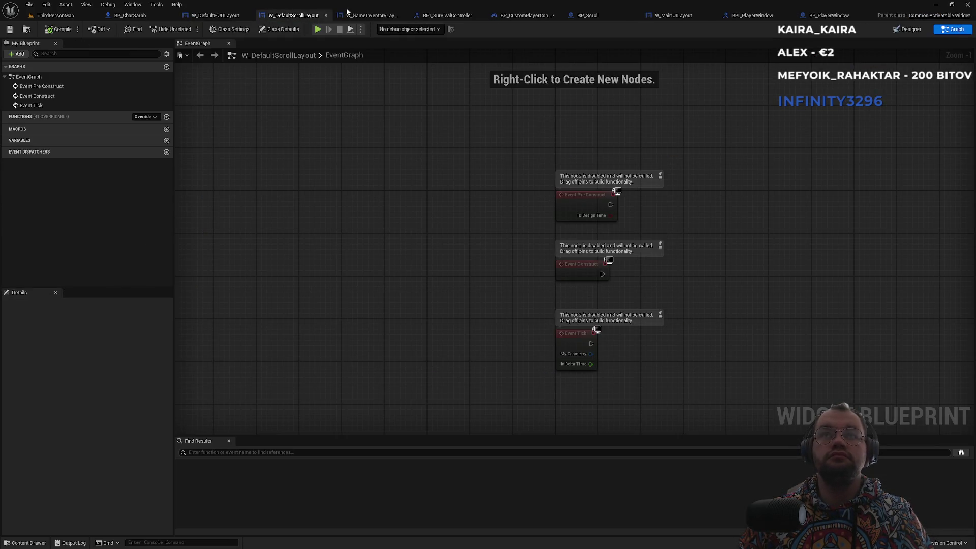
{"action": "left_click", "coordinate": [363, 16]}
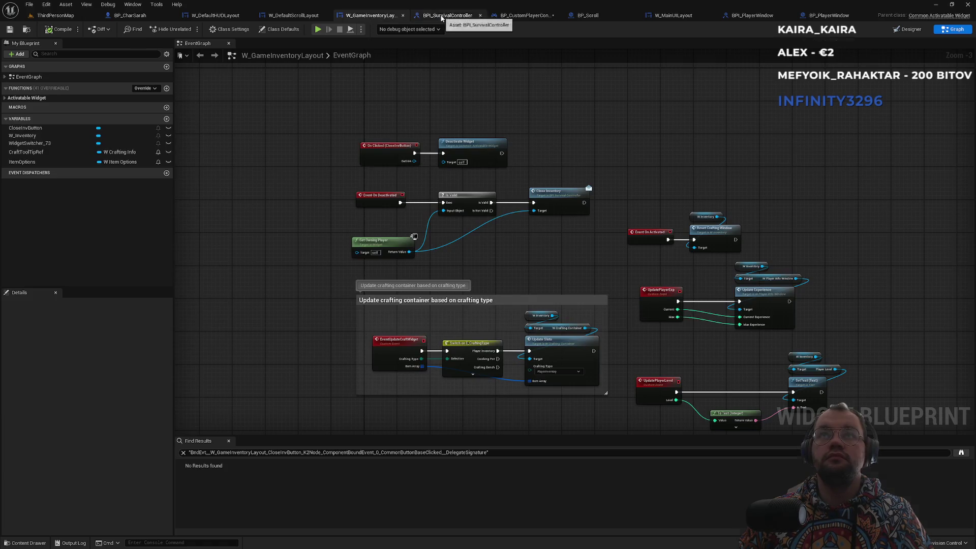
{"action": "left_click", "coordinate": [447, 15]}
{"action": "left_click", "coordinate": [536, 17]}
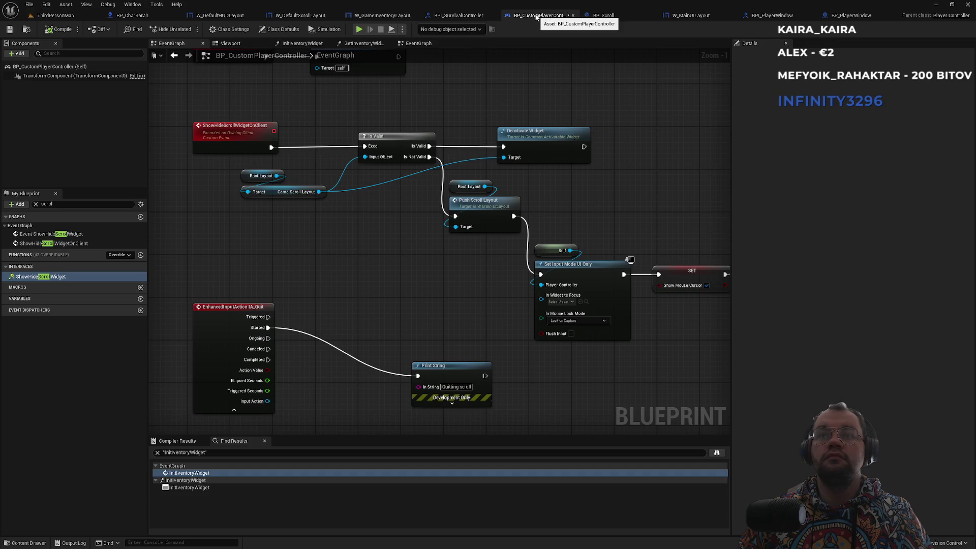
Step: Find the Set Input Mode UI Only node and check its empty Widget to Focus picker
{"action": "scroll", "coordinate": [609, 236], "scroll_direction": "up", "scroll_amount": 1}
{"action": "mouse_move", "coordinate": [604, 223]}
{"action": "left_mouse_down"}
{"action": "mouse_move", "coordinate": [526, 246]}
{"action": "mouse_move", "coordinate": [365, 190]}
{"action": "mouse_move", "coordinate": [371, 184]}
{"action": "mouse_move", "coordinate": [365, 208]}
{"action": "left_mouse_up"}
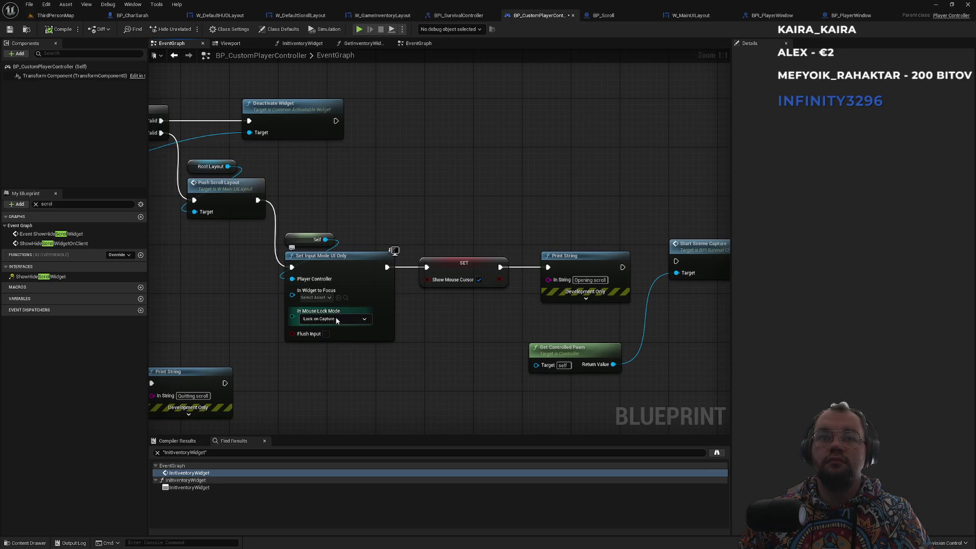
{"action": "left_click", "coordinate": [327, 299]}
{"action": "left_click", "coordinate": [327, 301]}
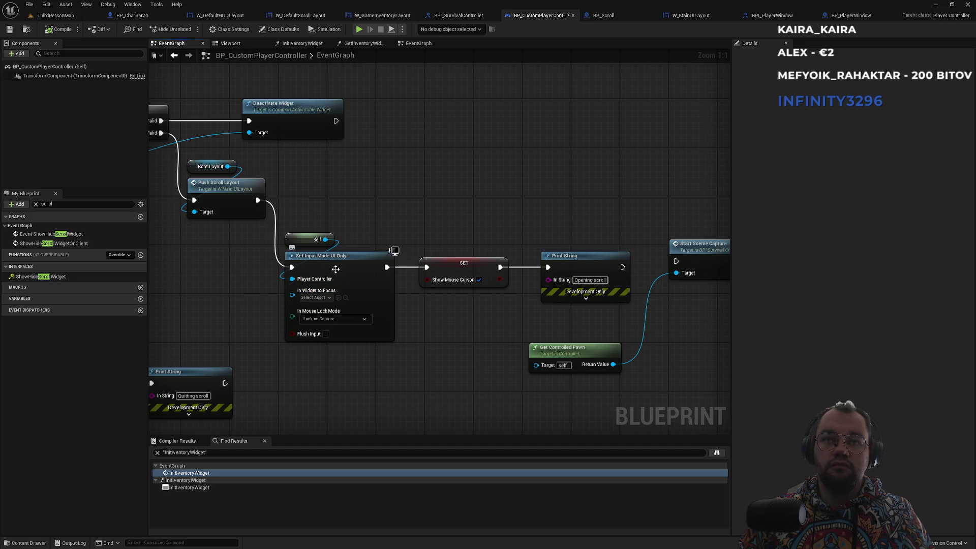
Step: Set Input Mode UI Only to Do Not Lock with Flush Input ticked, then return to ThirdPersonMap
{"action": "left_click_drag", "start_coordinate": [371, 227], "coordinate": [479, 196]}
{"action": "left_click", "coordinate": [424, 289]}
{"action": "left_click", "coordinate": [419, 294]}
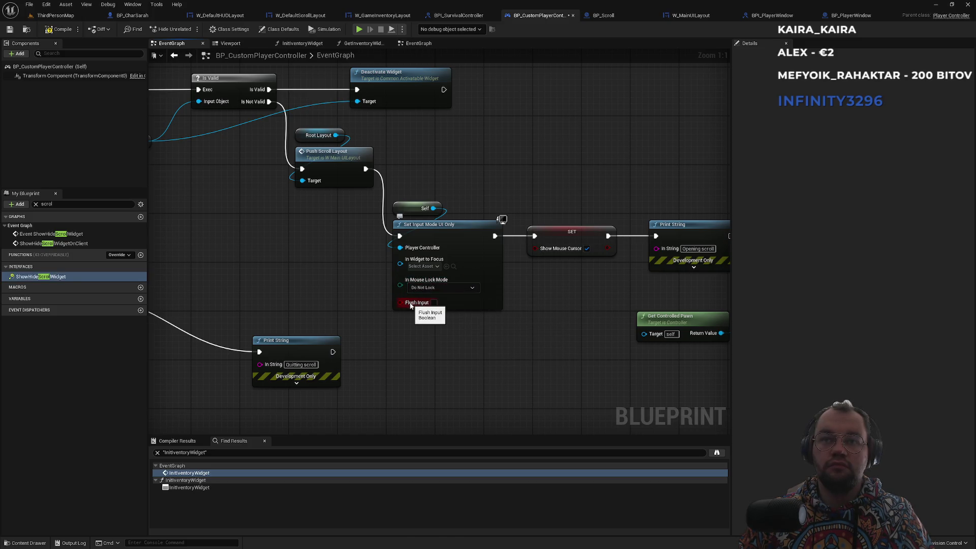
{"action": "left_click", "coordinate": [433, 303]}
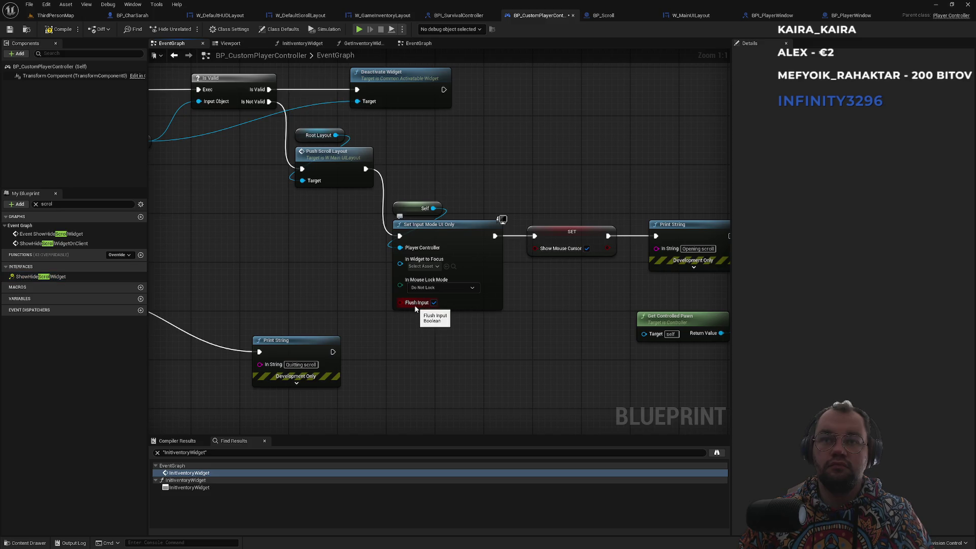
{"action": "left_click", "coordinate": [56, 15]}
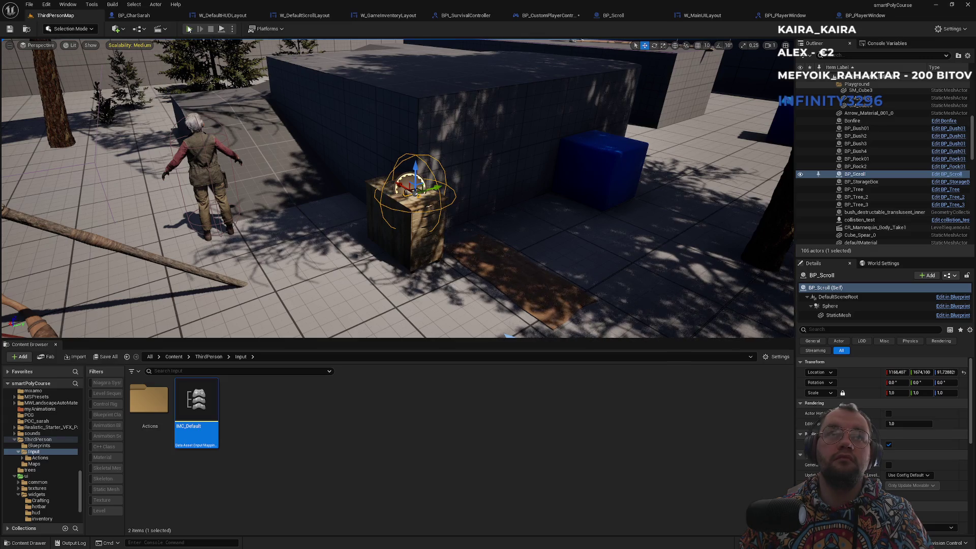
Step: Play-test toggling the scroll panel with E, then go back to the BP_CustomPlayerController graph
{"action": "left_click", "coordinate": [188, 29]}
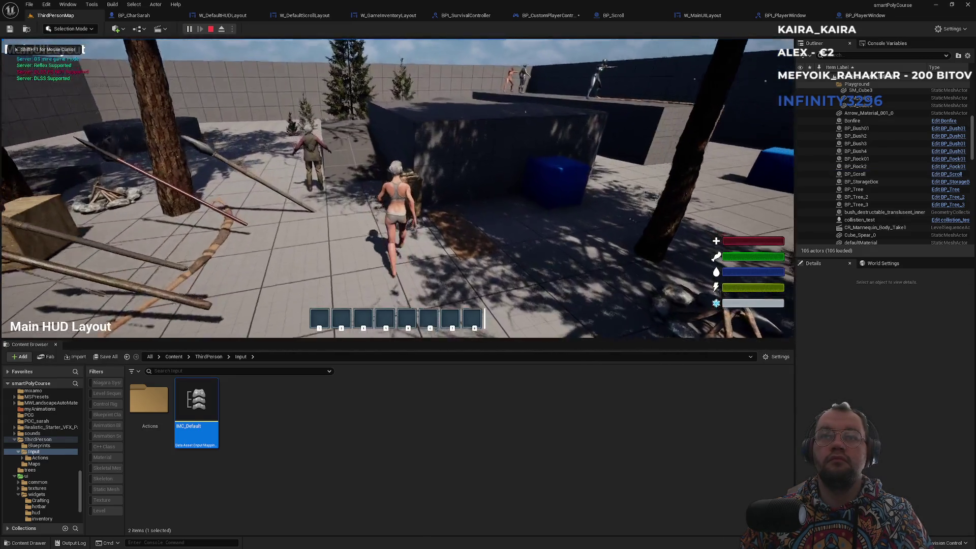
{"action": "key", "text": "e"}
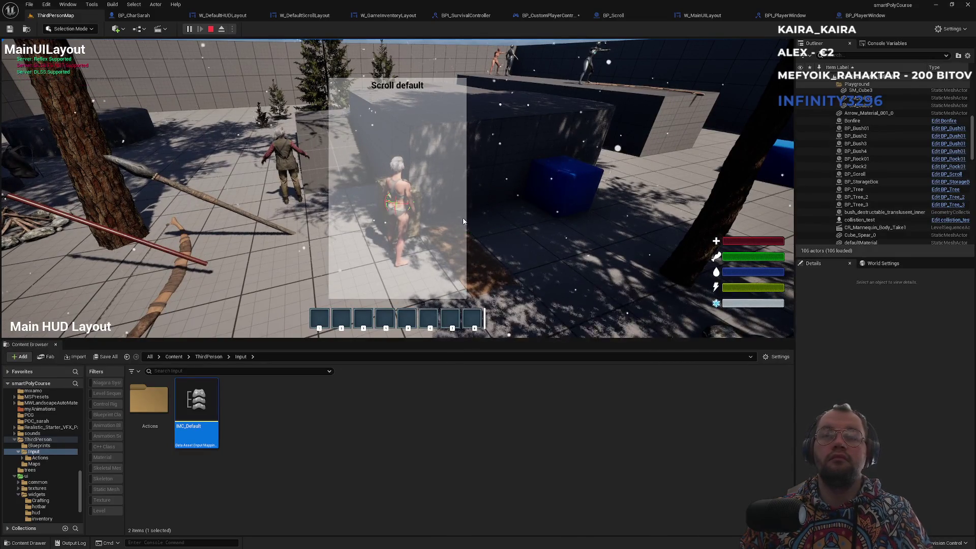
{"action": "key", "text": "Escape"}
{"action": "left_click", "coordinate": [543, 16]}
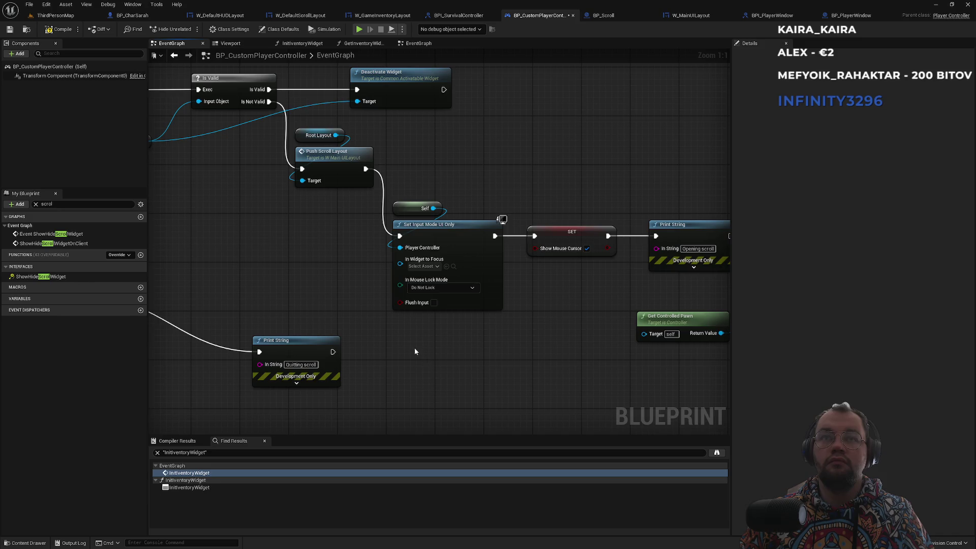
Step: Jump to the PushScrollLayout event in W_MainUILayout and view both push widget chains
{"action": "scroll", "coordinate": [414, 351], "scroll_direction": "down", "scroll_amount": 2}
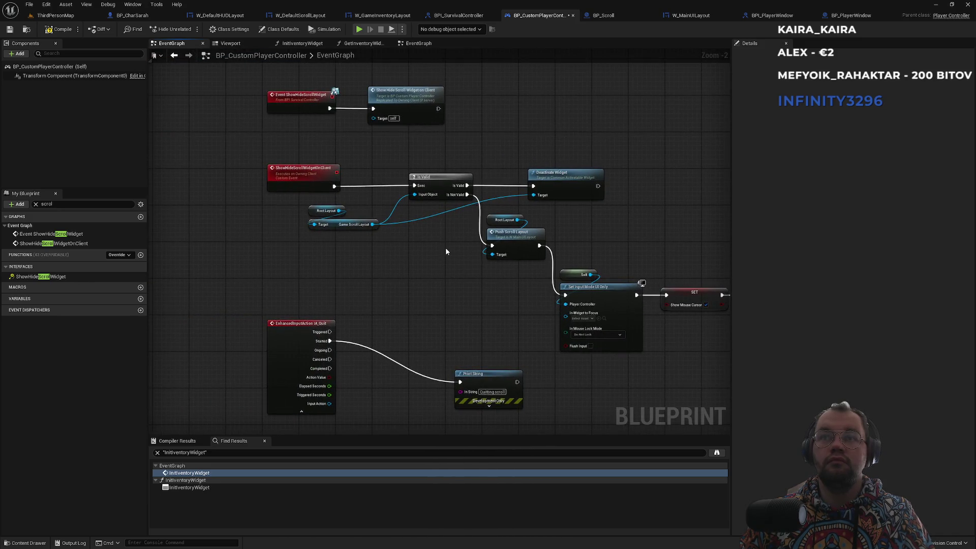
{"action": "scroll", "coordinate": [445, 247], "scroll_direction": "up", "scroll_amount": 2}
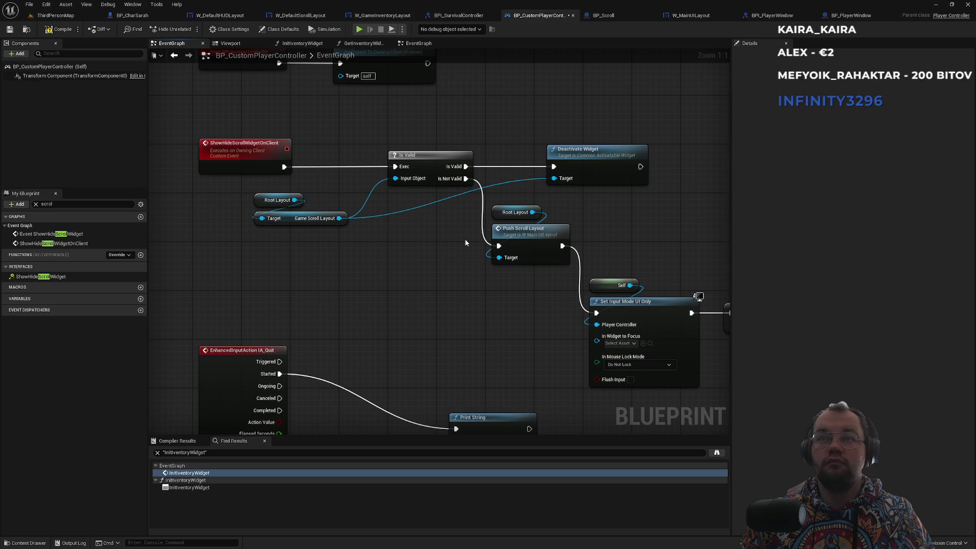
{"action": "double_click", "coordinate": [535, 237]}
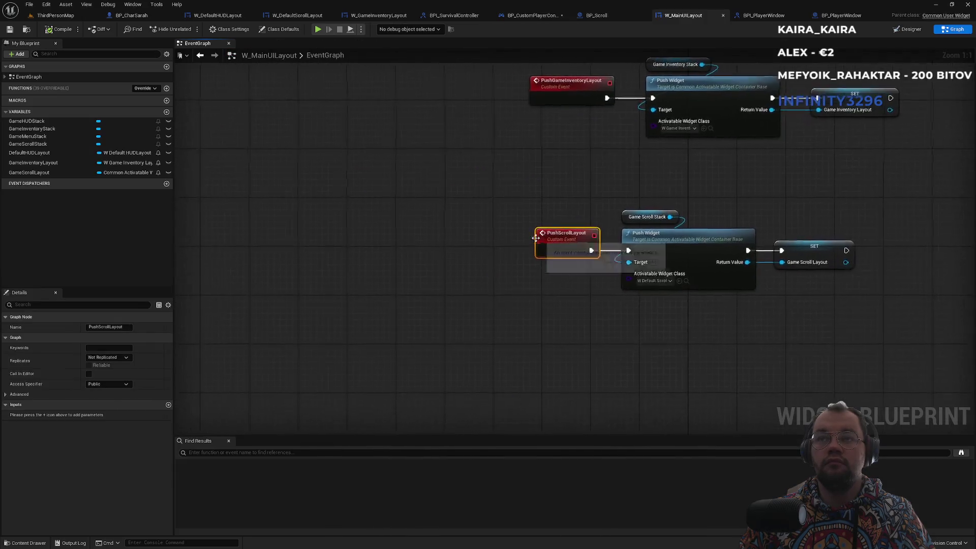
{"action": "mouse_move", "coordinate": [599, 198]}
{"action": "left_mouse_down"}
{"action": "mouse_move", "coordinate": [427, 231]}
{"action": "mouse_move", "coordinate": [372, 280]}
{"action": "mouse_move", "coordinate": [407, 310]}
{"action": "mouse_move", "coordinate": [466, 272]}
{"action": "mouse_move", "coordinate": [464, 260]}
{"action": "left_mouse_up"}
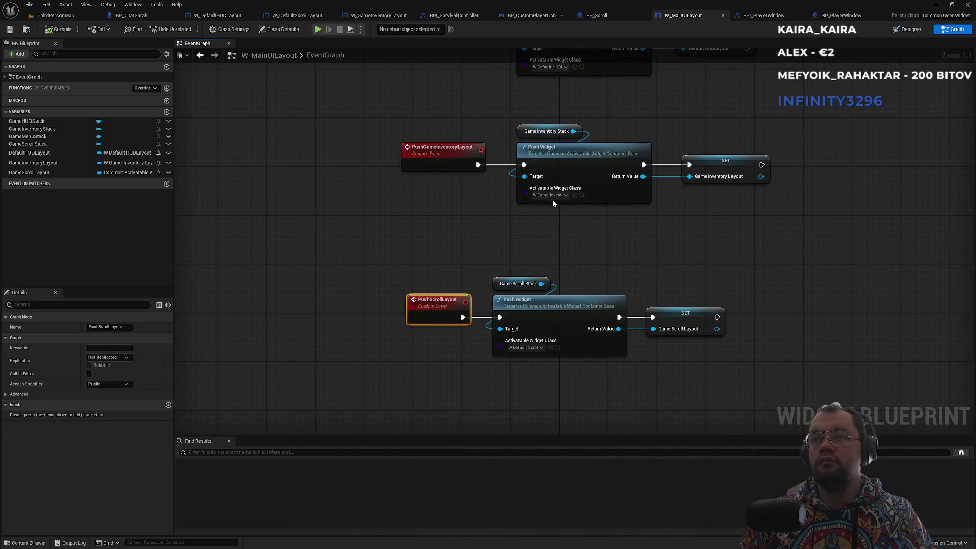
Step: Open W_GameInventoryLayout from the hud folder and review its Show crafting tooltip section
{"action": "left_click", "coordinate": [582, 195]}
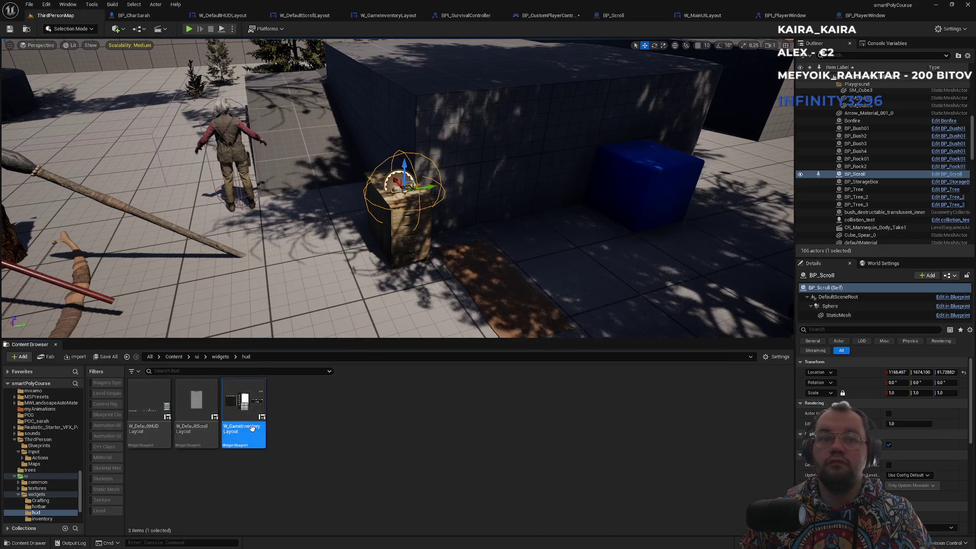
{"action": "double_click", "coordinate": [255, 425]}
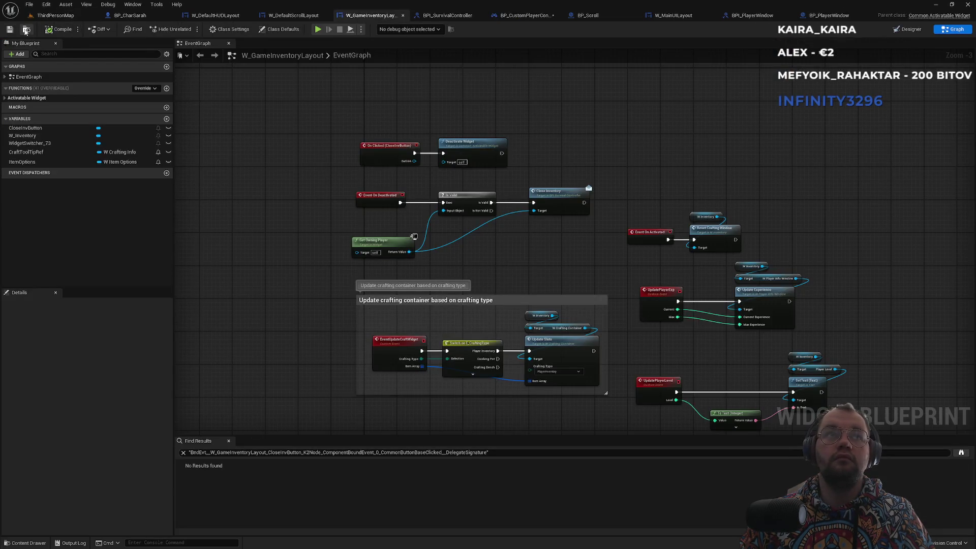
{"action": "left_click", "coordinate": [25, 31]}
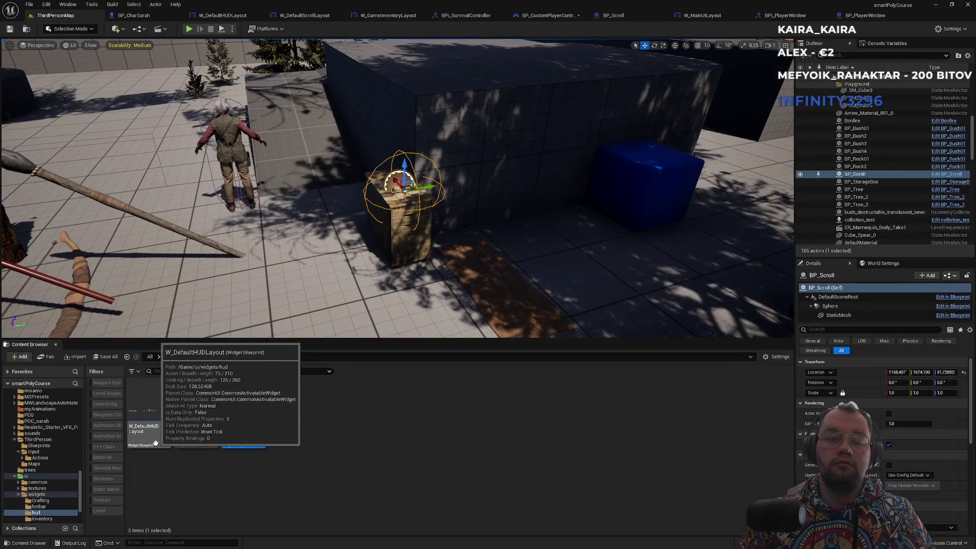
{"action": "double_click", "coordinate": [237, 442]}
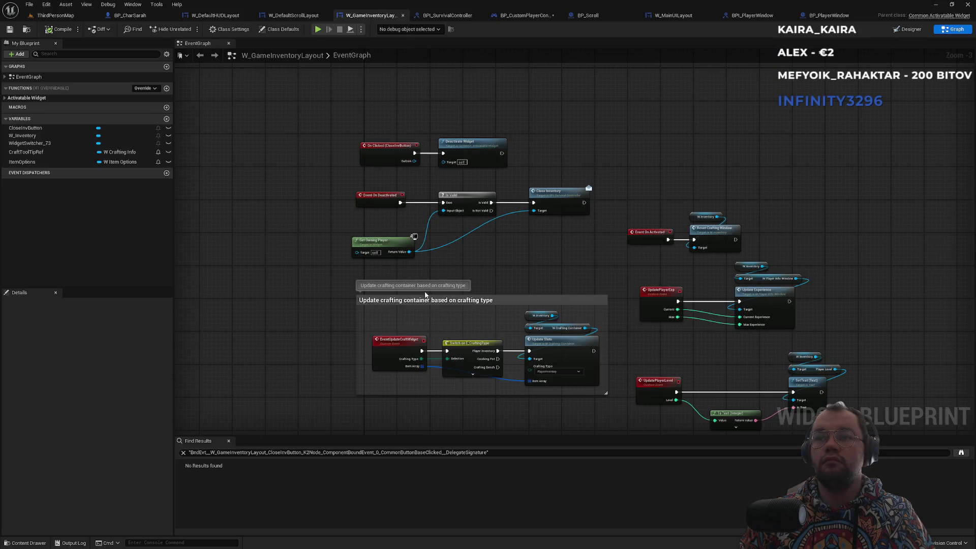
{"action": "left_click_drag", "start_coordinate": [556, 288], "coordinate": [531, 163]}
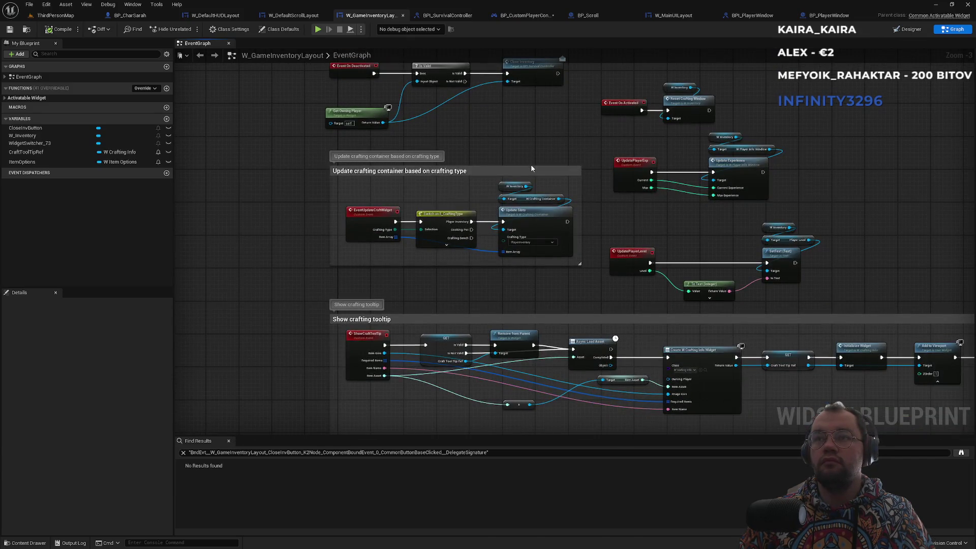
{"action": "scroll", "coordinate": [529, 168], "scroll_direction": "up", "scroll_amount": 1}
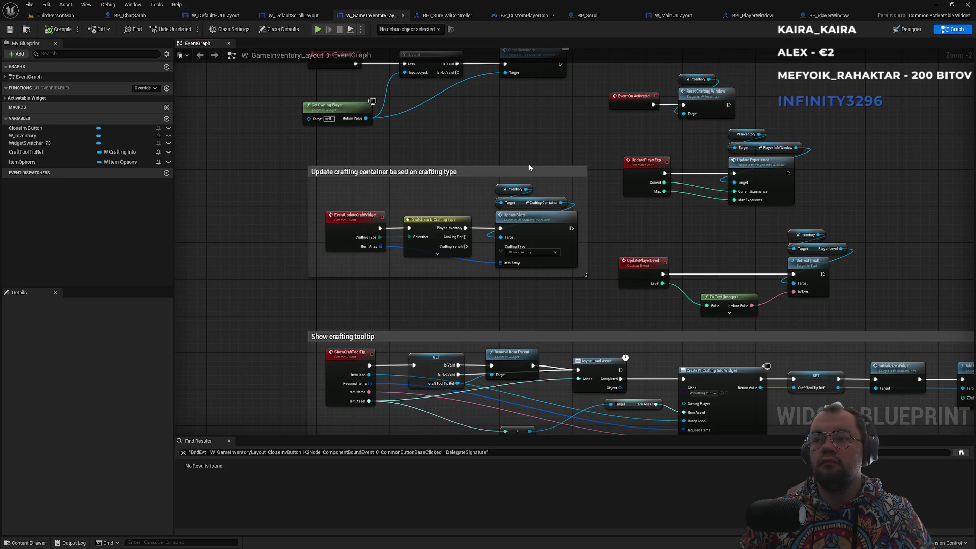
{"action": "key", "text": "super"}
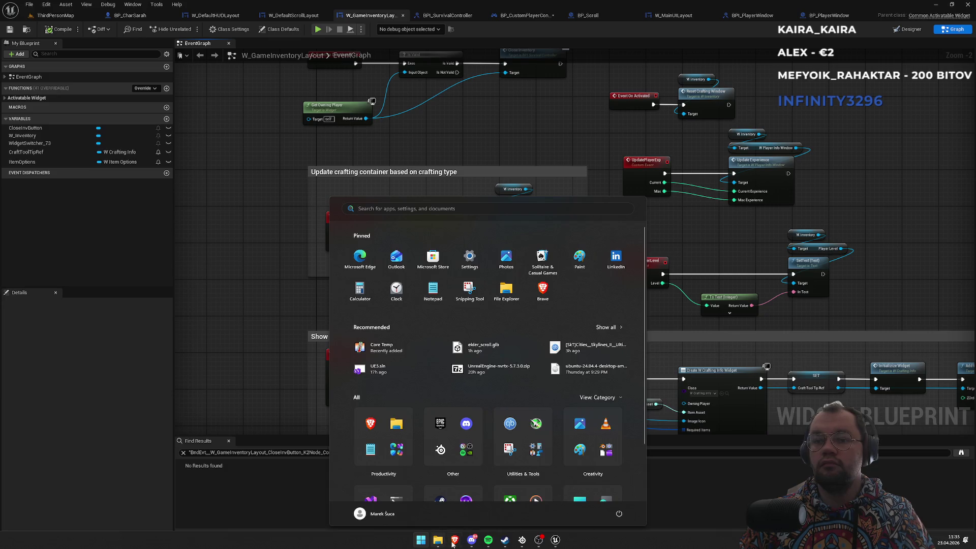
Step: Search Google for 'ue5 push widget not able to catch input'
{"action": "left_click", "coordinate": [449, 542]}
{"action": "left_click", "coordinate": [379, 69]}
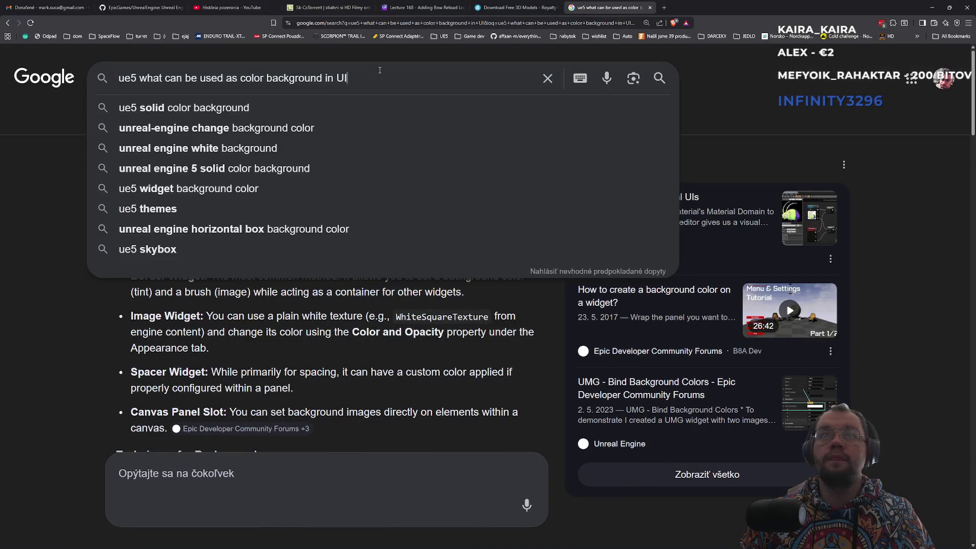
{"action": "key", "text": "ctrl+a"}
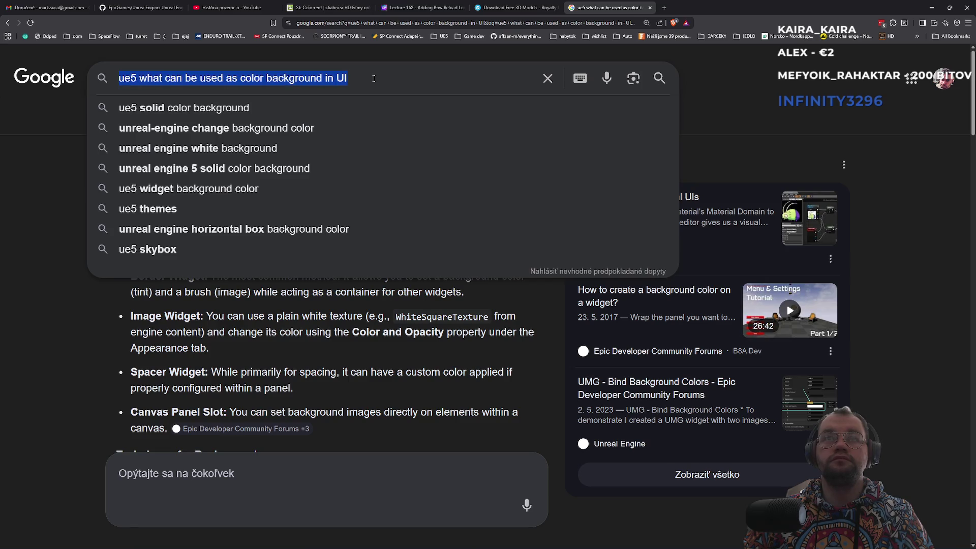
{"action": "type", "text": "ue5 "}
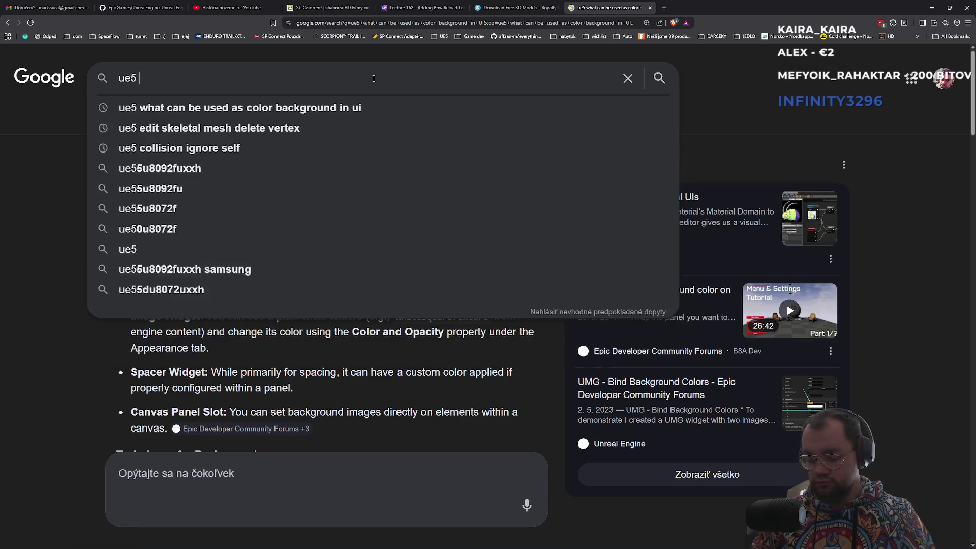
{"action": "type", "text": "push widget not"}
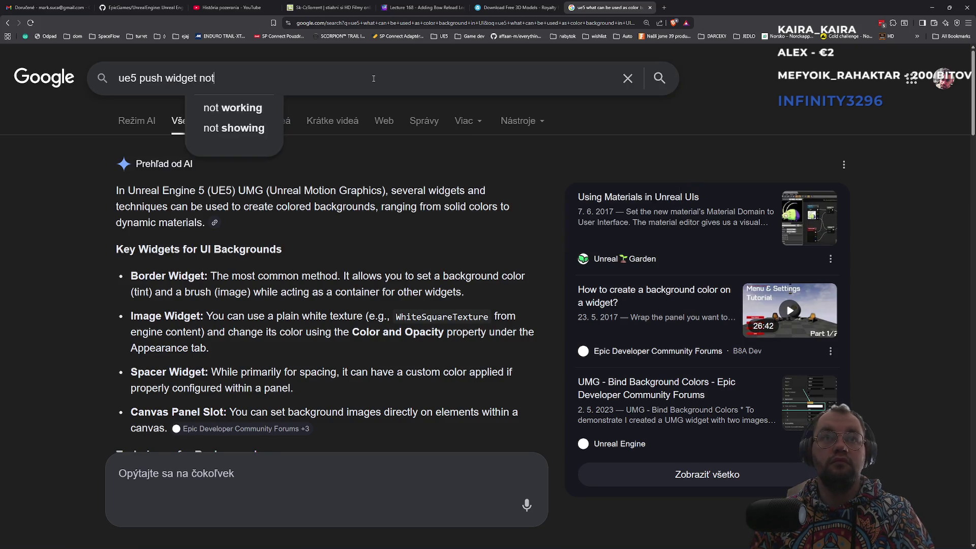
{"action": "type", "text": " able to "}
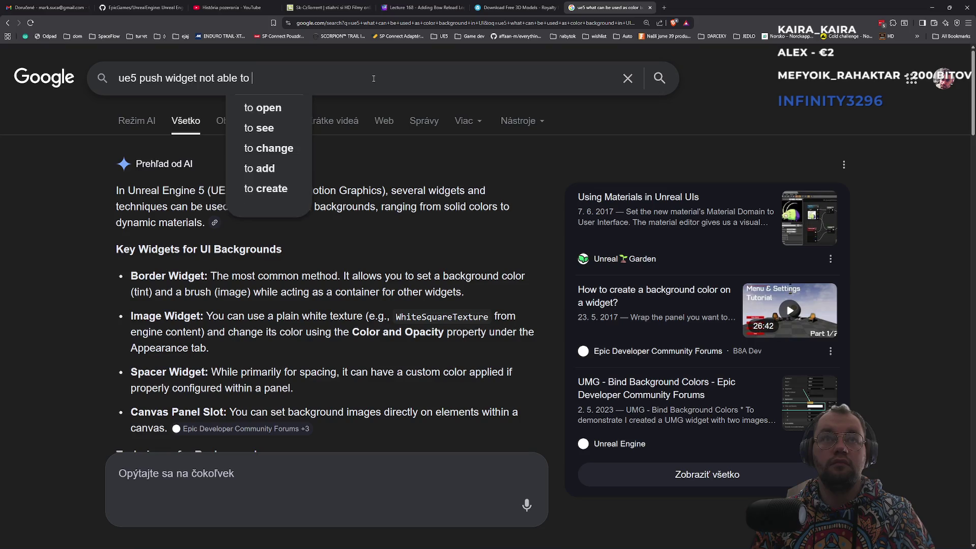
{"action": "type", "text": "catch input"}
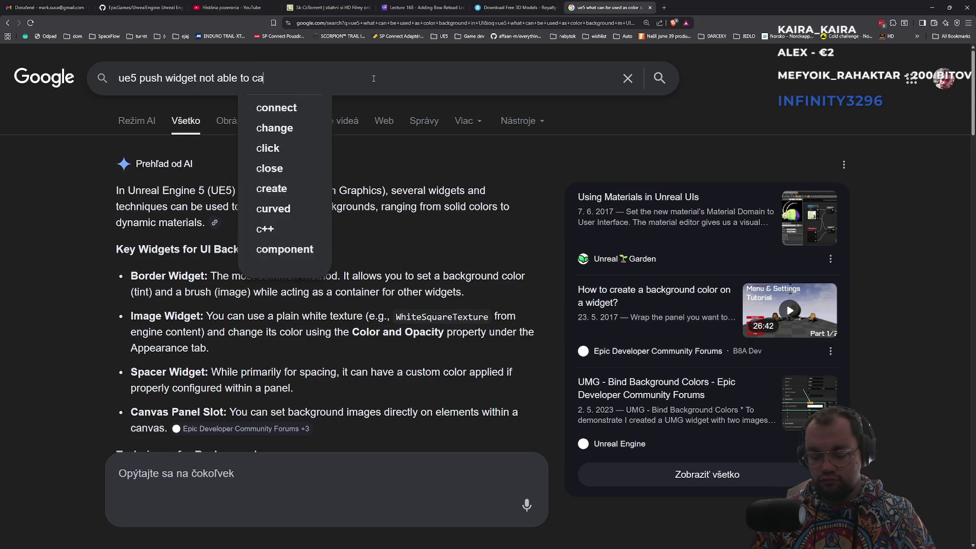
{"action": "key", "text": "Return"}
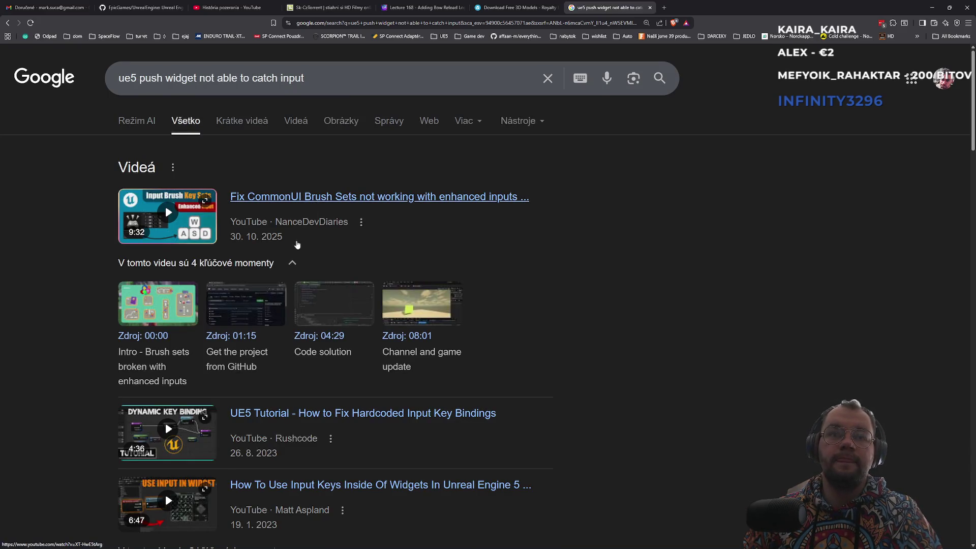
Step: Reword the search to 'ue5 after activate widget and pushed not able to input'
{"action": "scroll", "coordinate": [297, 245], "scroll_direction": "down", "scroll_amount": 10}
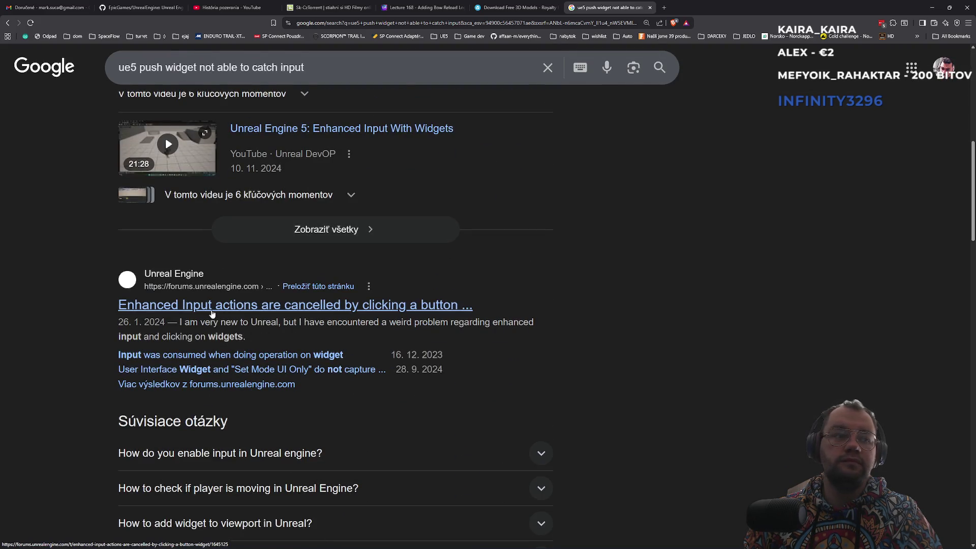
{"action": "scroll", "coordinate": [212, 313], "scroll_direction": "up", "scroll_amount": 10}
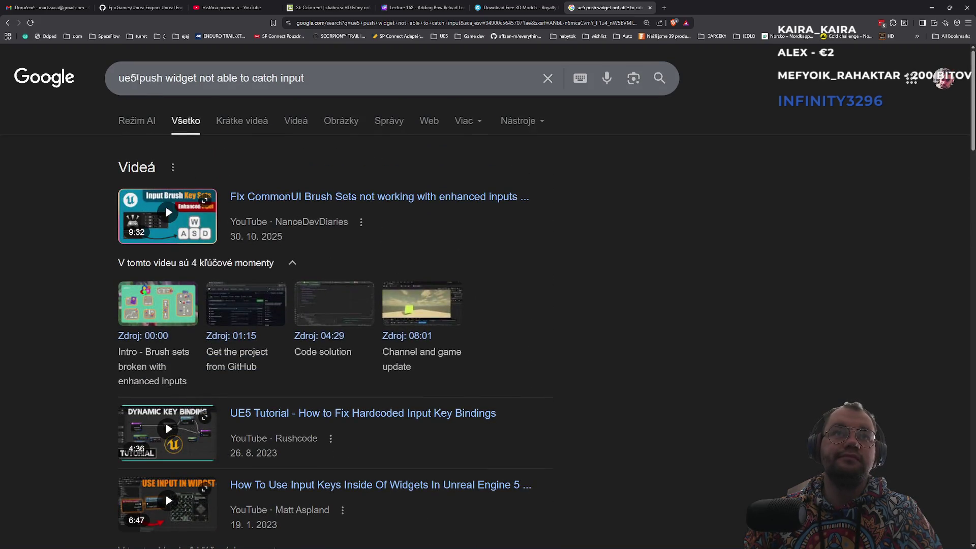
{"action": "left_click_drag", "start_coordinate": [139, 78], "coordinate": [305, 79]}
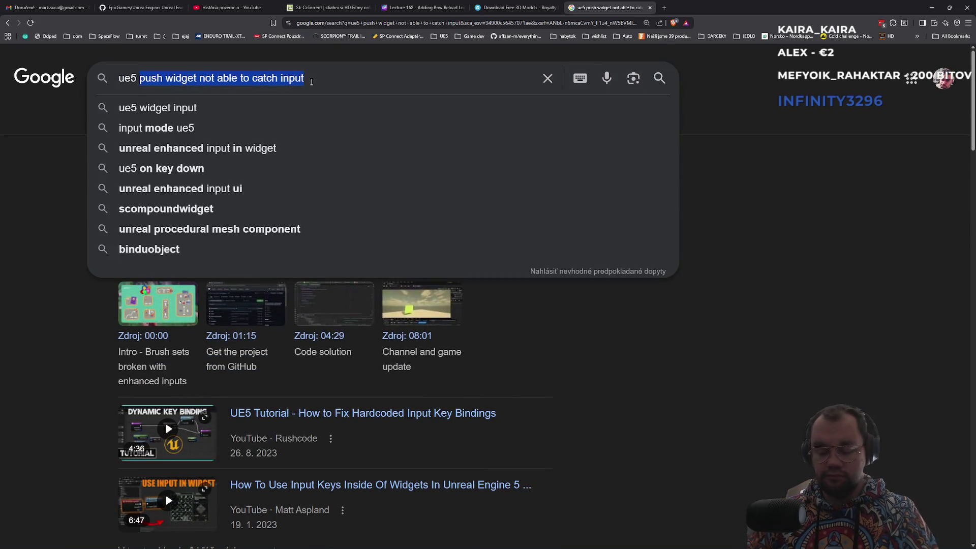
{"action": "type", "text": "after act"}
{"action": "type", "text": "ivate"}
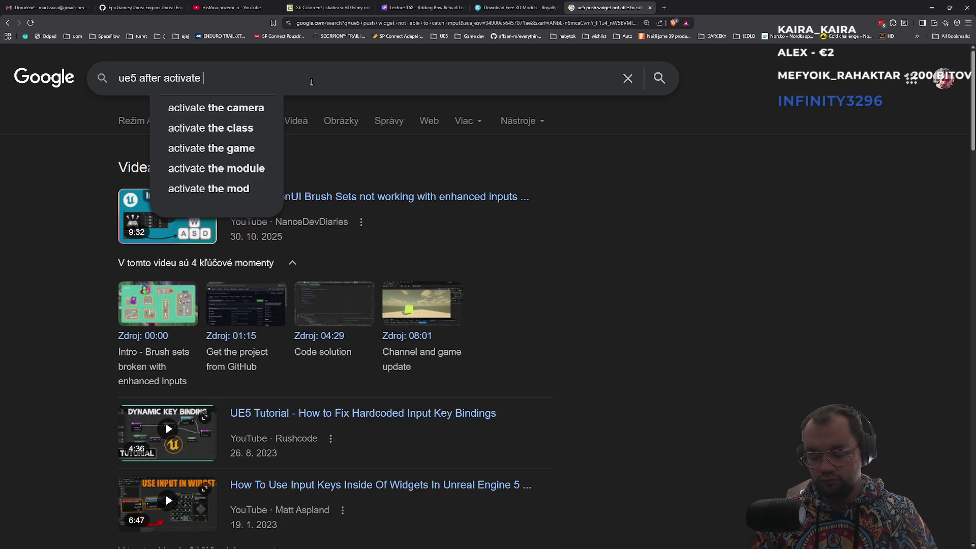
{"action": "type", "text": "widget "}
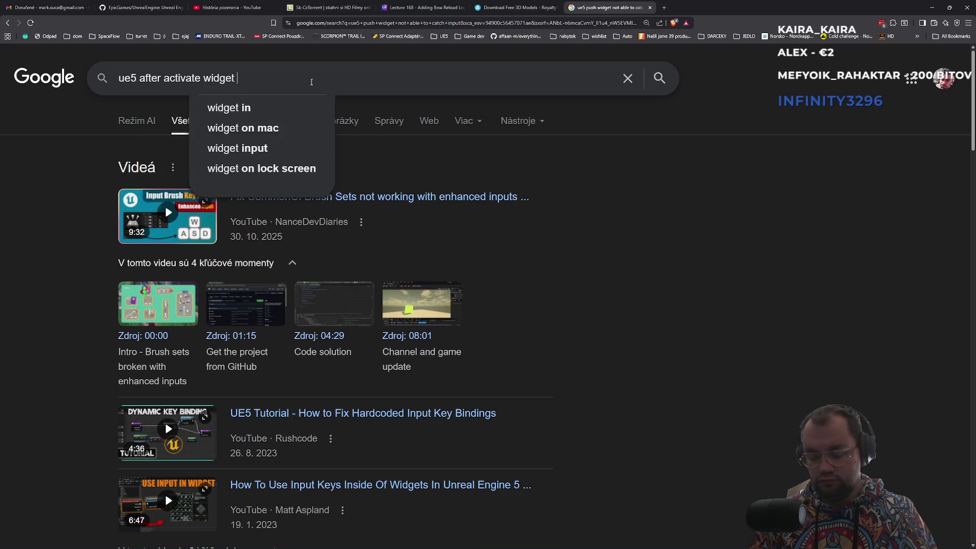
{"action": "type", "text": "and pushed n"}
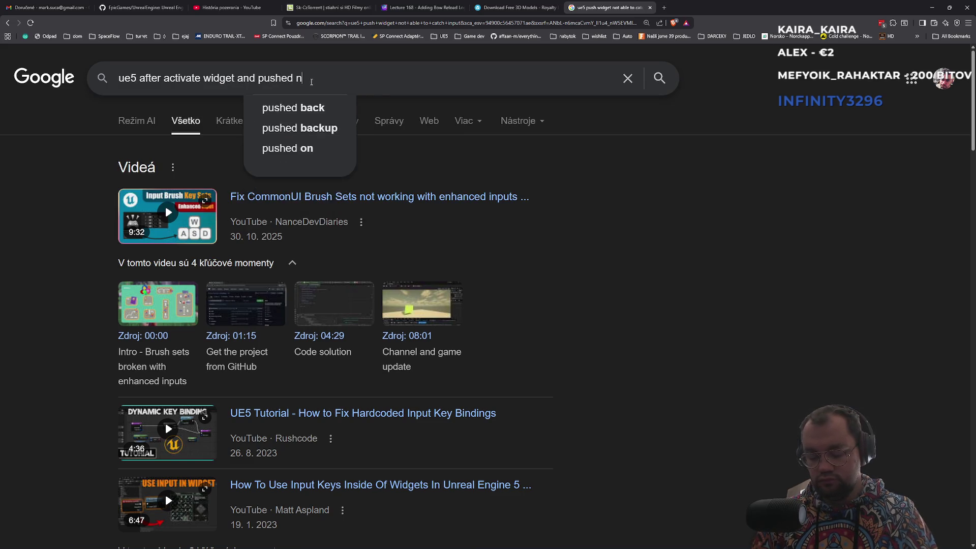
{"action": "type", "text": "ot able to "}
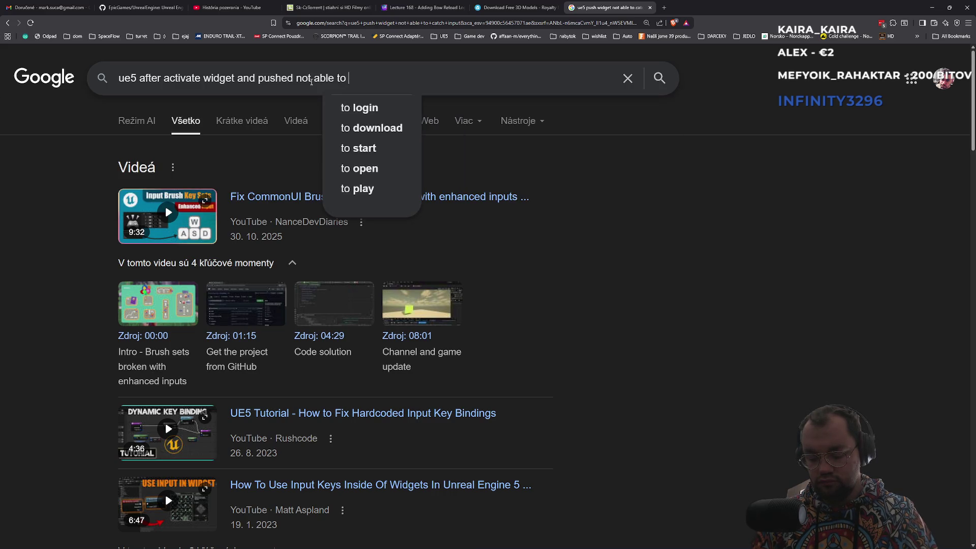
{"action": "type", "text": "input"}
{"action": "key", "text": "Return"}
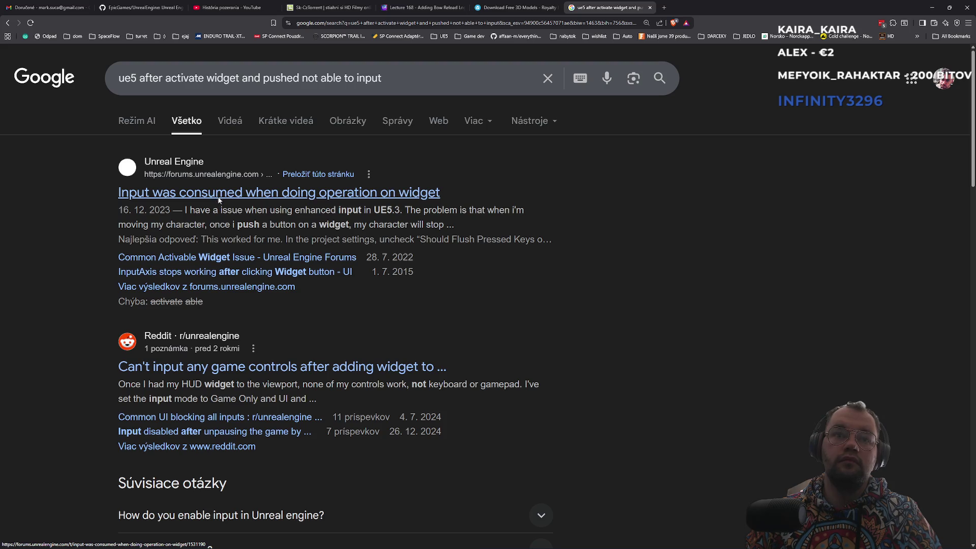
Step: Open the Reddit thread on lost game controls, read the reply, and open its imgur screenshot
{"action": "left_click", "coordinate": [256, 371]}
{"action": "scroll", "coordinate": [315, 317], "scroll_direction": "down", "scroll_amount": 3}
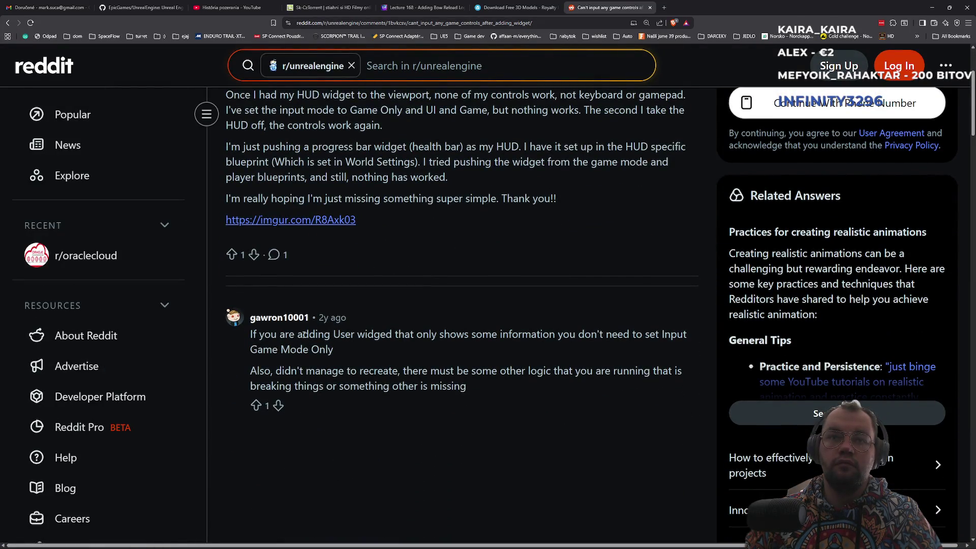
{"action": "mouse_move", "coordinate": [323, 335]}
{"action": "left_mouse_down"}
{"action": "mouse_move", "coordinate": [666, 338]}
{"action": "mouse_move", "coordinate": [416, 344]}
{"action": "left_mouse_up"}
{"action": "left_click", "coordinate": [387, 355]}
{"action": "scroll", "coordinate": [305, 377], "scroll_direction": "down", "scroll_amount": 1}
{"action": "scroll", "coordinate": [326, 297], "scroll_direction": "up", "scroll_amount": 1}
{"action": "left_click", "coordinate": [330, 221]}
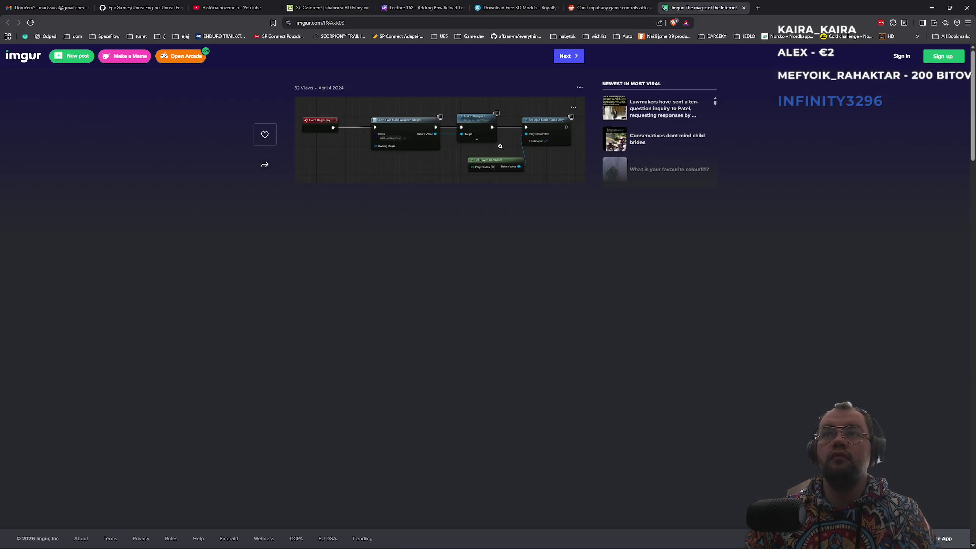
Step: Zoom the Imgur blueprint screenshot to 200% then 175%, then switch back to Unreal Engine
{"action": "key", "text": "ctrl+plus"}
{"action": "key", "text": "ctrl+plus"}
{"action": "key", "text": "ctrl+plus"}
{"action": "key", "text": "ctrl+minus"}
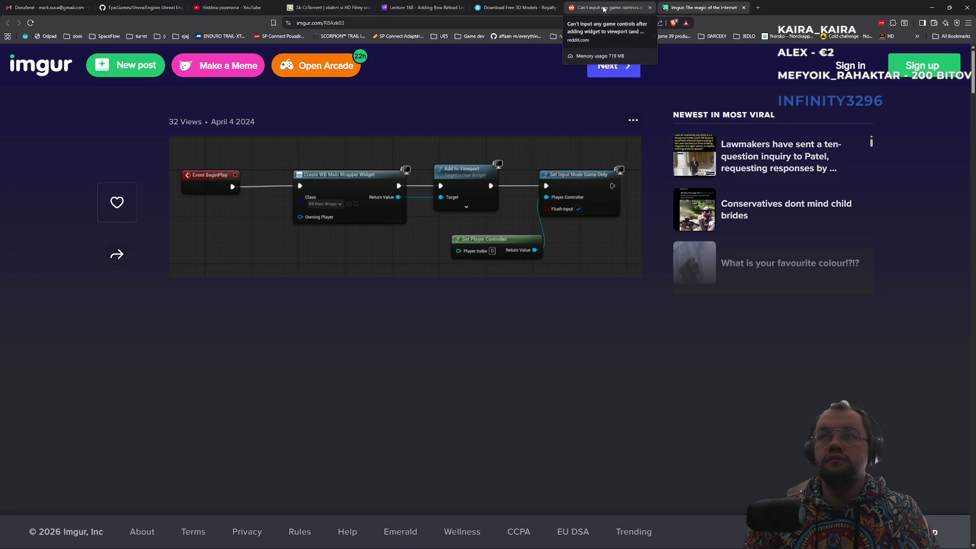
{"action": "key", "text": "alt+Tab"}
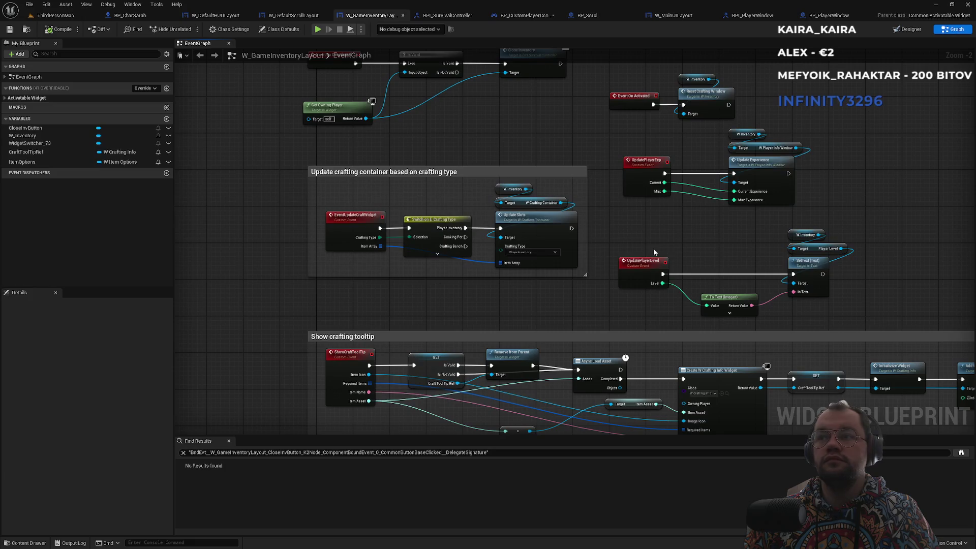
Step: Reread the Reddit reply about input game mode alongside the BP_CustomPlayerController graph
{"action": "left_click", "coordinate": [526, 15]}
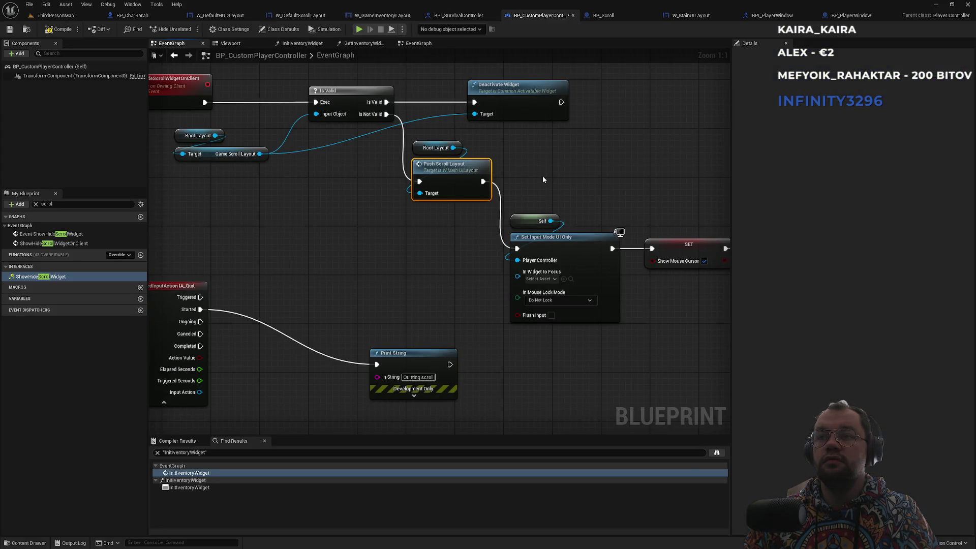
{"action": "left_click_drag", "start_coordinate": [563, 193], "coordinate": [472, 202]}
{"action": "key", "text": "alt+Tab"}
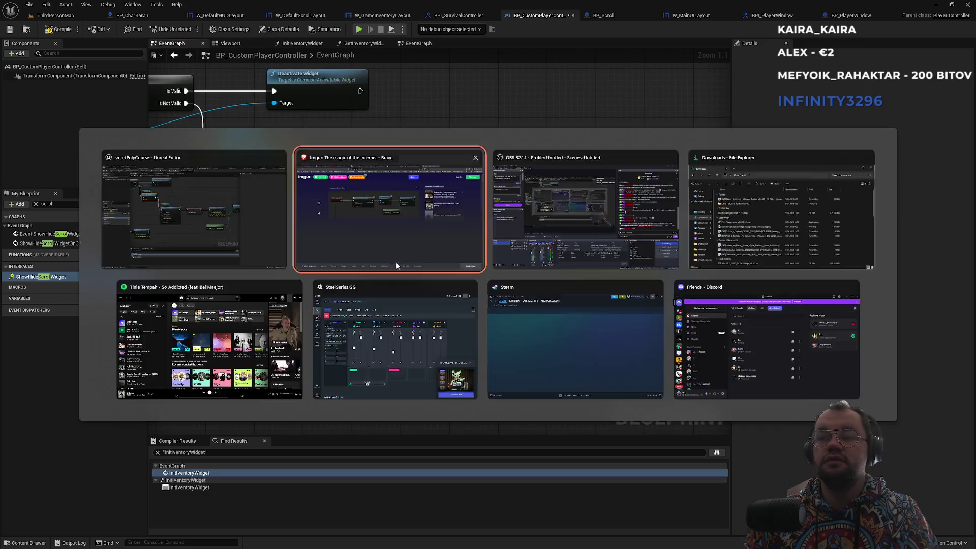
{"action": "left_click", "coordinate": [579, 8]}
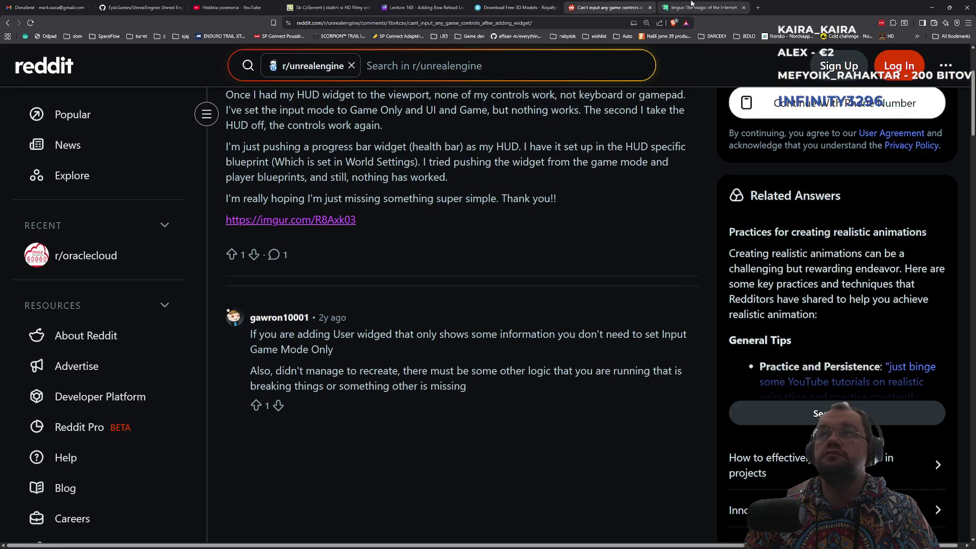
{"action": "mouse_move", "coordinate": [331, 333]}
{"action": "left_mouse_down"}
{"action": "mouse_move", "coordinate": [682, 338]}
{"action": "mouse_move", "coordinate": [541, 338]}
{"action": "mouse_move", "coordinate": [399, 354]}
{"action": "left_mouse_up"}
{"action": "left_click", "coordinate": [382, 354]}
{"action": "left_click_drag", "start_coordinate": [275, 371], "coordinate": [510, 375]}
{"action": "key", "text": "alt+Tab"}
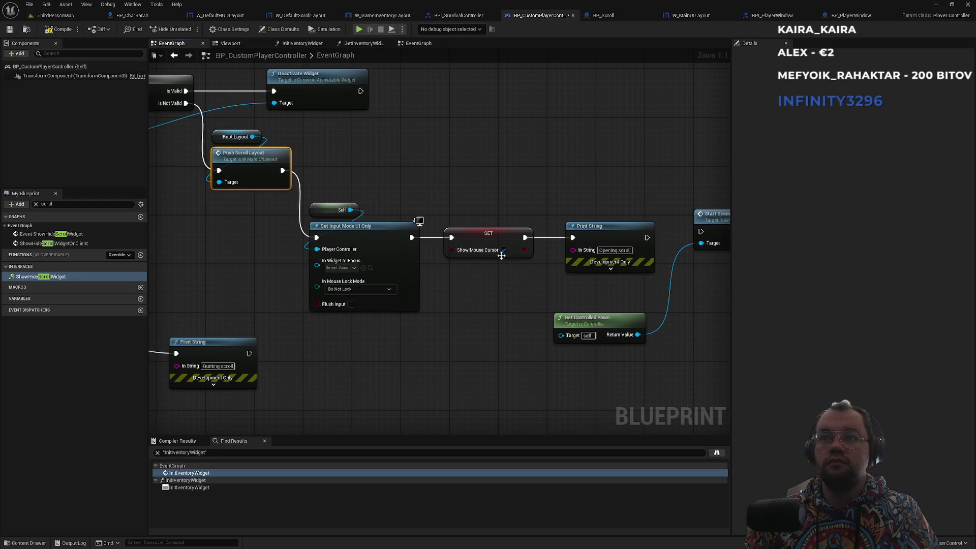
Step: Wire Push Scroll Layout straight into the Show Mouse Cursor SET, bypassing Set Input Mode UI Only
{"action": "left_click_drag", "start_coordinate": [431, 205], "coordinate": [547, 262]}
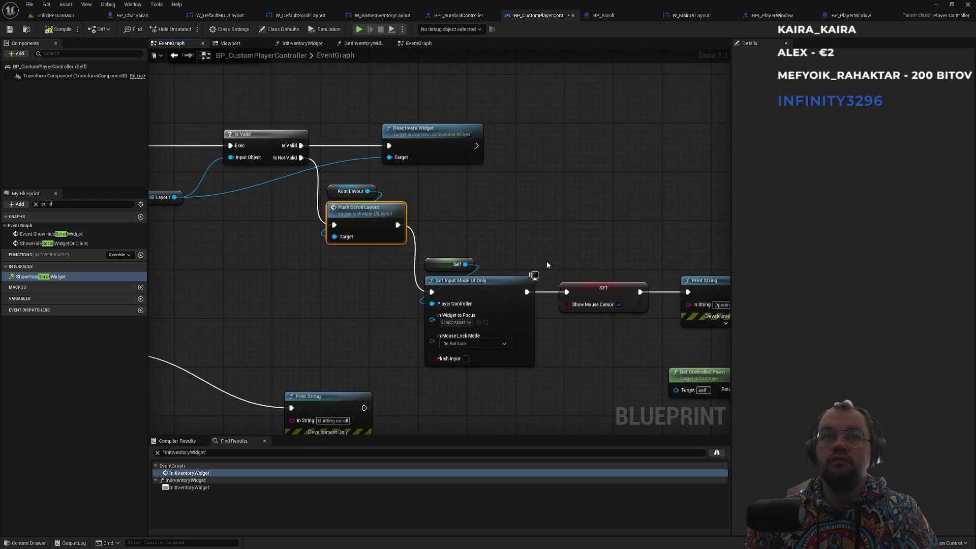
{"action": "left_click", "coordinate": [418, 256]}
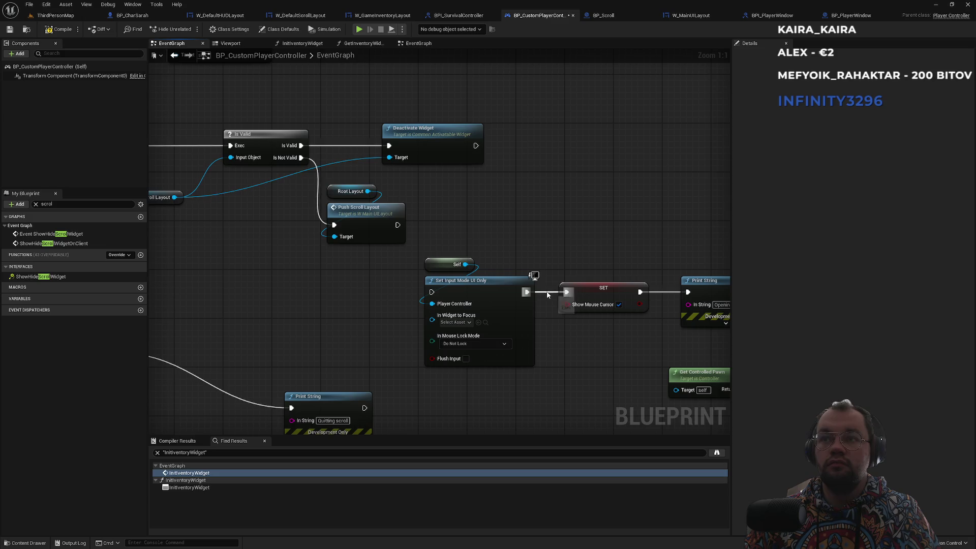
{"action": "mouse_move", "coordinate": [566, 292]}
{"action": "left_mouse_down"}
{"action": "mouse_move", "coordinate": [446, 233]}
{"action": "mouse_move", "coordinate": [396, 224]}
{"action": "mouse_move", "coordinate": [552, 241]}
{"action": "left_mouse_up"}
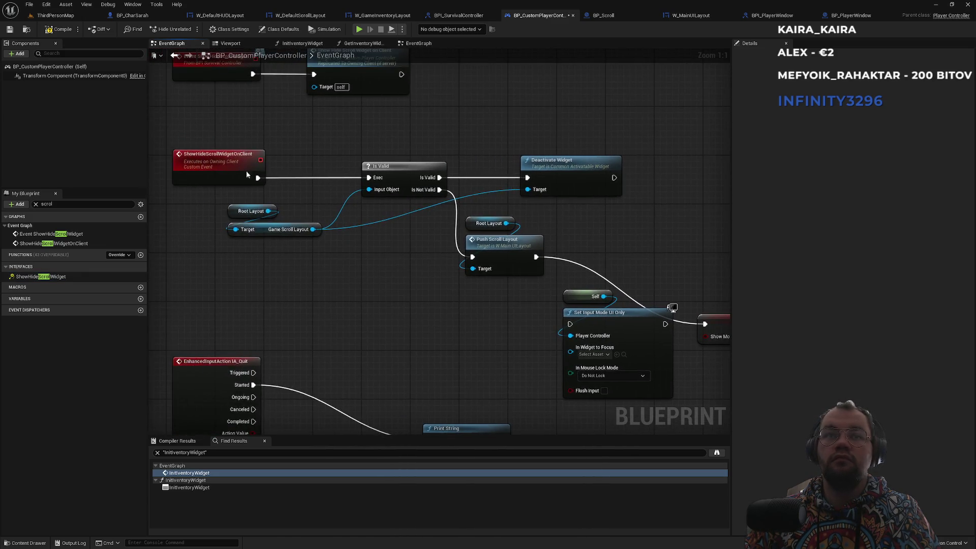
{"action": "left_click", "coordinate": [53, 15]}
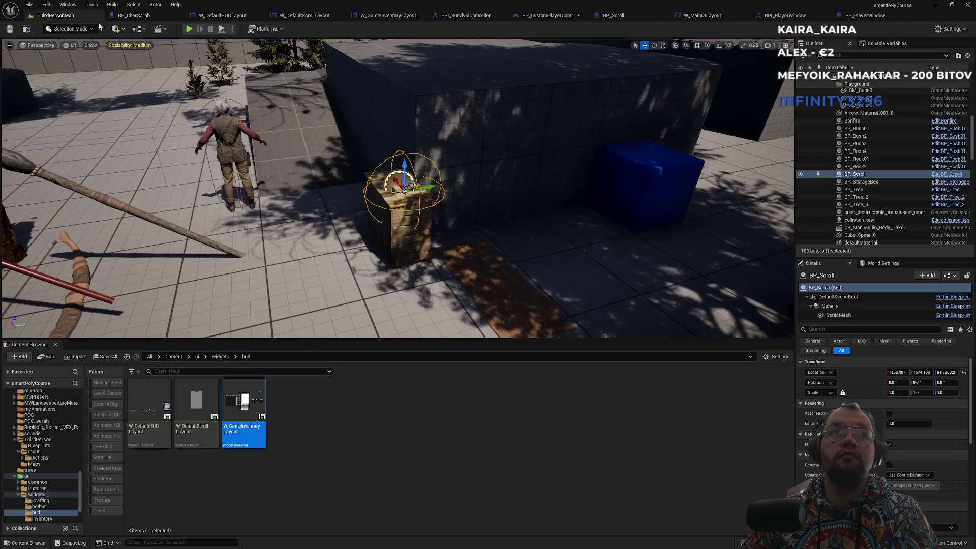
Step: Start a play test and toggle the scroll with E to show the Scroll default panel
{"action": "left_click", "coordinate": [189, 29]}
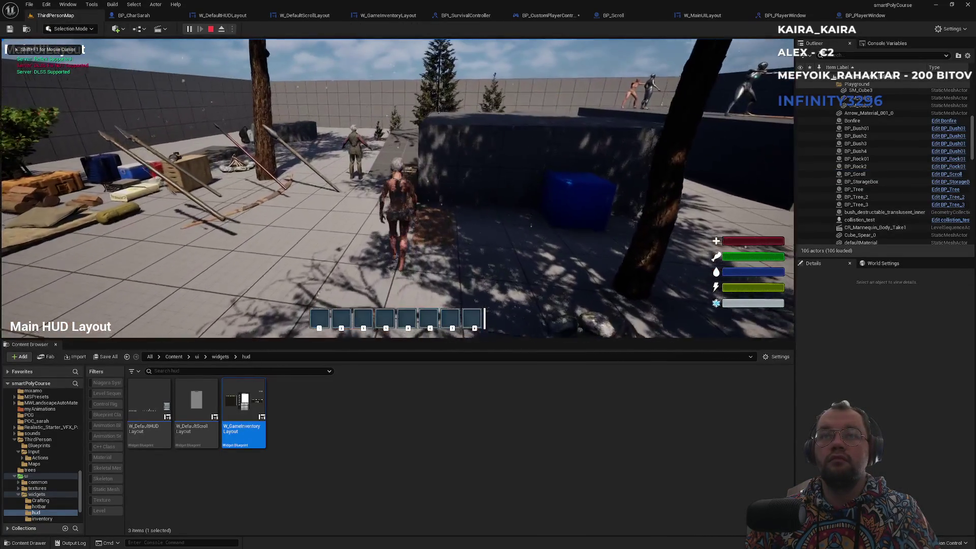
{"action": "key", "text": "e"}
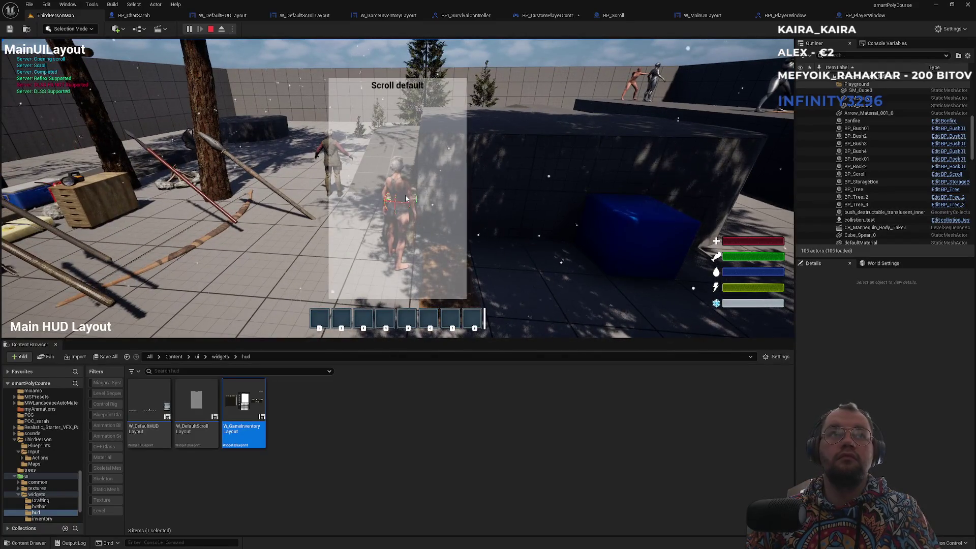
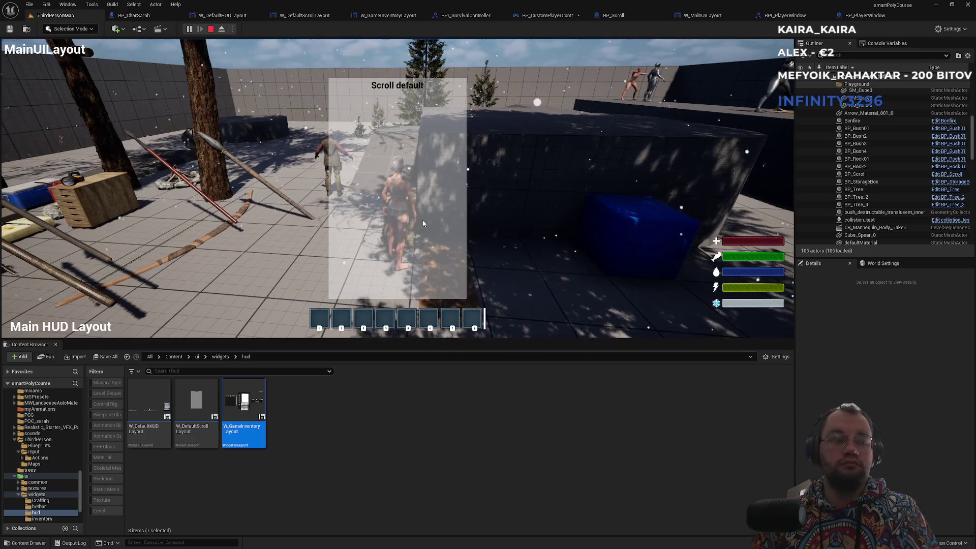
Step: Stop the play session and show W_MainUILayout's event graph with its push-layout events
{"action": "key", "text": "Escape"}
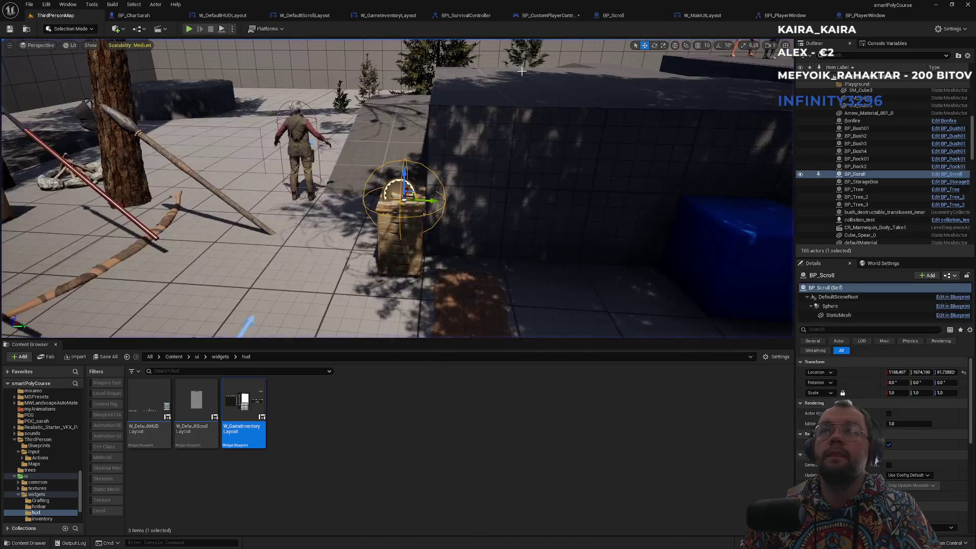
{"action": "left_click", "coordinate": [676, 16]}
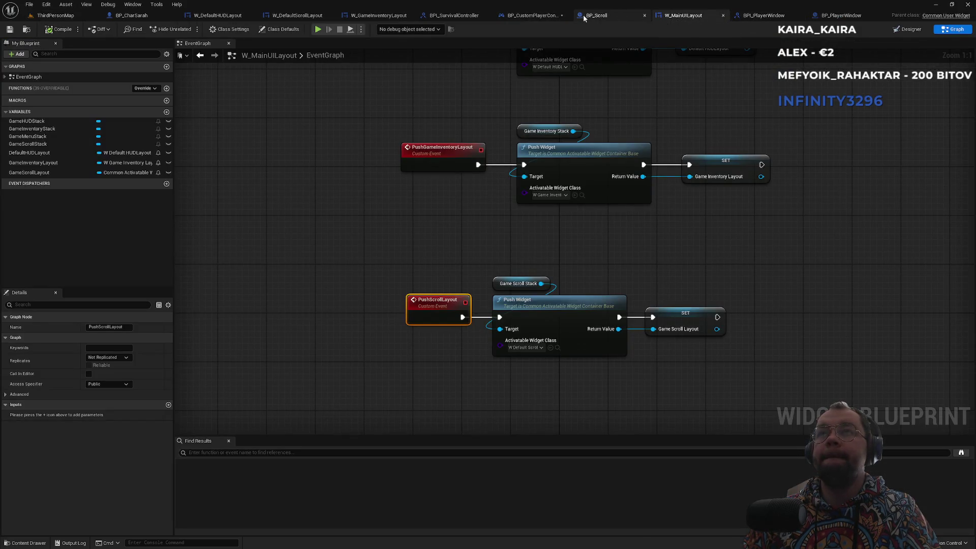
Step: Open W_GameInventoryLayout's Get Desired Focus Target override and arrange its W Inventory and tab-button getters
{"action": "left_click", "coordinate": [365, 20]}
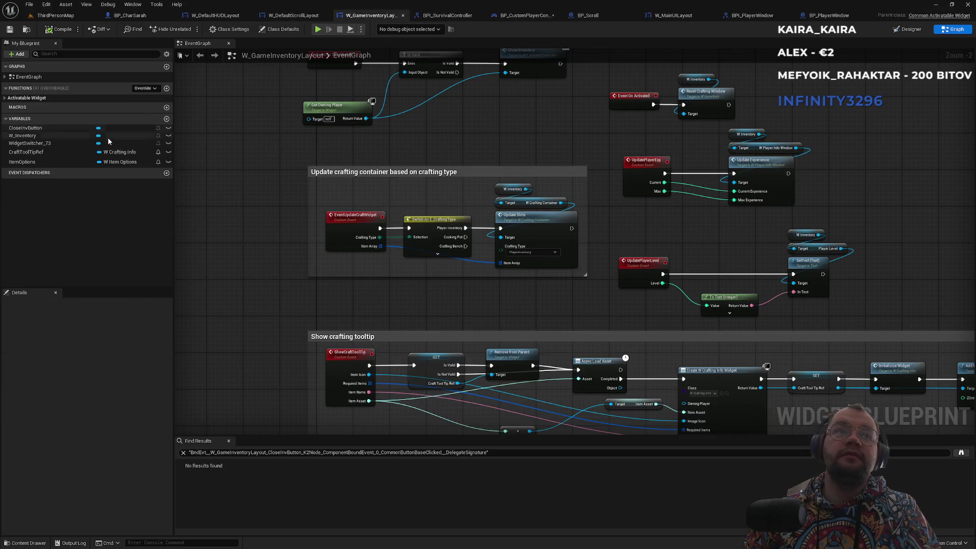
{"action": "left_click", "coordinate": [6, 98]}
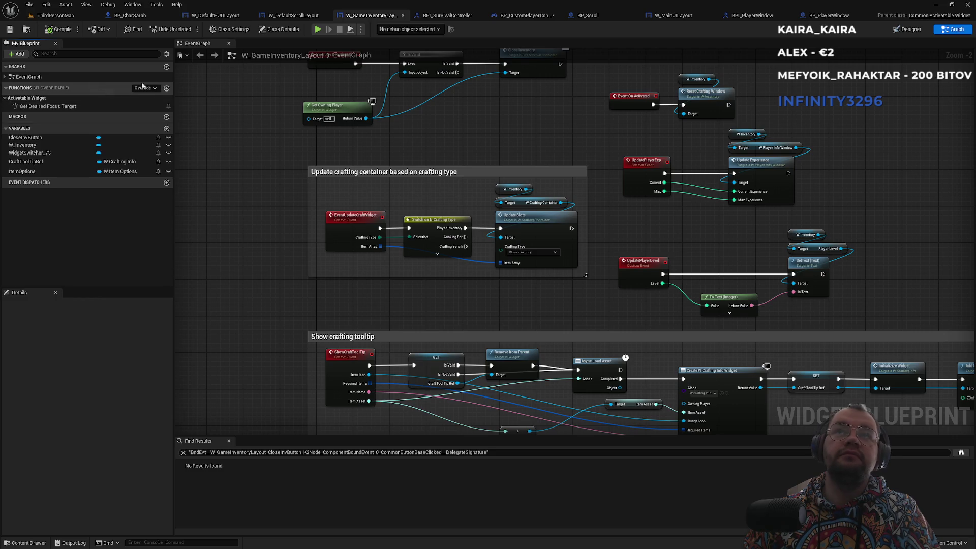
{"action": "mouse_move", "coordinate": [65, 110]}
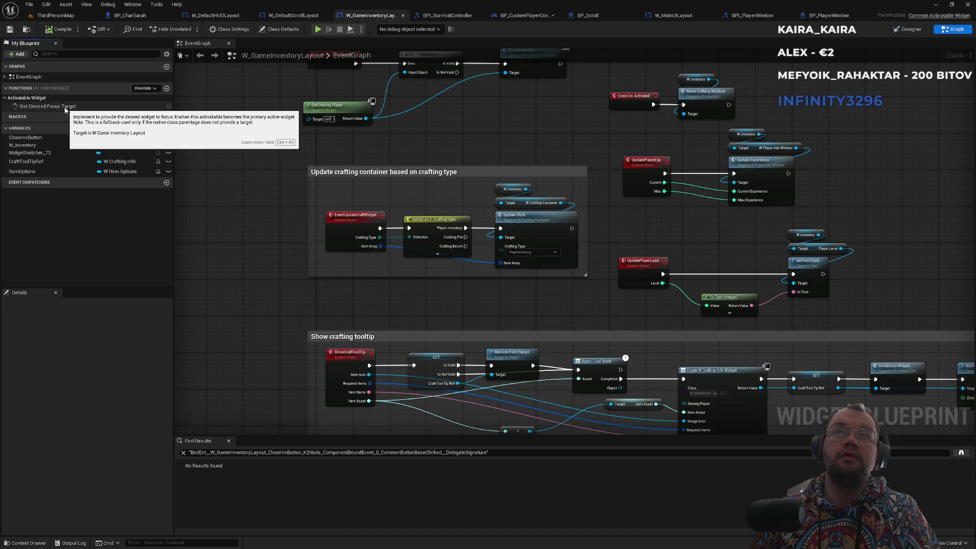
{"action": "double_click", "coordinate": [65, 106]}
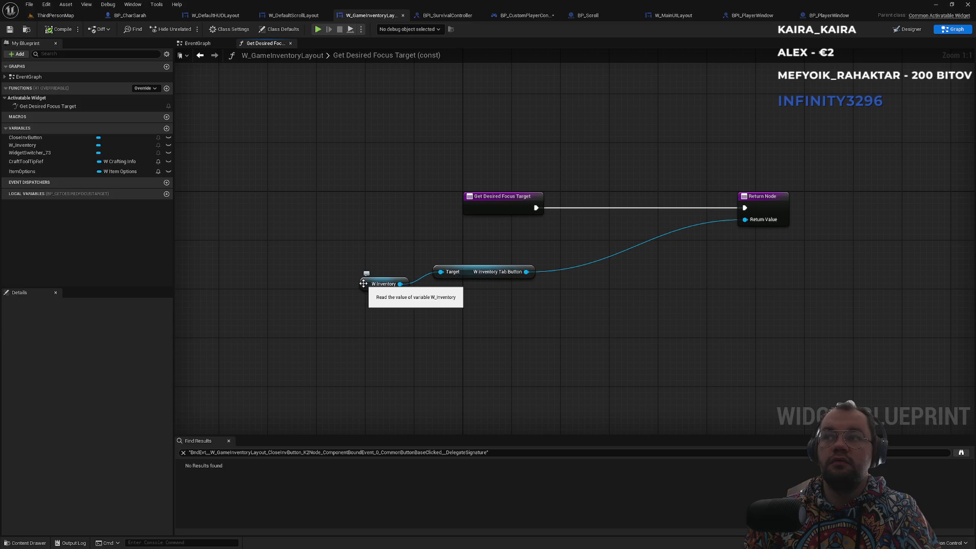
{"action": "mouse_move", "coordinate": [364, 283]}
{"action": "left_mouse_down"}
{"action": "mouse_move", "coordinate": [452, 285]}
{"action": "mouse_move", "coordinate": [466, 274]}
{"action": "mouse_move", "coordinate": [564, 255]}
{"action": "left_mouse_up"}
{"action": "left_click", "coordinate": [216, 152]}
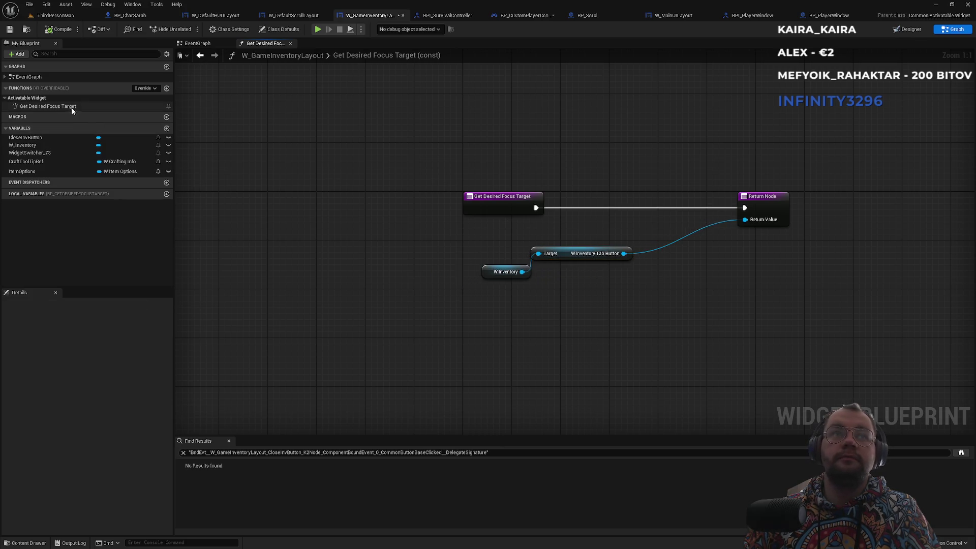
Step: Compare the event graph, designer and survival controller interface, ending back on Get Desired Focus Target
{"action": "left_click", "coordinate": [61, 106]}
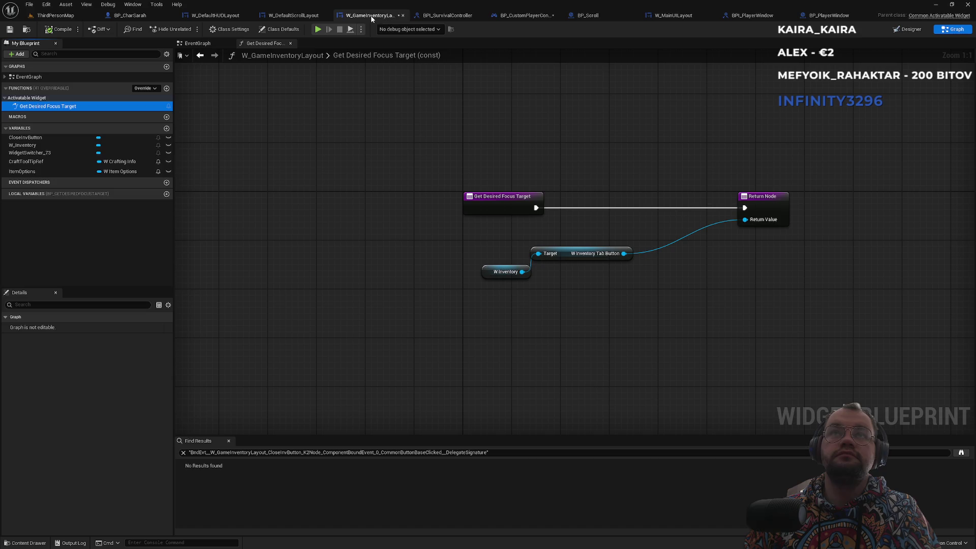
{"action": "left_click", "coordinate": [216, 44]}
{"action": "left_click", "coordinate": [262, 43]}
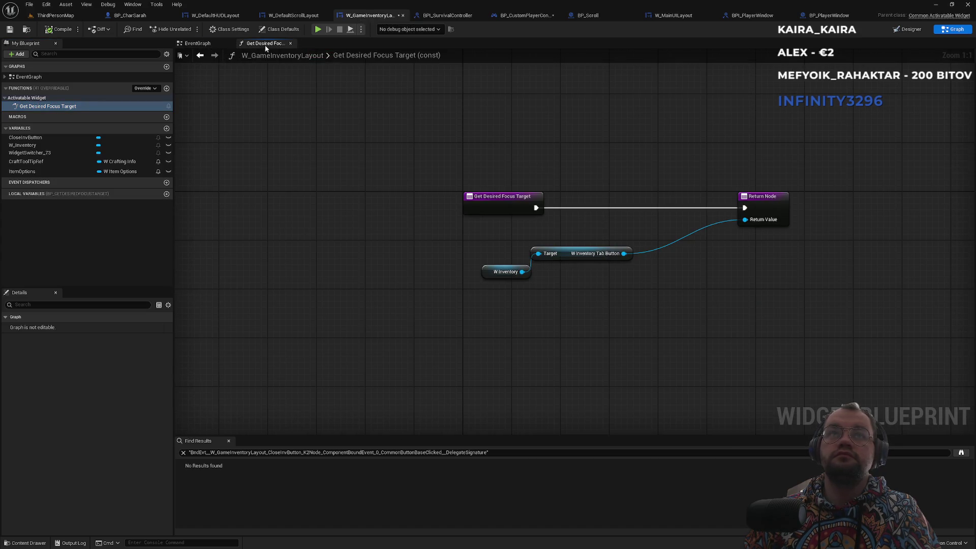
{"action": "left_click", "coordinate": [909, 29]}
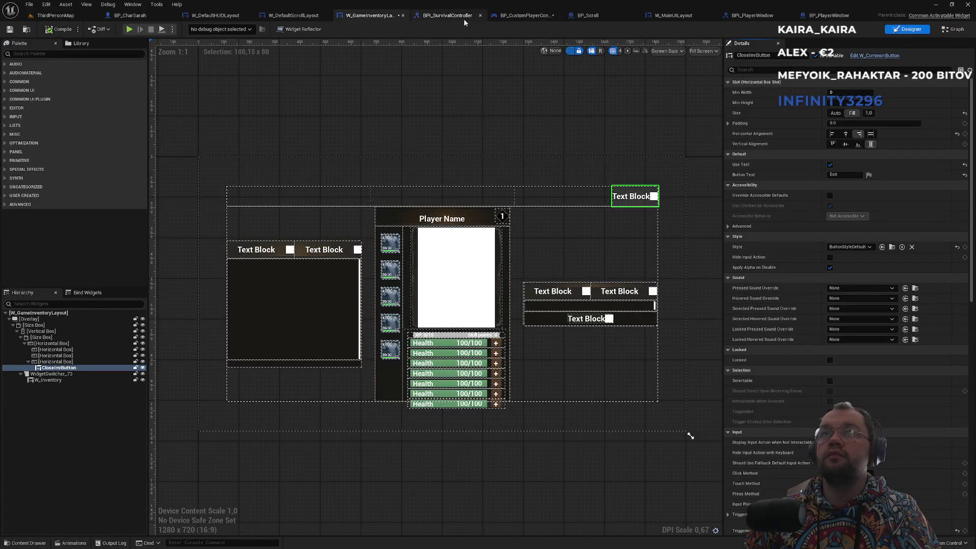
{"action": "left_click", "coordinate": [447, 15]}
{"action": "left_click", "coordinate": [388, 16]}
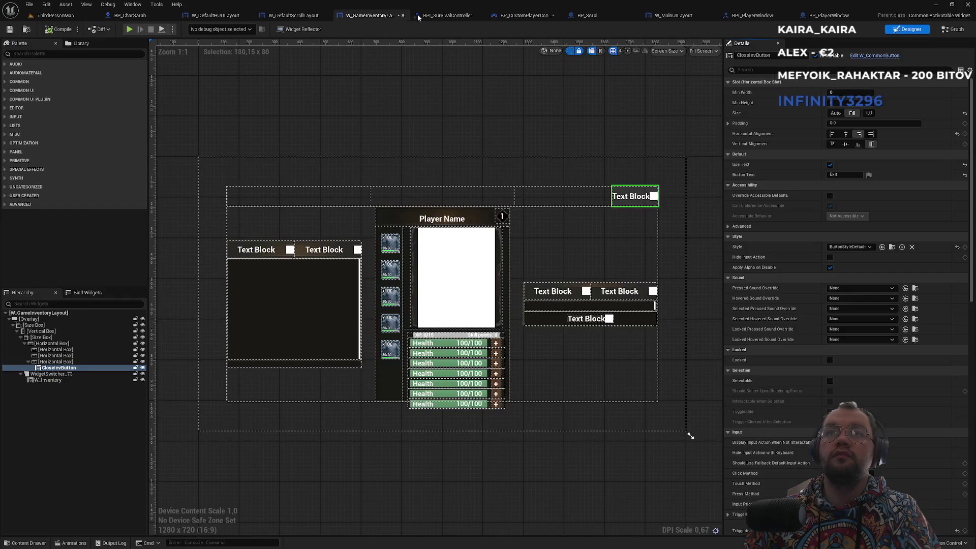
{"action": "left_click", "coordinate": [447, 15]}
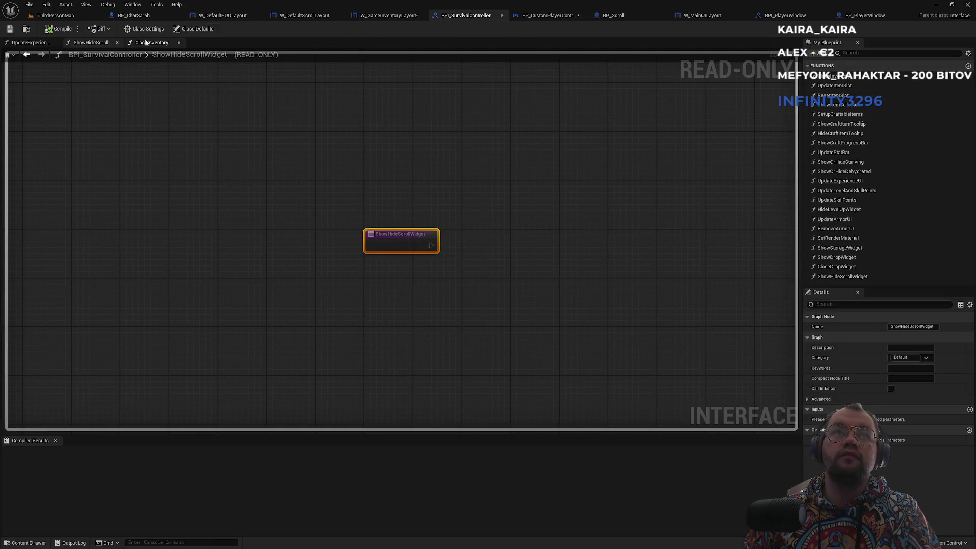
{"action": "left_click", "coordinate": [388, 16]}
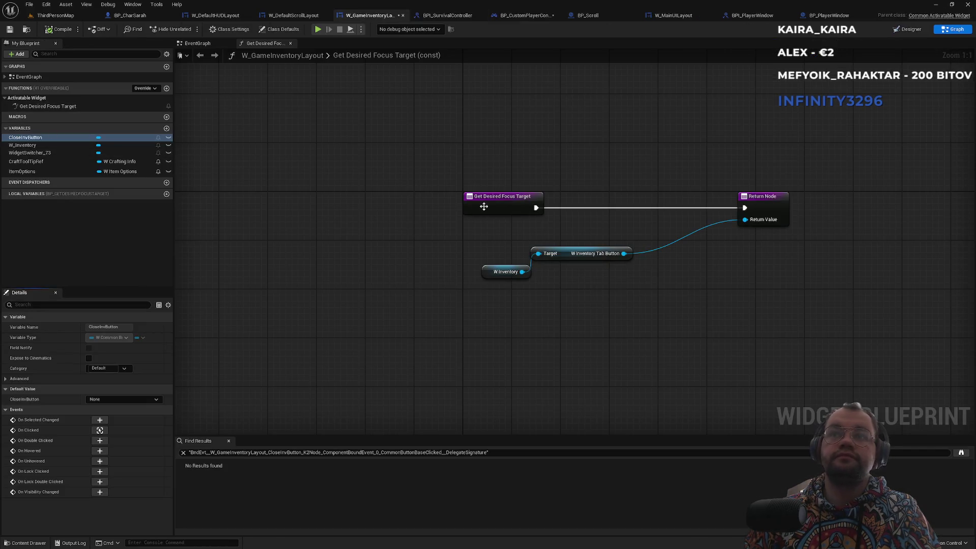
Step: Find references to Get Desired Focus Target, by name and across all blueprints
{"action": "right_click", "coordinate": [487, 204]}
{"action": "mouse_move", "coordinate": [548, 283]}
{"action": "left_click", "coordinate": [589, 284]}
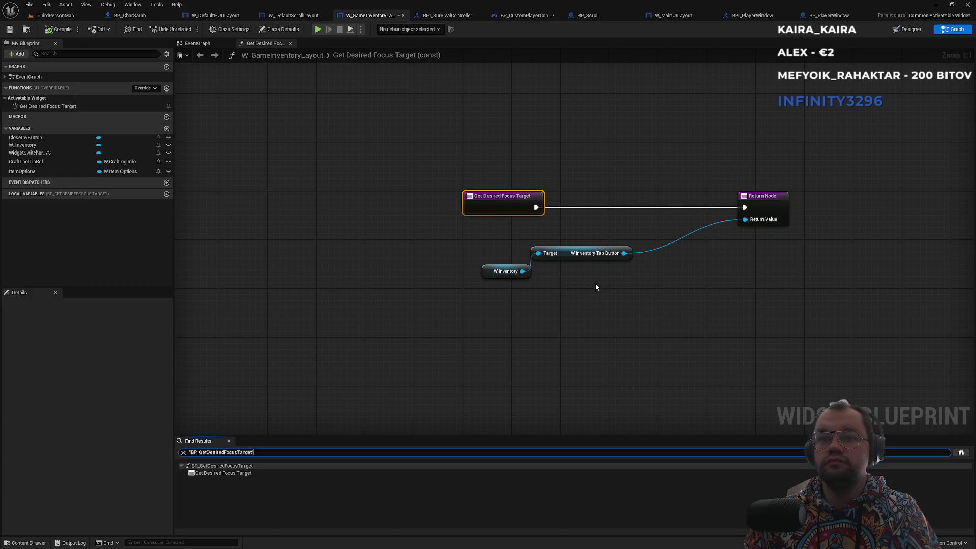
{"action": "double_click", "coordinate": [236, 473]}
{"action": "right_click", "coordinate": [554, 237]}
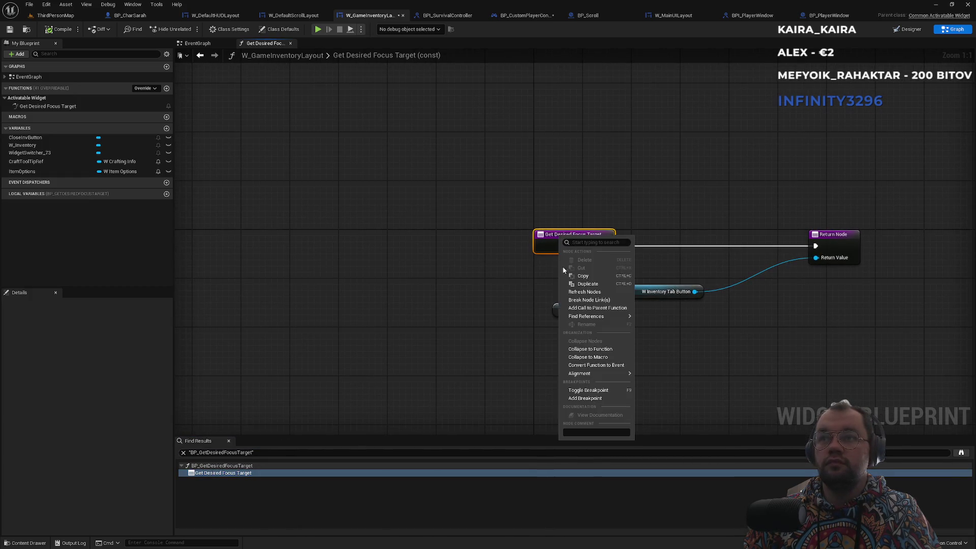
{"action": "mouse_move", "coordinate": [589, 316]}
{"action": "left_click", "coordinate": [668, 330]}
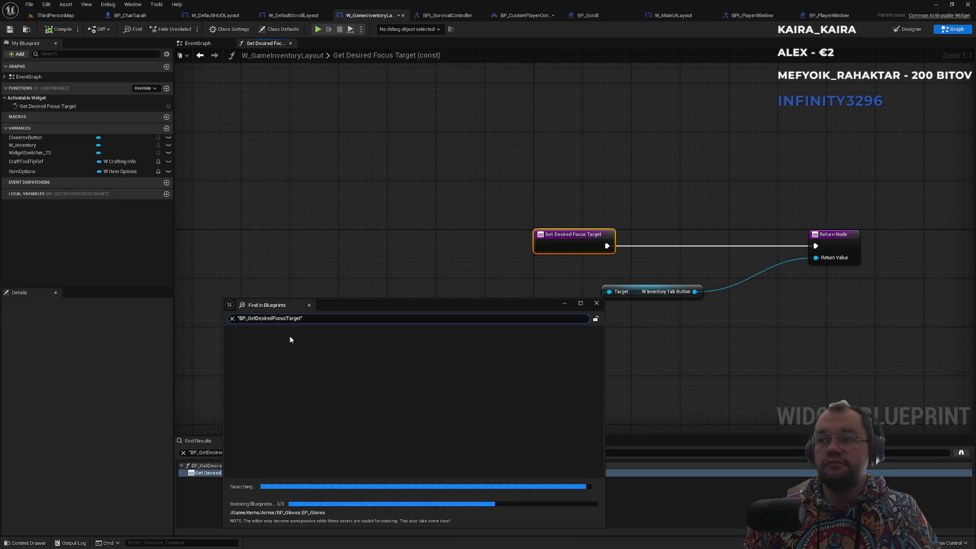
{"action": "left_click", "coordinate": [598, 303]}
Step: Inspect the W Inventory Tab Button getter, cancel a 'tab b' node search, and return to the EventGraph
{"action": "left_click", "coordinate": [630, 293]}
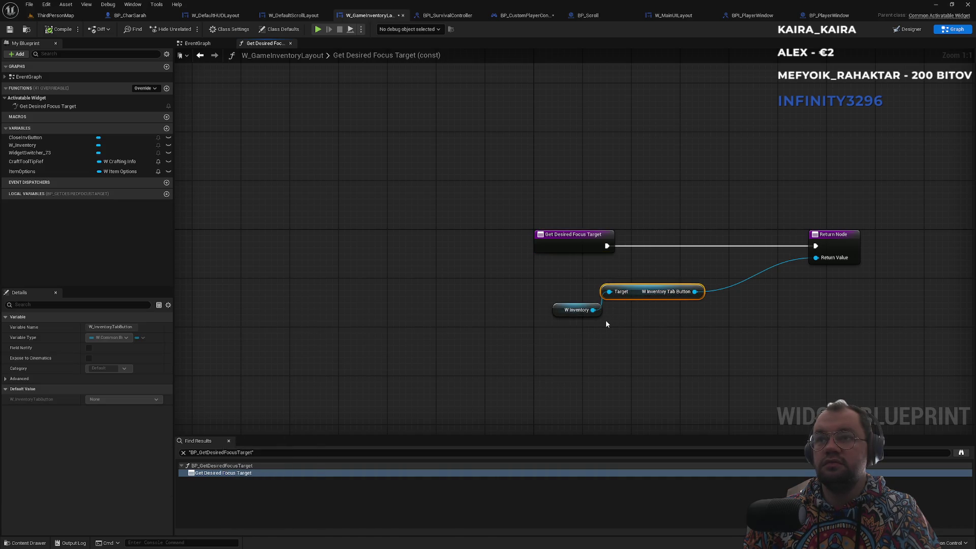
{"action": "left_click", "coordinate": [197, 43]}
{"action": "left_click", "coordinate": [273, 44]}
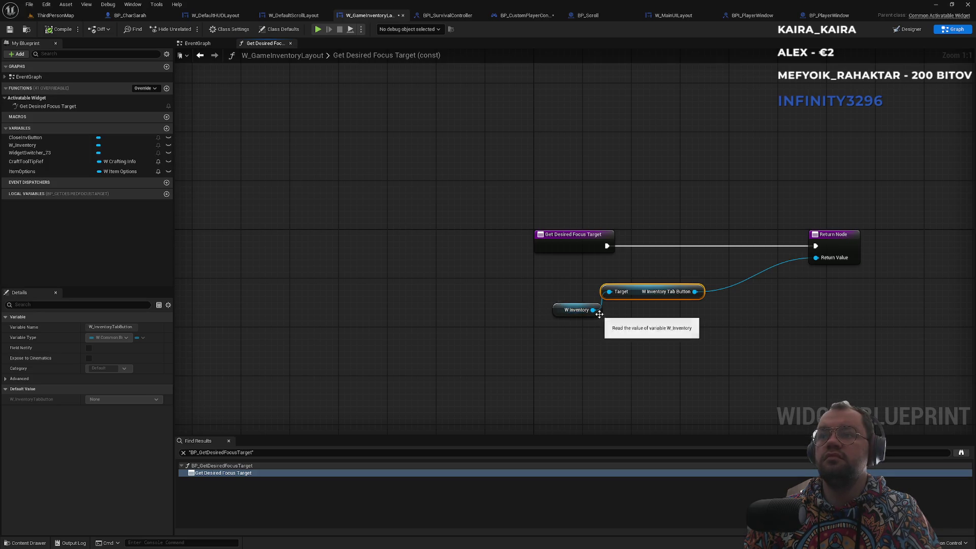
{"action": "left_click_drag", "start_coordinate": [592, 309], "coordinate": [627, 333]}
{"action": "type", "text": "tab b"}
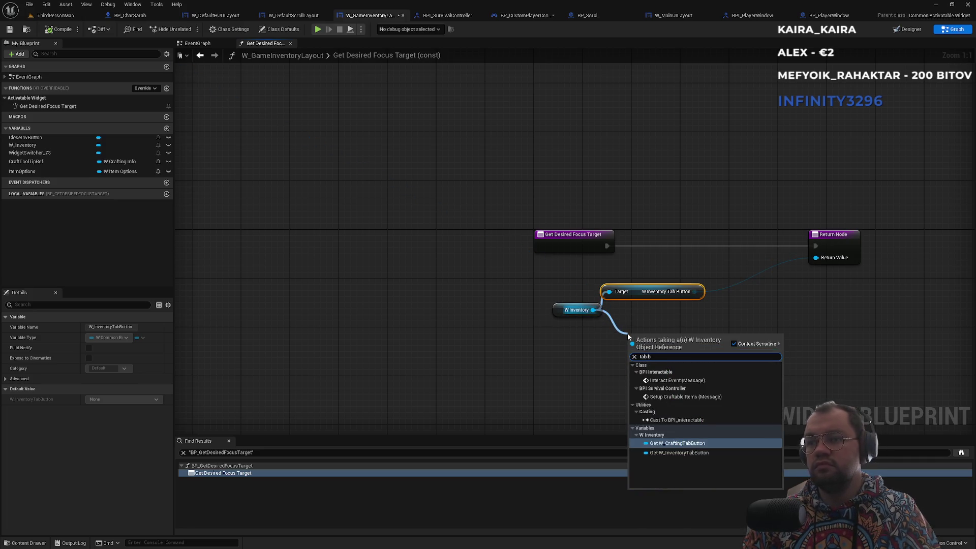
{"action": "key", "text": "Escape"}
{"action": "left_click", "coordinate": [638, 199]}
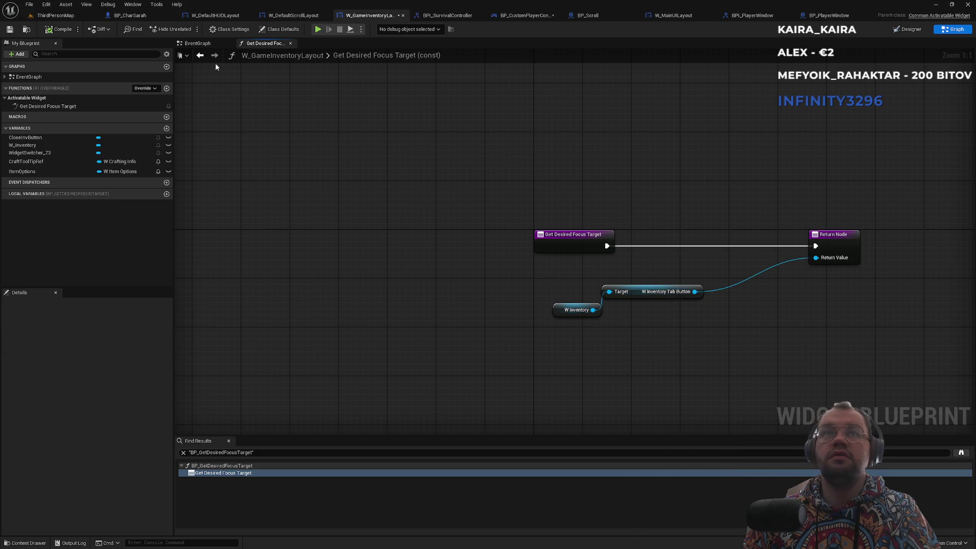
{"action": "left_click", "coordinate": [199, 43]}
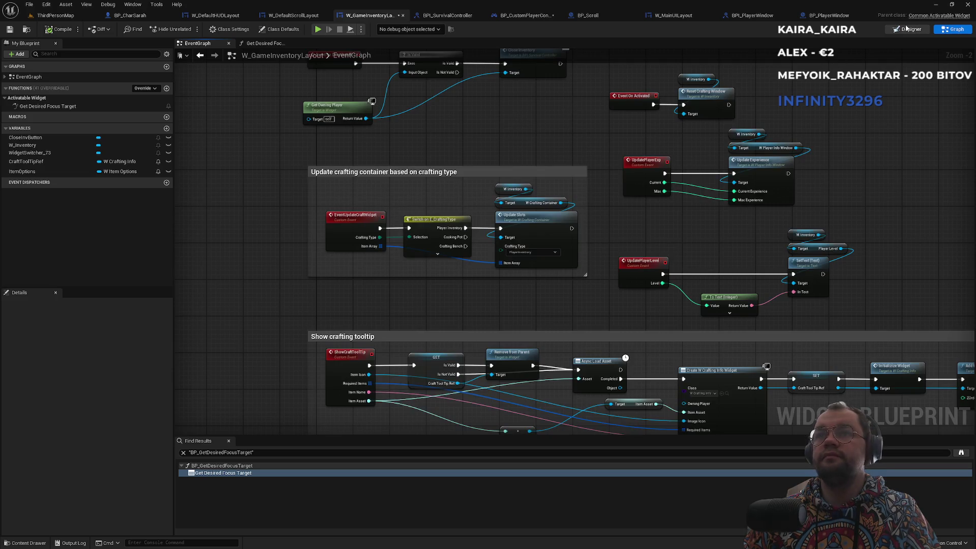
Step: Open W_Inventory from the designer, inspect its Crafting and Inventory tab buttons, then view BP_PlayerWindow
{"action": "left_click", "coordinate": [907, 29]}
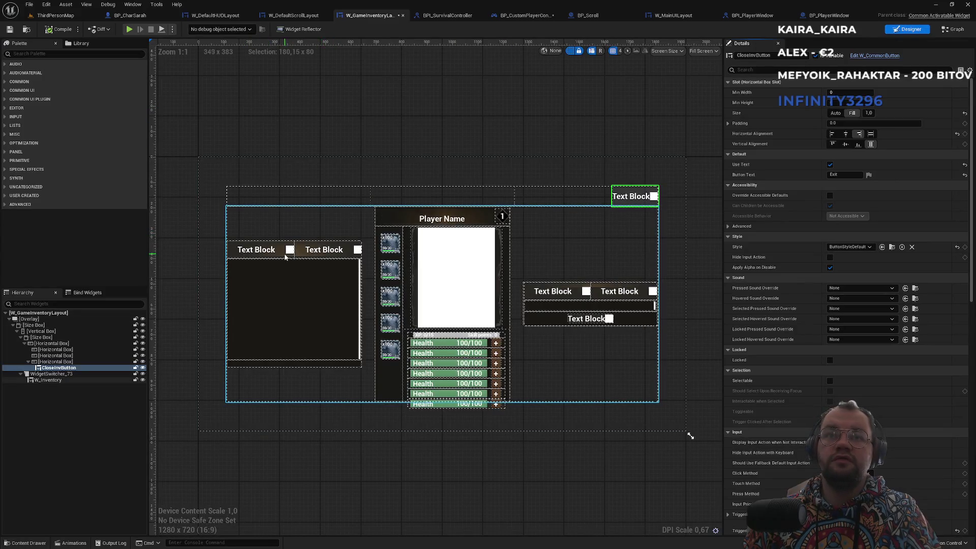
{"action": "left_click", "coordinate": [260, 252]}
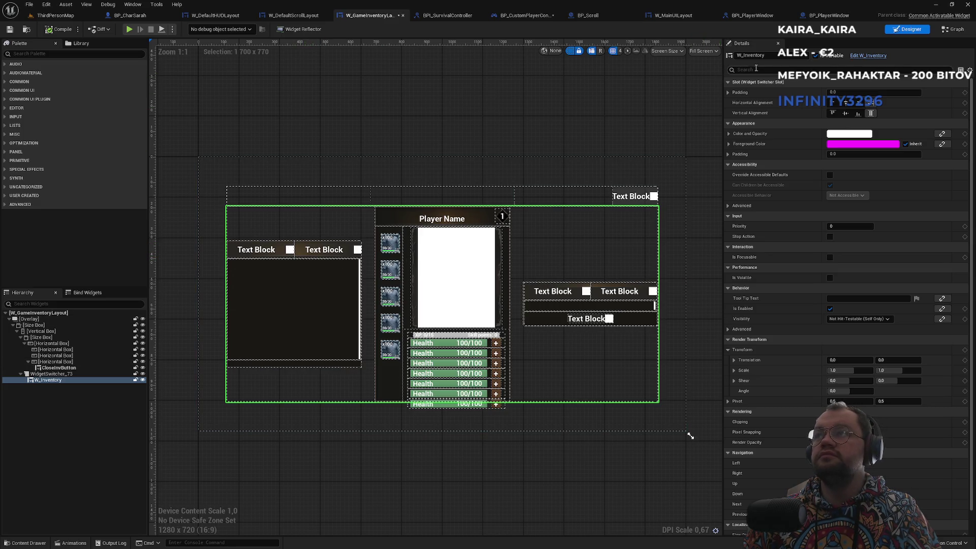
{"action": "left_click", "coordinate": [863, 56]}
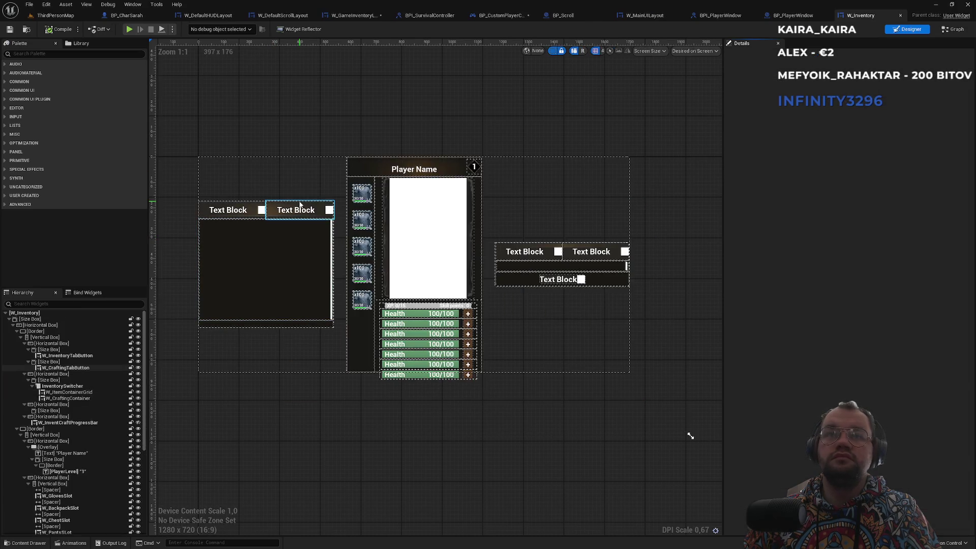
{"action": "left_click", "coordinate": [300, 204]}
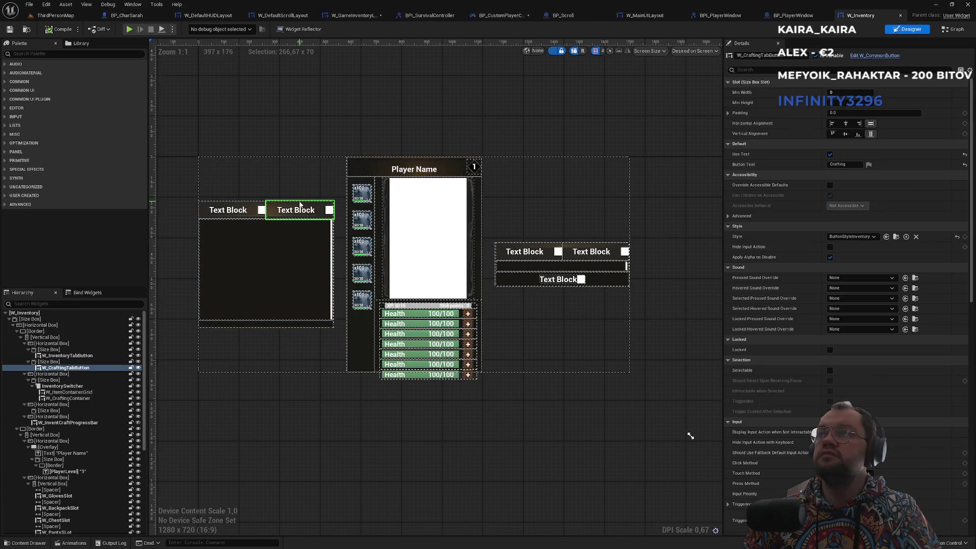
{"action": "left_click", "coordinate": [219, 206]}
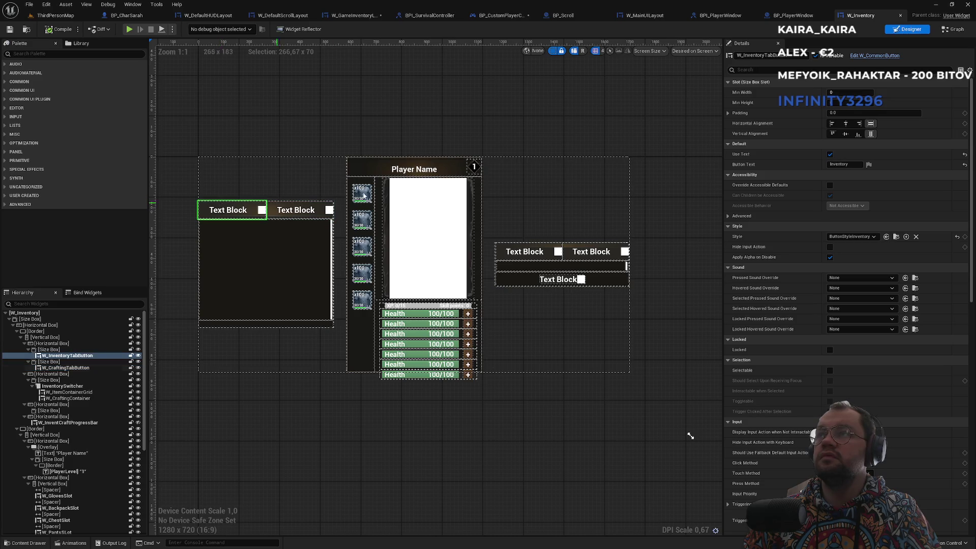
{"action": "left_click", "coordinate": [800, 16]}
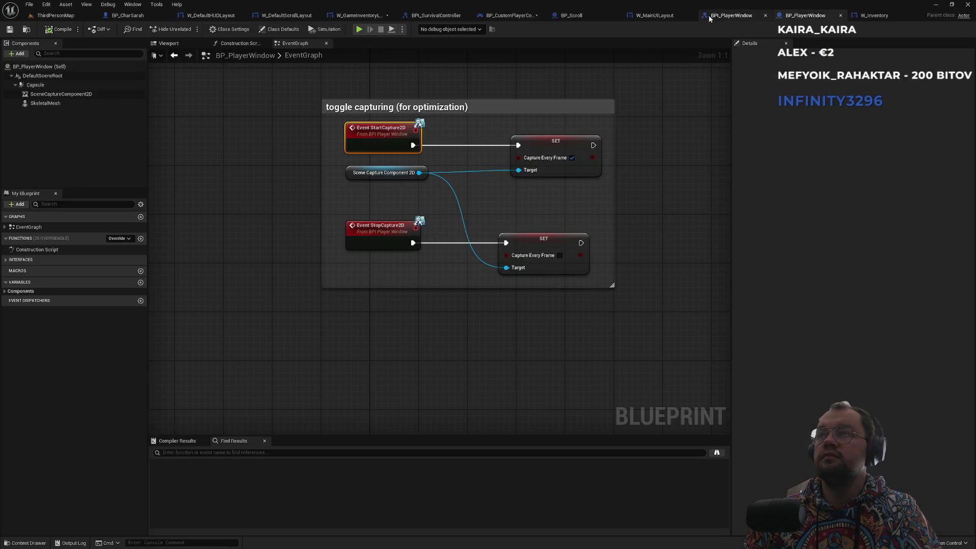
Step: Close the W_MainUILayout blueprint and switch to BP_CustomPlayerController
{"action": "left_click", "coordinate": [721, 15]}
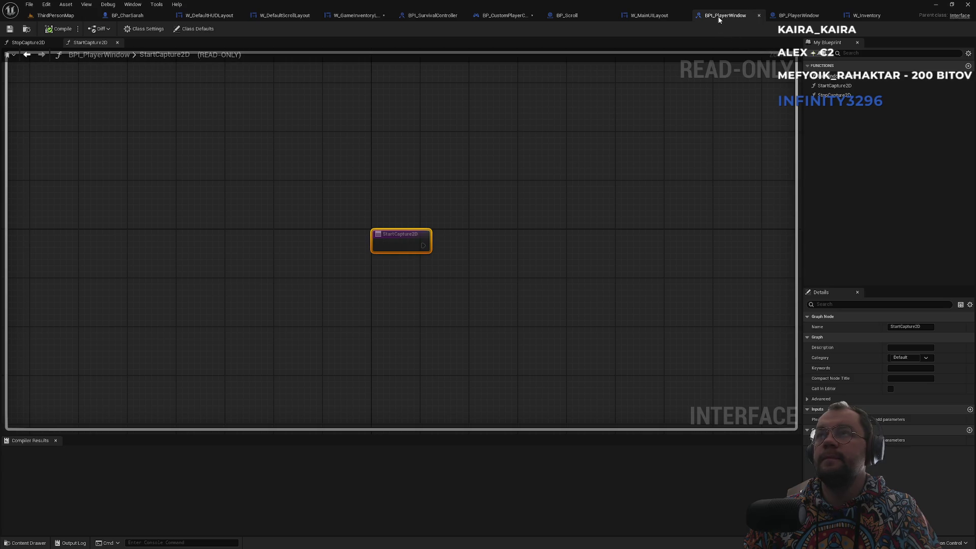
{"action": "left_click", "coordinate": [655, 16]}
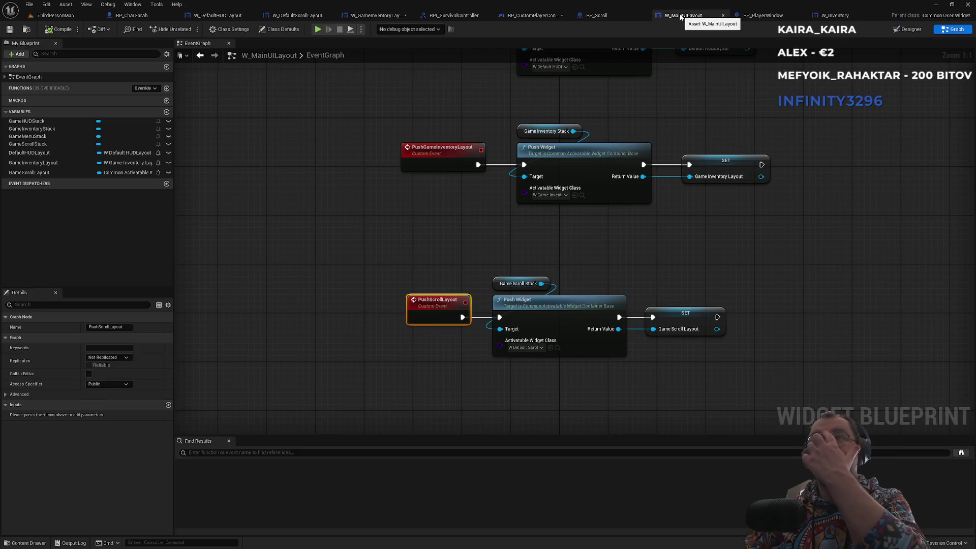
{"action": "middle_click", "coordinate": [681, 18]}
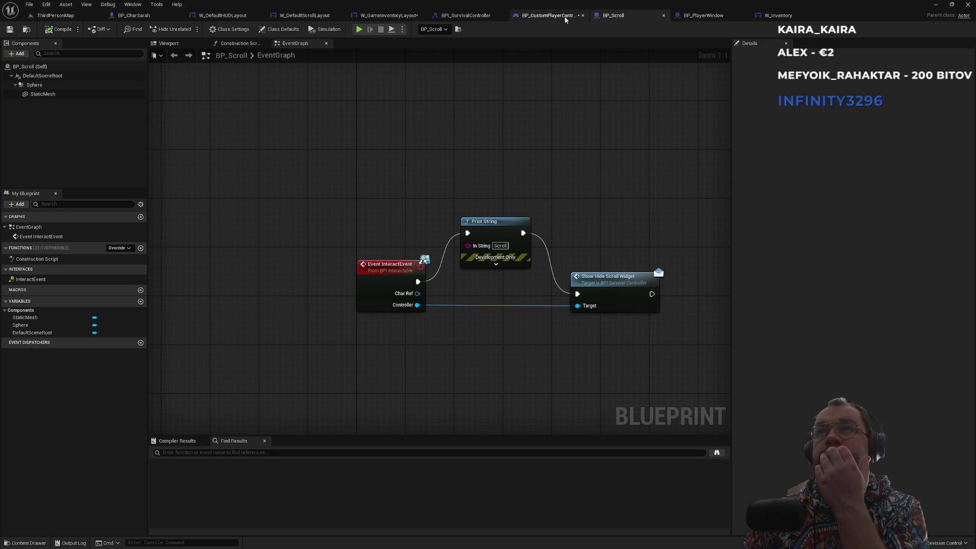
{"action": "left_click", "coordinate": [565, 19]}
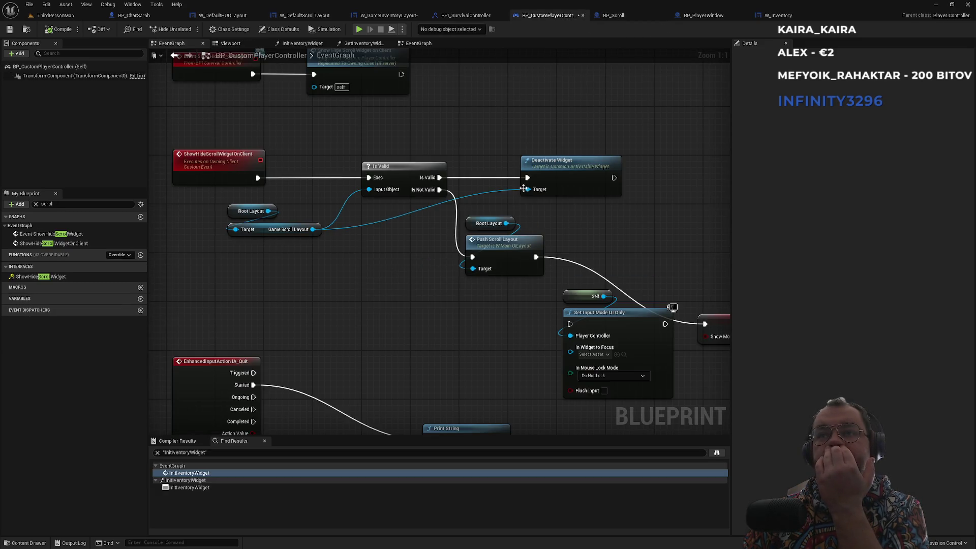
Step: Pan to the ShowHideScrollWidgetOnClient logic and select its Push Scroll Layout node
{"action": "left_click_drag", "start_coordinate": [602, 244], "coordinate": [448, 216]}
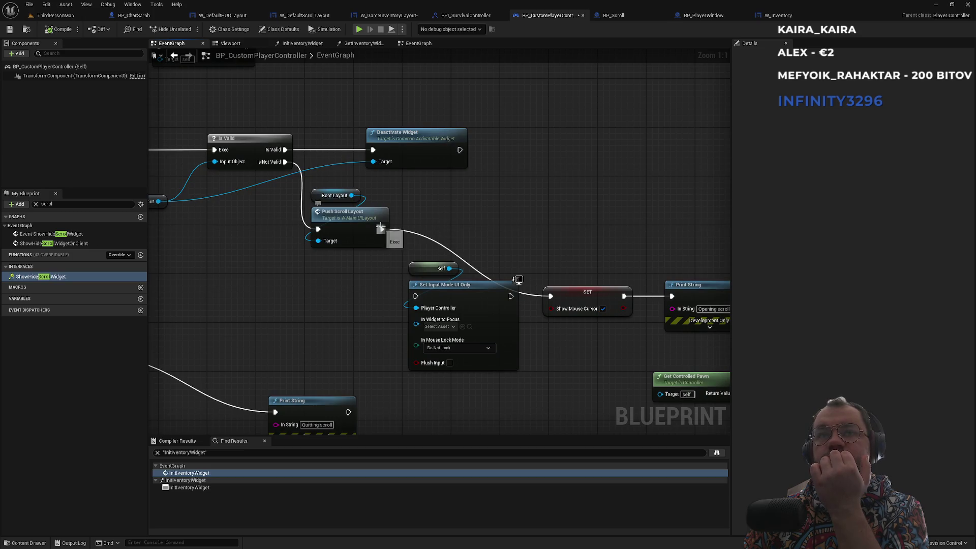
{"action": "left_click_drag", "start_coordinate": [408, 199], "coordinate": [638, 215]}
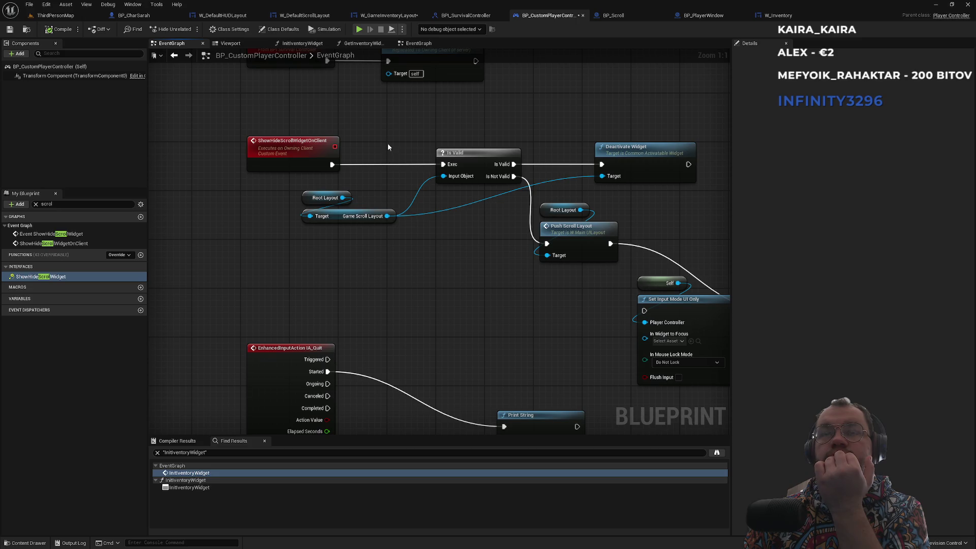
{"action": "left_click_drag", "start_coordinate": [387, 147], "coordinate": [405, 218]}
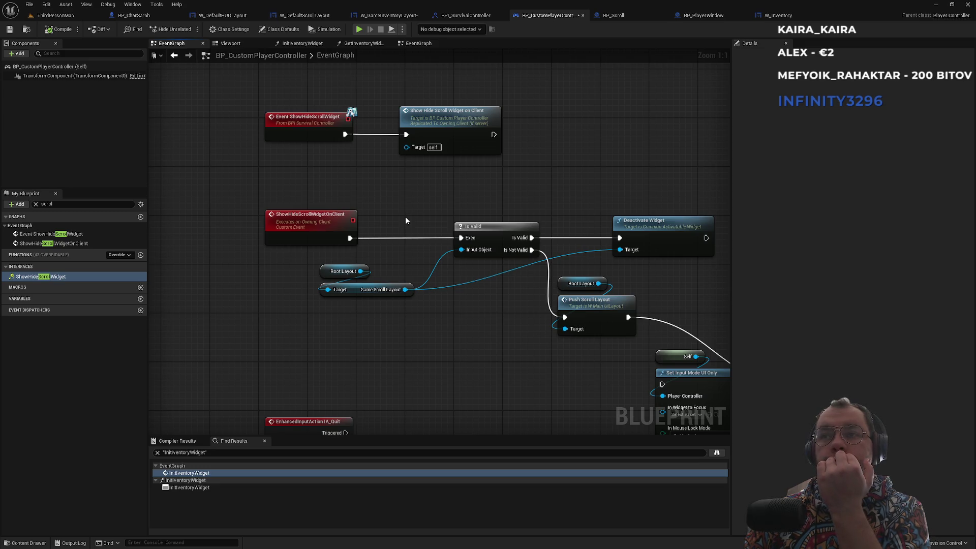
{"action": "mouse_move", "coordinate": [464, 290]}
{"action": "left_mouse_down"}
{"action": "mouse_move", "coordinate": [385, 236]}
{"action": "mouse_move", "coordinate": [355, 195]}
{"action": "left_mouse_up"}
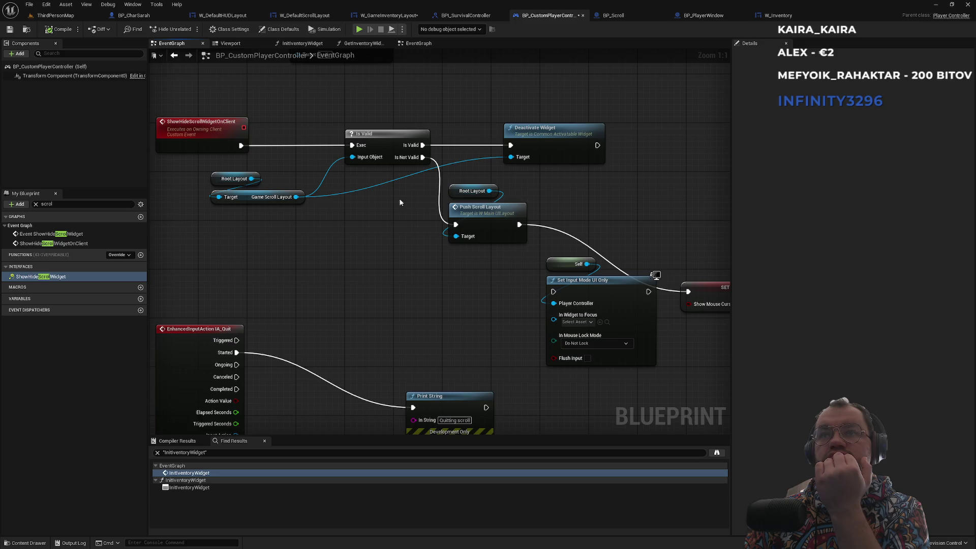
{"action": "left_click", "coordinate": [482, 213]}
Step: Find references to PushScrollLayout and open its event in W_MainUILayout
{"action": "right_click", "coordinate": [472, 217]}
{"action": "mouse_move", "coordinate": [513, 295]}
{"action": "left_click", "coordinate": [567, 298]}
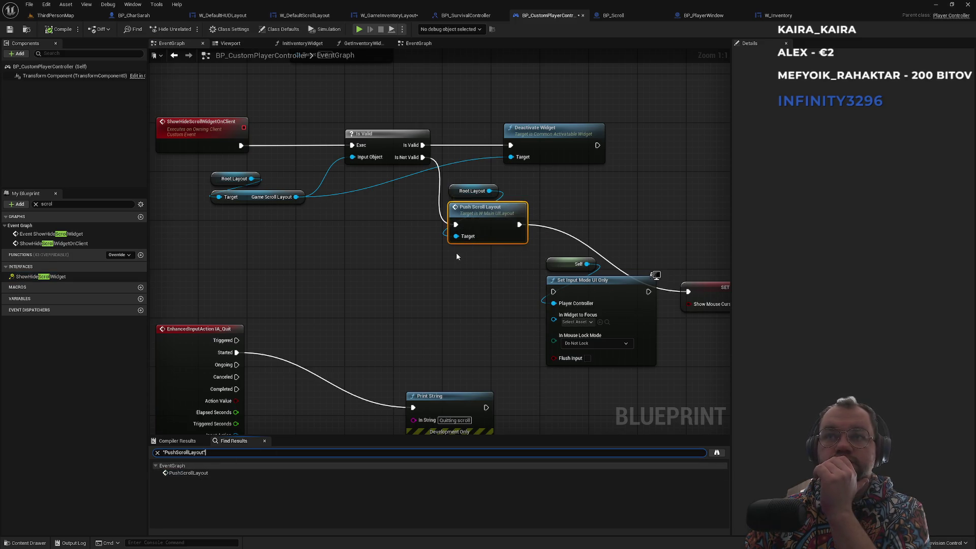
{"action": "right_click", "coordinate": [478, 212]}
{"action": "mouse_move", "coordinate": [538, 291]}
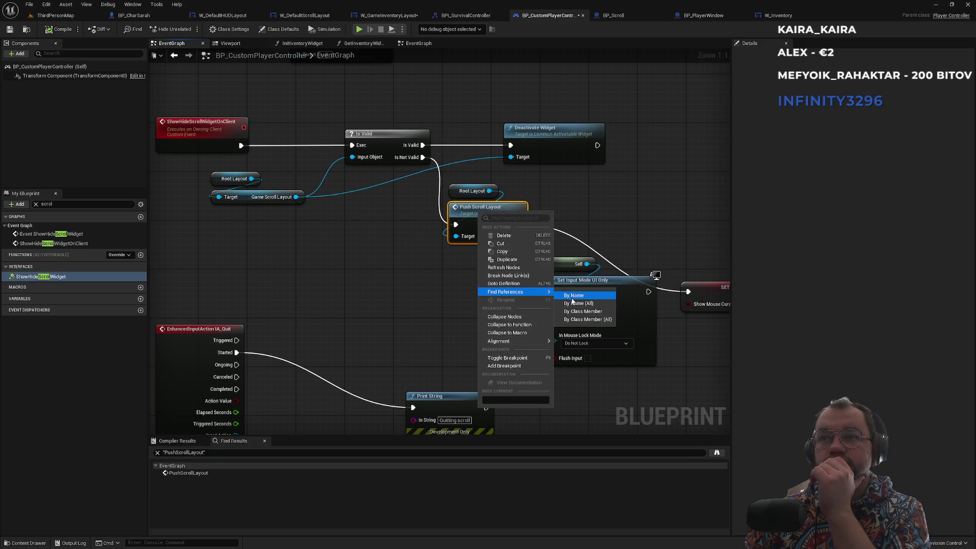
{"action": "left_click", "coordinate": [575, 303]}
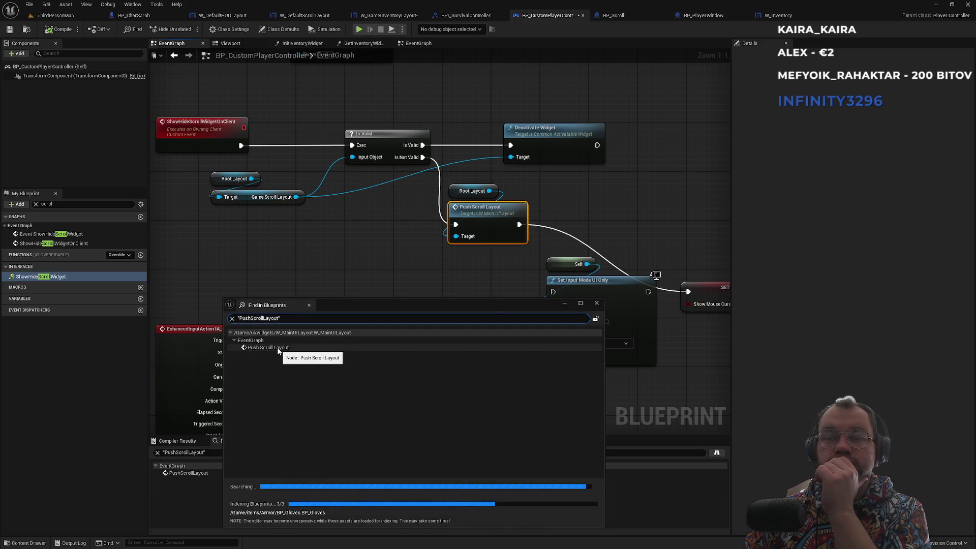
{"action": "left_click", "coordinate": [278, 348]}
{"action": "double_click", "coordinate": [279, 349]}
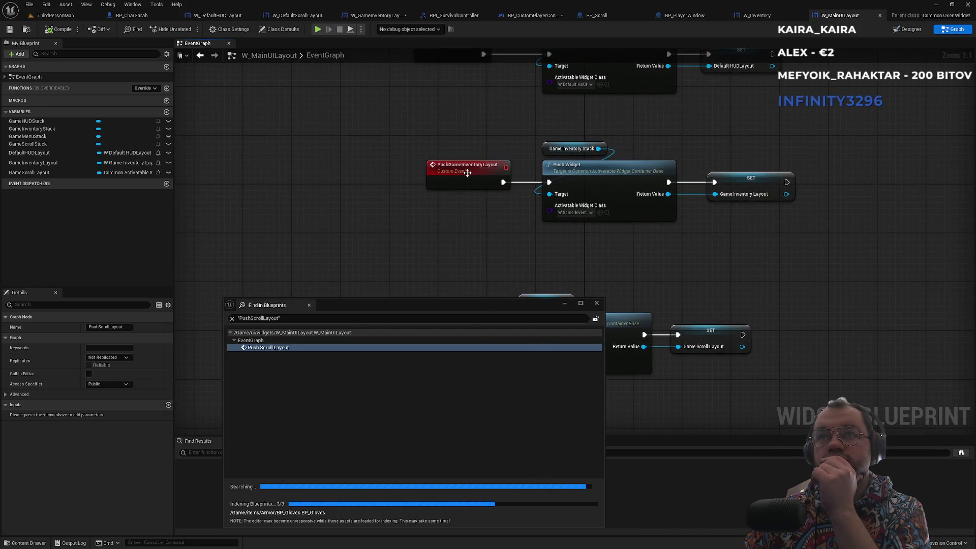
{"action": "mouse_move", "coordinate": [425, 242]}
{"action": "left_mouse_down"}
{"action": "mouse_move", "coordinate": [412, 168]}
{"action": "mouse_move", "coordinate": [352, 209]}
{"action": "left_mouse_up"}
Step: Search all blueprints for references to the PushGameInventoryLayout event
{"action": "right_click", "coordinate": [409, 140]}
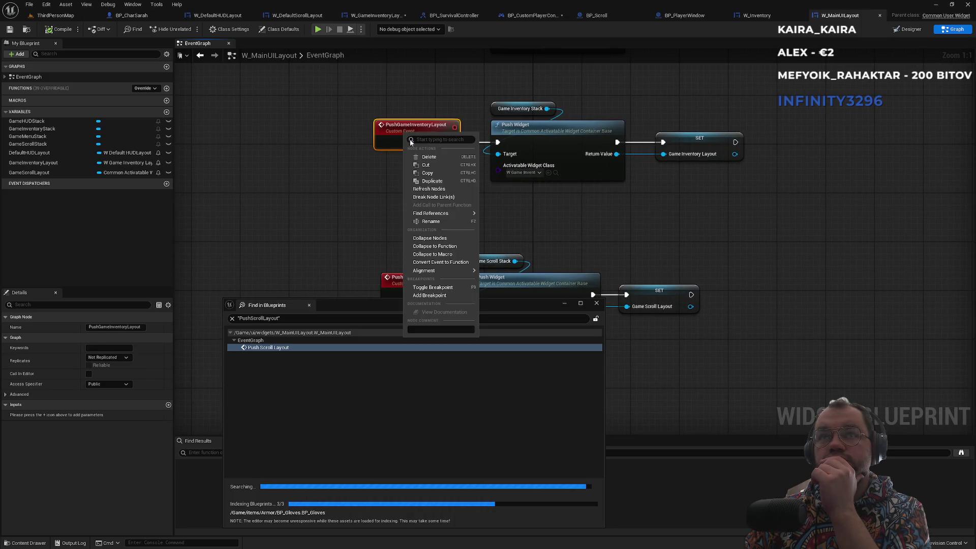
{"action": "mouse_move", "coordinate": [447, 213]}
{"action": "left_click", "coordinate": [504, 220]}
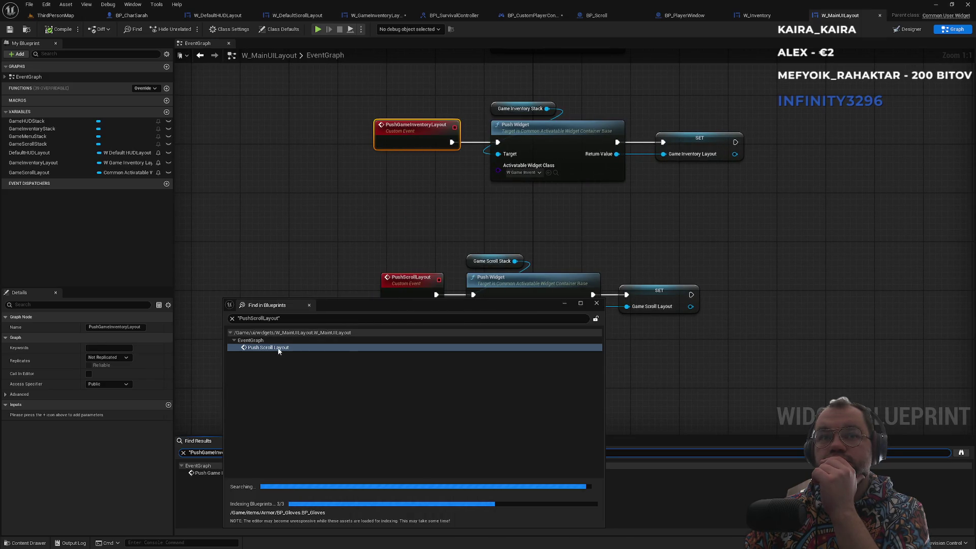
{"action": "left_click", "coordinate": [208, 473]}
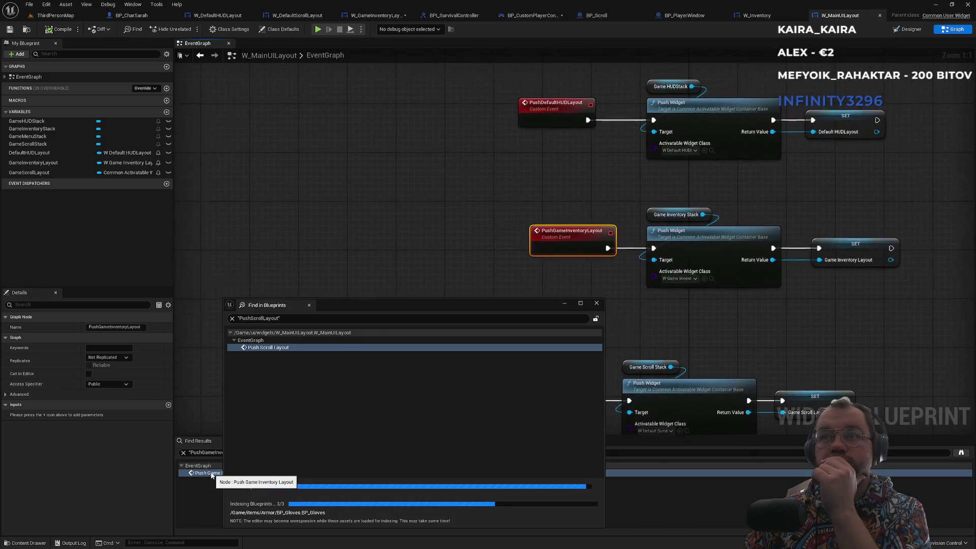
{"action": "right_click", "coordinate": [563, 235]}
{"action": "mouse_move", "coordinate": [619, 319]}
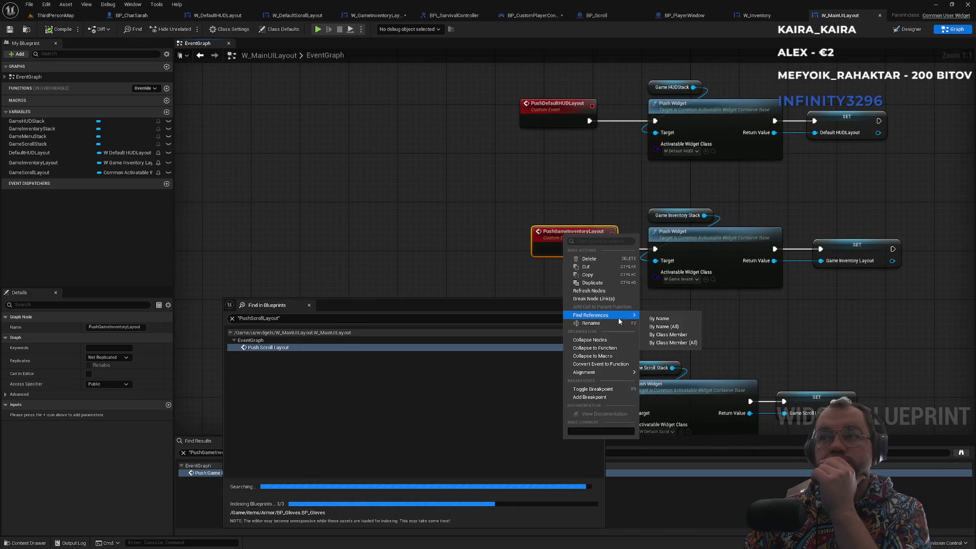
{"action": "left_click", "coordinate": [666, 327]}
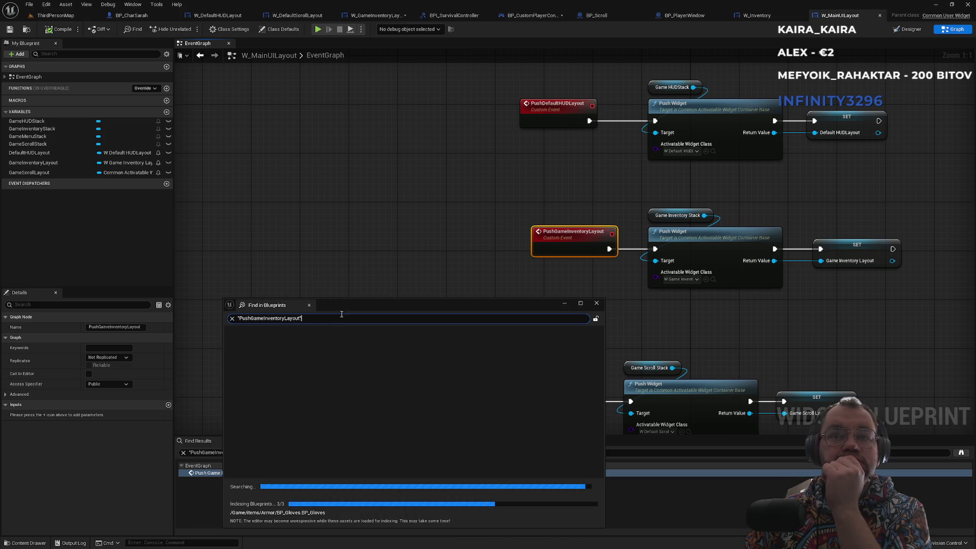
{"action": "left_click_drag", "start_coordinate": [344, 311], "coordinate": [360, 278]}
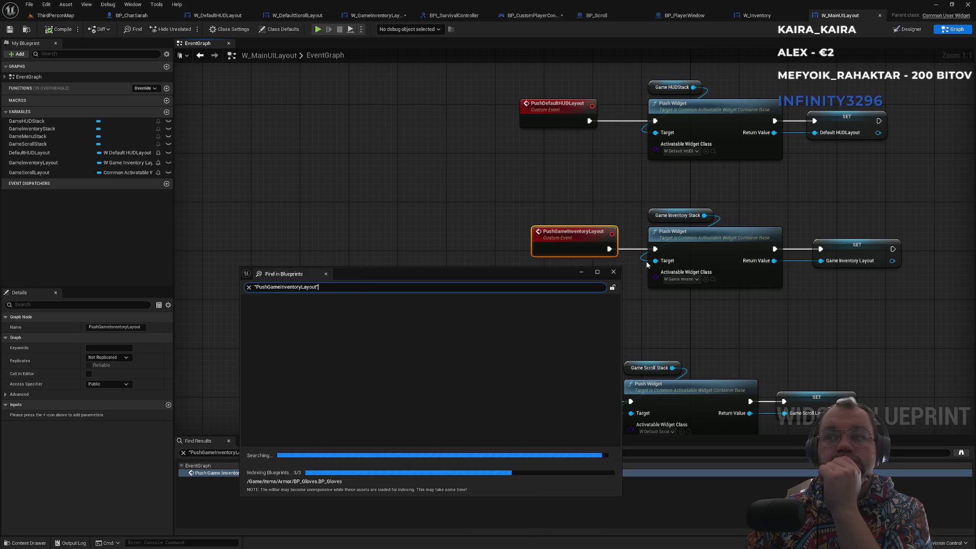
{"action": "right_click", "coordinate": [553, 231]}
{"action": "mouse_move", "coordinate": [590, 314]}
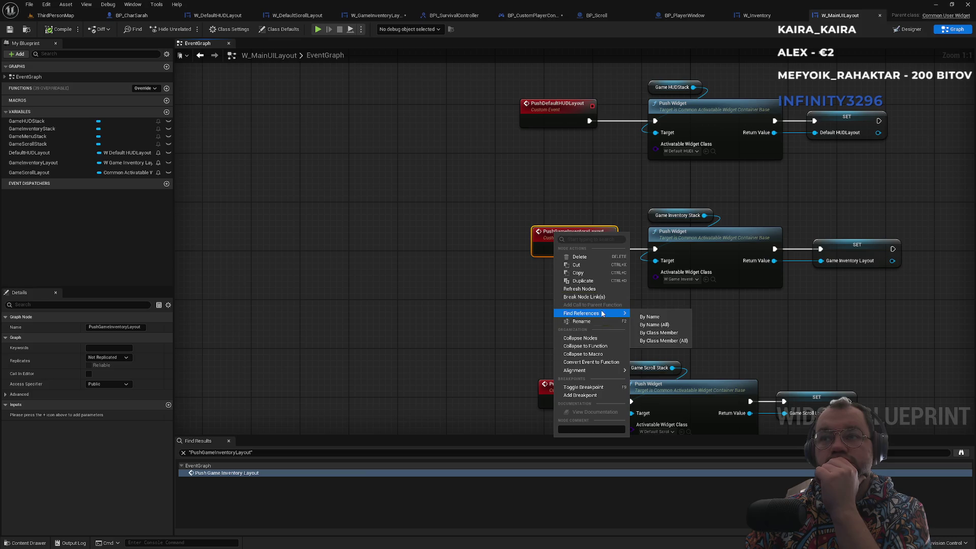
{"action": "left_click", "coordinate": [640, 327]}
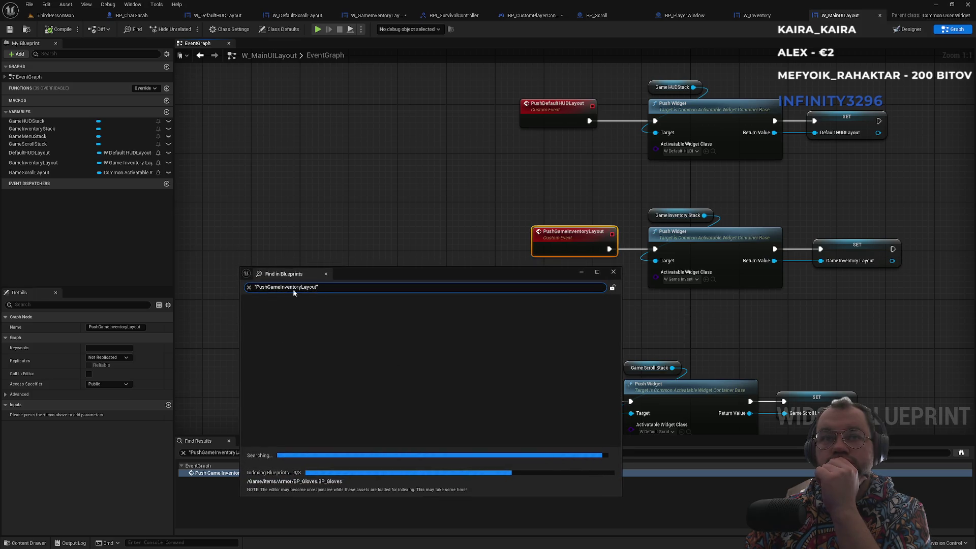
{"action": "left_click", "coordinate": [615, 276]}
Step: Search all blueprints for PushDefaultHUDLayout references, then return to BP_CustomPlayerController
{"action": "left_click", "coordinate": [544, 101]}
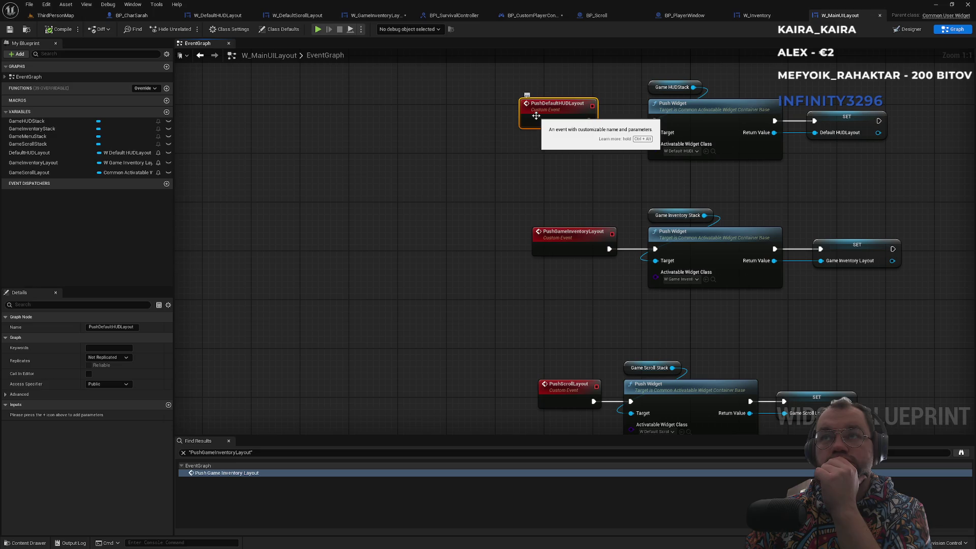
{"action": "right_click", "coordinate": [543, 125]}
{"action": "mouse_move", "coordinate": [564, 197]}
{"action": "left_click", "coordinate": [633, 206]}
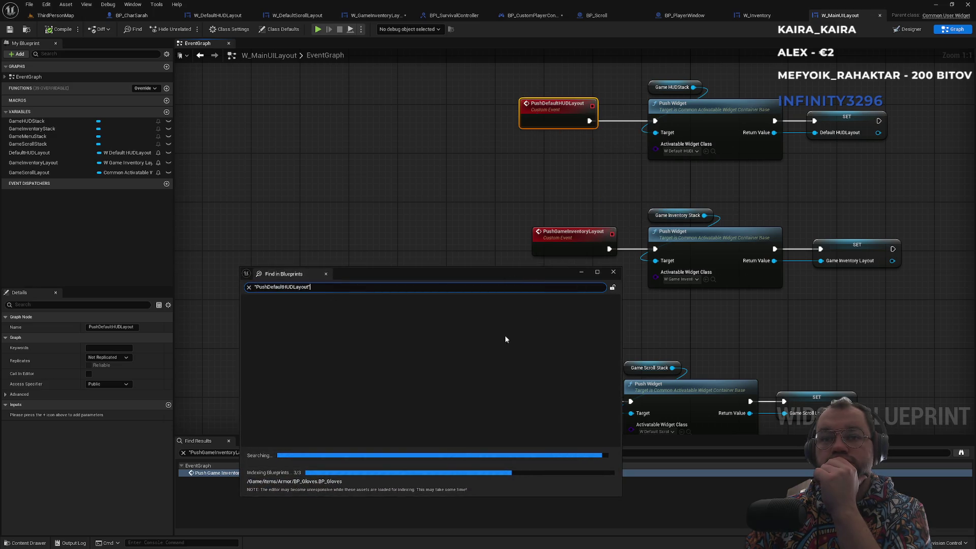
{"action": "left_click", "coordinate": [613, 274]}
{"action": "left_click", "coordinate": [590, 185]}
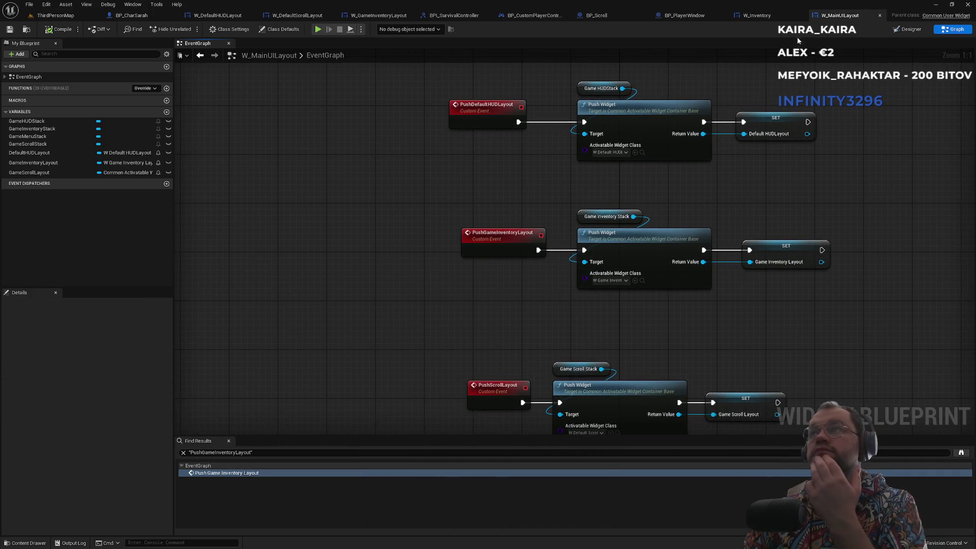
{"action": "left_click", "coordinate": [535, 16]}
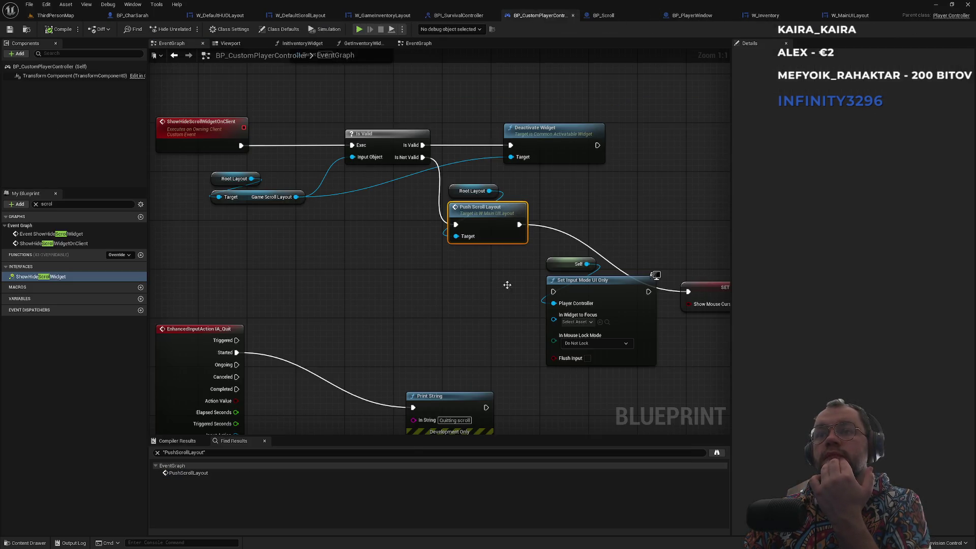
Step: In the browser's Google results, expand 'How do you enable input in Unreal engine?', then return to Unreal
{"action": "key", "text": "super"}
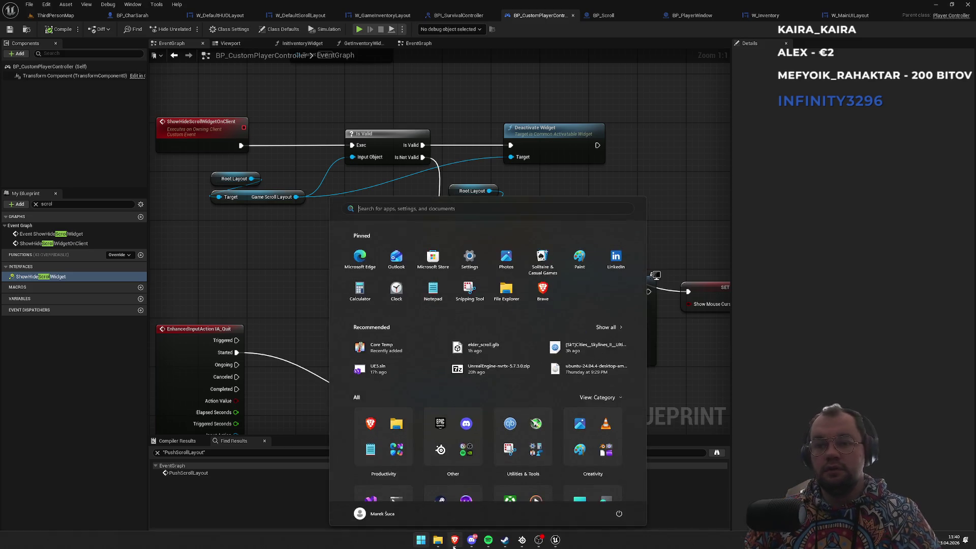
{"action": "left_click", "coordinate": [446, 547]}
{"action": "left_click", "coordinate": [454, 540]}
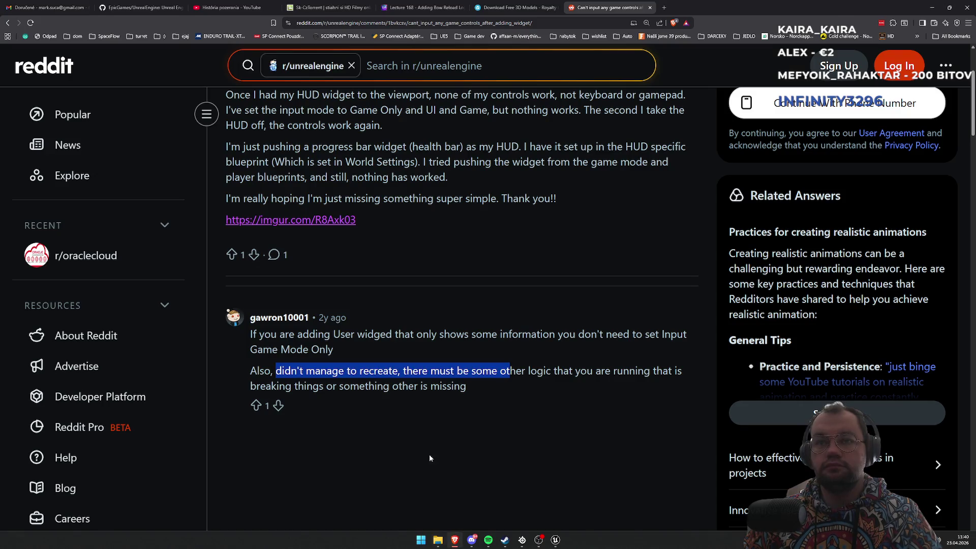
{"action": "key", "text": "alt+Left"}
{"action": "scroll", "coordinate": [115, 303], "scroll_direction": "down", "scroll_amount": 5}
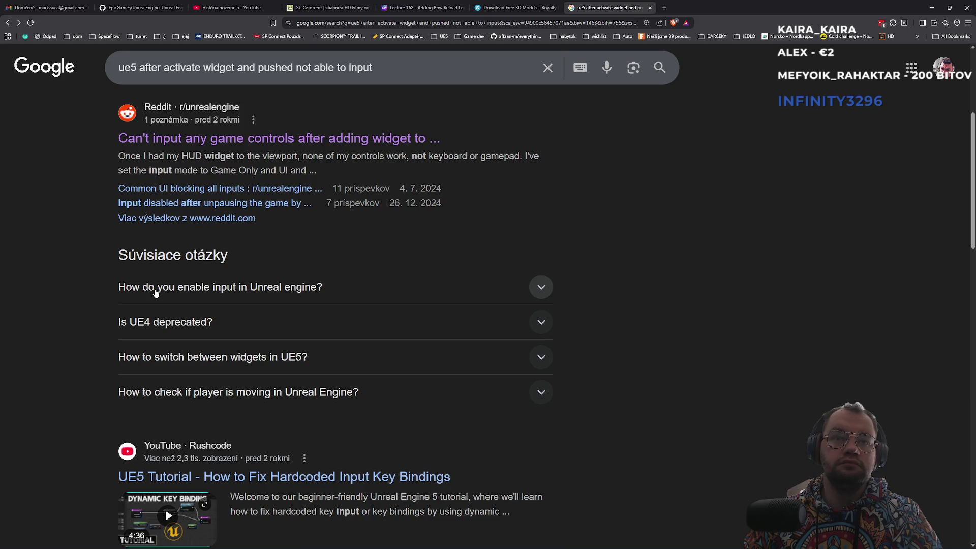
{"action": "left_click", "coordinate": [155, 293]}
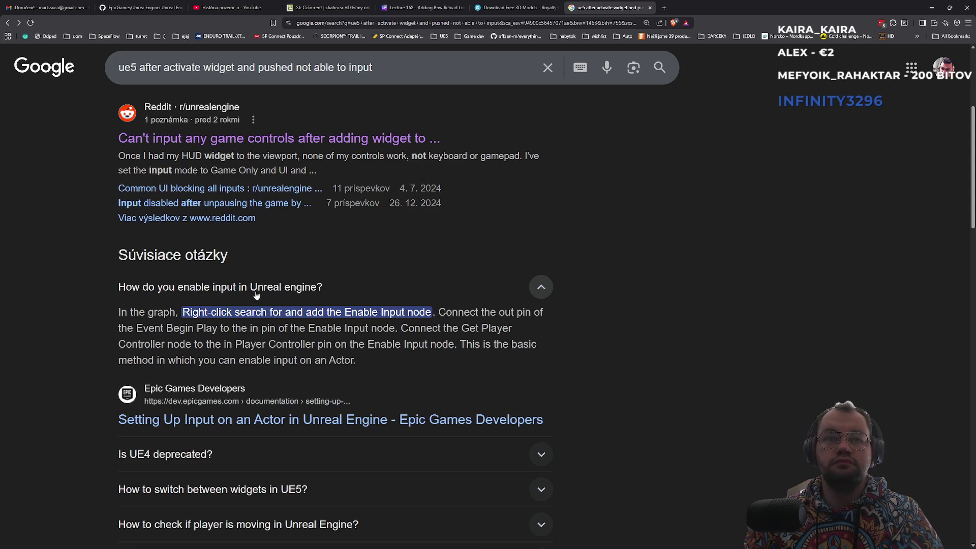
{"action": "key", "text": "alt+Tab"}
{"action": "key", "text": "alt+Tab"}
{"action": "key", "text": "alt+Tab"}
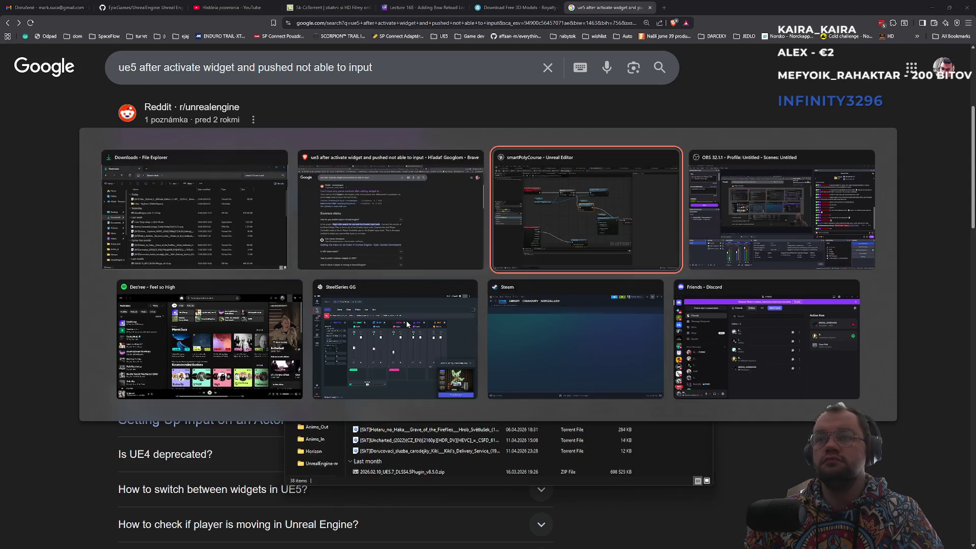
{"action": "left_click", "coordinate": [461, 281]}
Step: Add an Enable Input node with Self as Player Controller, wired between Push Scroll Layout and SET
{"action": "right_click", "coordinate": [437, 301]}
{"action": "type", "text": "enabl"}
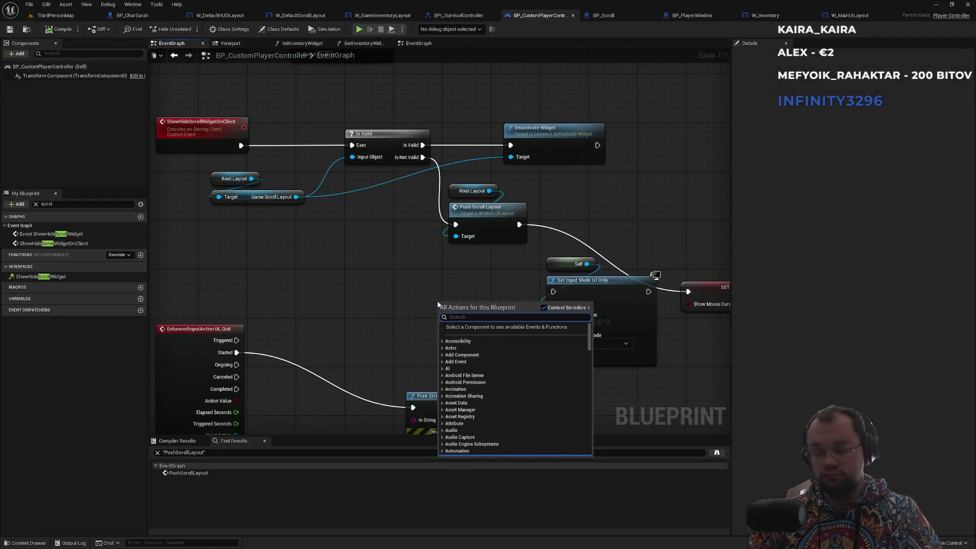
{"action": "type", "text": "e inp"}
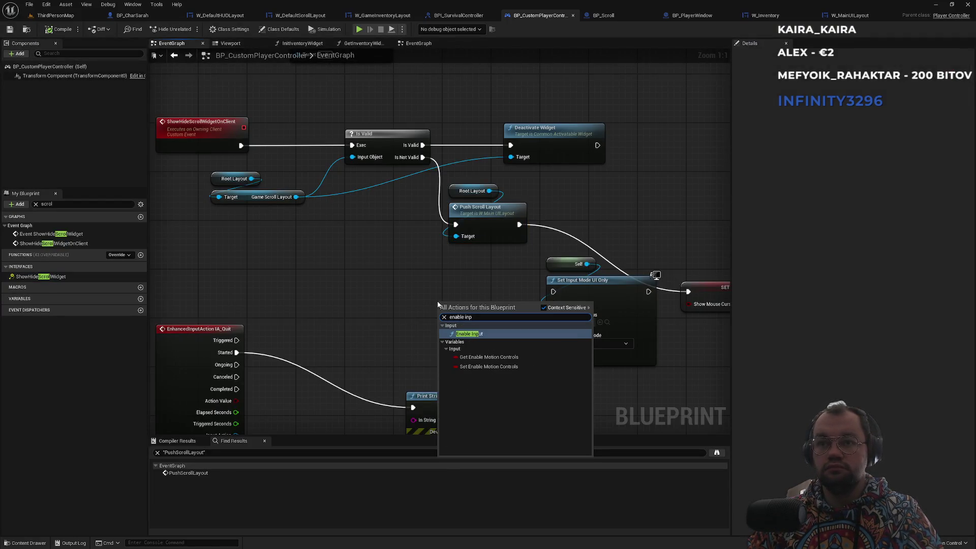
{"action": "key", "text": "Return"}
{"action": "left_click_drag", "start_coordinate": [465, 311], "coordinate": [642, 217]}
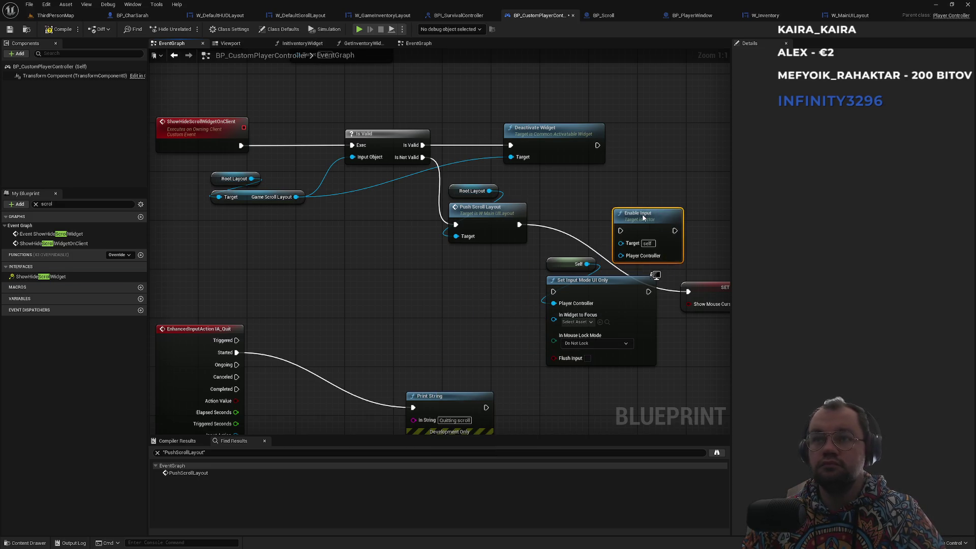
{"action": "left_click_drag", "start_coordinate": [559, 234], "coordinate": [574, 228]}
{"action": "mouse_move", "coordinate": [556, 270]}
{"action": "left_mouse_down"}
{"action": "mouse_move", "coordinate": [490, 283]}
{"action": "mouse_move", "coordinate": [498, 286]}
{"action": "left_mouse_up"}
{"action": "mouse_move", "coordinate": [542, 246]}
{"action": "left_mouse_down"}
{"action": "mouse_move", "coordinate": [445, 255]}
{"action": "mouse_move", "coordinate": [424, 246]}
{"action": "left_mouse_up"}
{"action": "mouse_move", "coordinate": [598, 246]}
{"action": "left_mouse_down"}
{"action": "mouse_move", "coordinate": [593, 312]}
{"action": "mouse_move", "coordinate": [590, 293]}
{"action": "mouse_move", "coordinate": [551, 265]}
{"action": "left_mouse_up"}
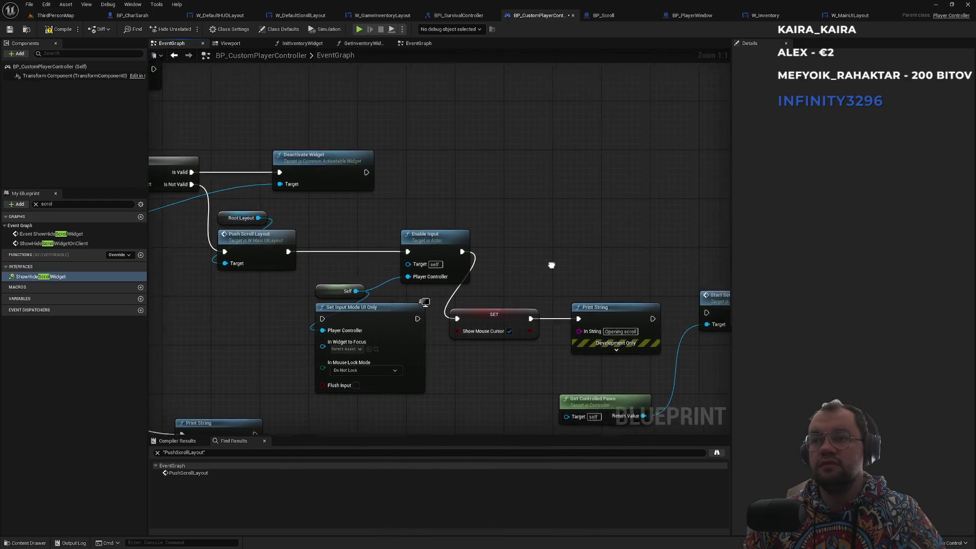
Step: Play in the editor, press E to open the scroll panel, then stop the session
{"action": "left_click", "coordinate": [78, 17]}
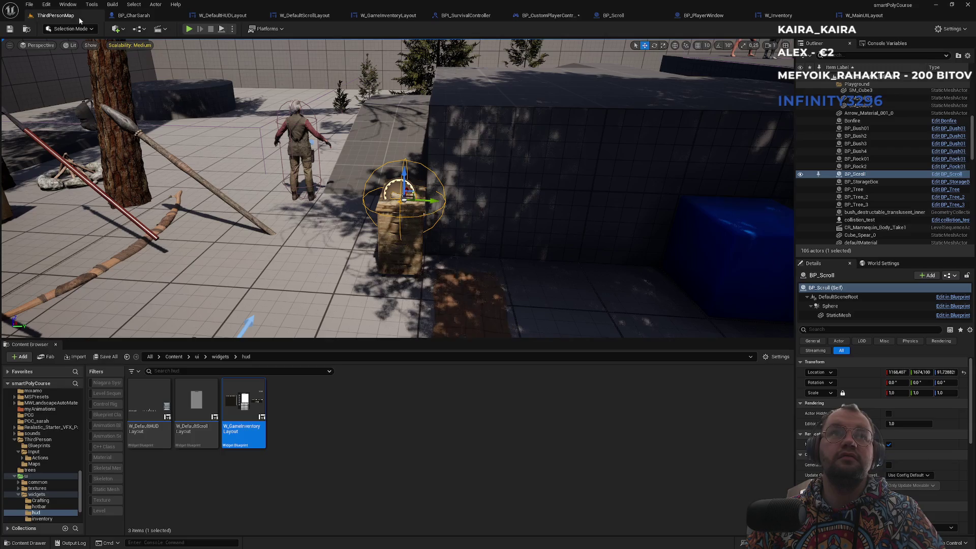
{"action": "left_click", "coordinate": [188, 29]}
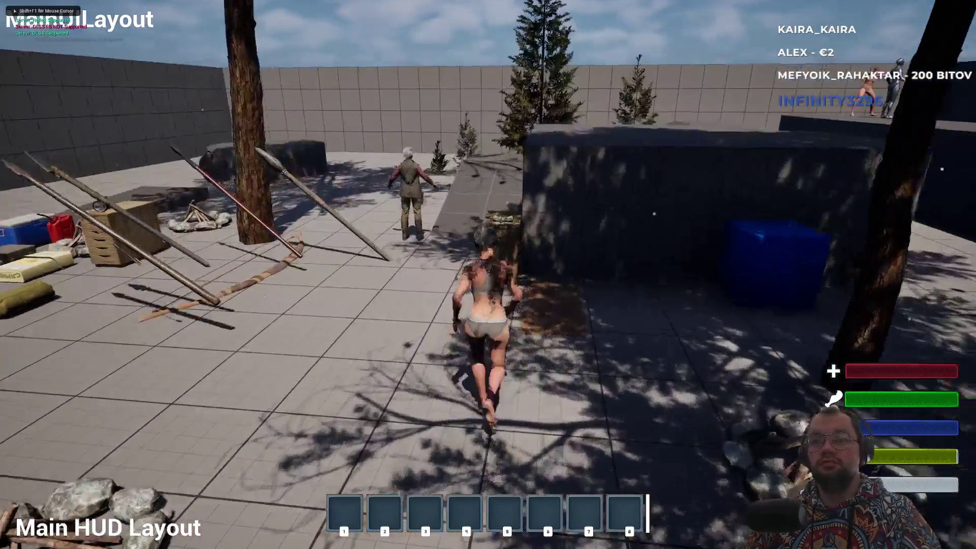
{"action": "key", "text": "e"}
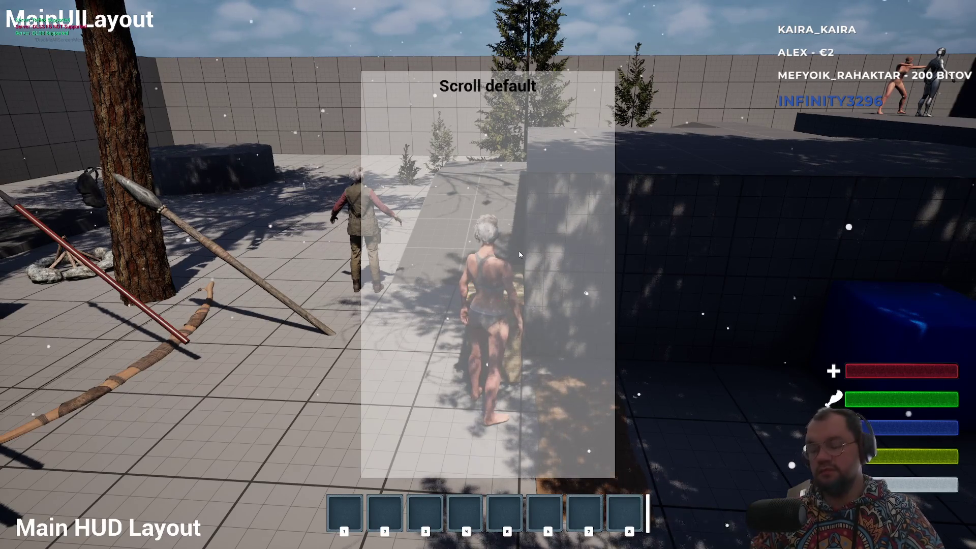
{"action": "key", "text": "Escape"}
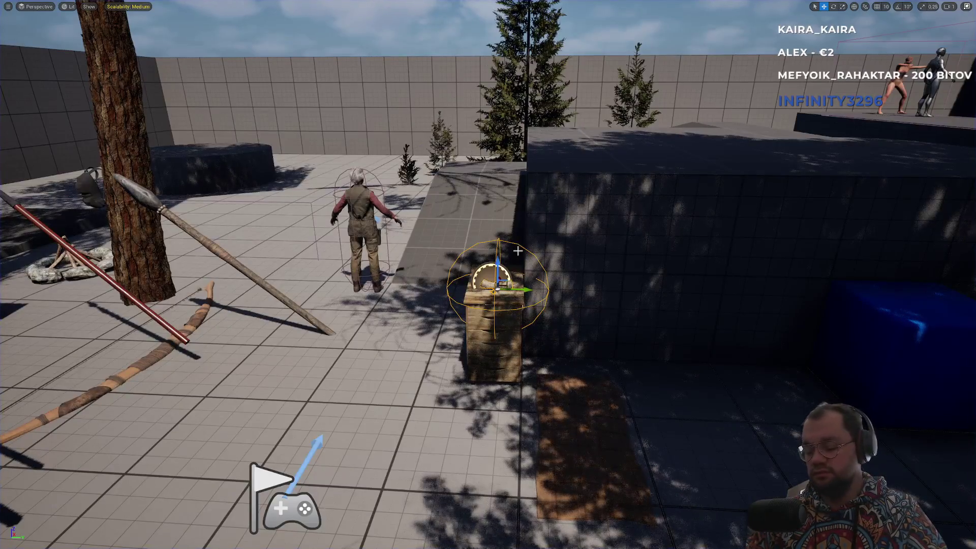
{"action": "key", "text": "F11"}
{"action": "left_click", "coordinate": [129, 15]}
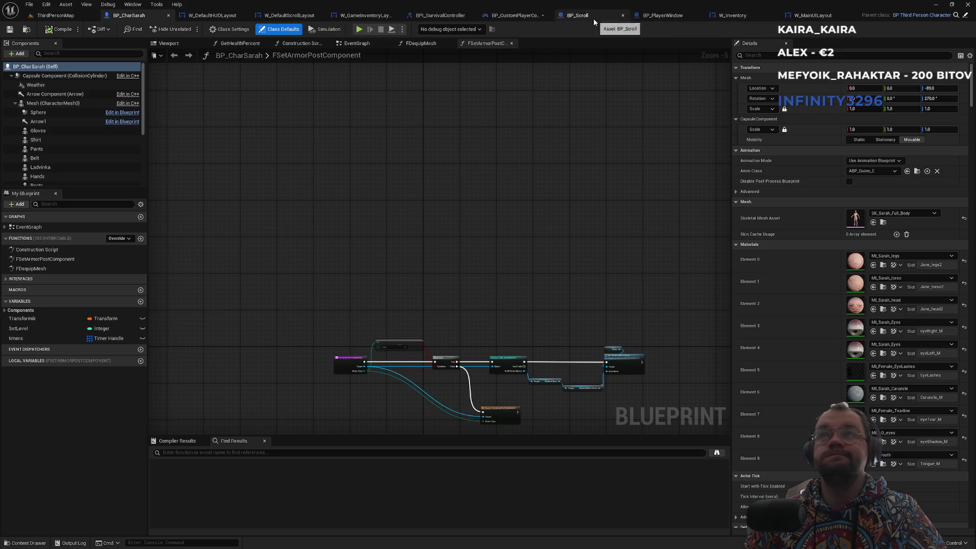
Step: Compare the W_GameInventoryLayout, W_DefaultHUDLayout and W_DefaultScrollLayout widgets
{"action": "left_click", "coordinate": [353, 18]}
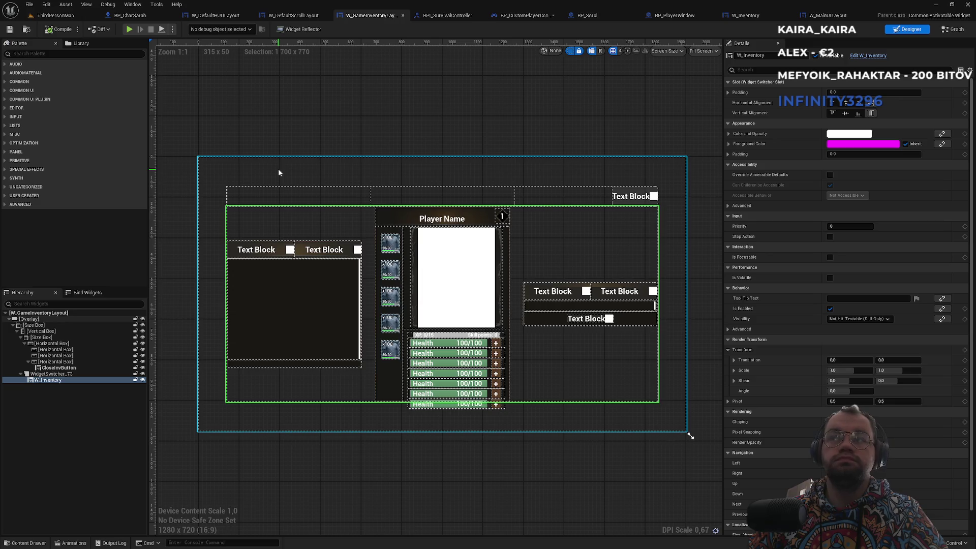
{"action": "left_click", "coordinate": [287, 15]}
{"action": "left_click", "coordinate": [371, 15]}
{"action": "left_click", "coordinate": [287, 15]}
{"action": "left_click", "coordinate": [371, 15]}
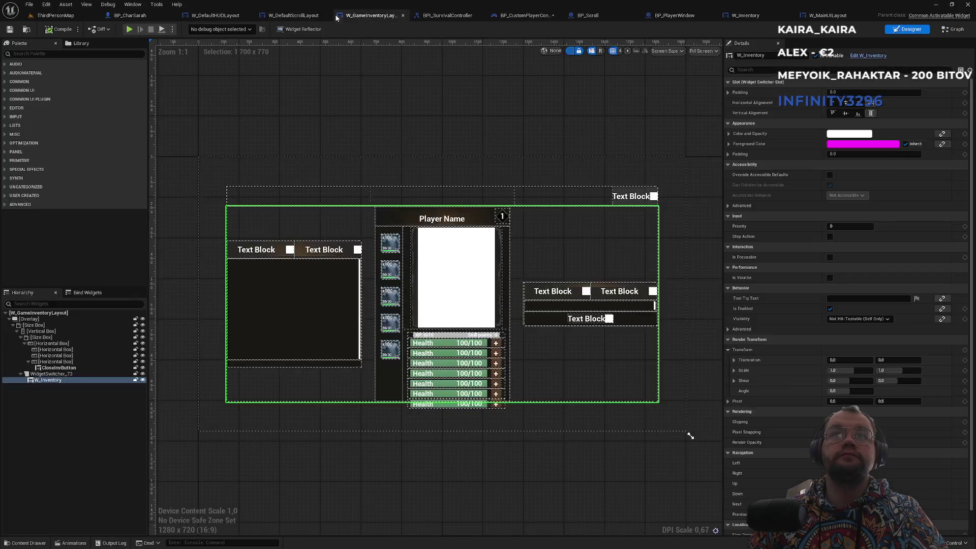
{"action": "left_click", "coordinate": [281, 17]}
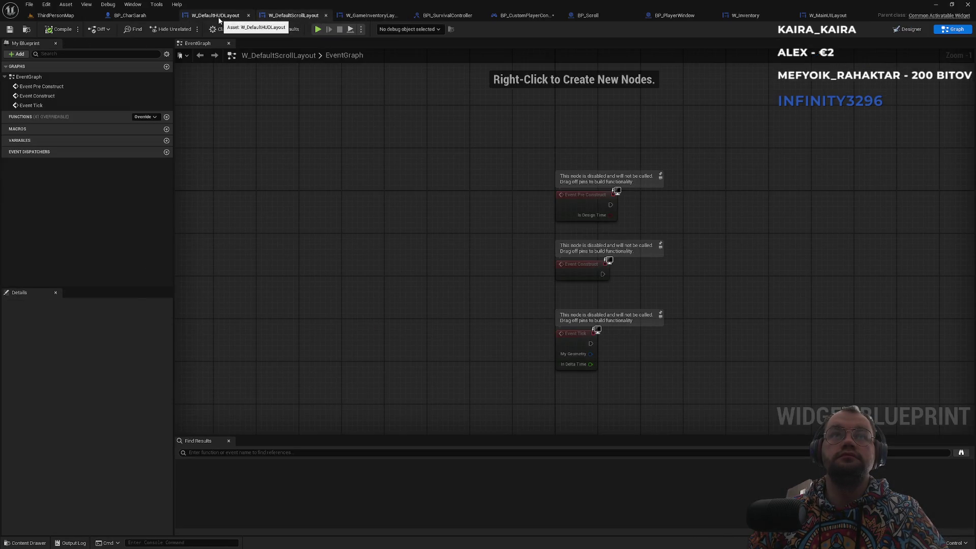
{"action": "left_click", "coordinate": [218, 16]}
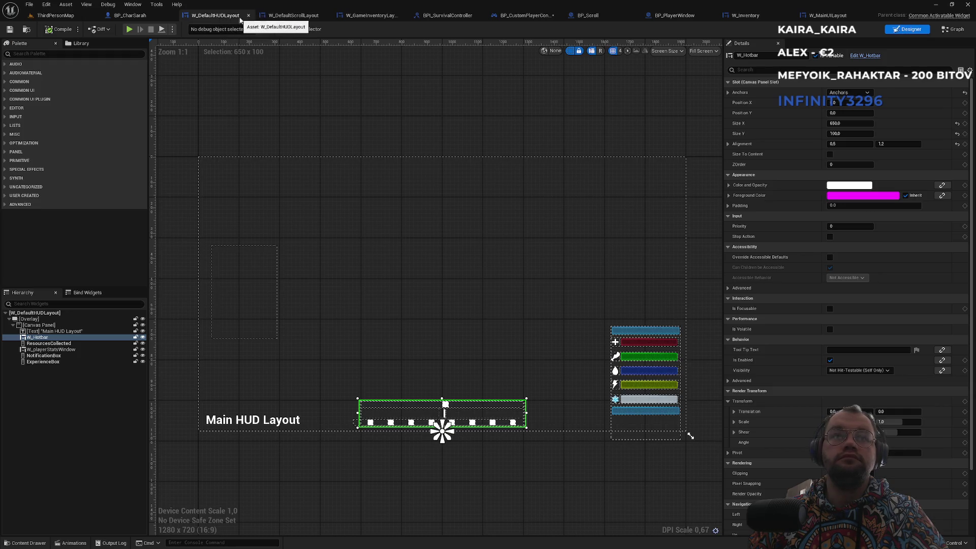
{"action": "left_click", "coordinate": [287, 16]}
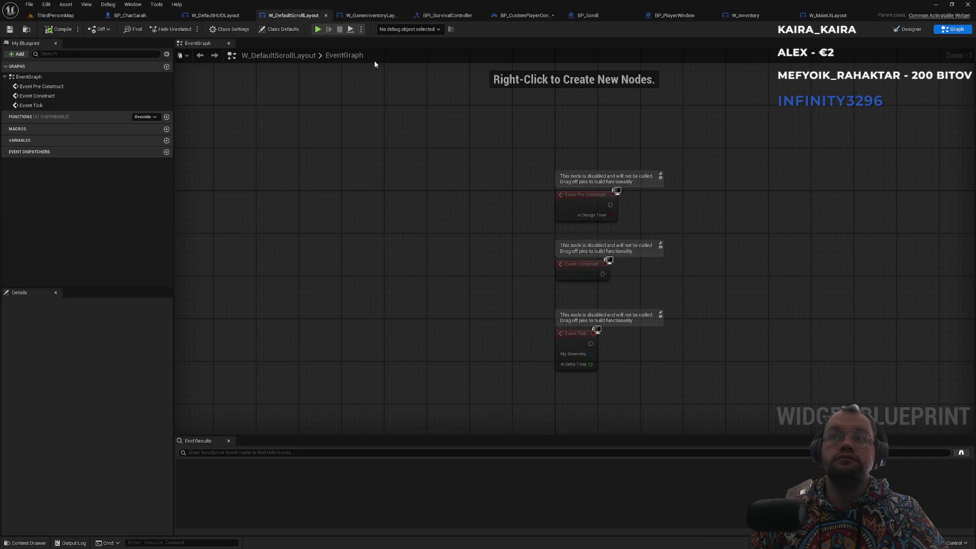
{"action": "left_click", "coordinate": [357, 16]}
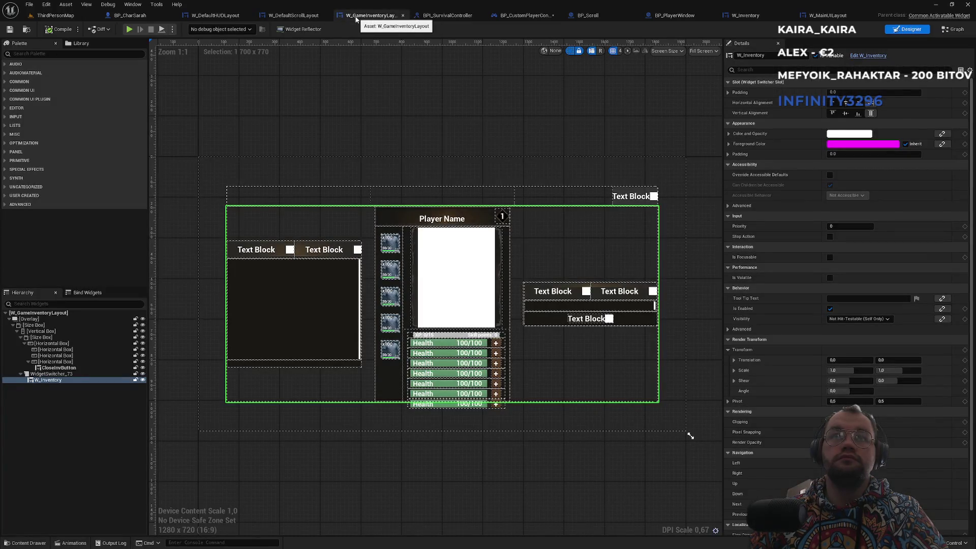
{"action": "left_click", "coordinate": [288, 16]}
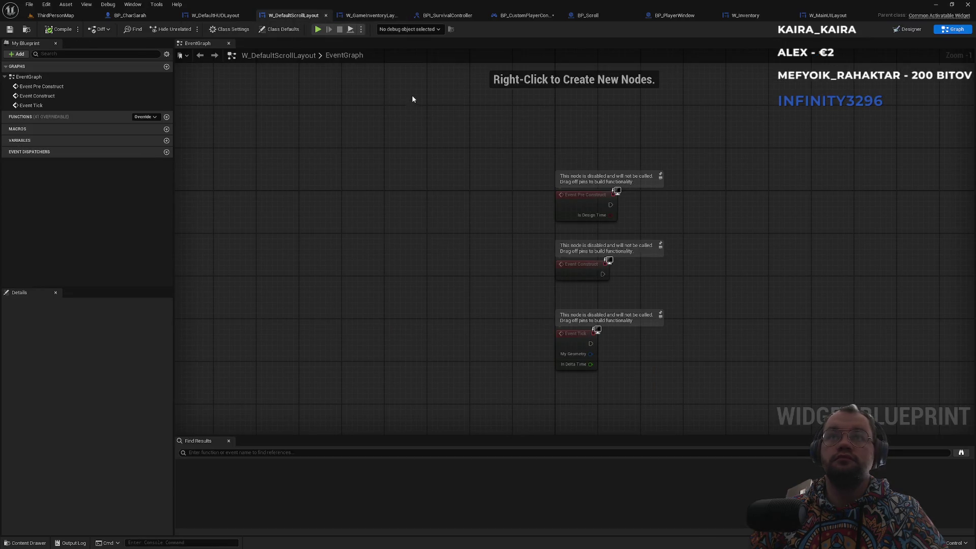
Step: View W_DefaultScrollLayout in Designer, then locate it in the Content Browser and duplicate it
{"action": "left_click", "coordinate": [909, 30]}
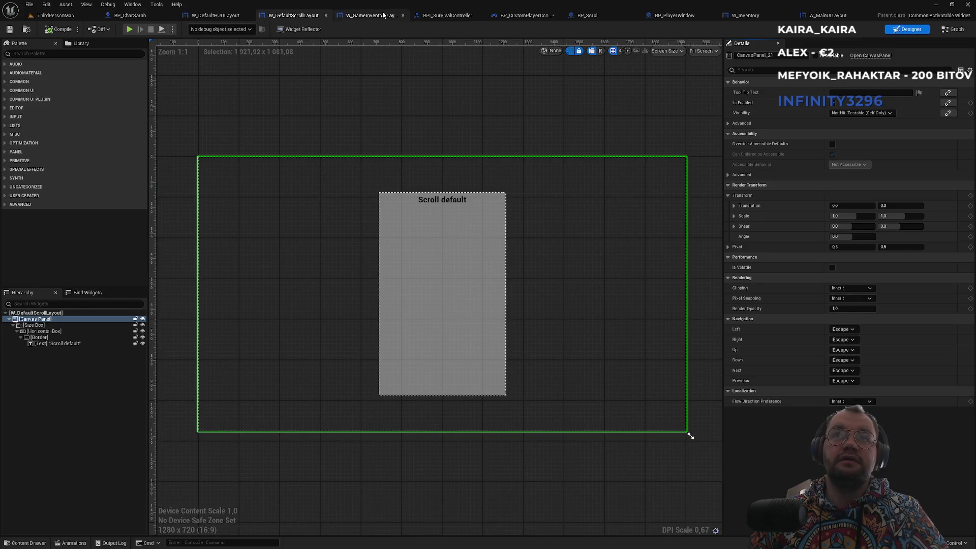
{"action": "left_click", "coordinate": [382, 16]}
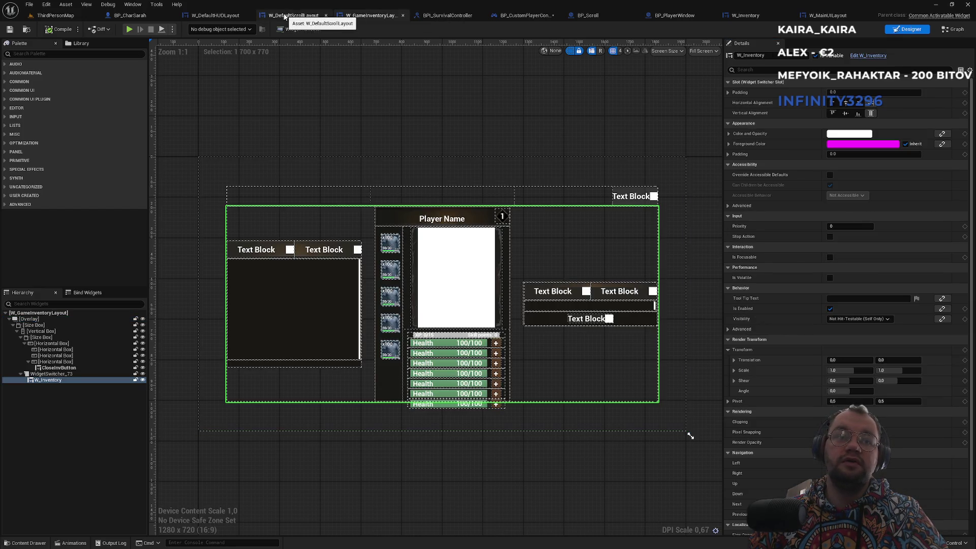
{"action": "left_click", "coordinate": [286, 16]}
{"action": "left_click", "coordinate": [368, 15]}
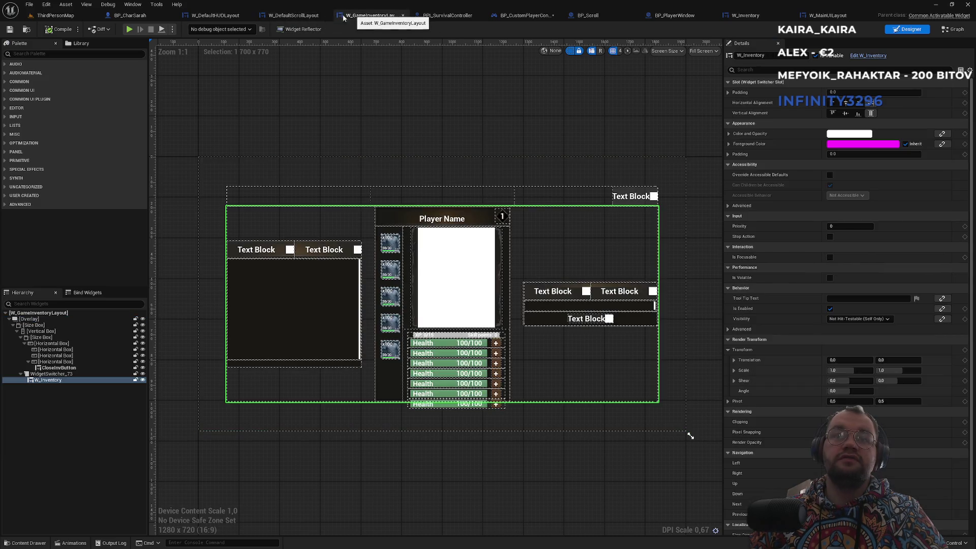
{"action": "left_click", "coordinate": [288, 16]}
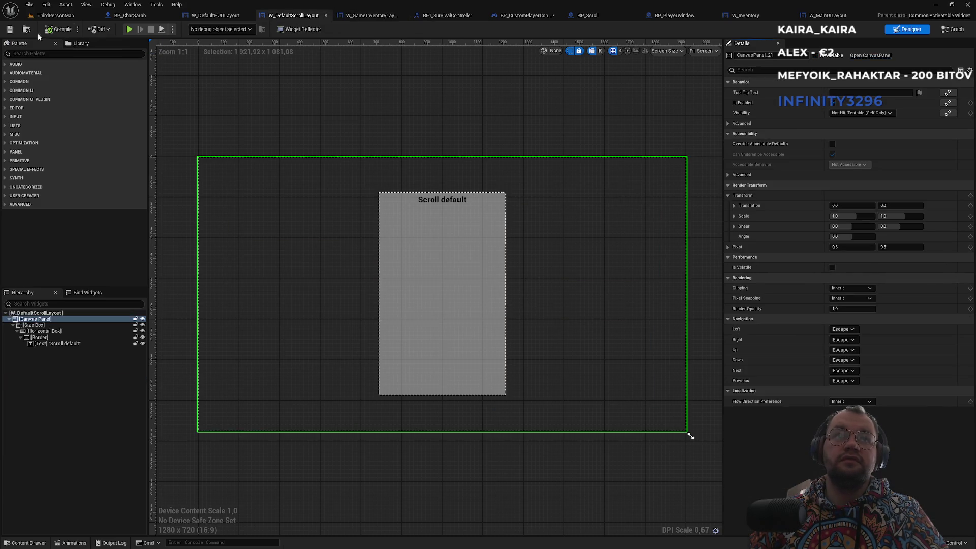
{"action": "left_click", "coordinate": [27, 30]}
{"action": "key", "text": "ctrl+d"}
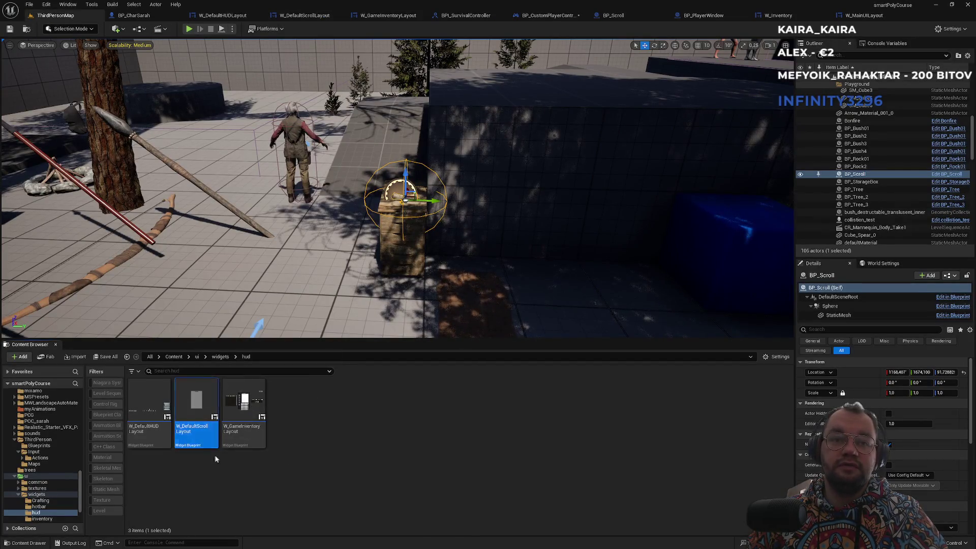
Step: Name the duplicate W_DefaultScrollLayout_2 and open it for editing
{"action": "key", "text": "End"}
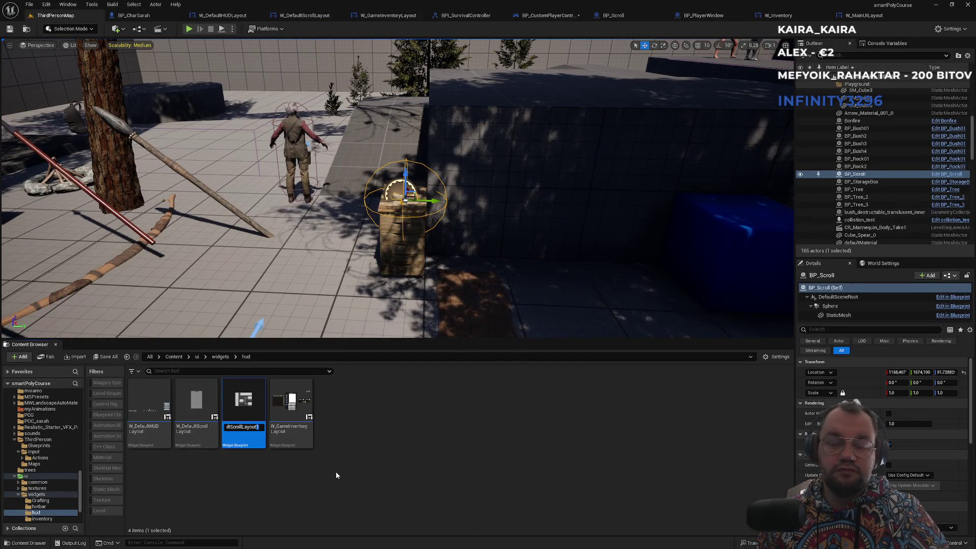
{"action": "type", "text": "_2"}
{"action": "key", "text": "Return"}
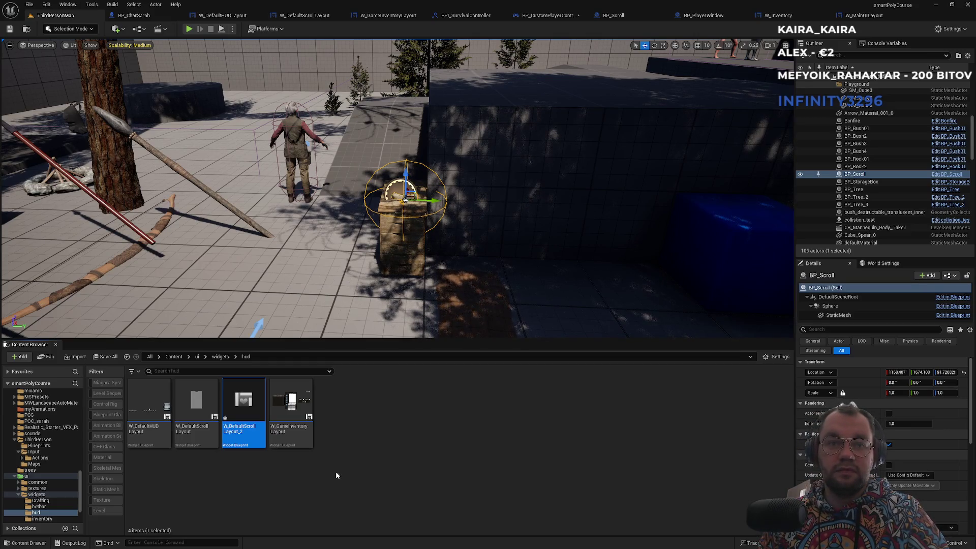
{"action": "key", "text": "Return"}
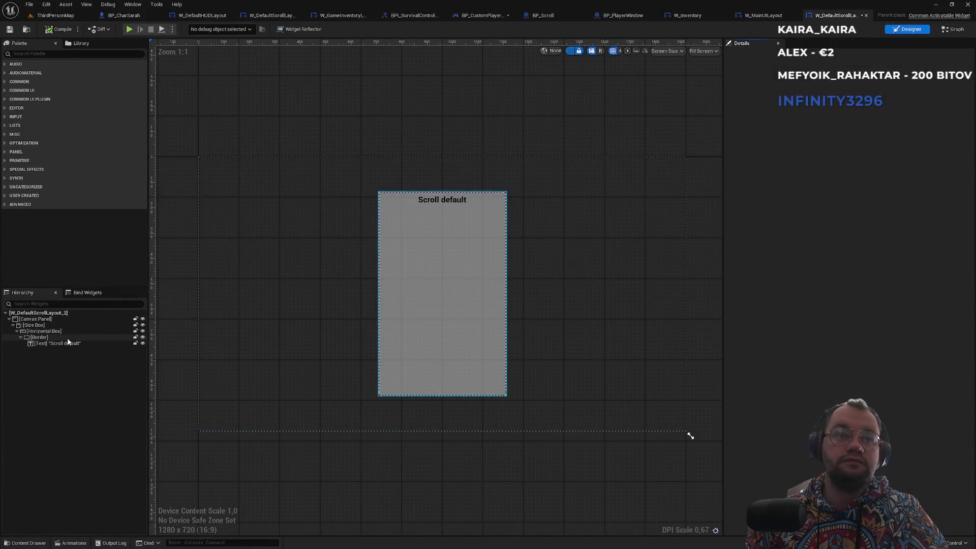
Step: Add an Overlay under the Canvas Panel and move the Size Box hierarchy into it
{"action": "left_click", "coordinate": [38, 313]}
{"action": "left_click", "coordinate": [31, 54]}
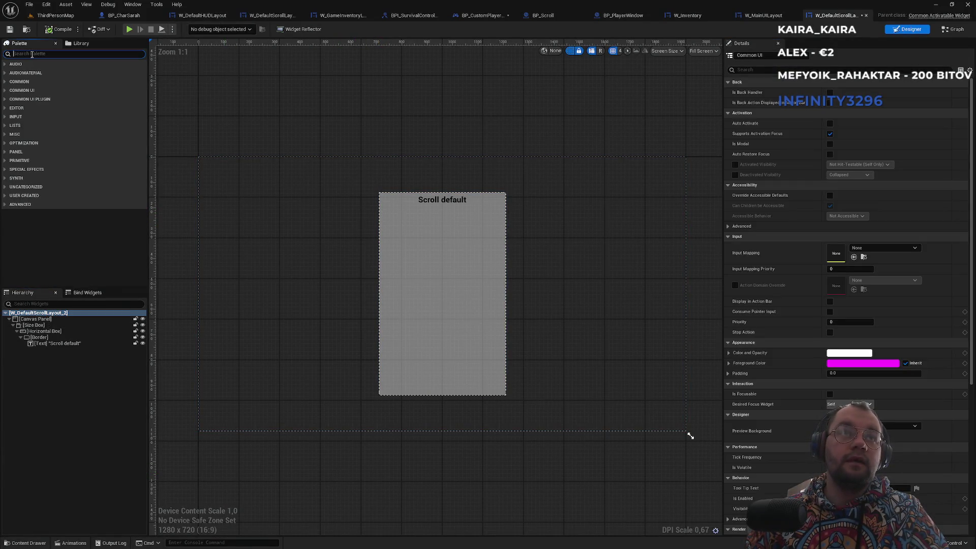
{"action": "type", "text": "overla"}
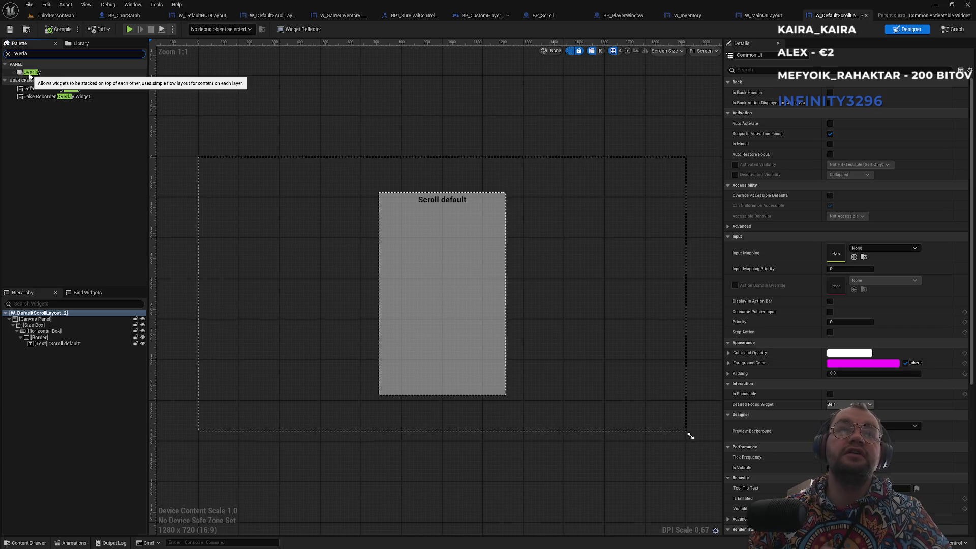
{"action": "left_click", "coordinate": [30, 74]}
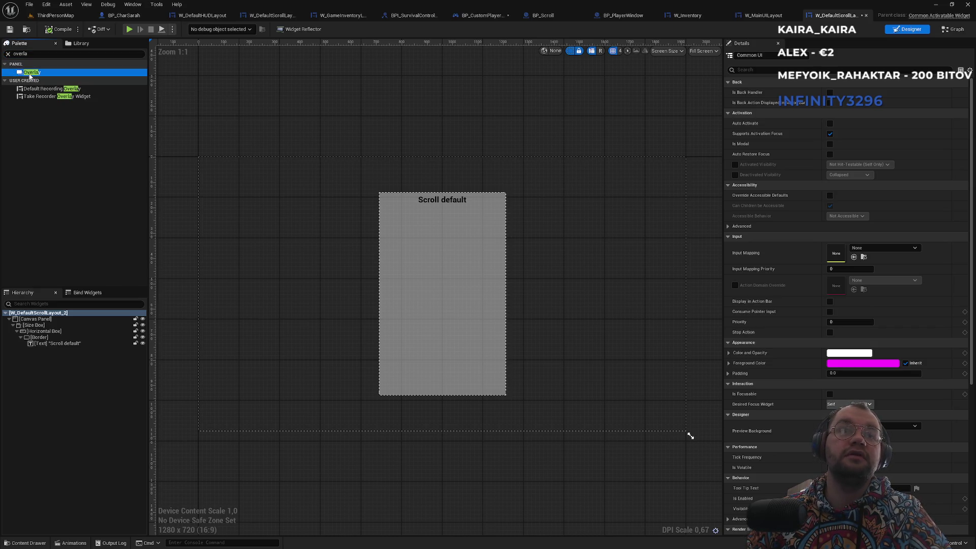
{"action": "left_click_drag", "start_coordinate": [33, 316], "coordinate": [35, 319]}
{"action": "left_click", "coordinate": [31, 319]}
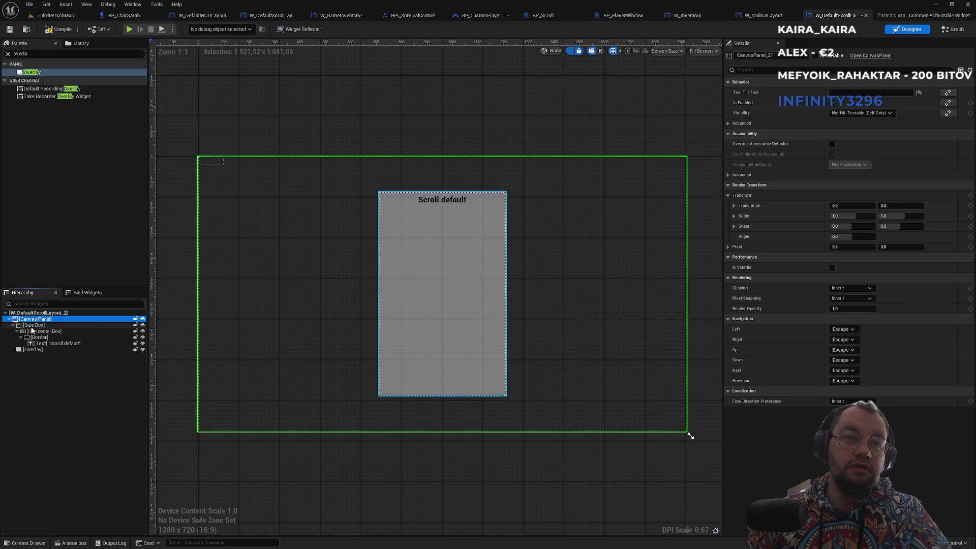
{"action": "left_click", "coordinate": [33, 325]}
{"action": "left_click", "coordinate": [42, 331]}
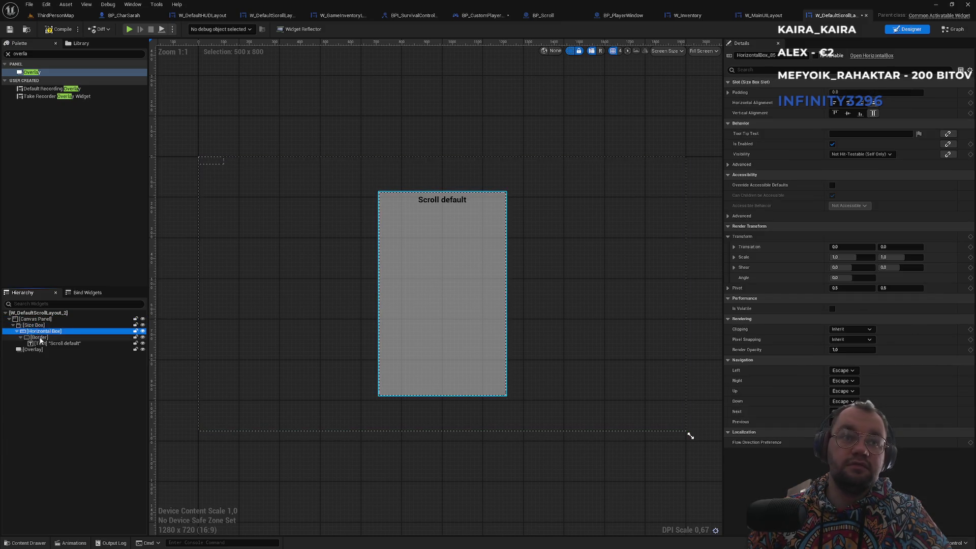
{"action": "left_click", "coordinate": [40, 337]}
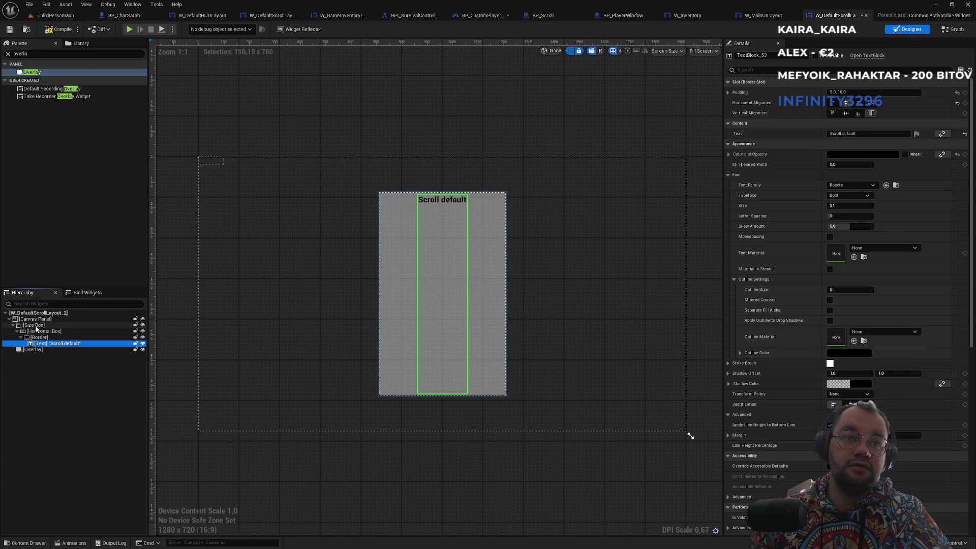
{"action": "left_click", "coordinate": [35, 326], "text": "shift"}
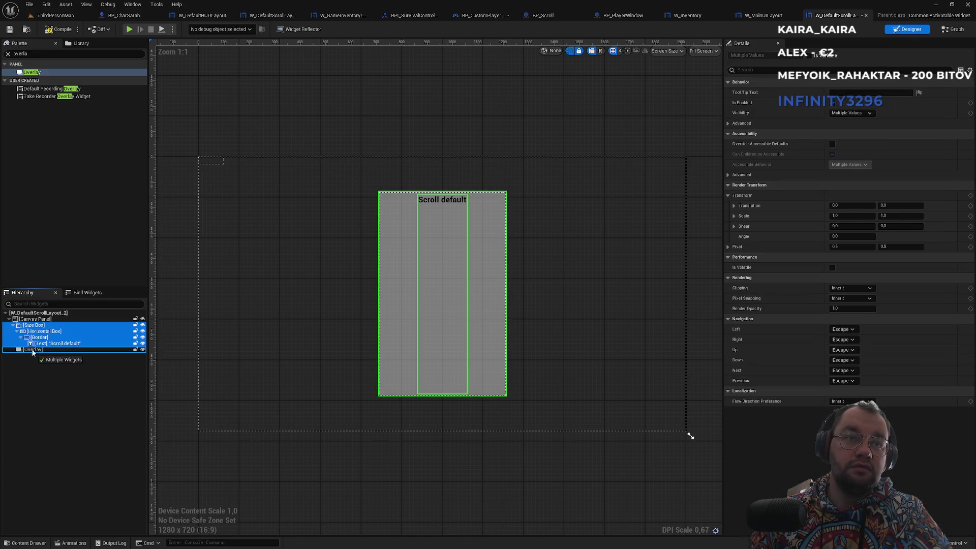
{"action": "left_click_drag", "start_coordinate": [32, 352], "coordinate": [32, 351]}
Step: Delete the Canvas Panel and its children, and place a new Overlay as the root widget
{"action": "left_click", "coordinate": [47, 320]}
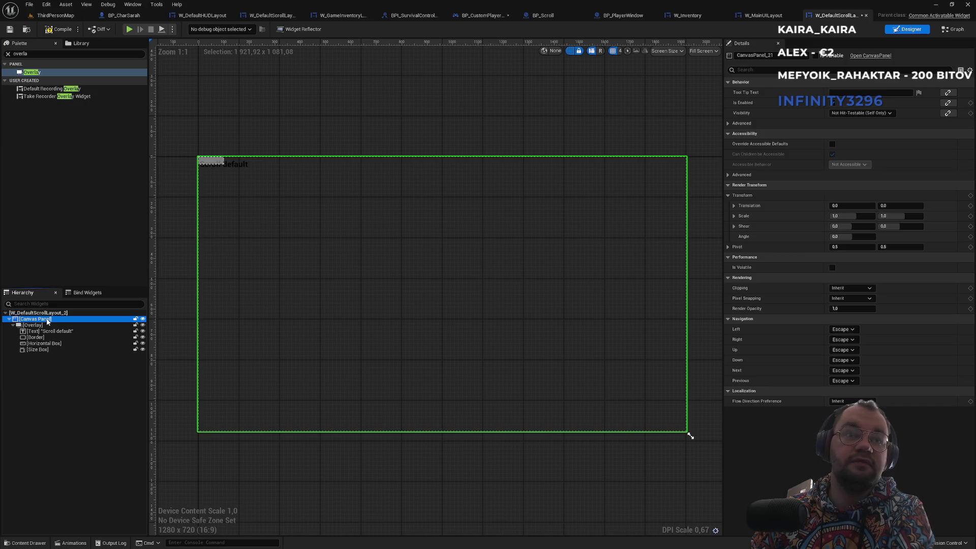
{"action": "key", "text": "Delete"}
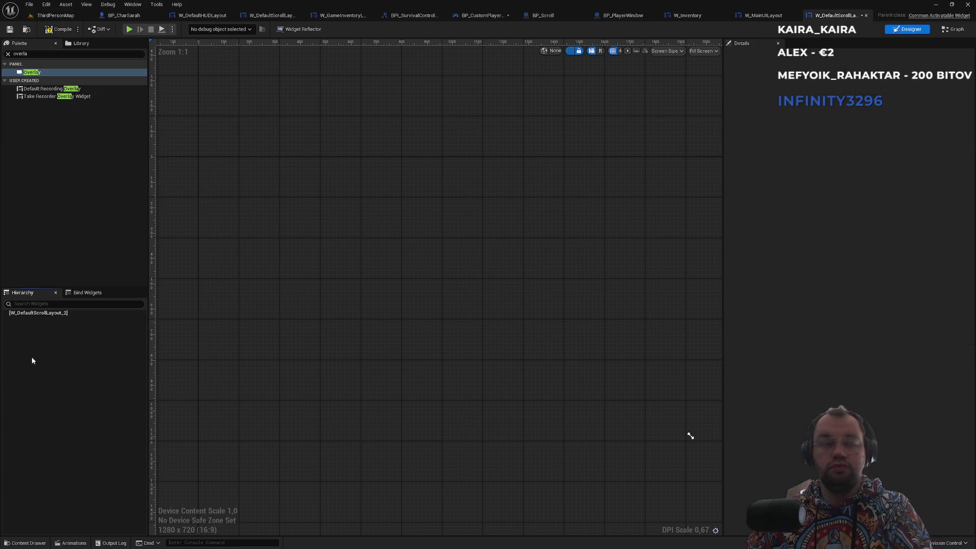
{"action": "key", "text": "ctrl+z"}
{"action": "left_click", "coordinate": [27, 325]}
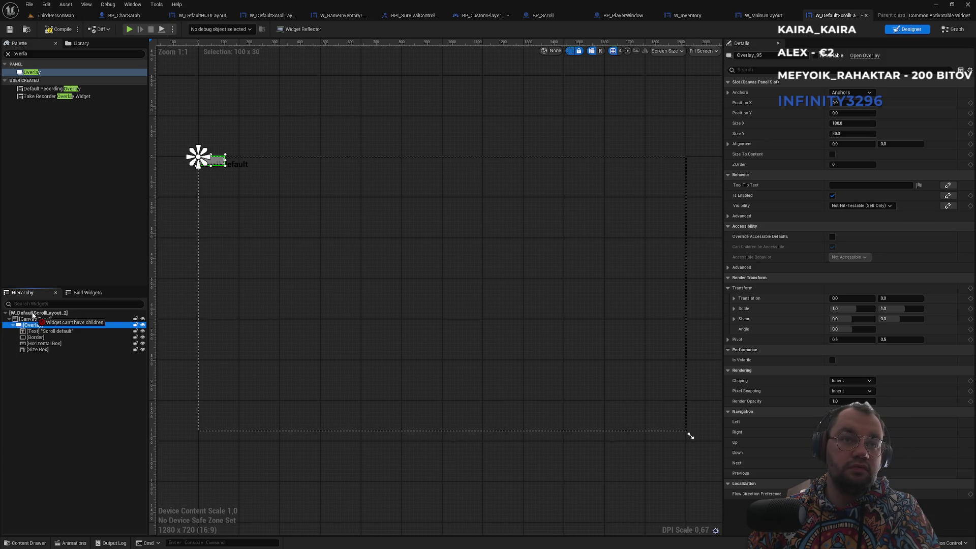
{"action": "left_click_drag", "start_coordinate": [32, 315], "coordinate": [29, 319]}
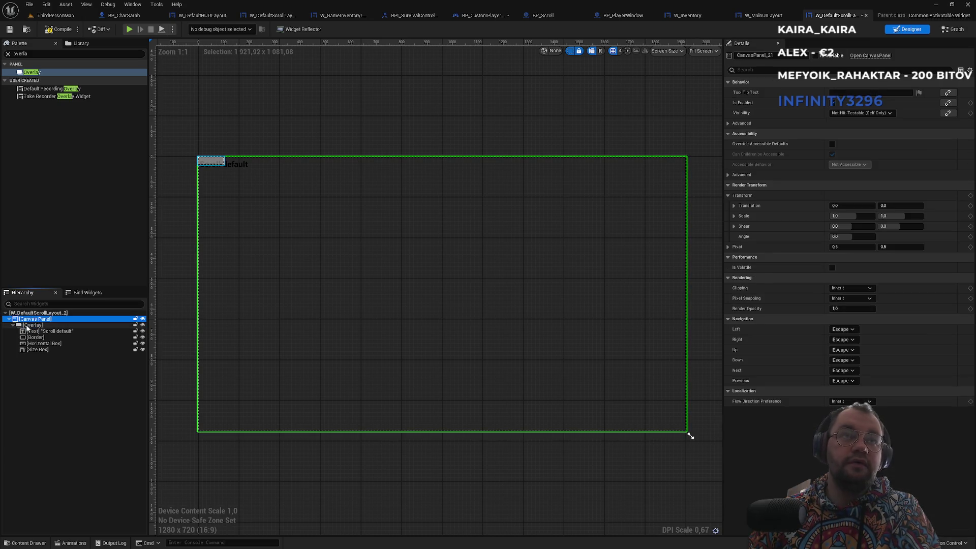
{"action": "key", "text": "Delete"}
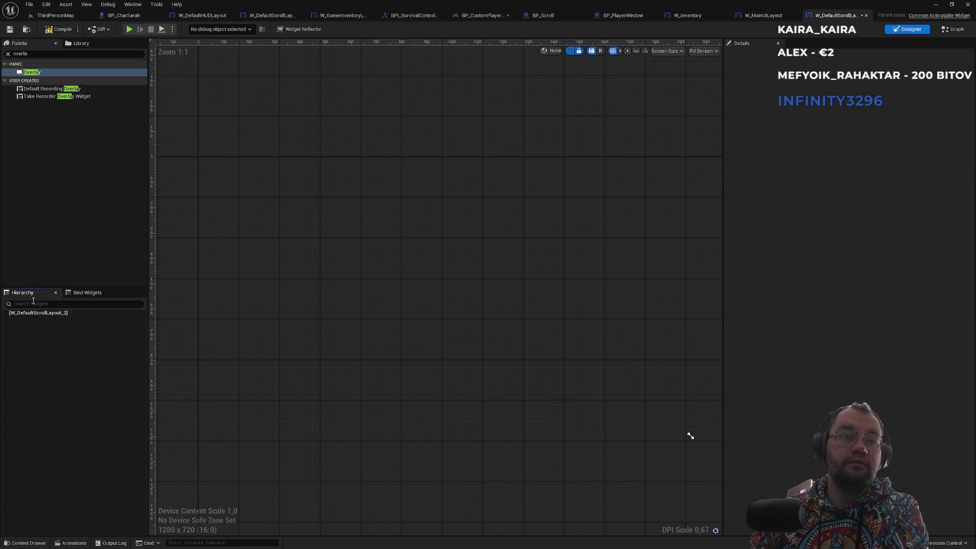
{"action": "left_click_drag", "start_coordinate": [31, 73], "coordinate": [30, 185]}
{"action": "left_click_drag", "start_coordinate": [46, 311], "coordinate": [36, 317]}
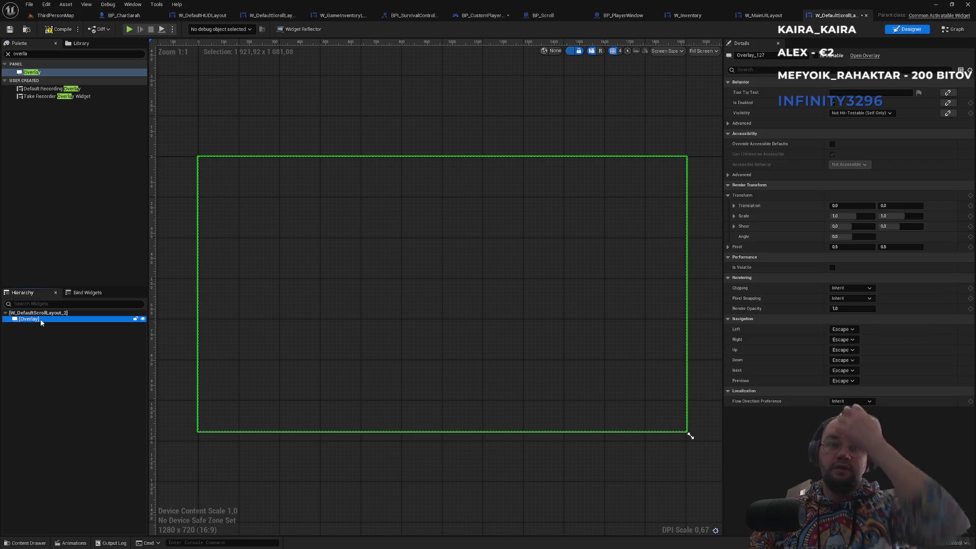
{"action": "left_click", "coordinate": [8, 53]}
Step: Find Text in the Palette and add a Text Block inside the Overlay
{"action": "type", "text": "text"}
{"action": "left_click", "coordinate": [36, 80]}
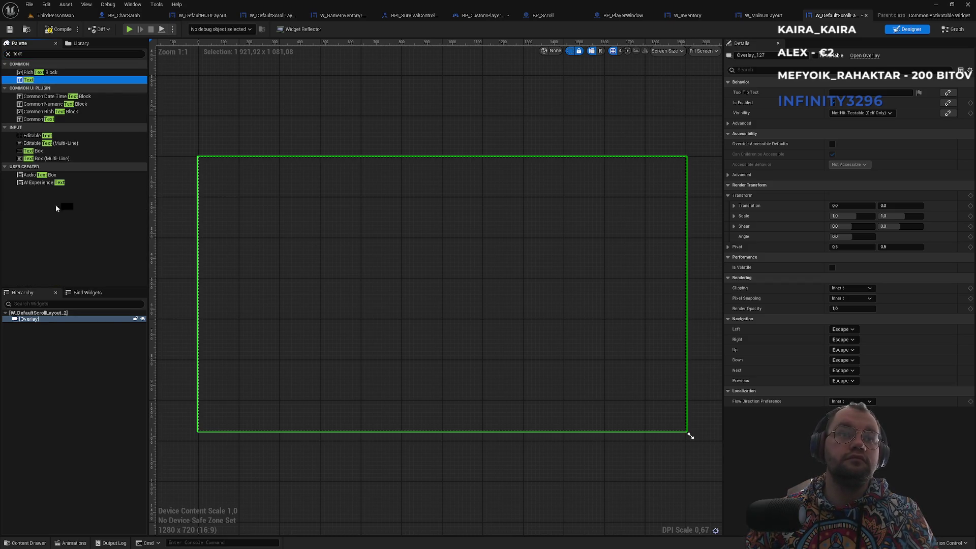
{"action": "left_click", "coordinate": [44, 325]}
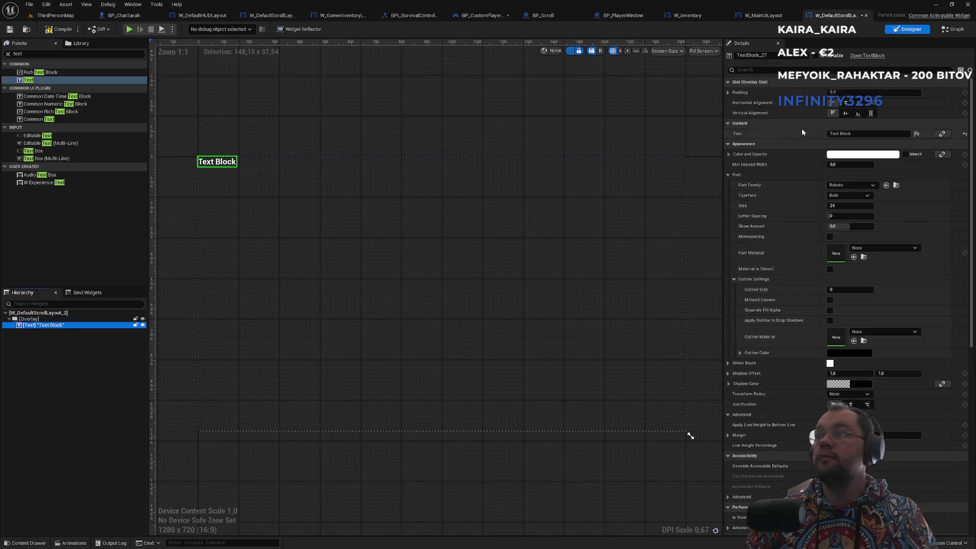
Step: Centre the Text Block horizontally, set its font size to 48, then bring up W_DefaultScrollLayout
{"action": "left_click", "coordinate": [846, 103]}
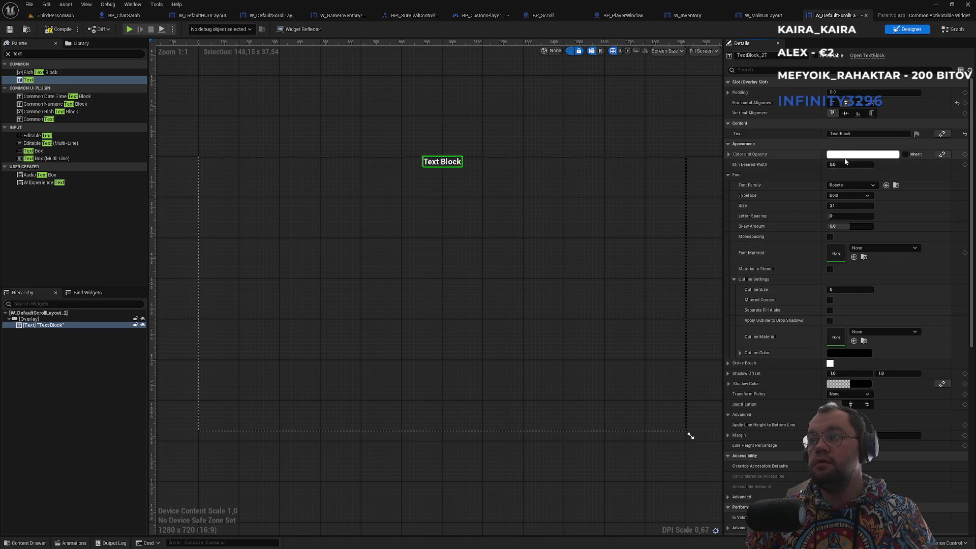
{"action": "left_click", "coordinate": [841, 205]}
{"action": "type", "text": "48"}
{"action": "key", "text": "Return"}
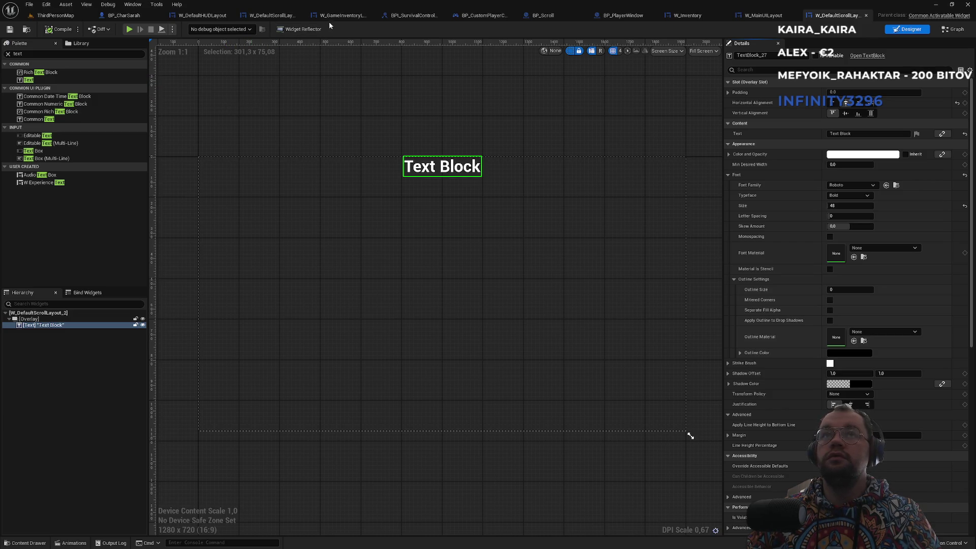
{"action": "left_click", "coordinate": [348, 15]}
{"action": "left_click", "coordinate": [274, 17]}
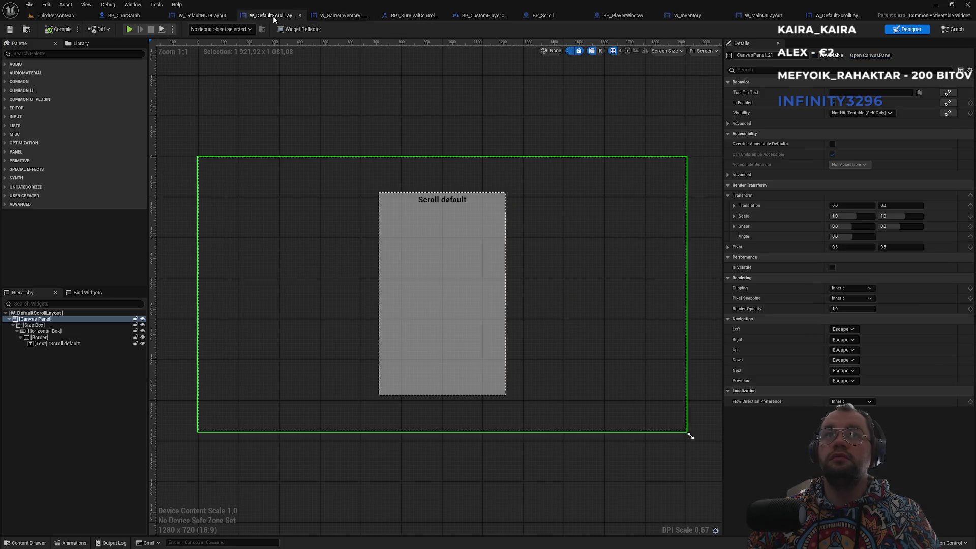
Step: Close the W_GameInventory and W_DefaultHUDLayout editor tabs
{"action": "left_click", "coordinate": [371, 15]}
{"action": "left_click", "coordinate": [206, 18]}
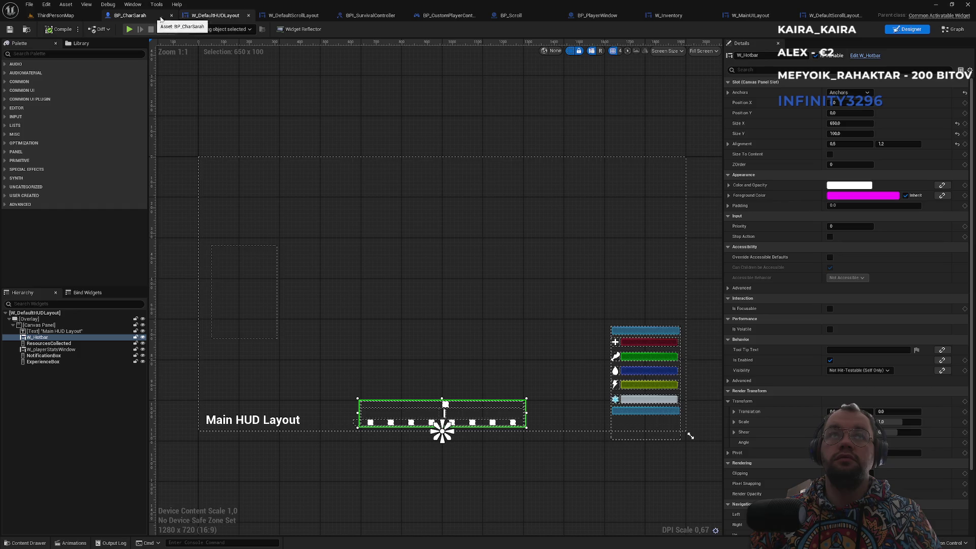
{"action": "left_click", "coordinate": [247, 15]}
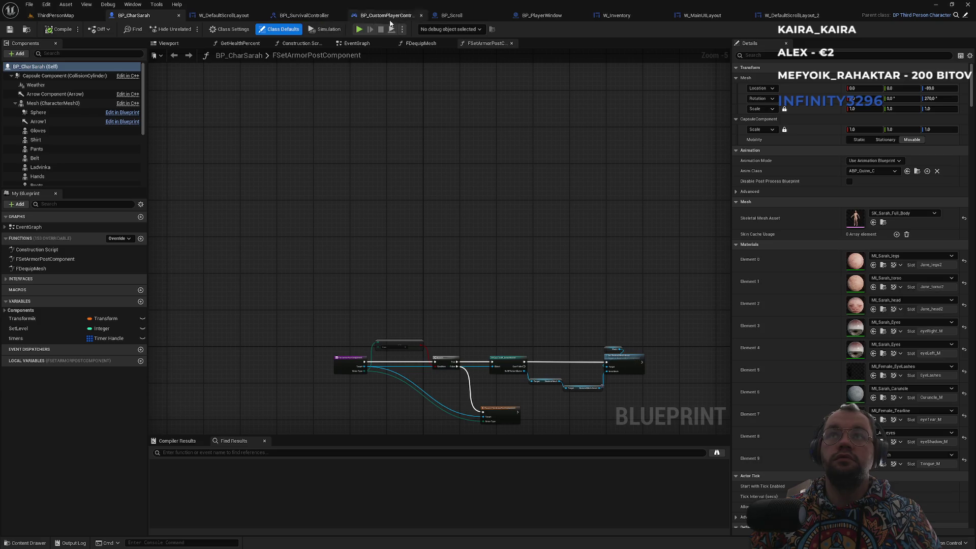
Step: Set the scroll Push Widget class to W_DefaultScrollLayout_2, compile W_MainUILayout, and return to ThirdPersonMap
{"action": "left_click", "coordinate": [698, 16]}
{"action": "left_click_drag", "start_coordinate": [633, 312], "coordinate": [548, 329]}
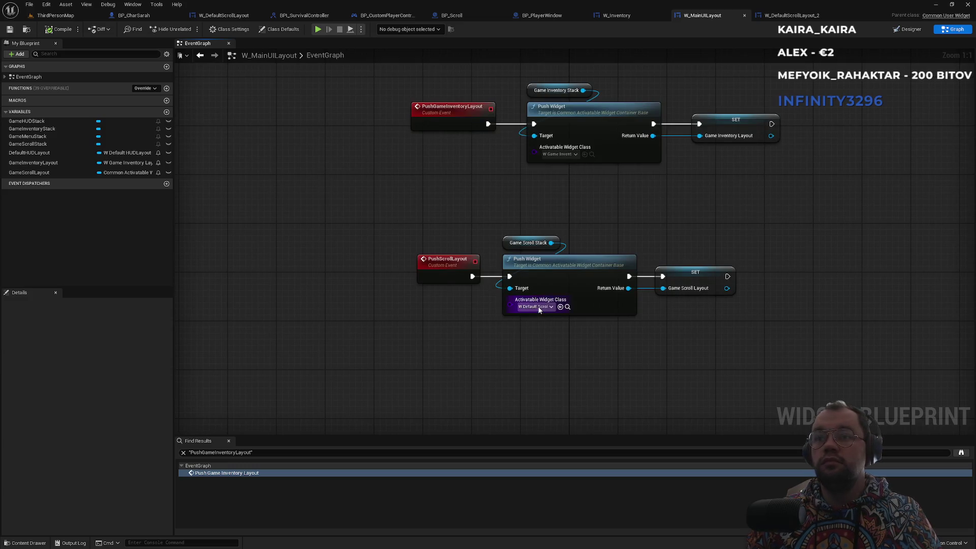
{"action": "left_click", "coordinate": [539, 307]}
{"action": "left_click", "coordinate": [577, 362]}
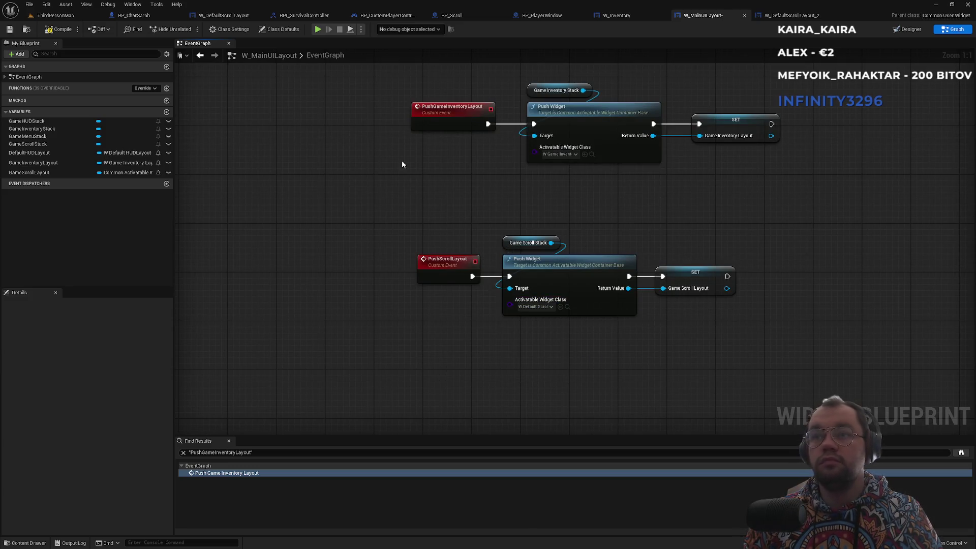
{"action": "left_click", "coordinate": [67, 31]}
{"action": "left_click", "coordinate": [74, 16]}
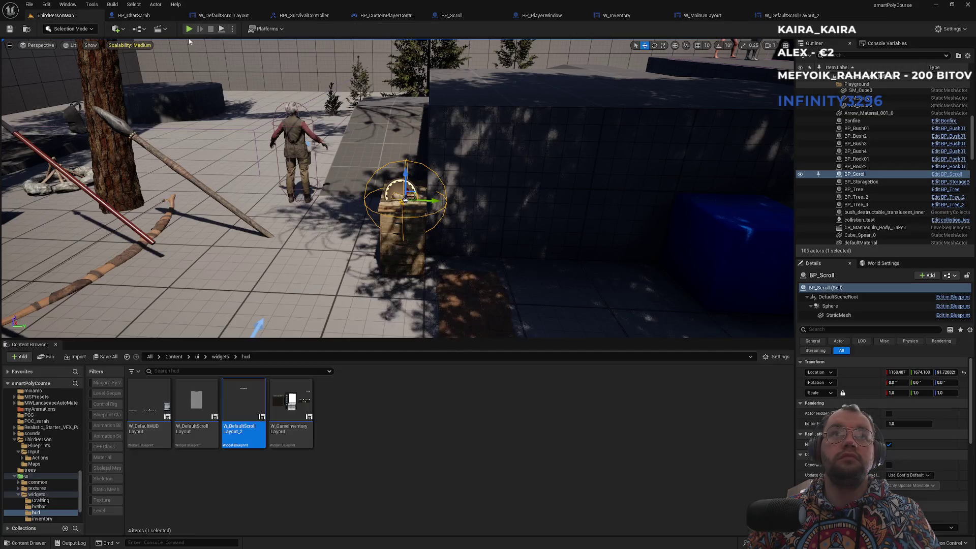
Step: Play-test the level to see the Text Block layout, then open BP_Scroll's event graph
{"action": "key", "text": "alt+p"}
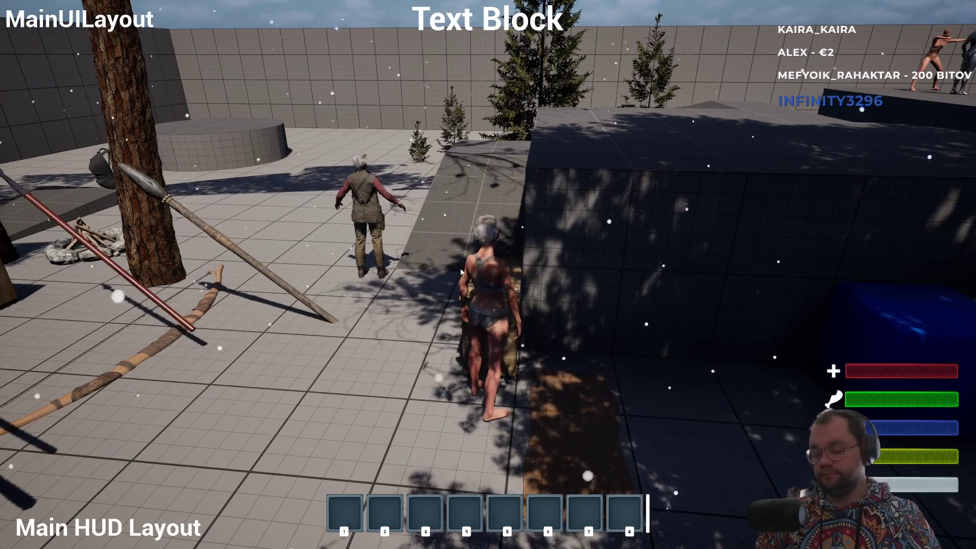
{"action": "key", "text": "Escape"}
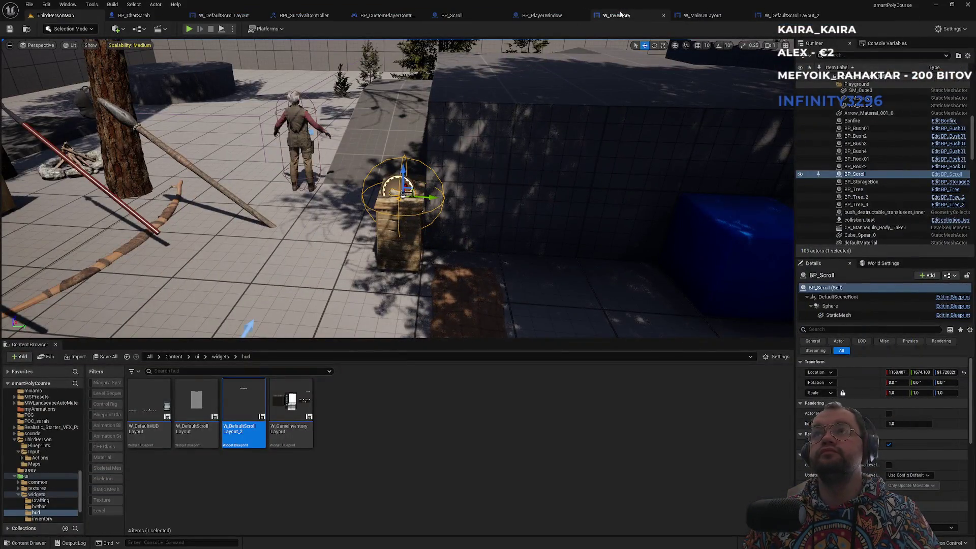
{"action": "left_click", "coordinate": [557, 16]}
{"action": "left_click", "coordinate": [473, 11]}
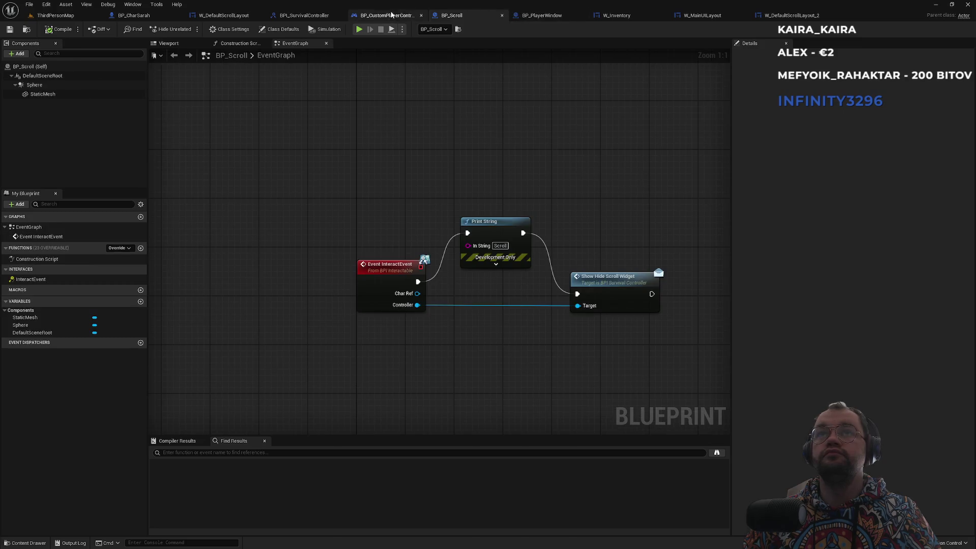
Step: In BP_CustomPlayerController, chain Push Scroll Layout → Set Input Mode UI Only → SET, dropping the Enable Input link
{"action": "left_click", "coordinate": [381, 14]}
{"action": "left_click_drag", "start_coordinate": [471, 201], "coordinate": [515, 178]}
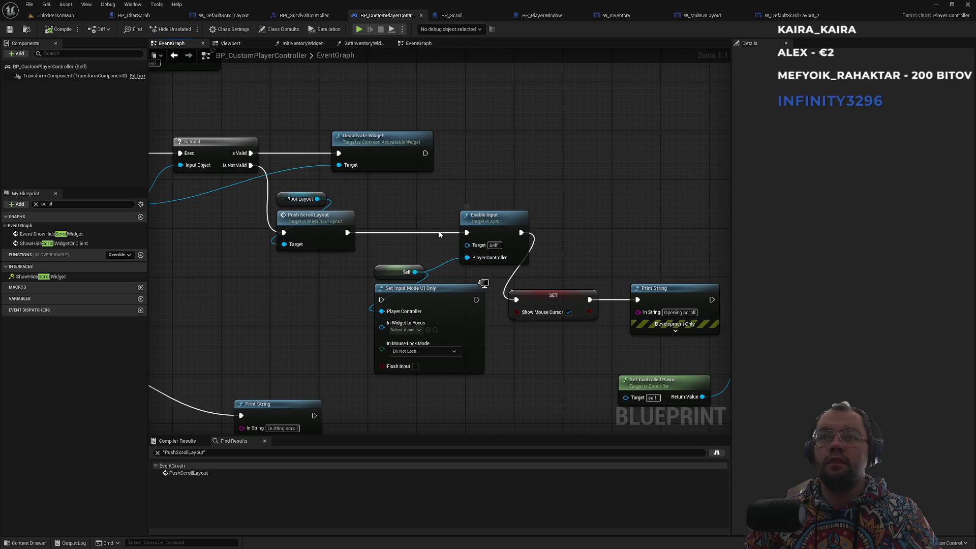
{"action": "left_click_drag", "start_coordinate": [346, 233], "coordinate": [381, 300]}
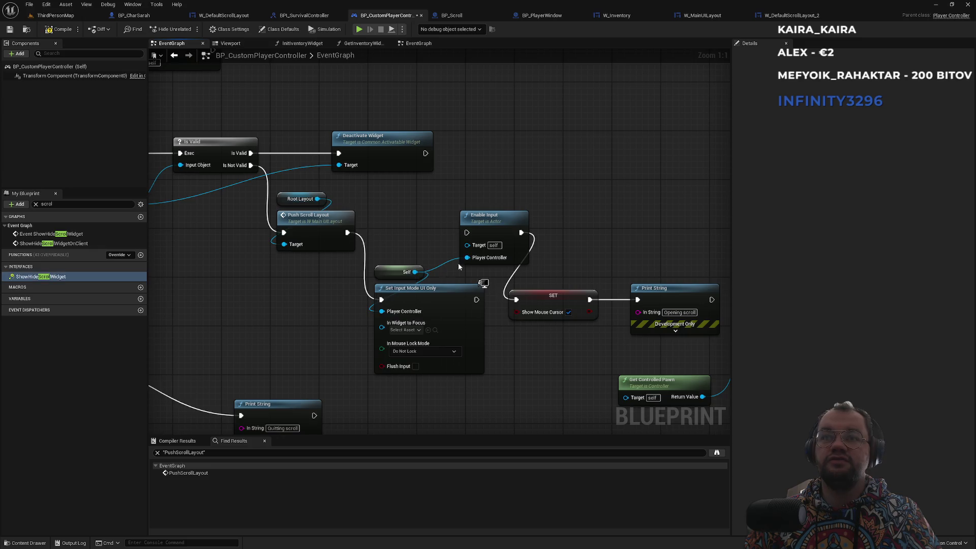
{"action": "left_click_drag", "start_coordinate": [476, 299], "coordinate": [516, 298]}
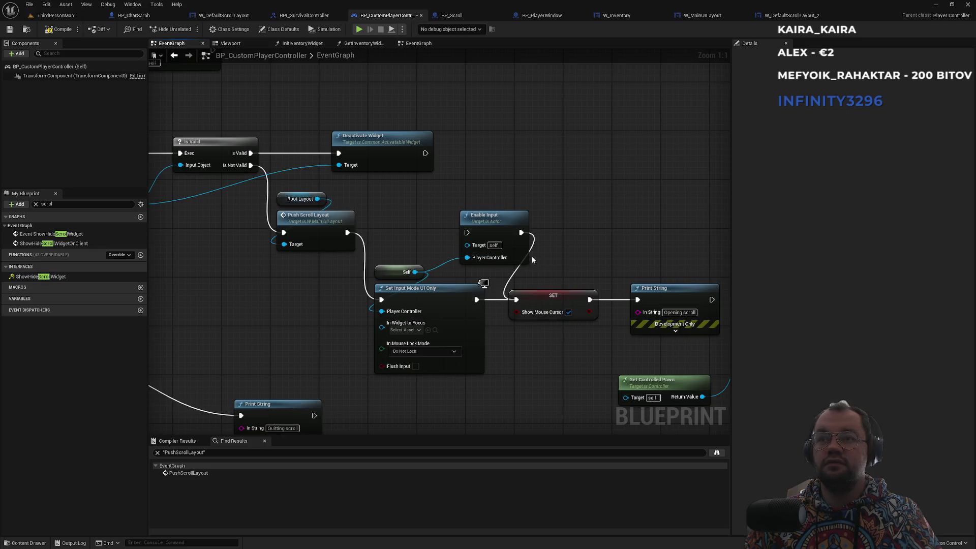
{"action": "mouse_move", "coordinate": [533, 246]}
{"action": "left_mouse_down"}
{"action": "mouse_move", "coordinate": [429, 218]}
{"action": "mouse_move", "coordinate": [586, 235]}
{"action": "mouse_move", "coordinate": [494, 227]}
{"action": "mouse_move", "coordinate": [524, 231]}
{"action": "left_mouse_up"}
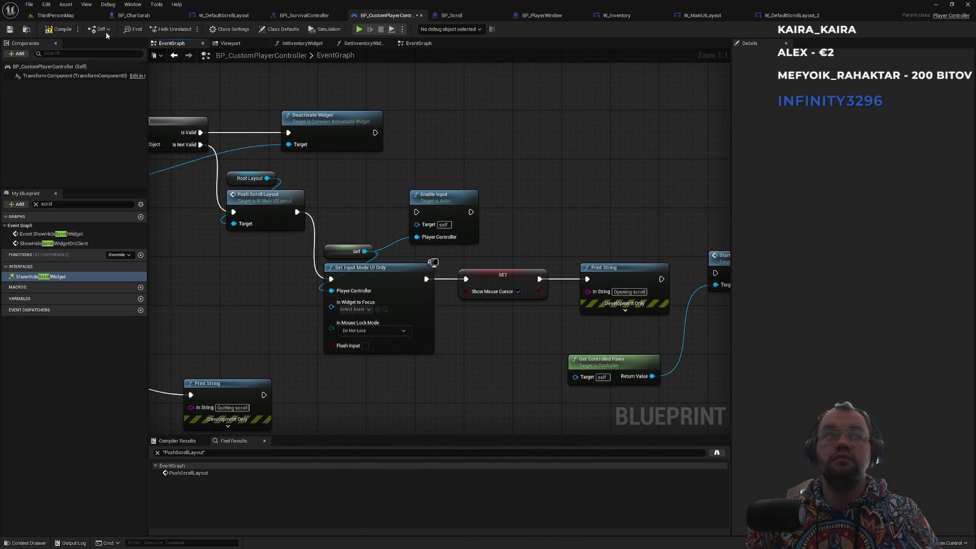
{"action": "left_click", "coordinate": [54, 16]}
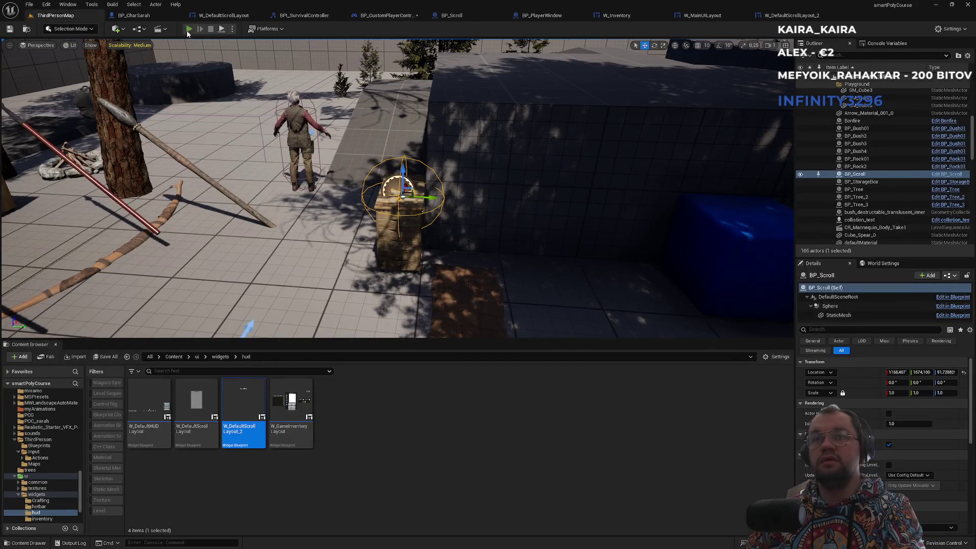
{"action": "left_click", "coordinate": [189, 29]}
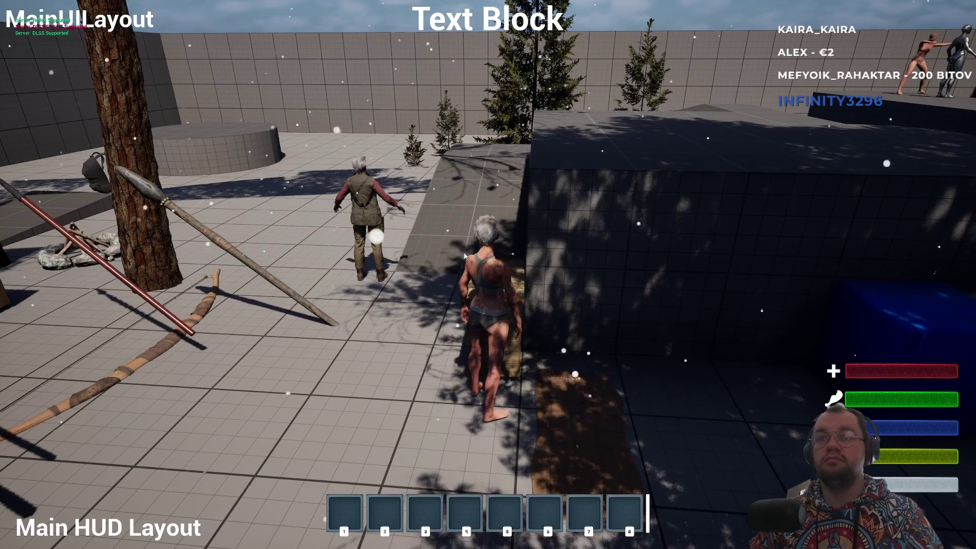
{"action": "key", "text": "Escape"}
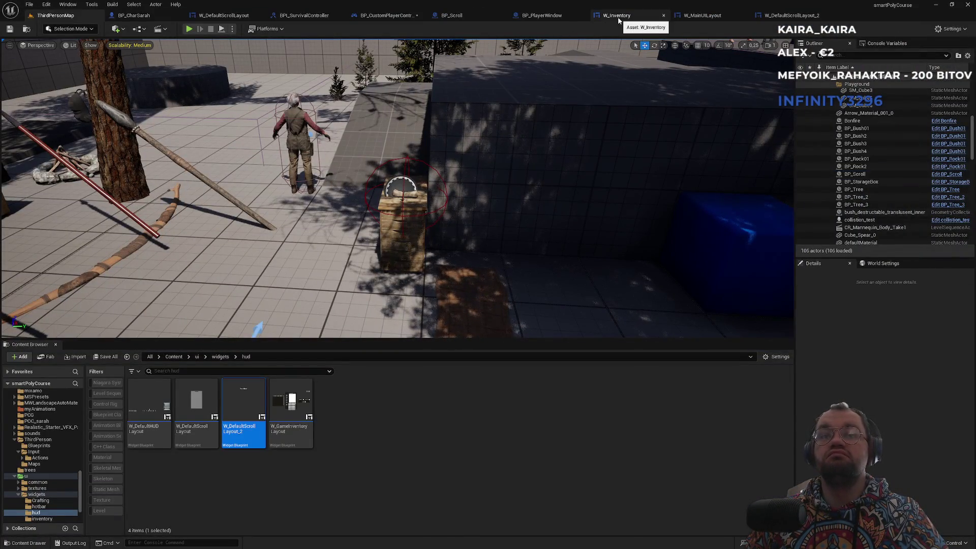
Step: Break the Is Valid wires and connect ShowHideScrollWidgetOnClient directly to Push Scroll Layout
{"action": "left_click", "coordinate": [378, 19]}
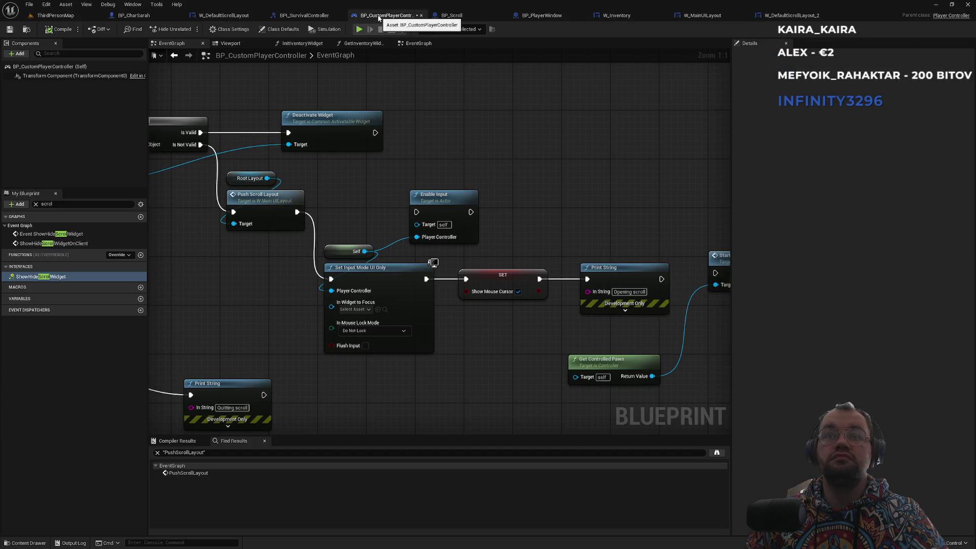
{"action": "left_click_drag", "start_coordinate": [447, 116], "coordinate": [615, 164]}
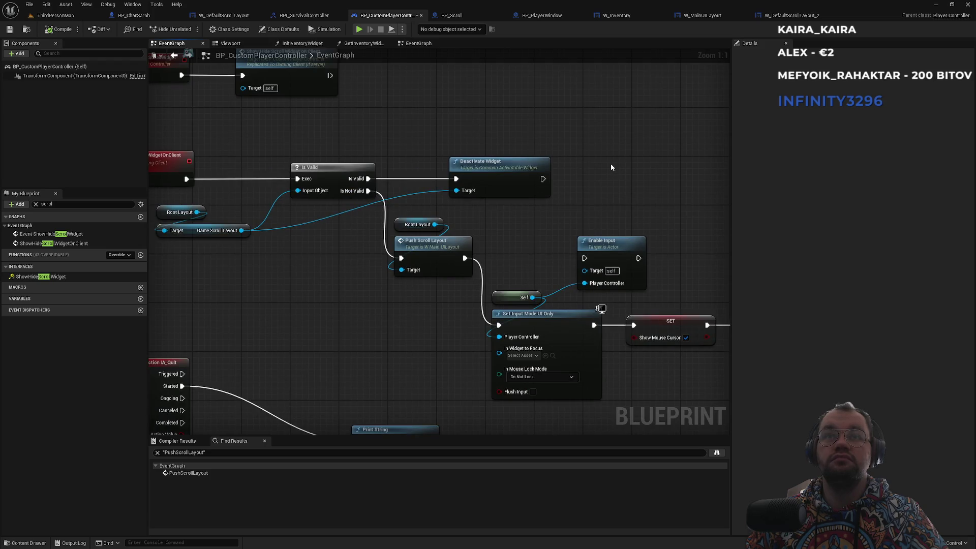
{"action": "mouse_move", "coordinate": [404, 122]}
{"action": "left_mouse_down"}
{"action": "mouse_move", "coordinate": [573, 137]}
{"action": "mouse_move", "coordinate": [511, 133]}
{"action": "mouse_move", "coordinate": [499, 17]}
{"action": "mouse_move", "coordinate": [477, 96]}
{"action": "left_mouse_up"}
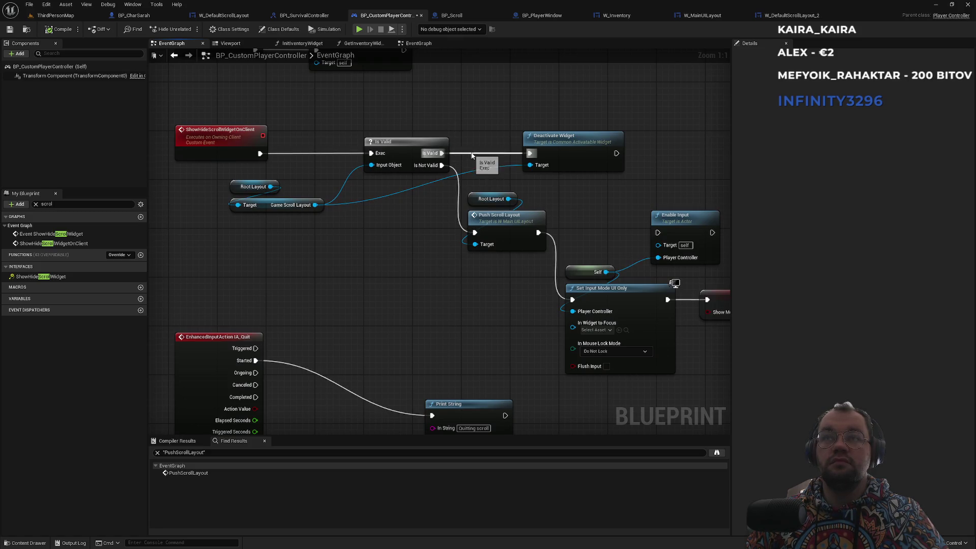
{"action": "left_click", "coordinate": [440, 153], "text": "alt"}
{"action": "left_click", "coordinate": [337, 154], "text": "alt"}
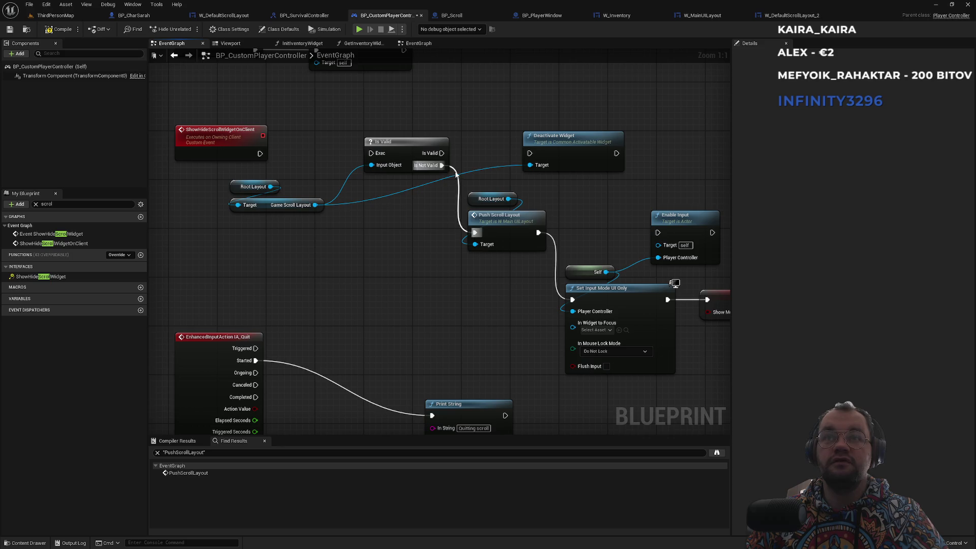
{"action": "left_click", "coordinate": [474, 233], "text": "alt"}
{"action": "left_click_drag", "start_coordinate": [475, 238], "coordinate": [271, 152]}
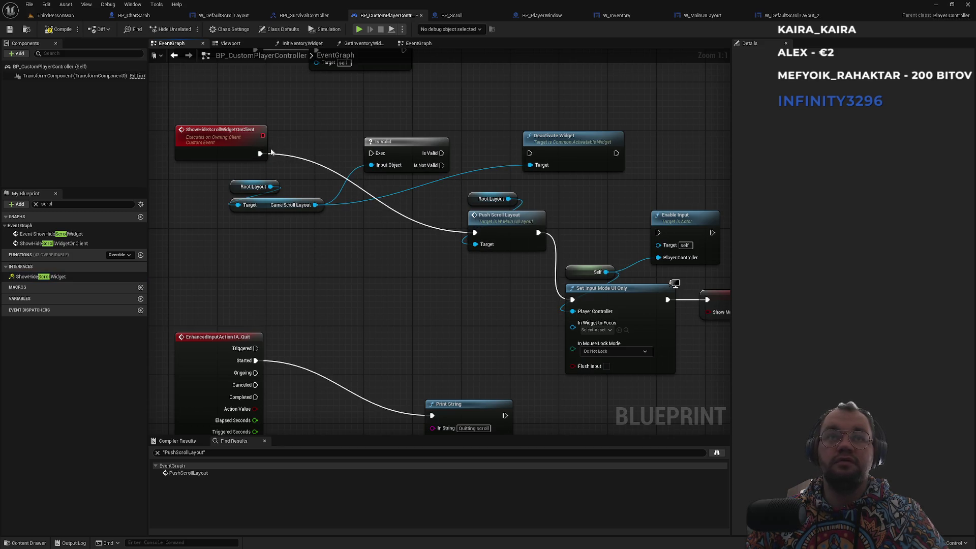
{"action": "mouse_move", "coordinate": [322, 334]}
{"action": "left_mouse_down"}
{"action": "mouse_move", "coordinate": [324, 232]}
{"action": "mouse_move", "coordinate": [333, 289]}
{"action": "left_mouse_up"}
{"action": "left_click", "coordinate": [56, 15]}
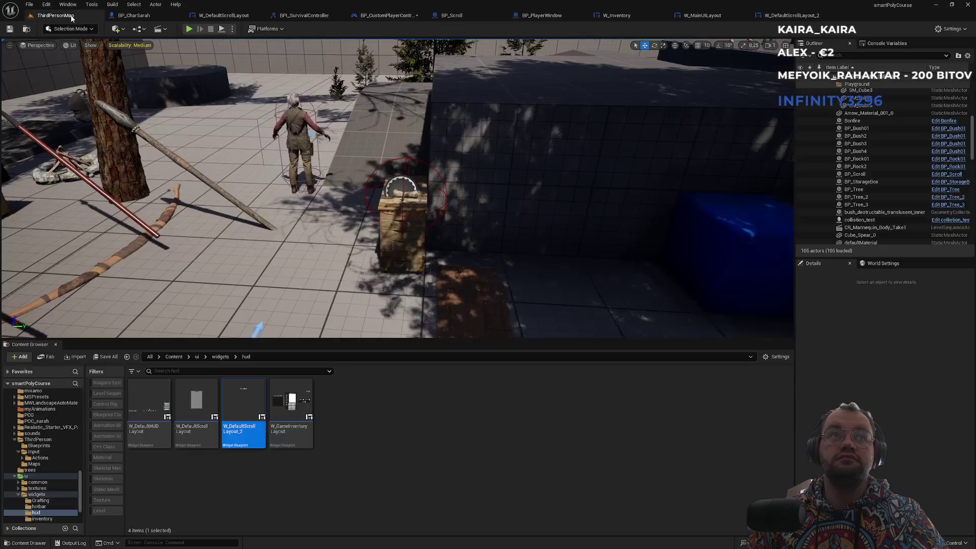
Step: Run a quick play test of the scroll widget, then load chatgpt.com in the browser
{"action": "left_click", "coordinate": [189, 29]}
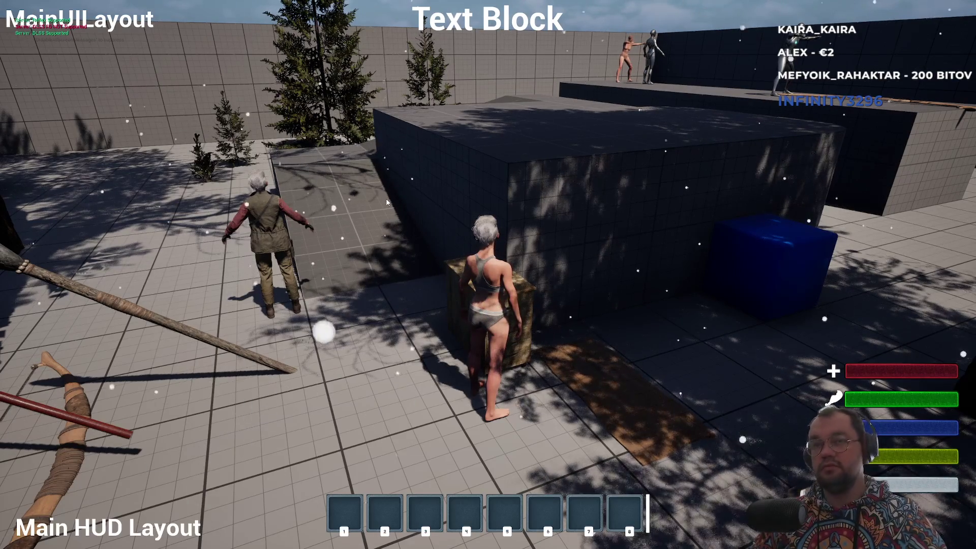
{"action": "key", "text": "Escape"}
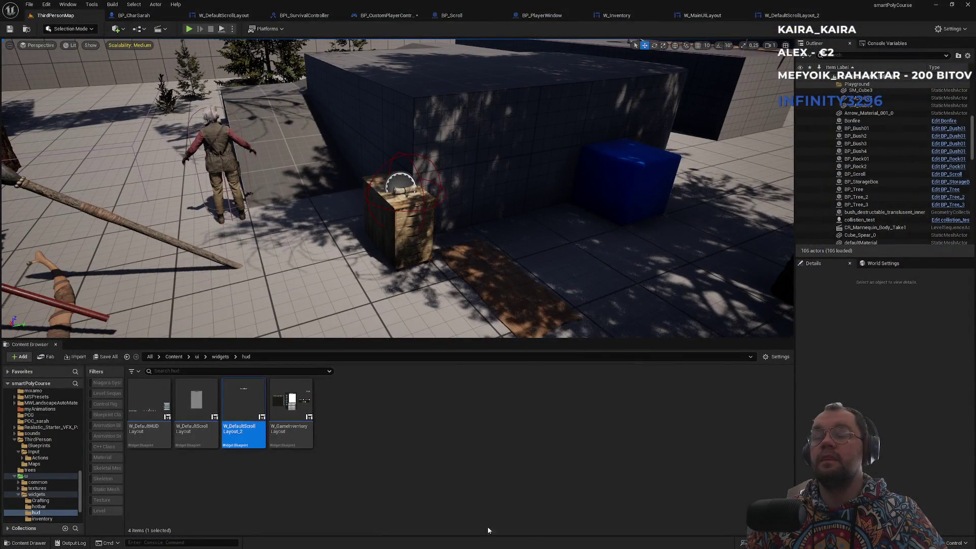
{"action": "key", "text": "super"}
{"action": "left_click", "coordinate": [472, 541]}
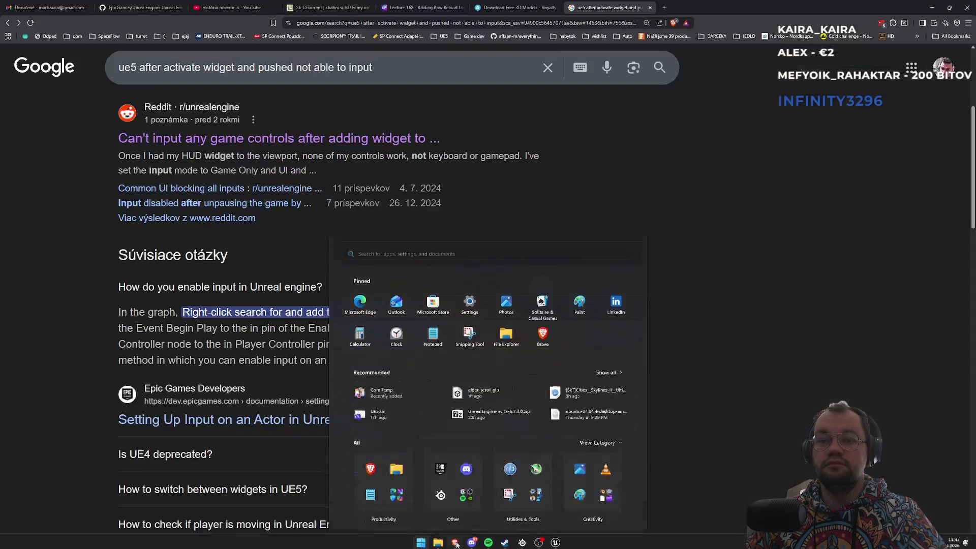
{"action": "left_click", "coordinate": [530, 22]}
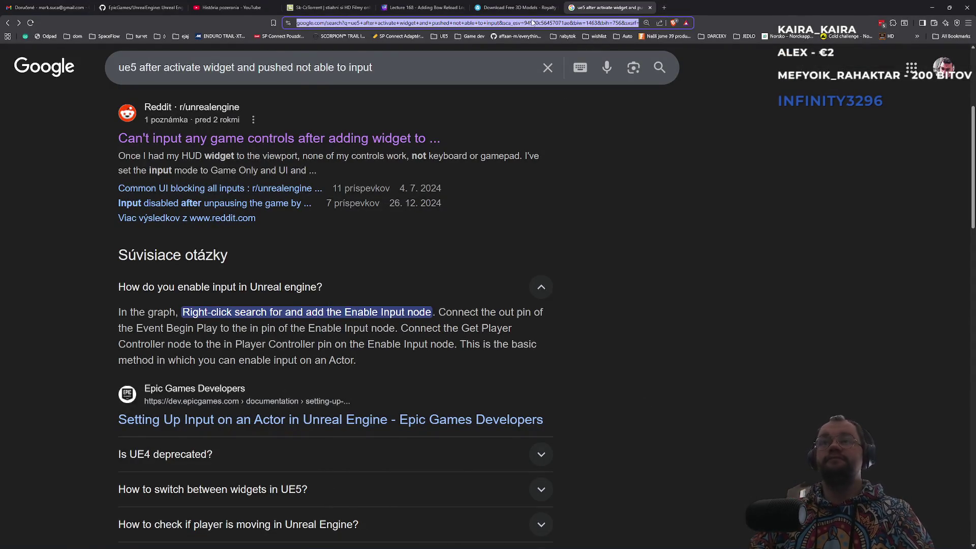
{"action": "type", "text": "chat"}
{"action": "key", "text": "Return"}
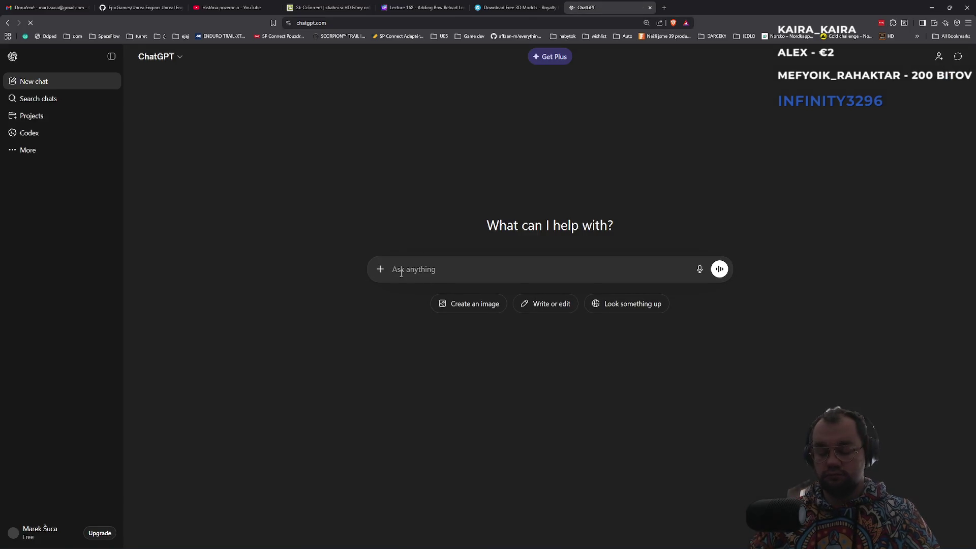
Step: Dismiss the Image creation popup and begin typing the ChatGPT prompt 'when using'
{"action": "type", "text": "what"}
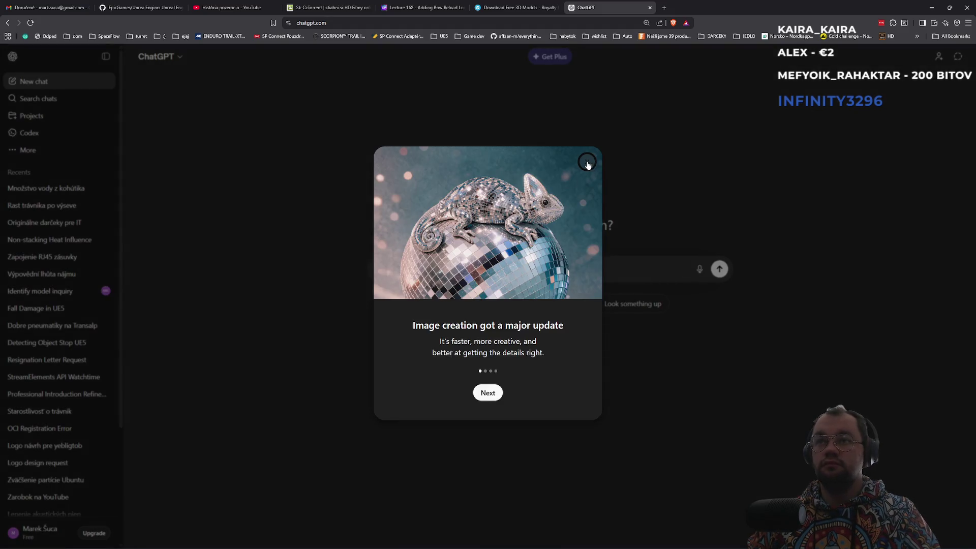
{"action": "left_click", "coordinate": [588, 164]}
{"action": "type", "text": "us"}
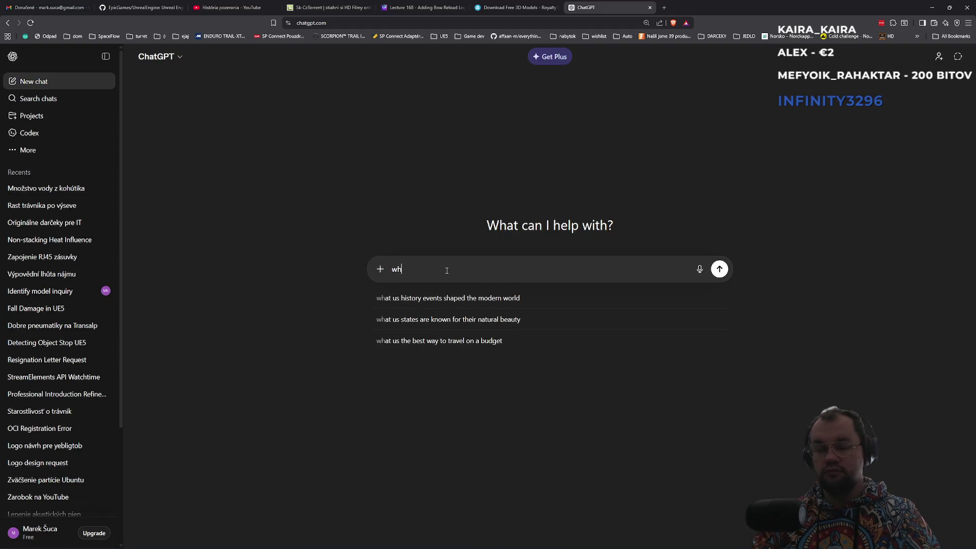
{"action": "type", "text": "en using"}
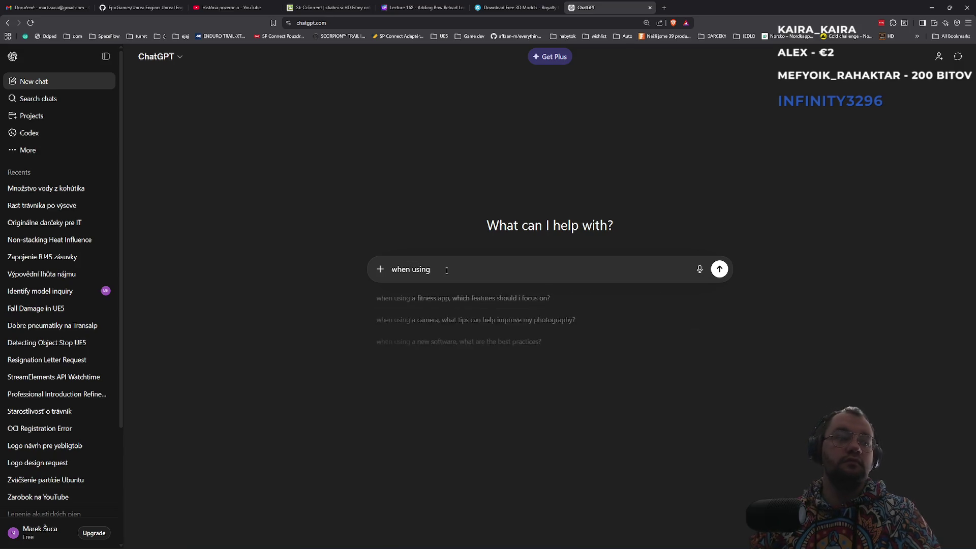
Step: Bring the Downloads File Explorer window forward and close it
{"action": "key", "text": "alt+Tab"}
{"action": "key", "text": "alt+Tab"}
{"action": "key", "text": "Tab"}
{"action": "key", "text": "alt+Tab"}
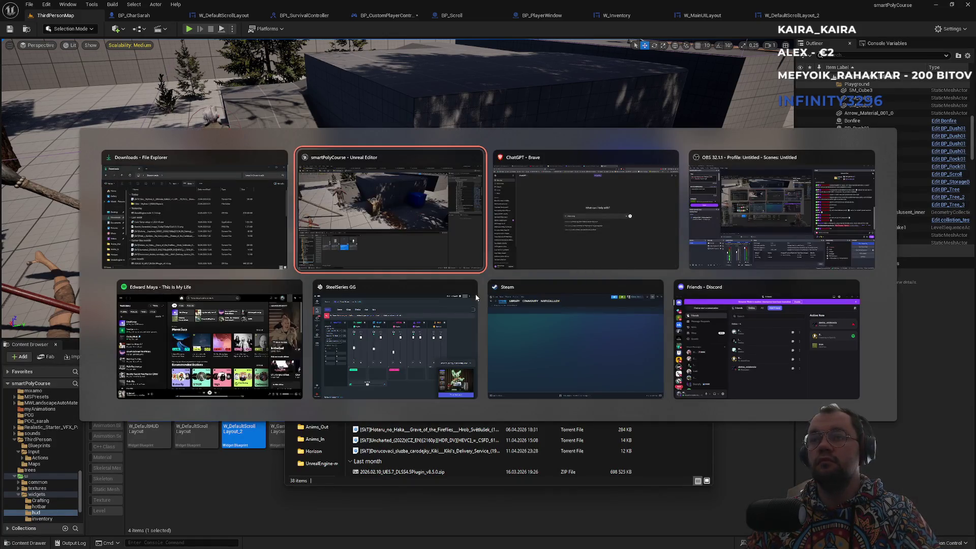
{"action": "key", "text": "alt+Tab"}
{"action": "left_click", "coordinate": [704, 251]}
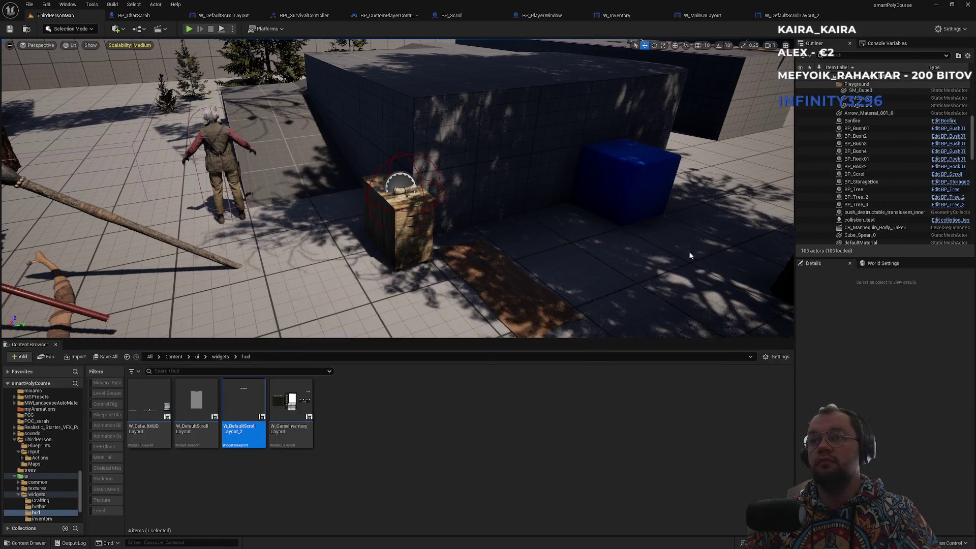
Step: Check the ChatGPT browser tabs, then bring the Unreal editor back to the front
{"action": "key", "text": "alt+Tab"}
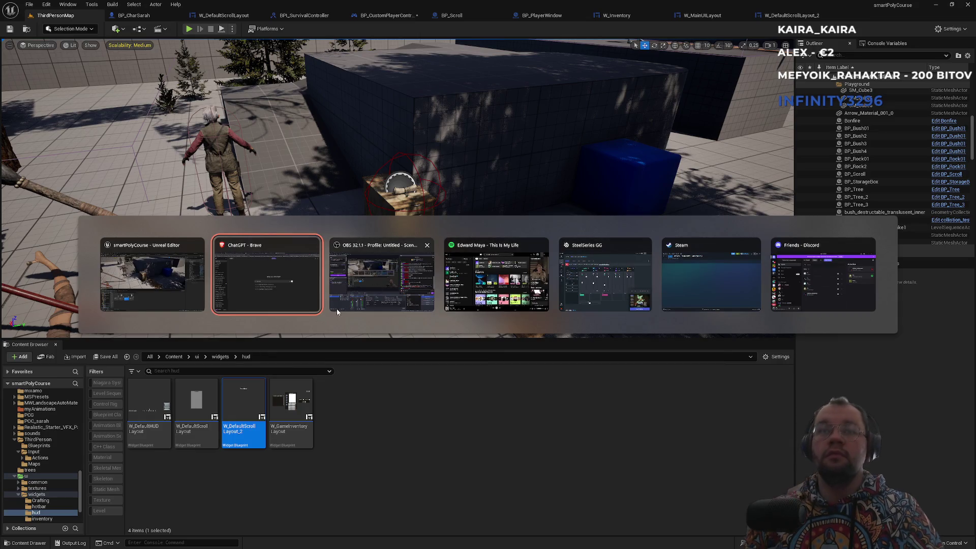
{"action": "left_click", "coordinate": [309, 301]}
{"action": "key", "text": "ctrl+shift+Tab"}
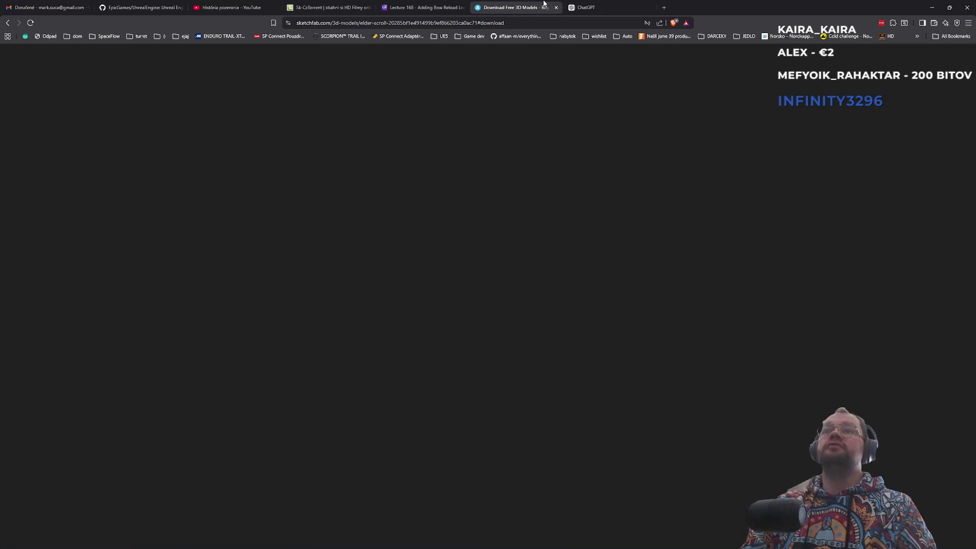
{"action": "key", "text": "ctrl+Tab"}
{"action": "key", "text": "super"}
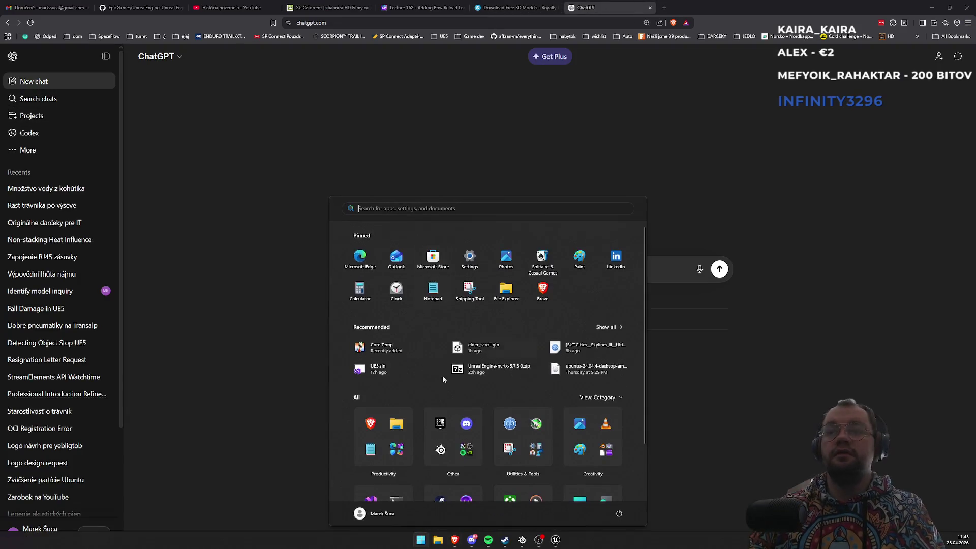
{"action": "left_click", "coordinate": [553, 539]}
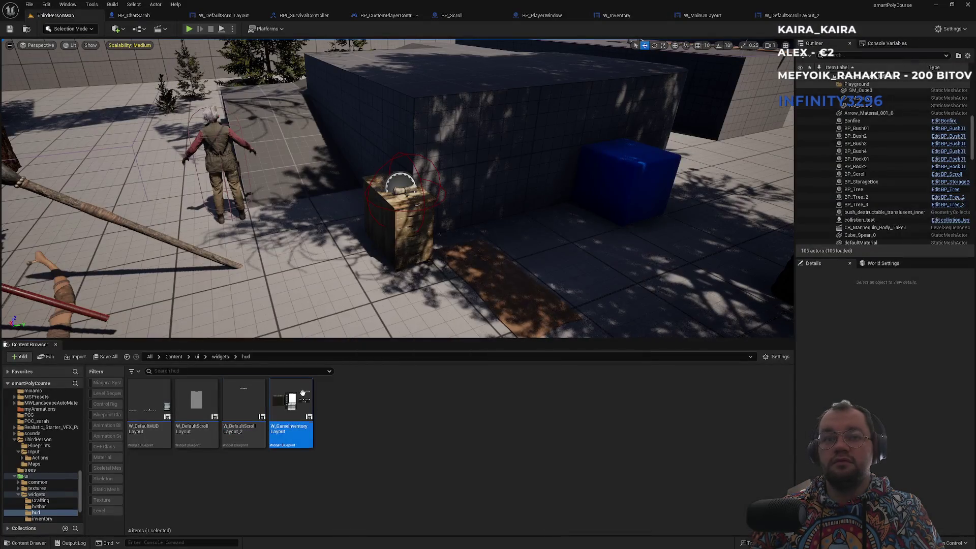
Step: Jump from BP_CustomPlayerController's Push Scroll Layout node to its PushScrollLayout event in W_MainUILayout
{"action": "left_click", "coordinate": [763, 15]}
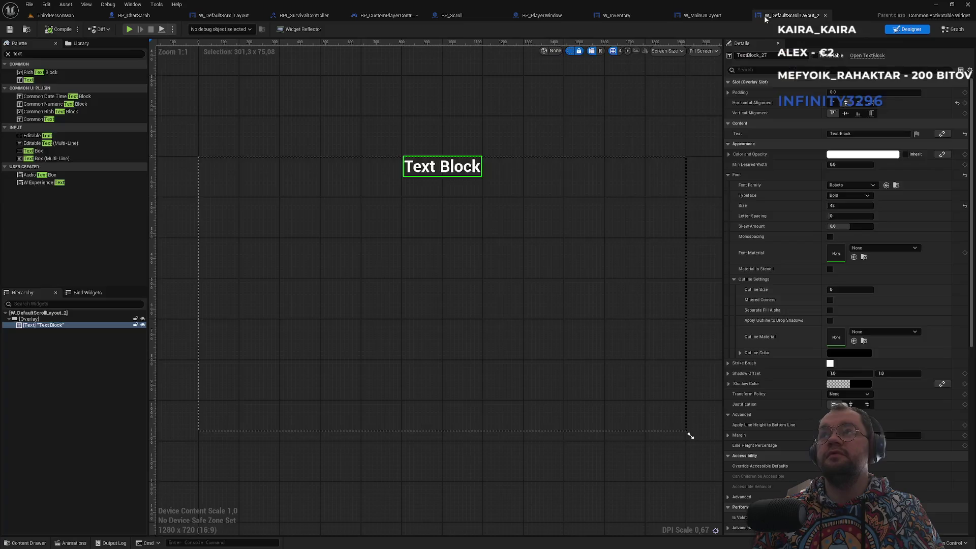
{"action": "left_click", "coordinate": [701, 15]}
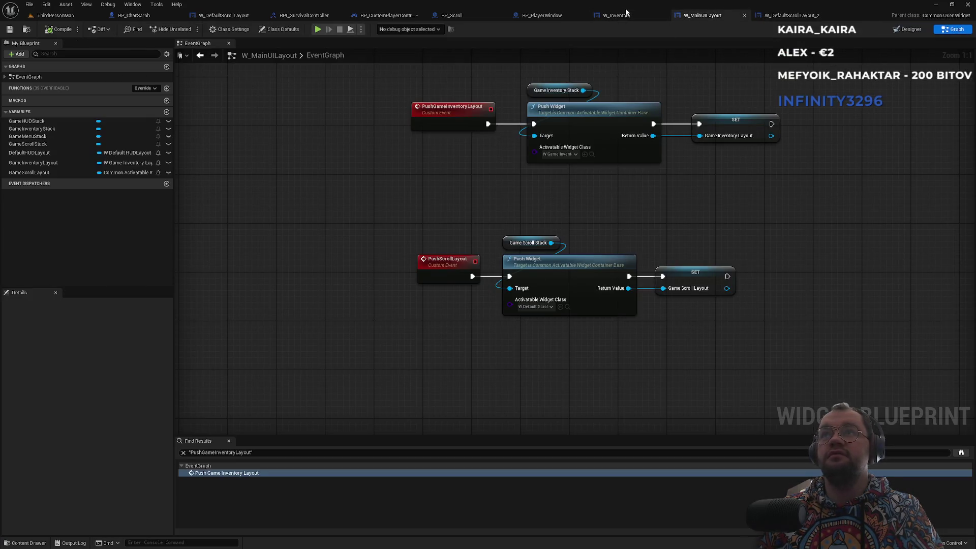
{"action": "left_click", "coordinate": [620, 16]}
{"action": "left_click", "coordinate": [539, 17]}
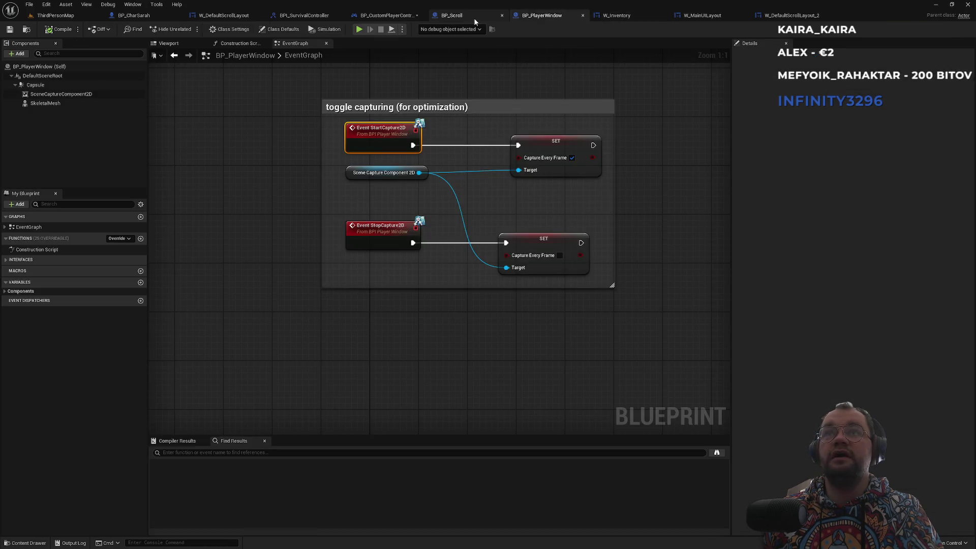
{"action": "left_click", "coordinate": [473, 17]}
{"action": "left_click", "coordinate": [376, 16]}
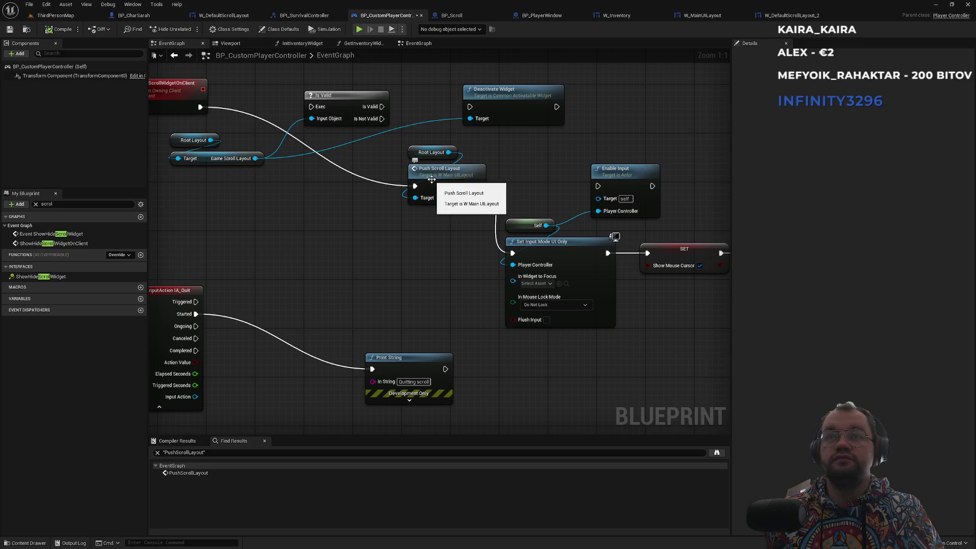
{"action": "double_click", "coordinate": [432, 182]}
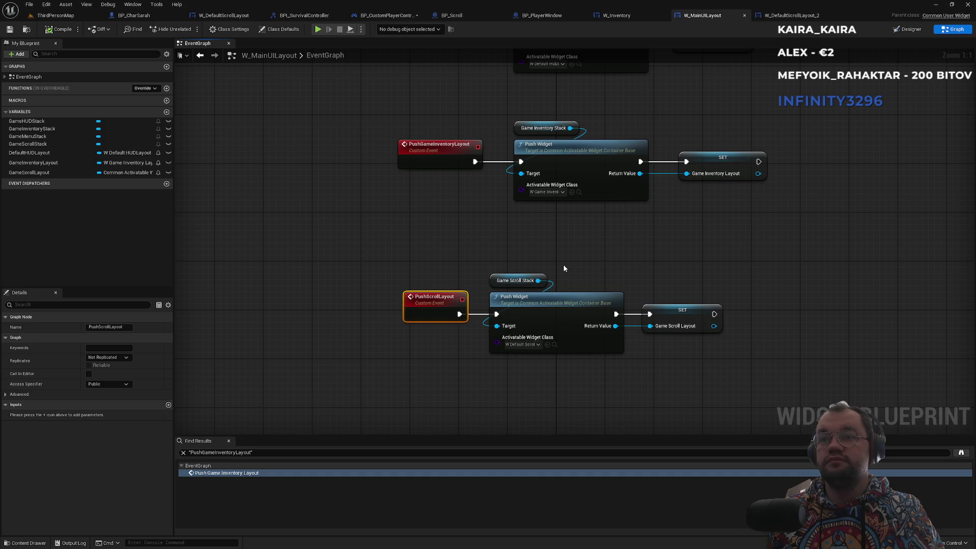
Step: Search W_MainUILayout's Designer Palette for 'sta' stack widgets, then clear the search
{"action": "key", "text": "super"}
{"action": "left_click", "coordinate": [383, 186]}
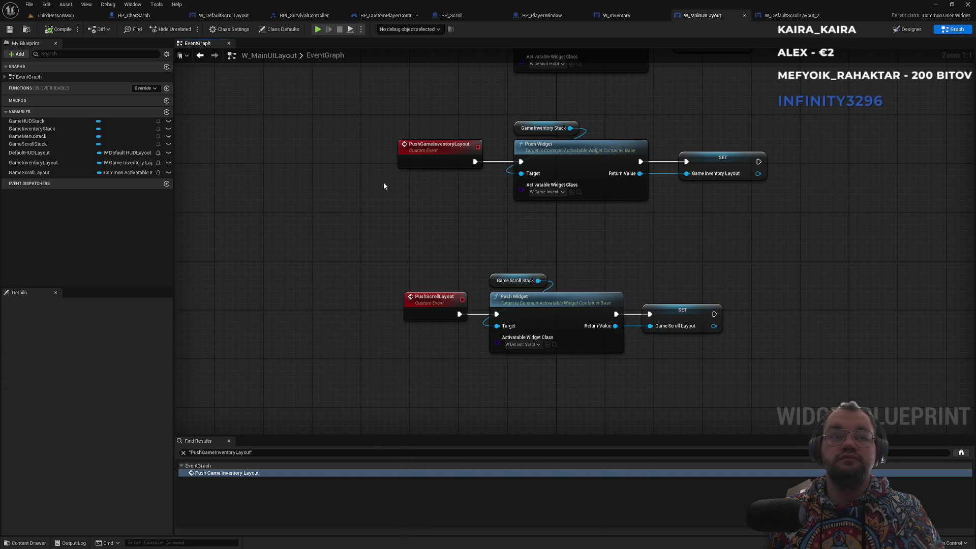
{"action": "left_click", "coordinate": [896, 29]}
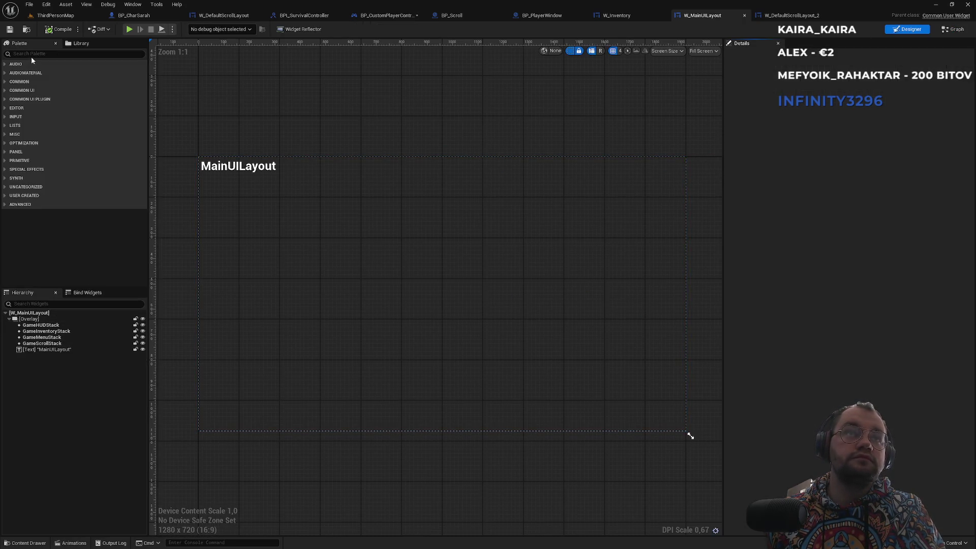
{"action": "type", "text": "sta"}
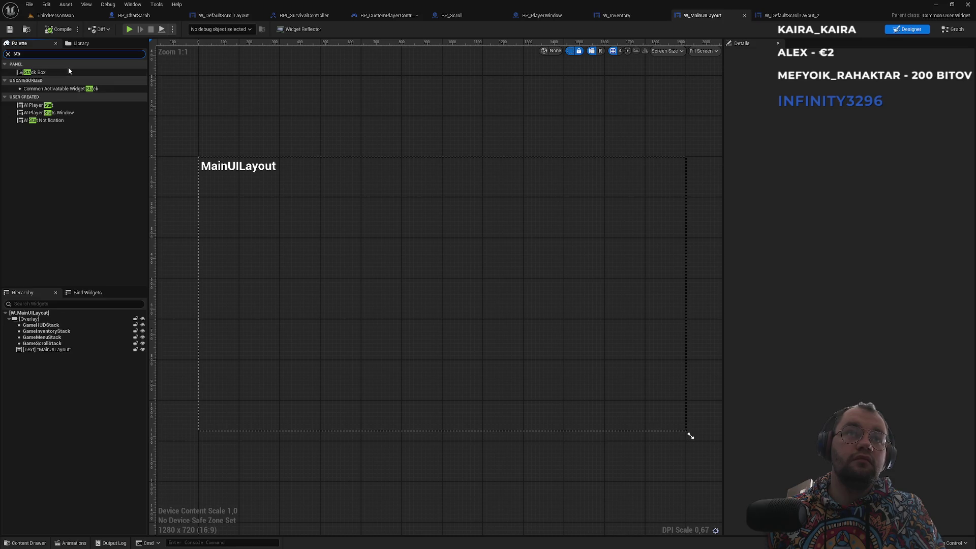
{"action": "left_click", "coordinate": [8, 55]}
{"action": "key", "text": "alt+Tab"}
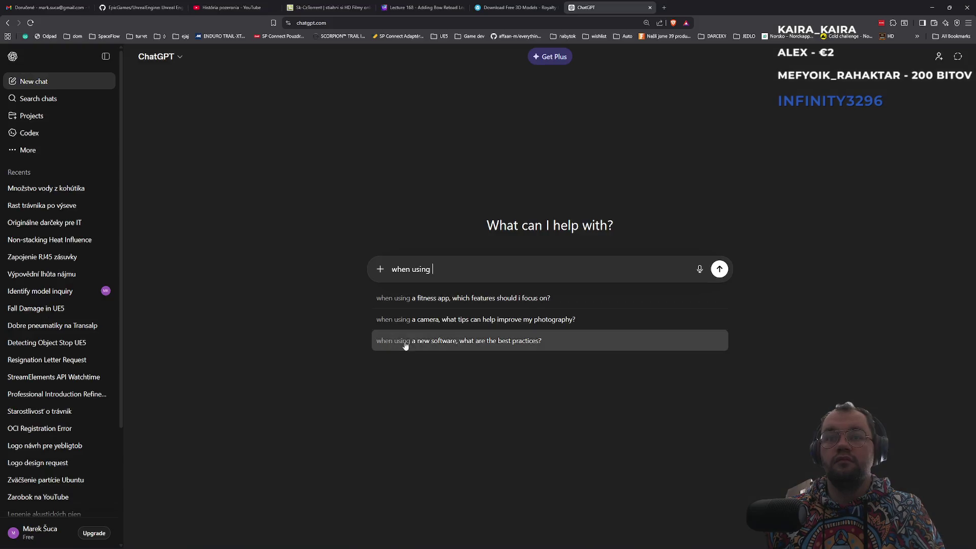
Step: Ask ChatGPT why inputs stop working after pushing a common activatable widget
{"action": "type", "text": "common activable widget and"}
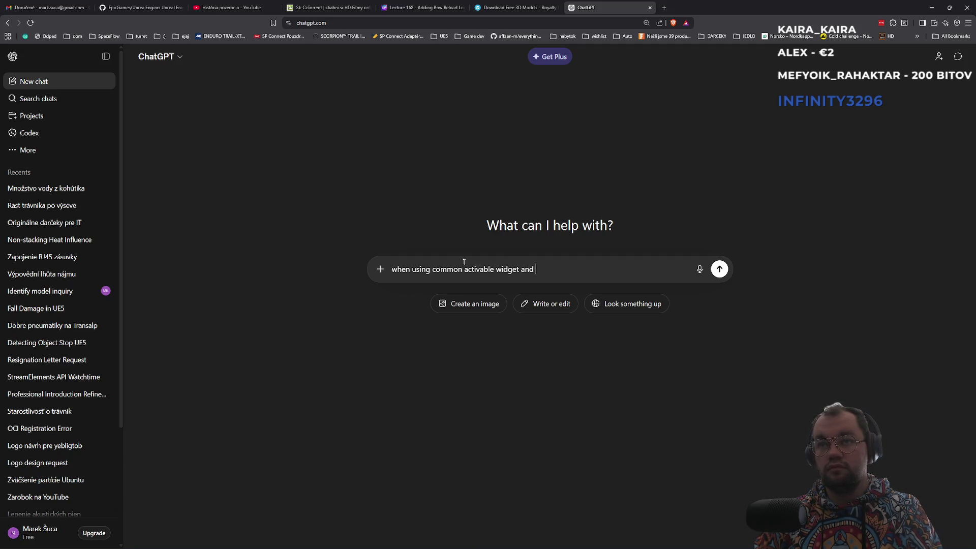
{"action": "key", "text": "alt+Tab"}
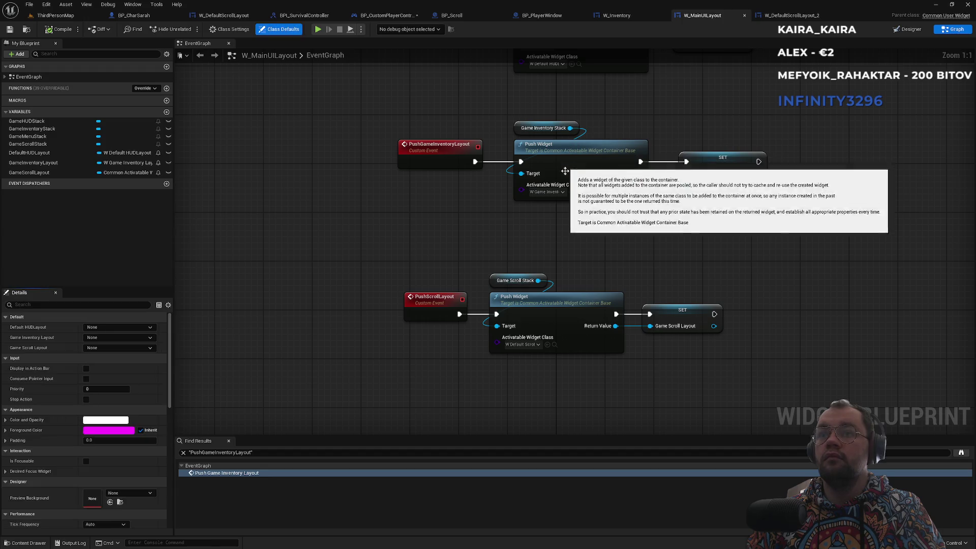
{"action": "key", "text": "alt+Tab"}
{"action": "type", "text": "p"}
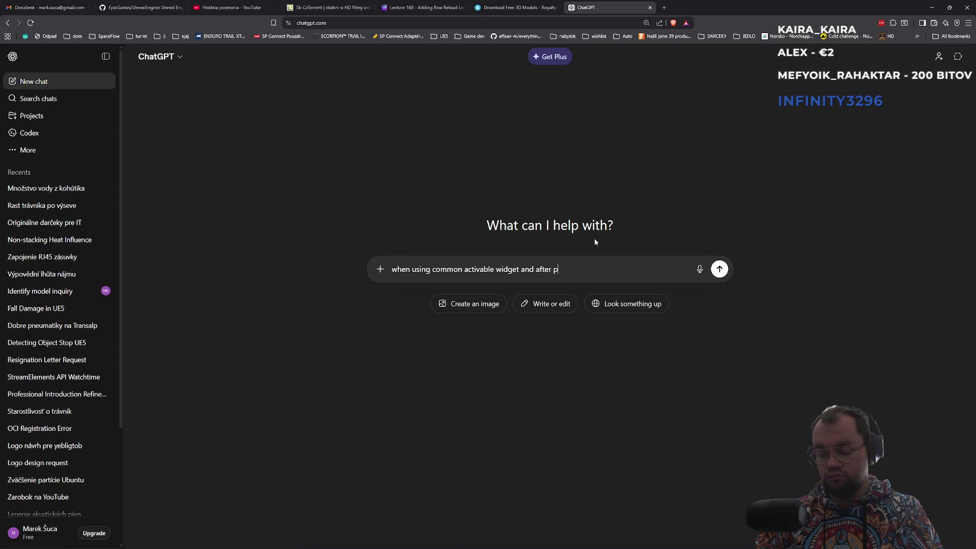
{"action": "type", "text": "ush widge"}
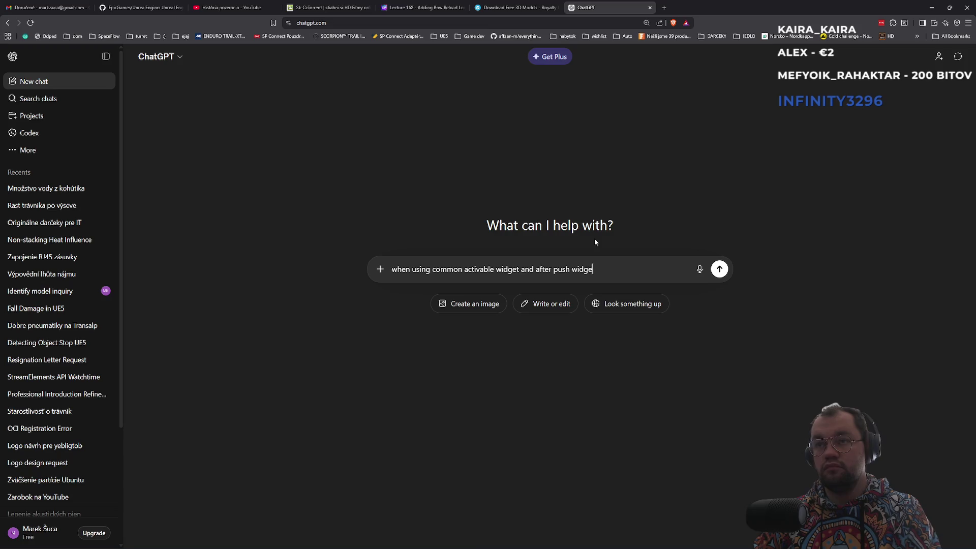
{"action": "type", "text": "t im not able "}
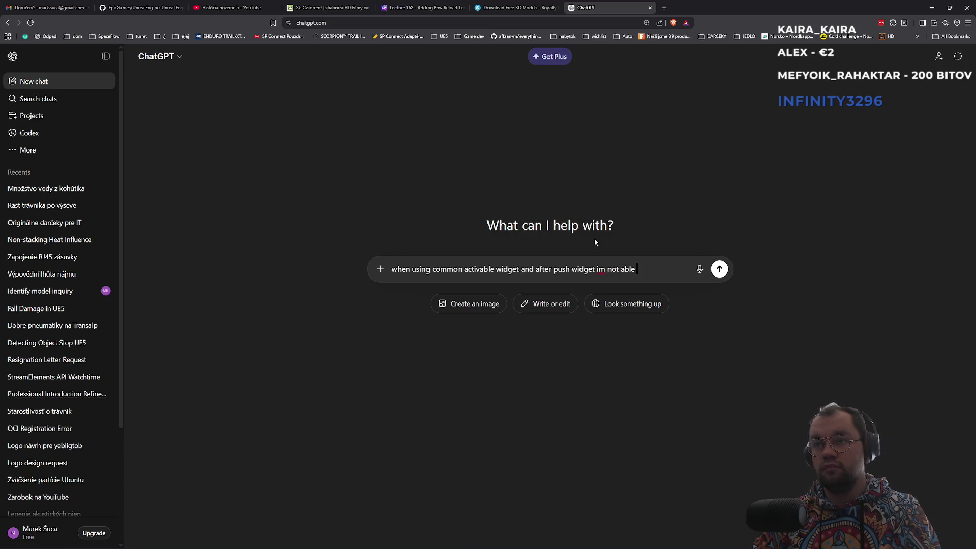
{"action": "type", "text": "to do anything"}
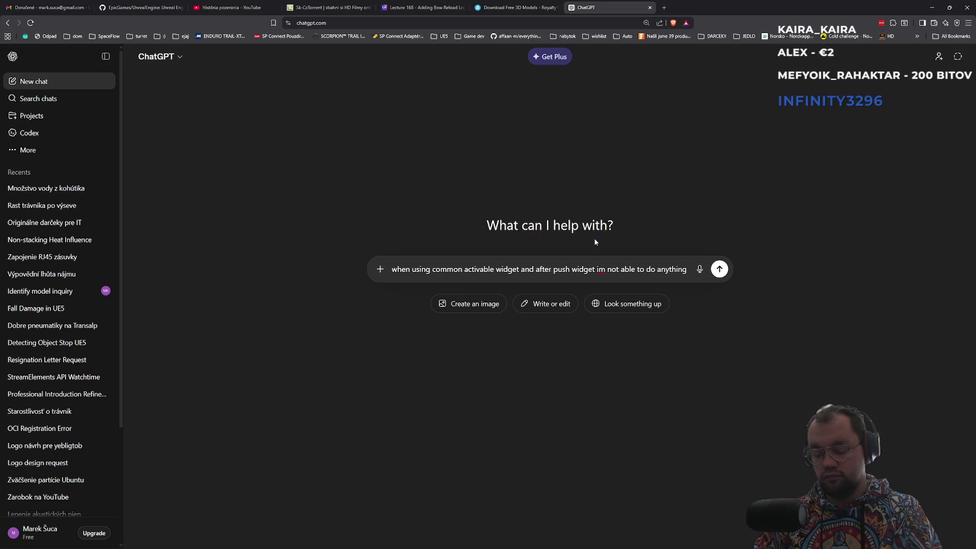
{"action": "type", "text": " input"}
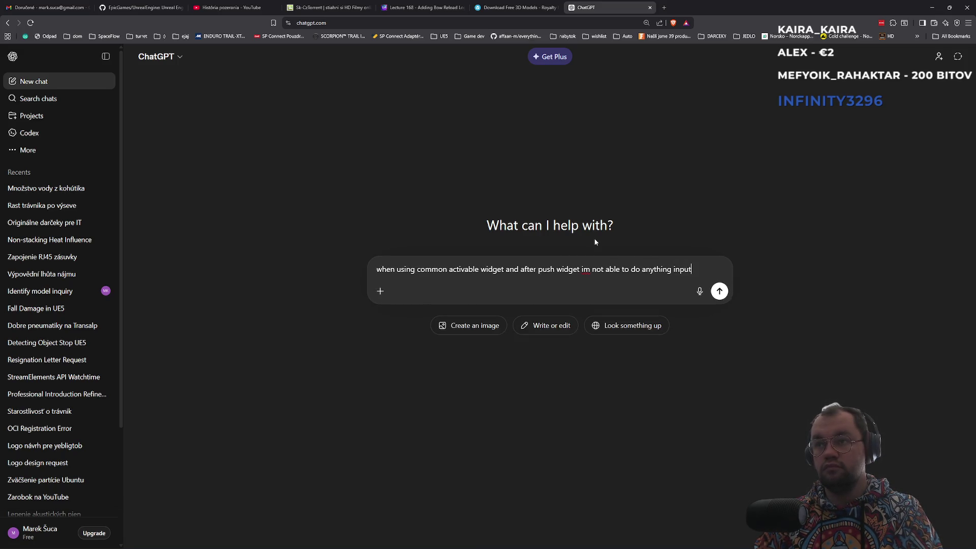
{"action": "type", "text": "s not working"}
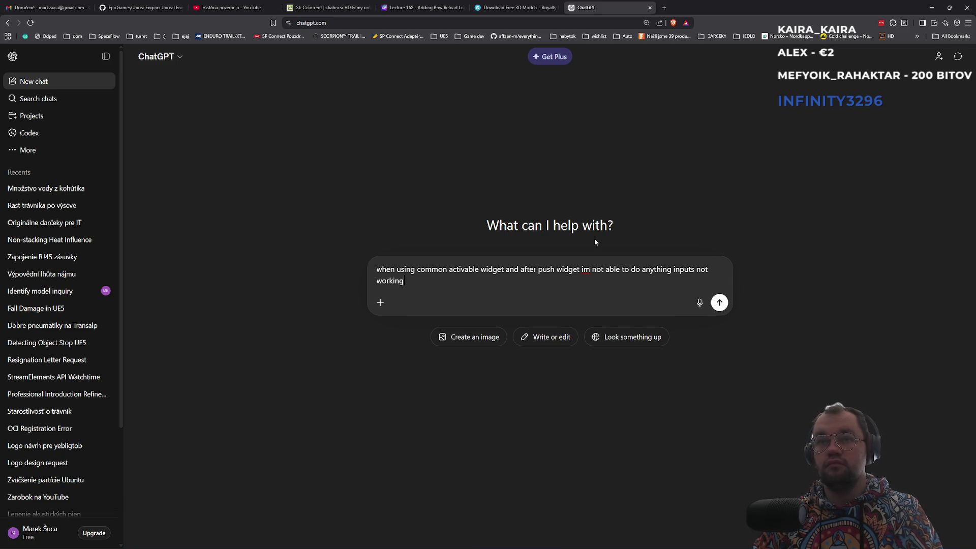
{"action": "key", "text": "Return"}
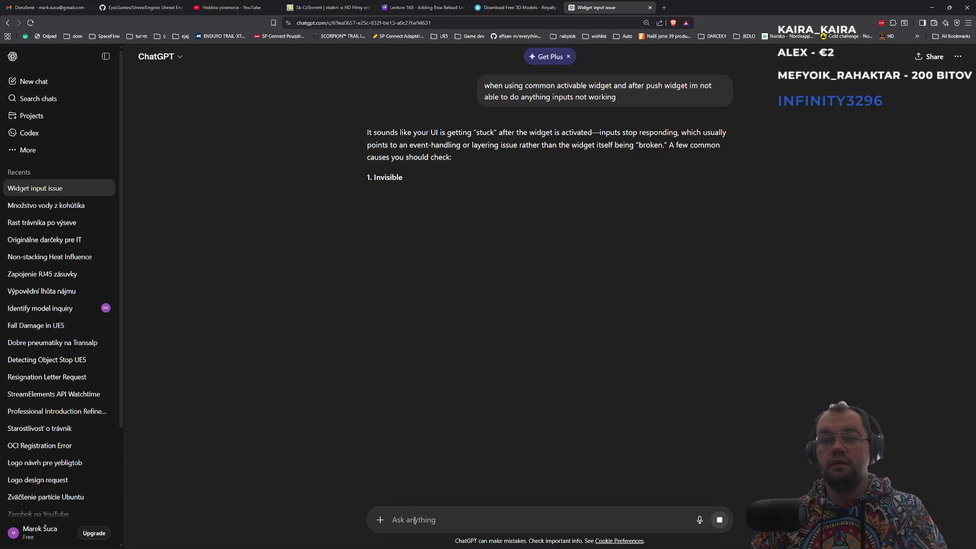
Step: Follow up with 'in unreal engine' and select the Set Input Mode Game and UI suggestion
{"action": "type", "text": "in u"}
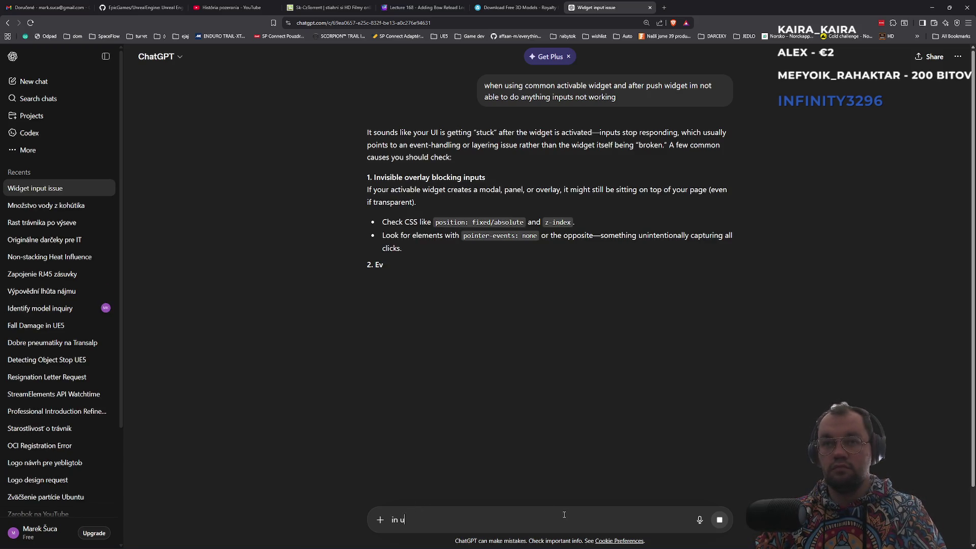
{"action": "type", "text": "nreal engine"}
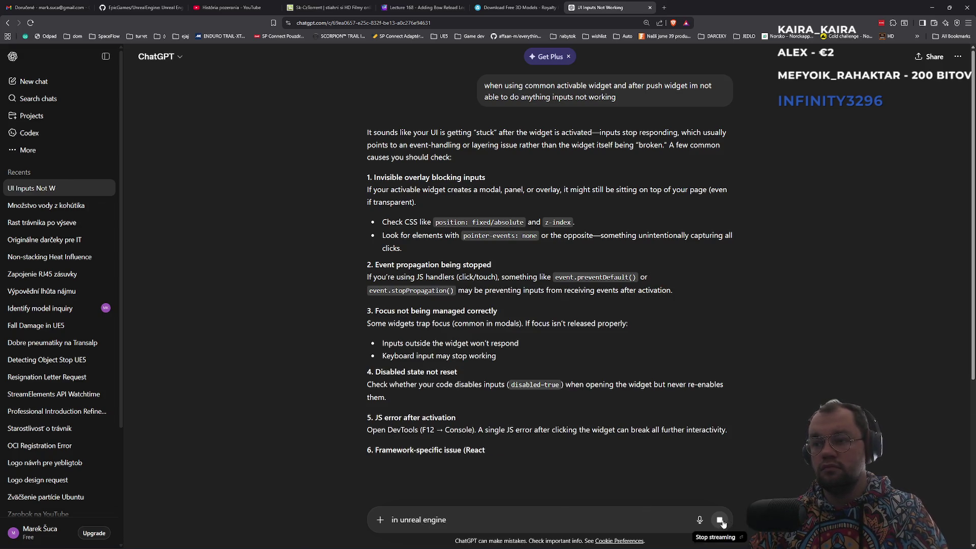
{"action": "key", "text": "Return"}
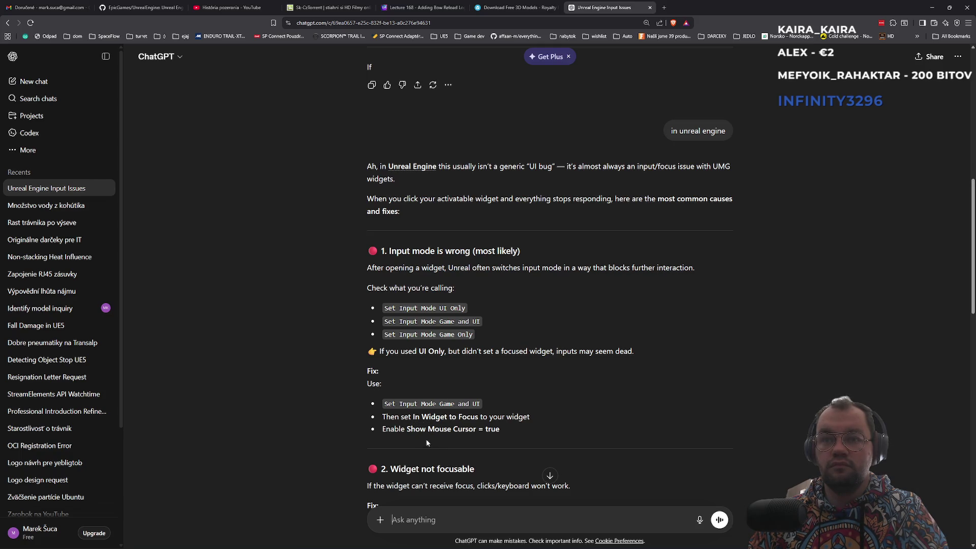
{"action": "triple_click", "coordinate": [399, 405]}
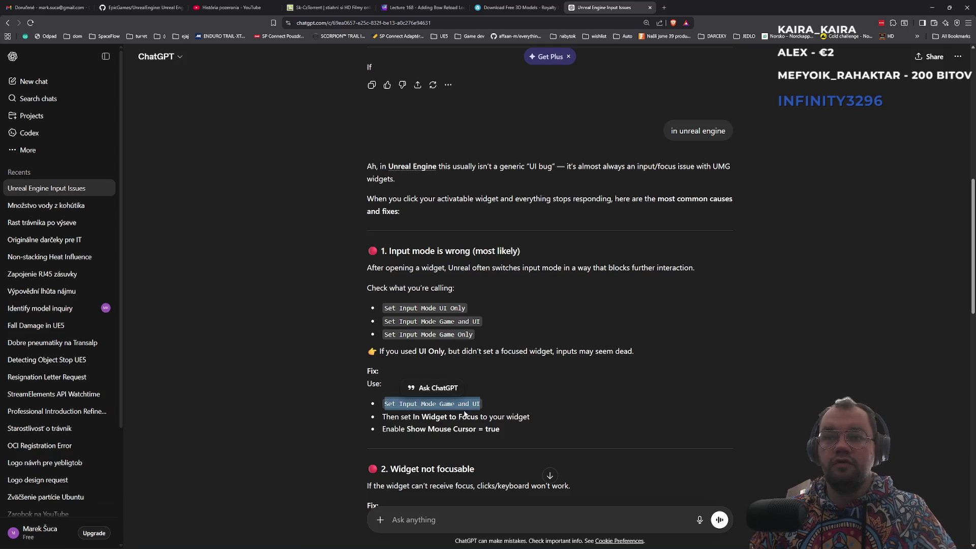
{"action": "key", "text": "alt+Tab"}
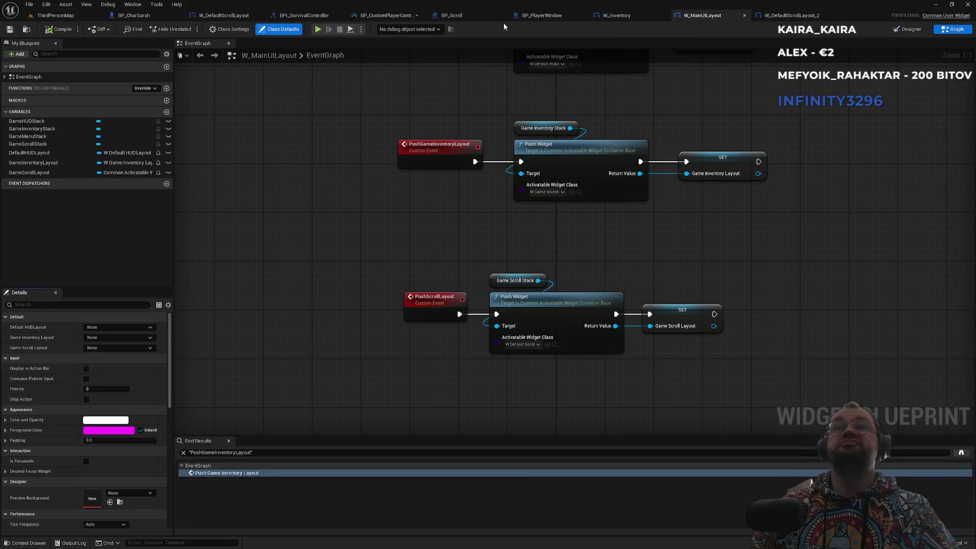
Step: Add Set Input Mode Game And UI after Push Scroll Layout, wired to Self and the SET node
{"action": "left_click", "coordinate": [386, 15]}
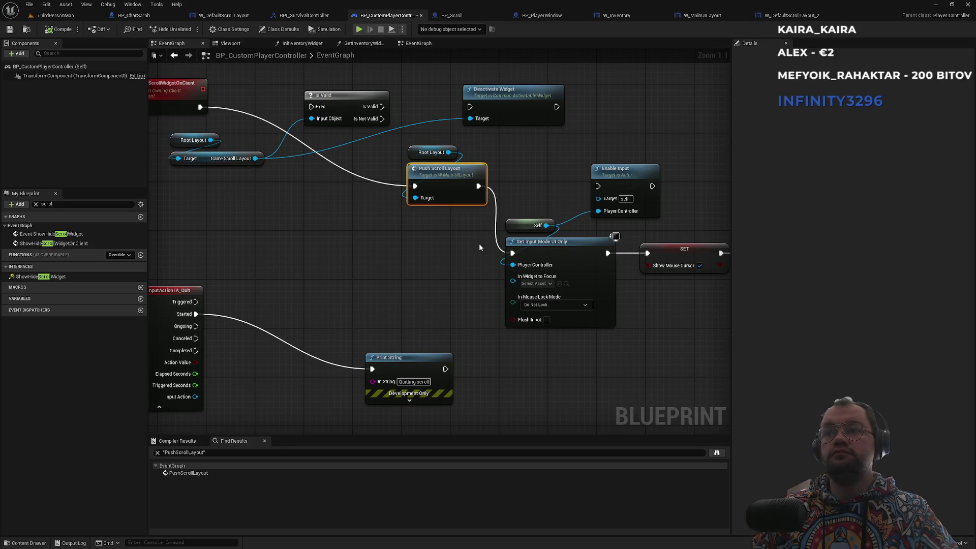
{"action": "left_click_drag", "start_coordinate": [478, 187], "coordinate": [507, 370]}
{"action": "type", "text": "set input"}
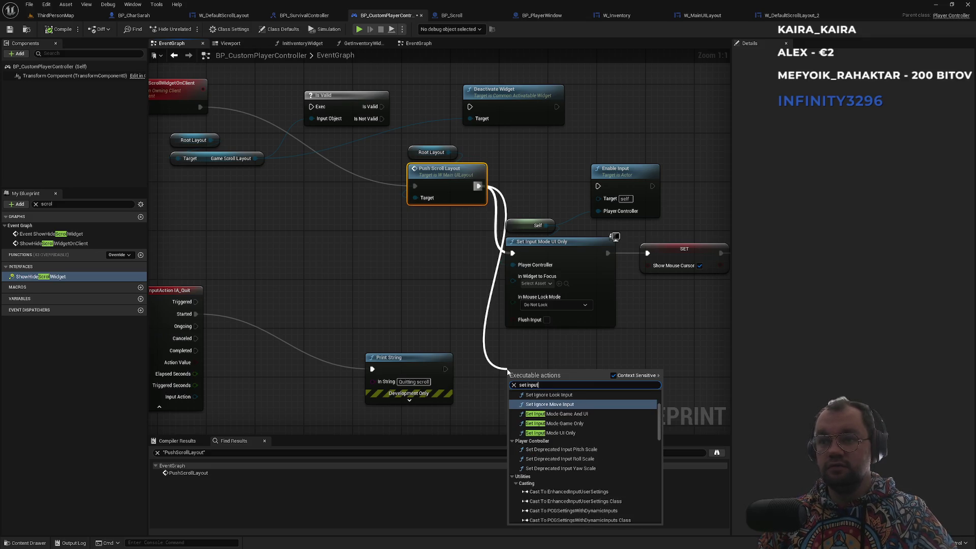
{"action": "key", "text": "Down"}
{"action": "key", "text": "Return"}
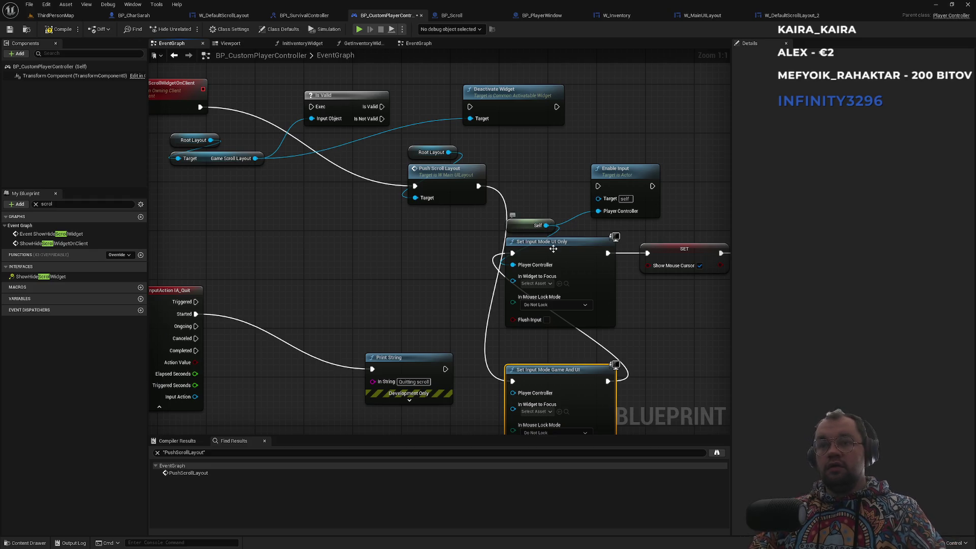
{"action": "mouse_move", "coordinate": [546, 225]}
{"action": "left_mouse_down"}
{"action": "mouse_move", "coordinate": [526, 394]}
{"action": "mouse_move", "coordinate": [512, 392]}
{"action": "left_mouse_up"}
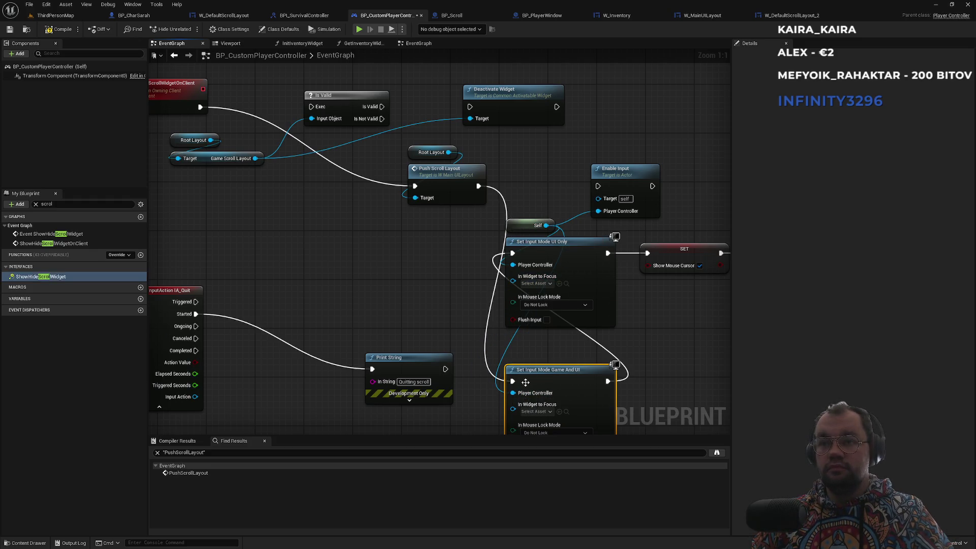
{"action": "scroll", "coordinate": [555, 362], "scroll_direction": "down", "scroll_amount": 2}
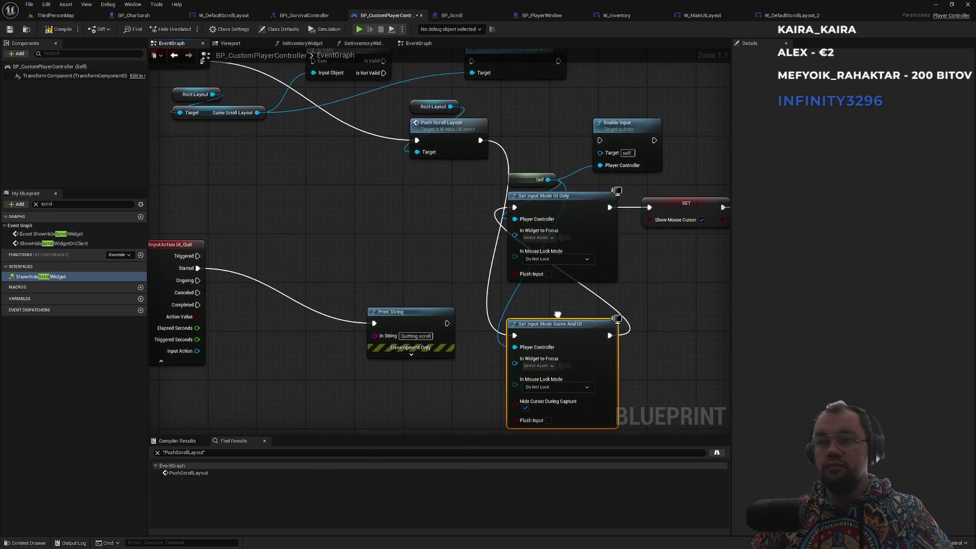
{"action": "mouse_move", "coordinate": [610, 335]}
{"action": "left_mouse_down"}
{"action": "mouse_move", "coordinate": [631, 311]}
{"action": "mouse_move", "coordinate": [649, 207]}
{"action": "left_mouse_up"}
Step: Turn off Hide Cursor During Capture, delete the UI Only node, and play-test the level
{"action": "left_click", "coordinate": [588, 203]}
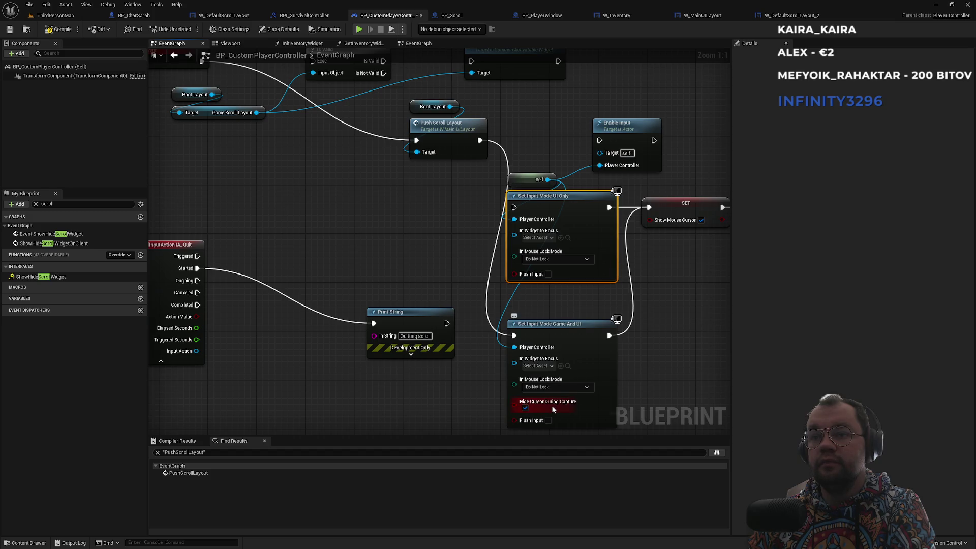
{"action": "left_click", "coordinate": [525, 408]}
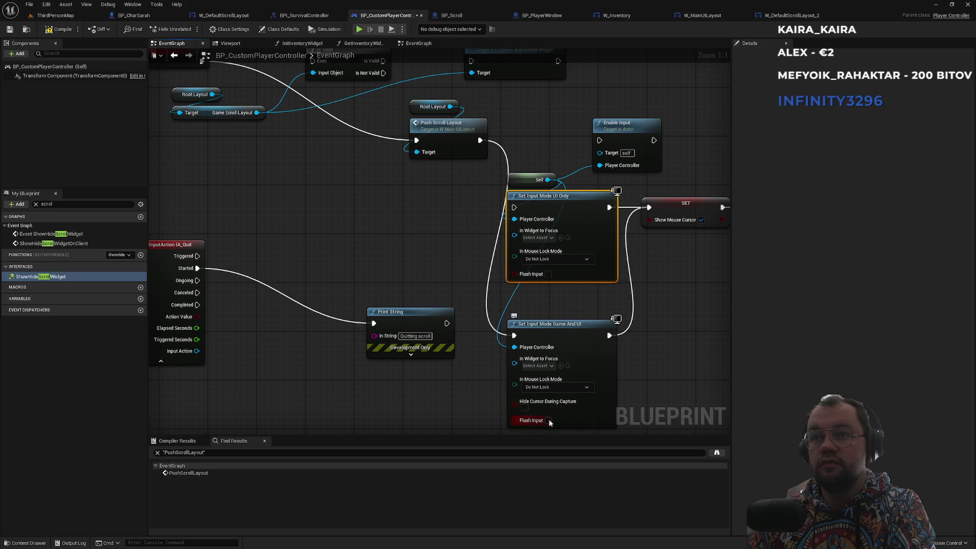
{"action": "key", "text": "Delete"}
{"action": "left_click", "coordinate": [55, 15]}
{"action": "left_click", "coordinate": [188, 29]}
Step: Walk the character to the crate, stop the play test, and read further down ChatGPT's reply
{"action": "key", "text": "w"}
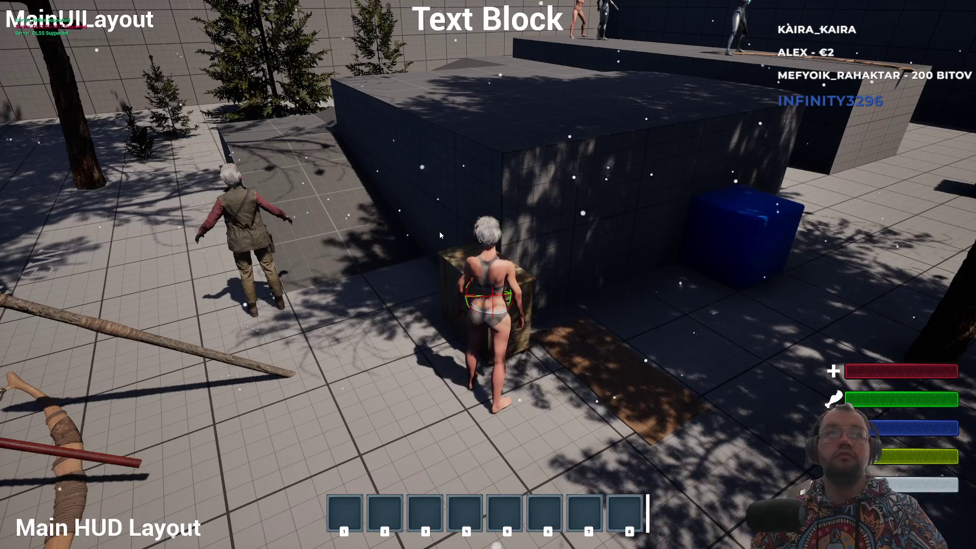
{"action": "key", "text": "Escape"}
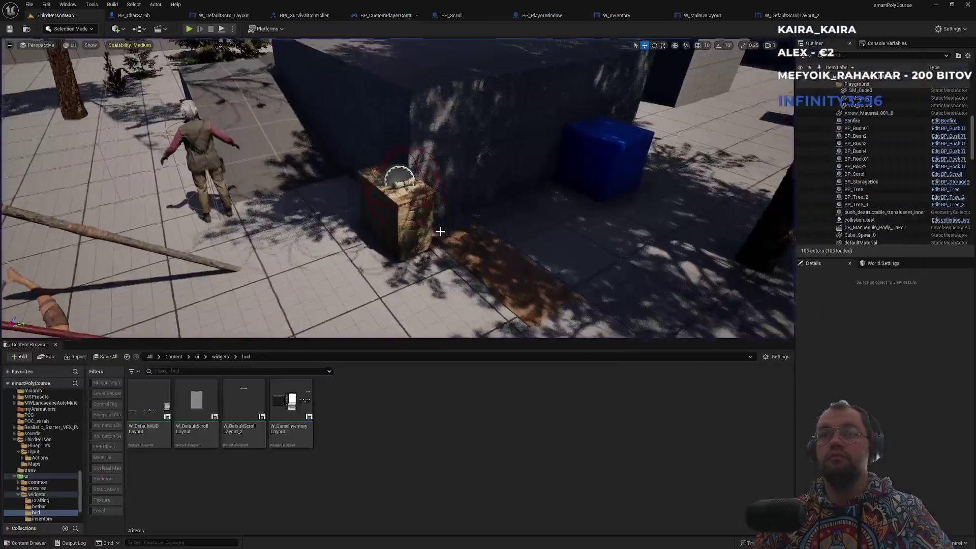
{"action": "key", "text": "alt+Tab"}
{"action": "left_click", "coordinate": [503, 412]}
{"action": "scroll", "coordinate": [488, 415], "scroll_direction": "down", "scroll_amount": 2}
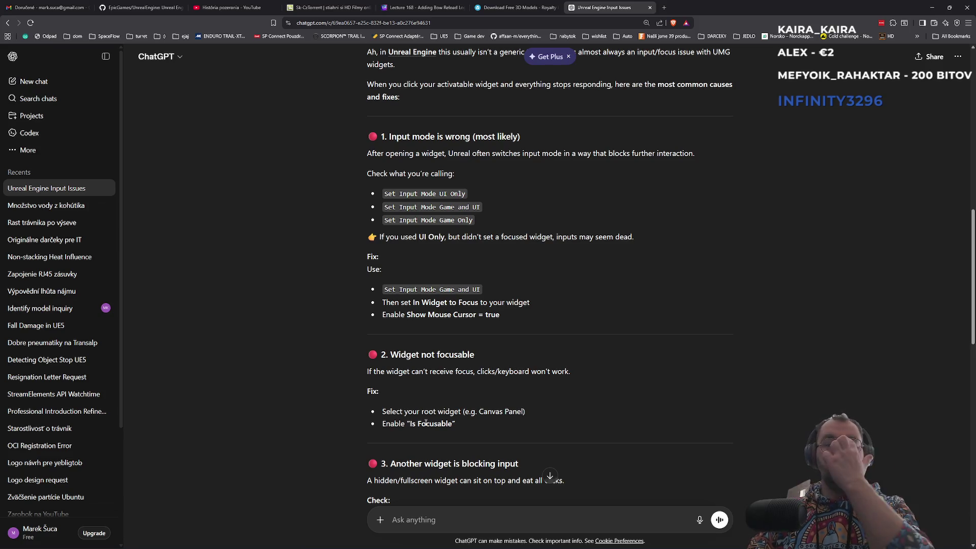
Step: Select ChatGPT's Enable "Is Focusable" suggestion and bring Unreal Engine back to the front
{"action": "triple_click", "coordinate": [418, 430]}
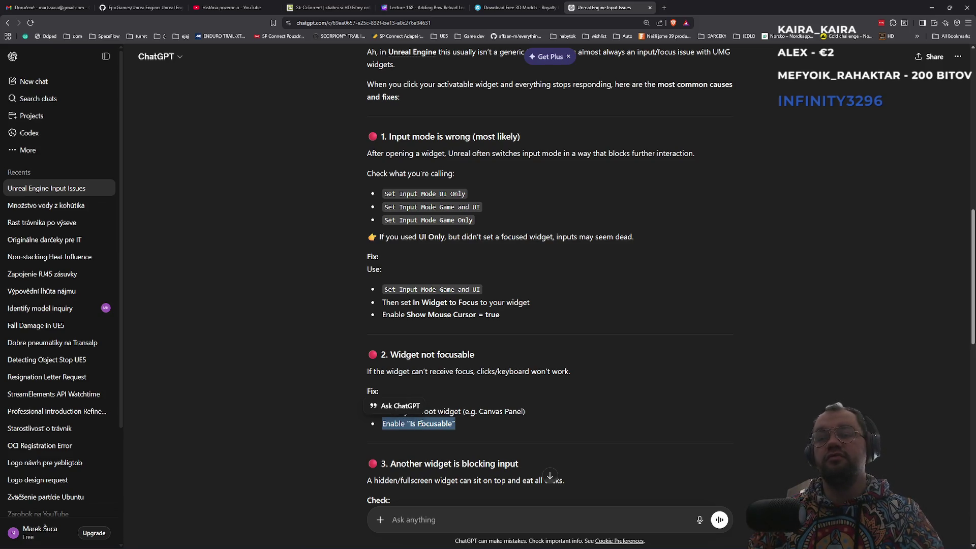
{"action": "key", "text": "super"}
{"action": "key", "text": "super"}
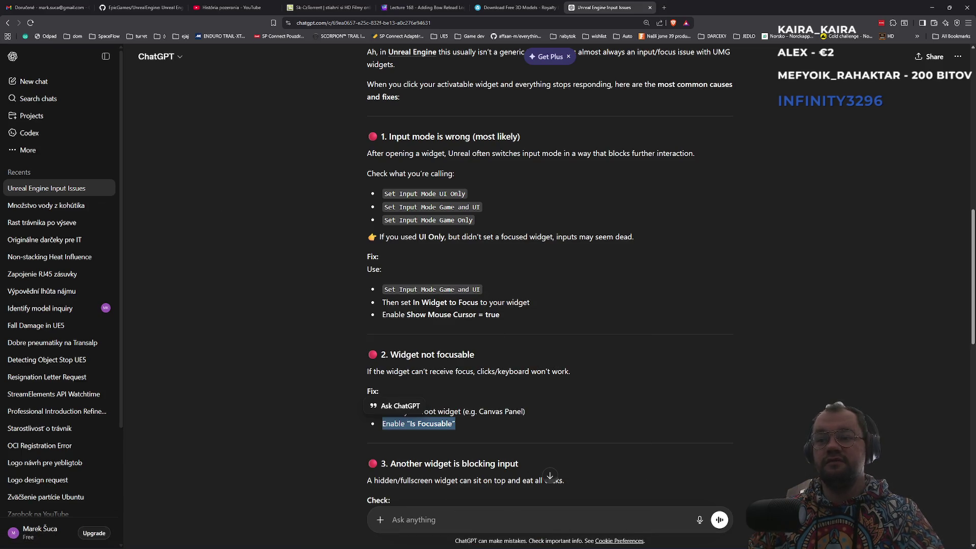
{"action": "key", "text": "super"}
{"action": "left_click", "coordinate": [555, 545]}
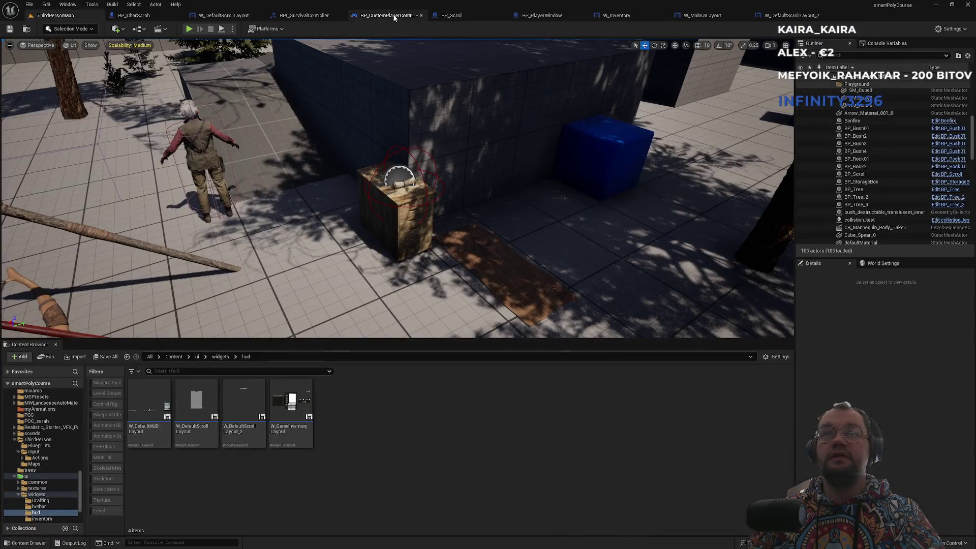
Step: Step through BP_CustomPlayerController and W_DefaultScrollLayout to W_MainUILayout's event graph
{"action": "left_click", "coordinate": [392, 17]}
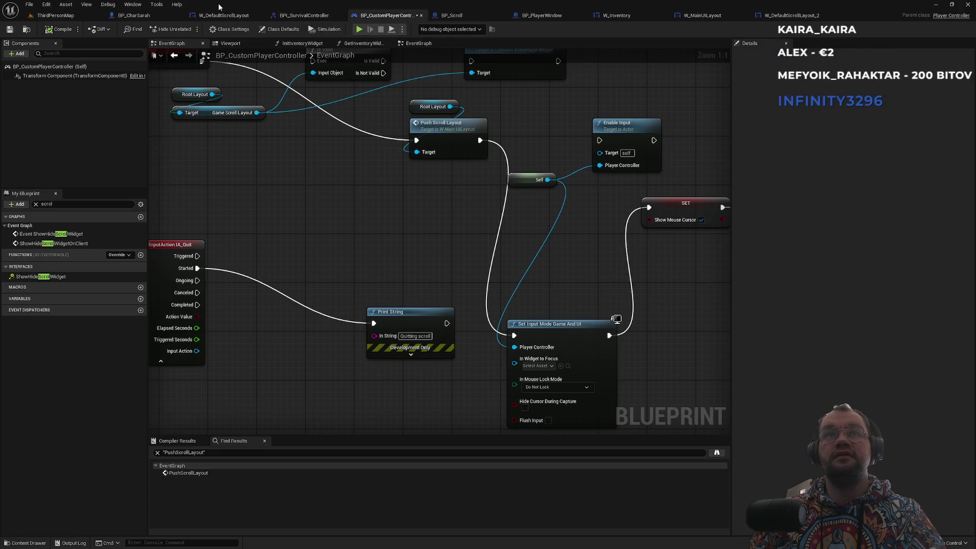
{"action": "left_click", "coordinate": [211, 16]}
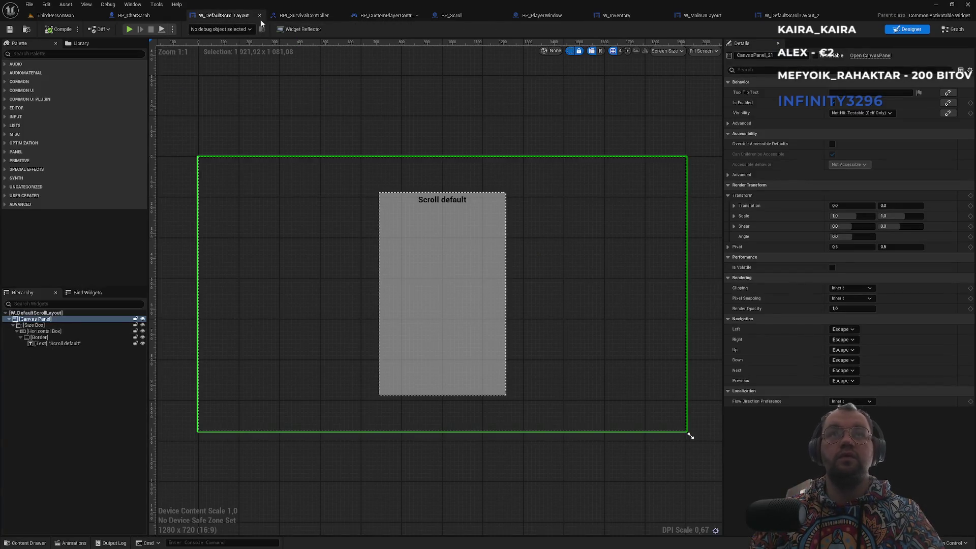
{"action": "left_click", "coordinate": [703, 17]}
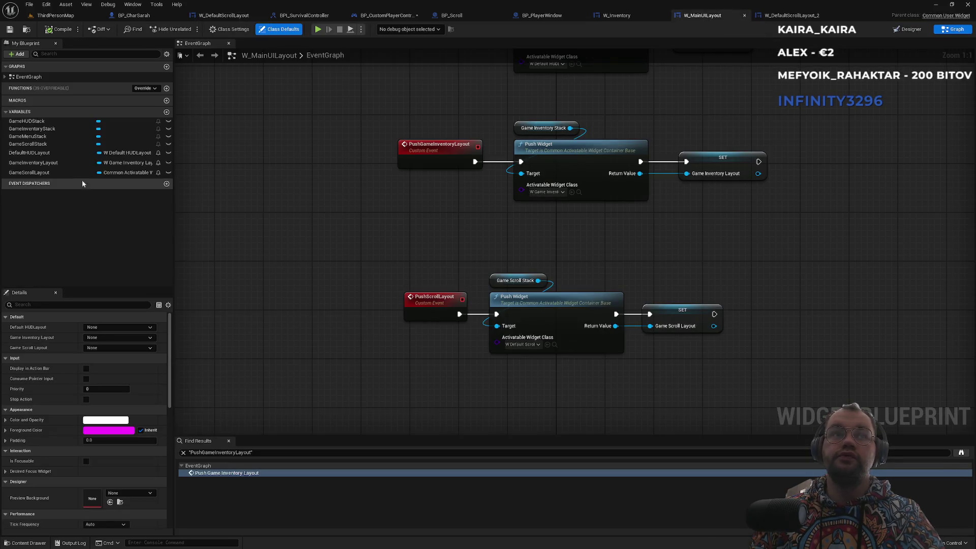
Step: Search W_MainUILayout's Details for focus settings on GameMenuStack and GameScrollStack
{"action": "left_click", "coordinate": [907, 30]}
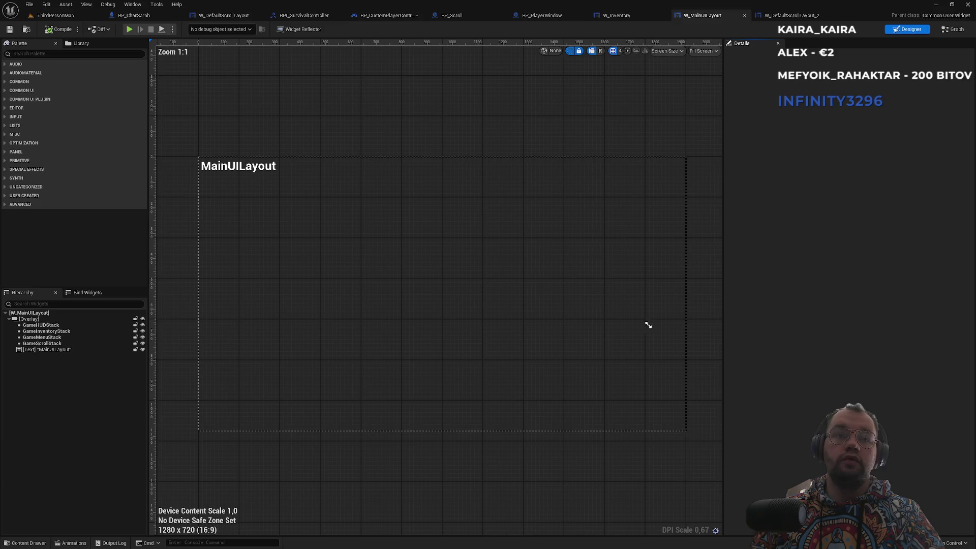
{"action": "left_click", "coordinate": [688, 433]}
{"action": "left_click", "coordinate": [748, 70]}
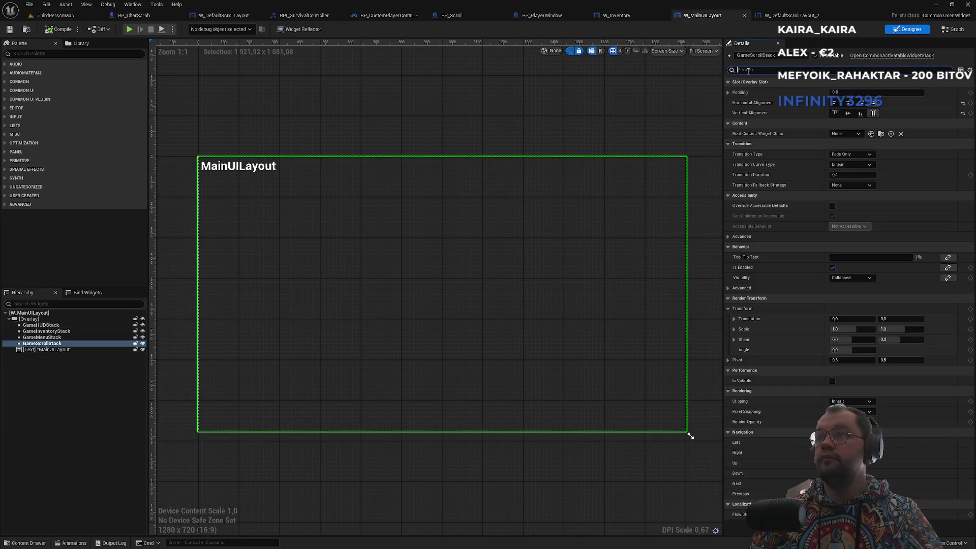
{"action": "type", "text": "focus"}
{"action": "left_click", "coordinate": [42, 336]}
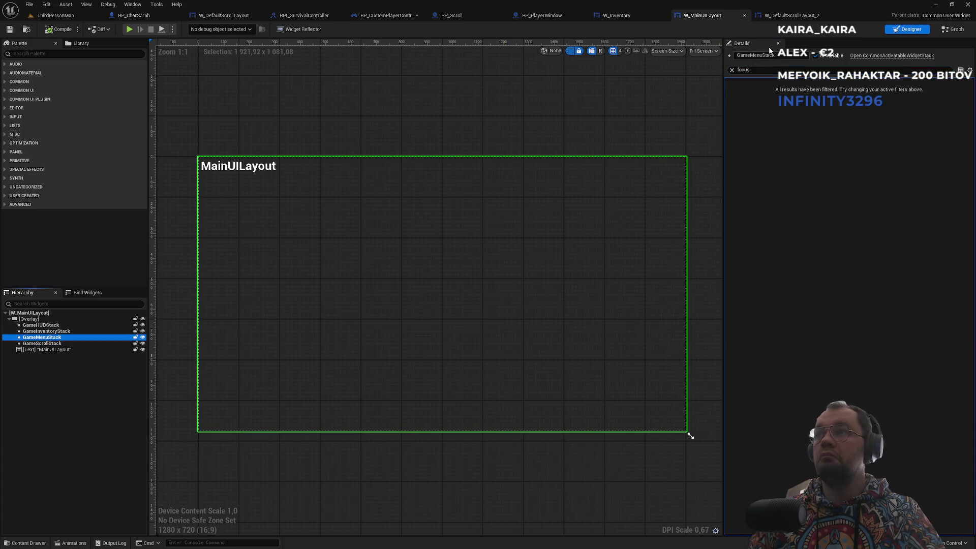
{"action": "left_click", "coordinate": [58, 343]}
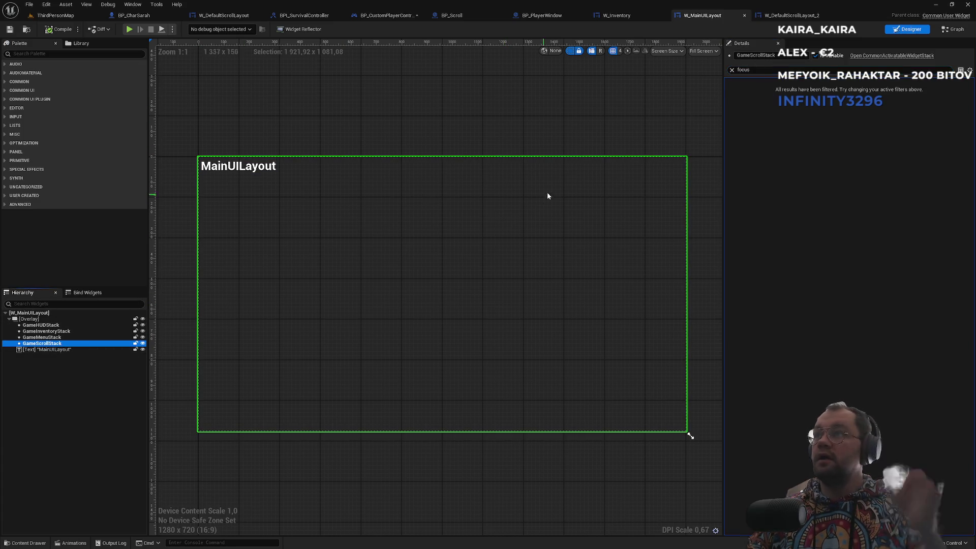
{"action": "left_click", "coordinate": [791, 15]}
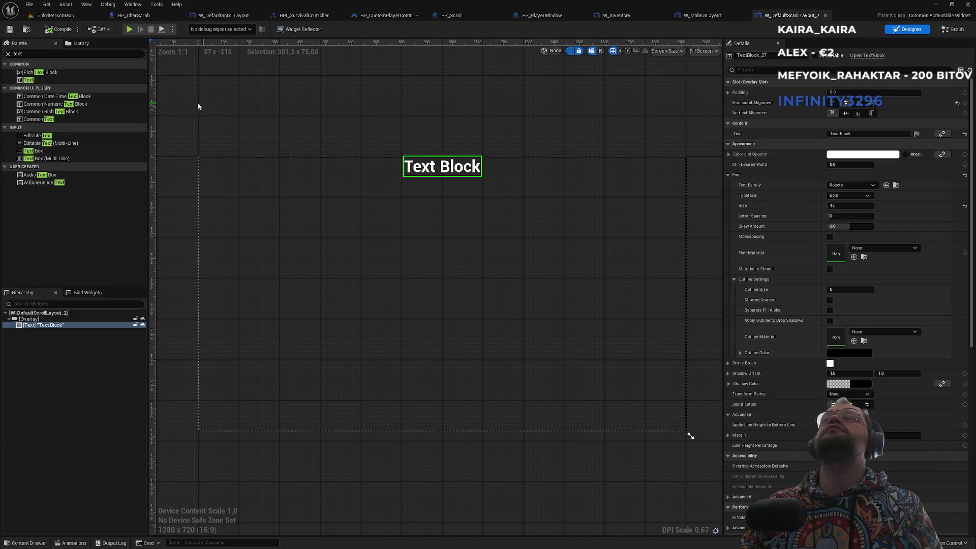
Step: Search the W_DefaultScrollLayout_2 root's focus properties, then select W_Inventory's root widget
{"action": "left_click", "coordinate": [35, 314]}
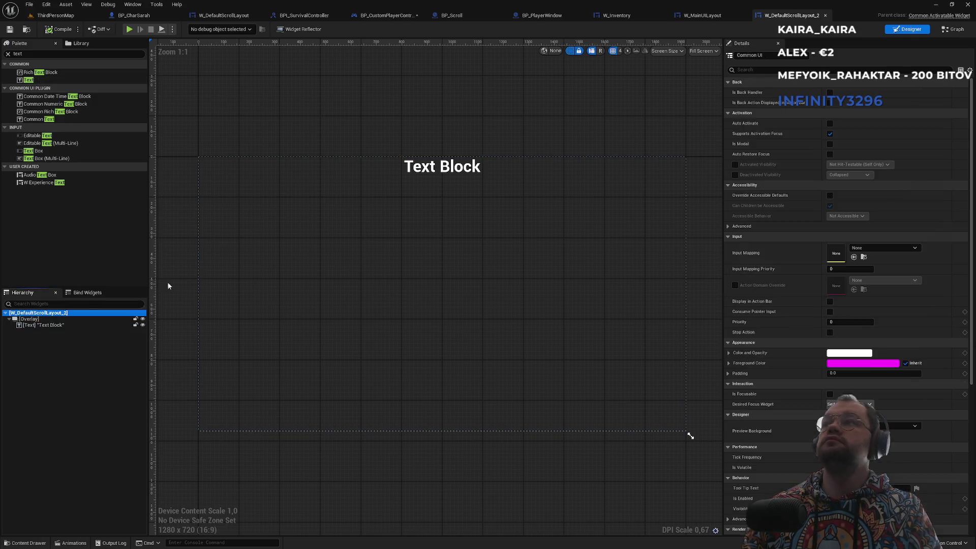
{"action": "left_click", "coordinate": [754, 71]}
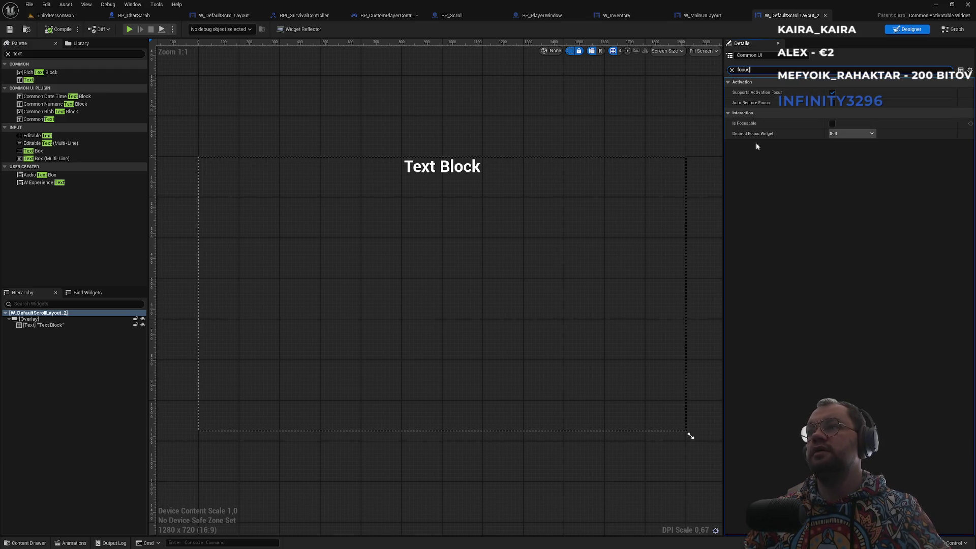
{"action": "left_click", "coordinate": [617, 15]}
{"action": "left_click", "coordinate": [24, 313]}
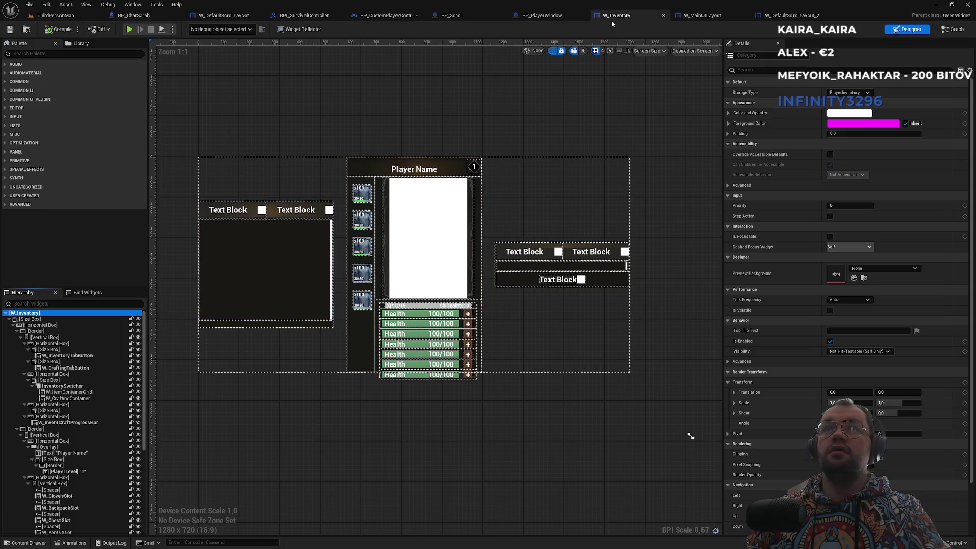
Step: Close W_Inventory and browse to W_MainUILayout in the Content Browser
{"action": "left_click", "coordinate": [663, 15]}
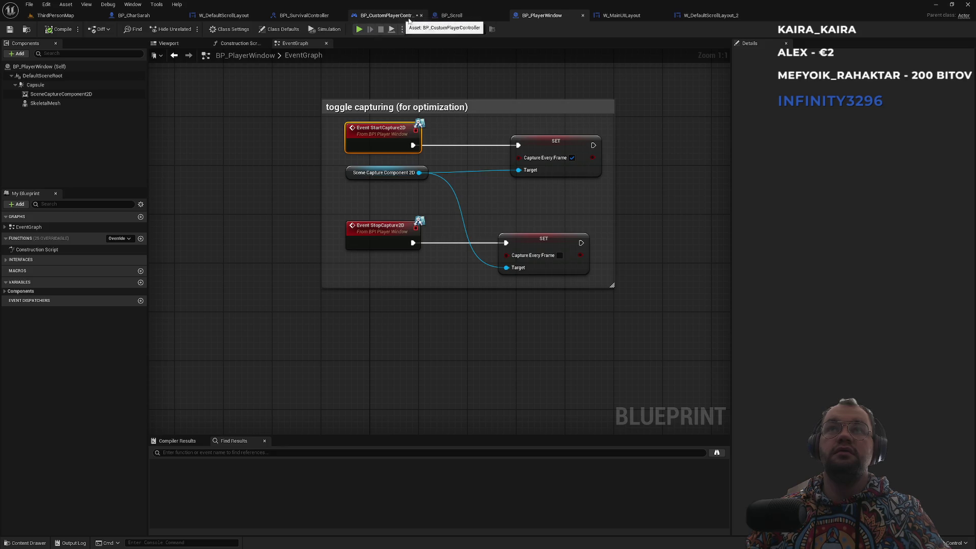
{"action": "left_click", "coordinate": [617, 16]}
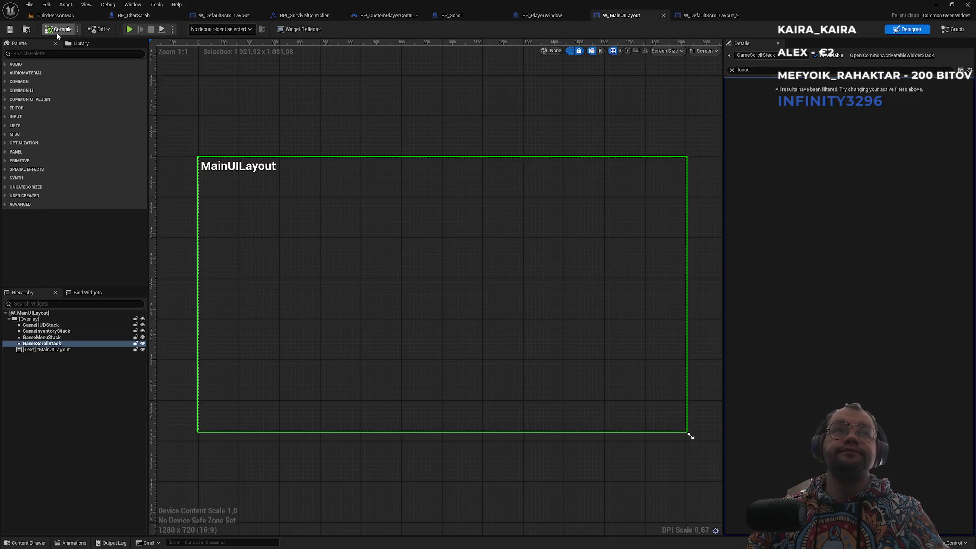
{"action": "left_click", "coordinate": [32, 31]}
Step: Navigate to the ui > widgets > hud folder and open W_GameInventoryLayout
{"action": "double_click", "coordinate": [386, 404]}
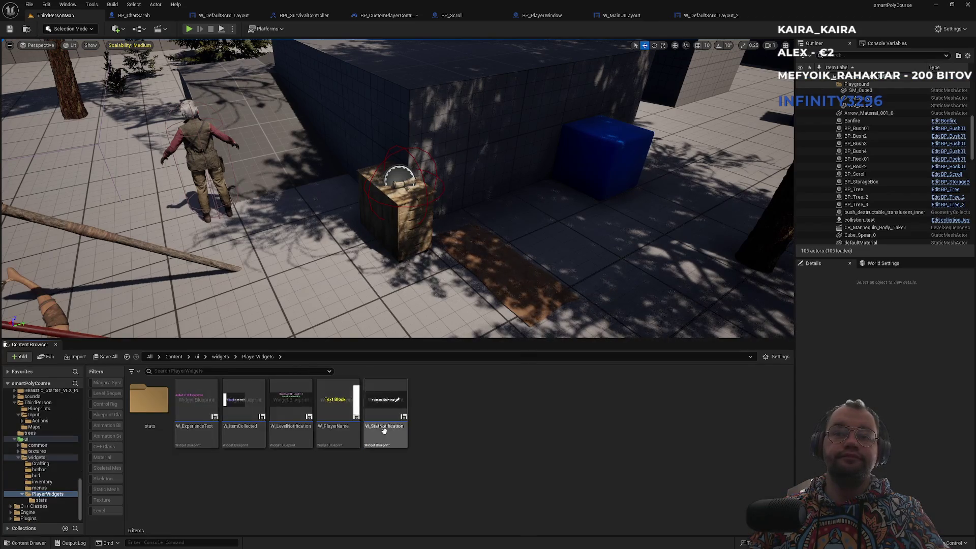
{"action": "left_click", "coordinate": [220, 357]}
{"action": "double_click", "coordinate": [249, 431]}
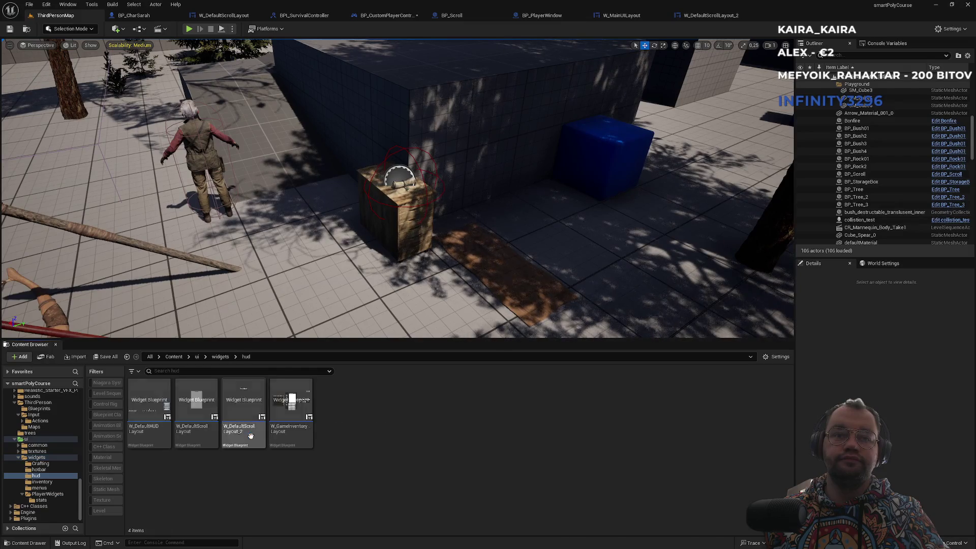
{"action": "left_click", "coordinate": [298, 442]}
{"action": "double_click", "coordinate": [298, 442]}
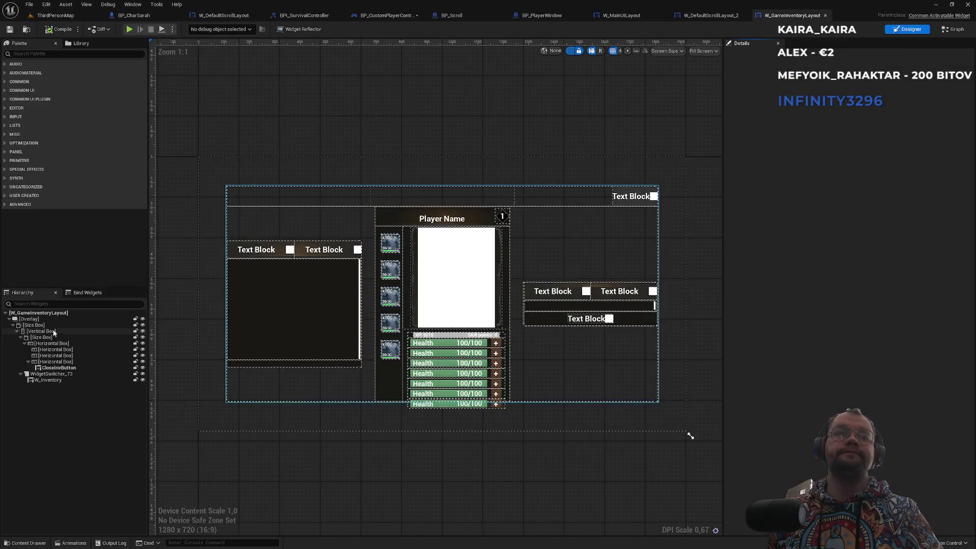
Step: Filter Details by 'focu' and compare W_GameInventoryLayout's focus settings with W_DefaultScrollLayout_2's
{"action": "left_click", "coordinate": [759, 70]}
{"action": "type", "text": "focu"}
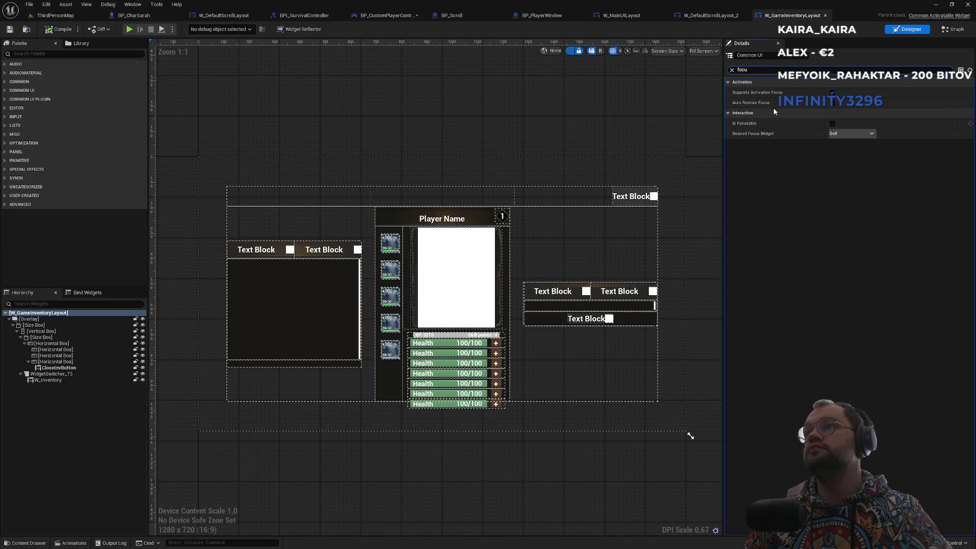
{"action": "left_click", "coordinate": [721, 16]}
{"action": "left_click", "coordinate": [790, 15]}
{"action": "left_click", "coordinate": [723, 15]}
{"action": "left_click", "coordinate": [790, 16]}
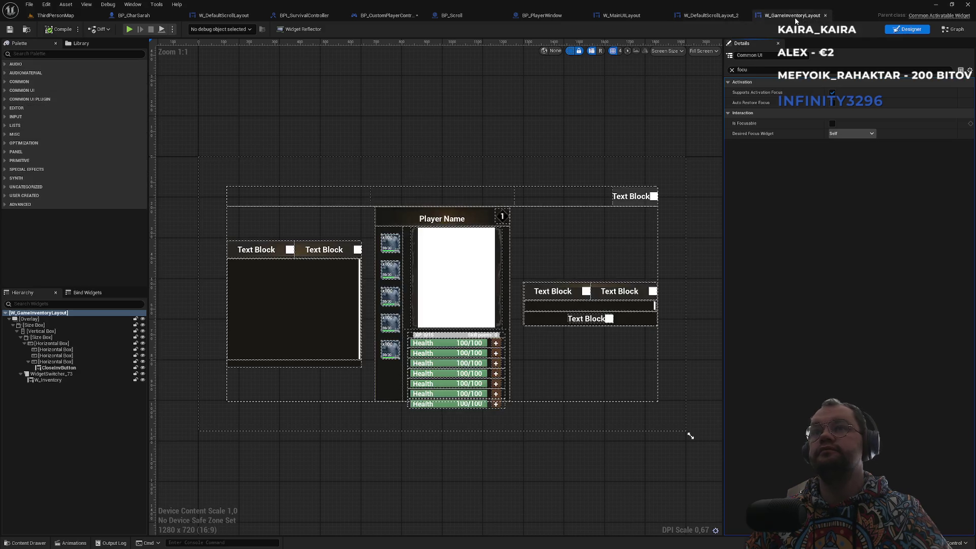
{"action": "left_click", "coordinate": [727, 16]}
{"action": "left_click", "coordinate": [791, 16]}
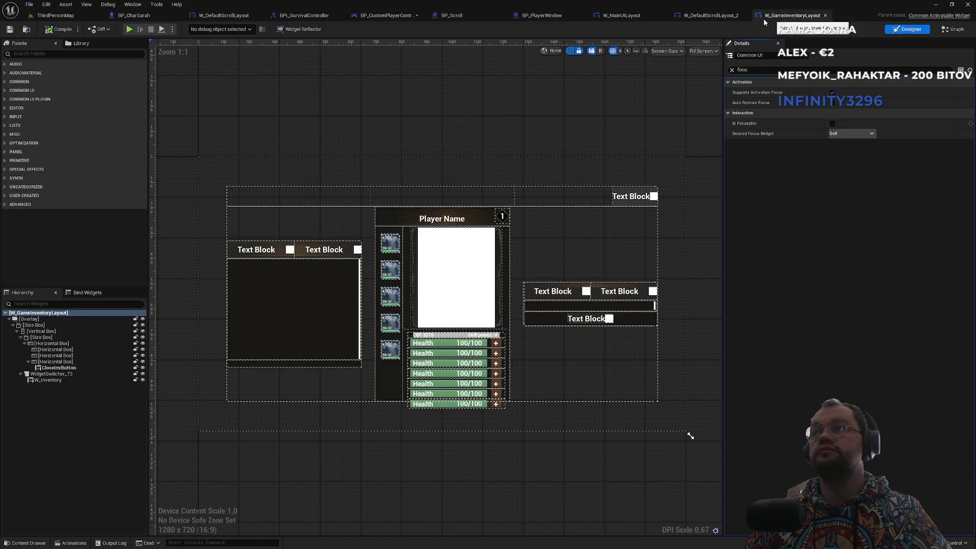
{"action": "left_click", "coordinate": [722, 16]}
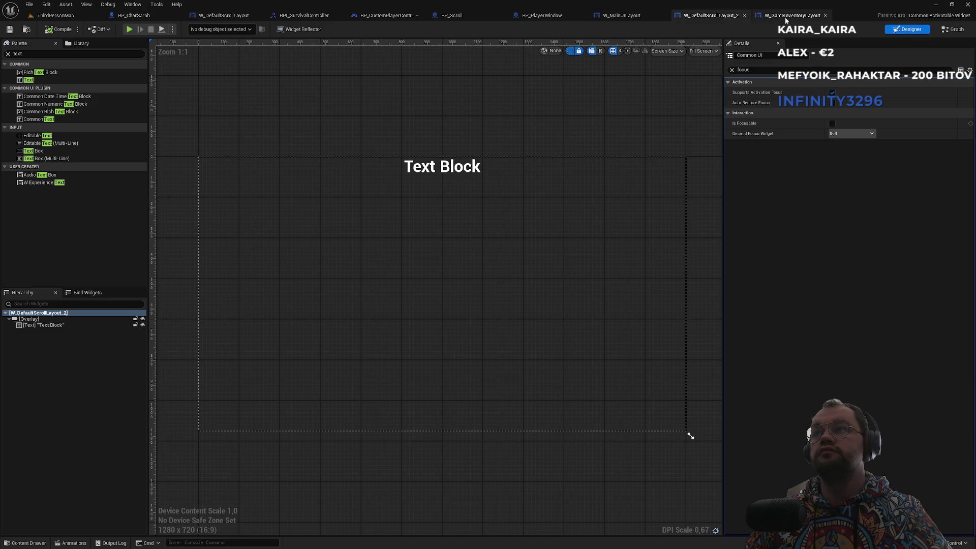
{"action": "left_click", "coordinate": [790, 16]}
{"action": "left_click", "coordinate": [711, 16]}
{"action": "left_click", "coordinate": [791, 16]}
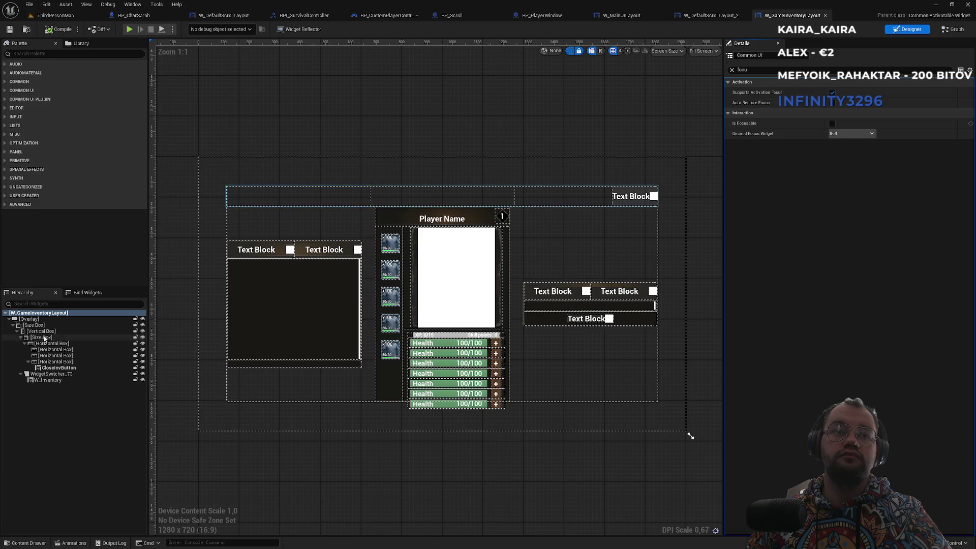
Step: Inspect W_GameInventoryLayout's Overlay, Size Boxes, widget switcher, W_Inventory and root focus settings
{"action": "left_click", "coordinate": [37, 320]}
{"action": "left_click", "coordinate": [34, 325]}
{"action": "left_click", "coordinate": [48, 337]}
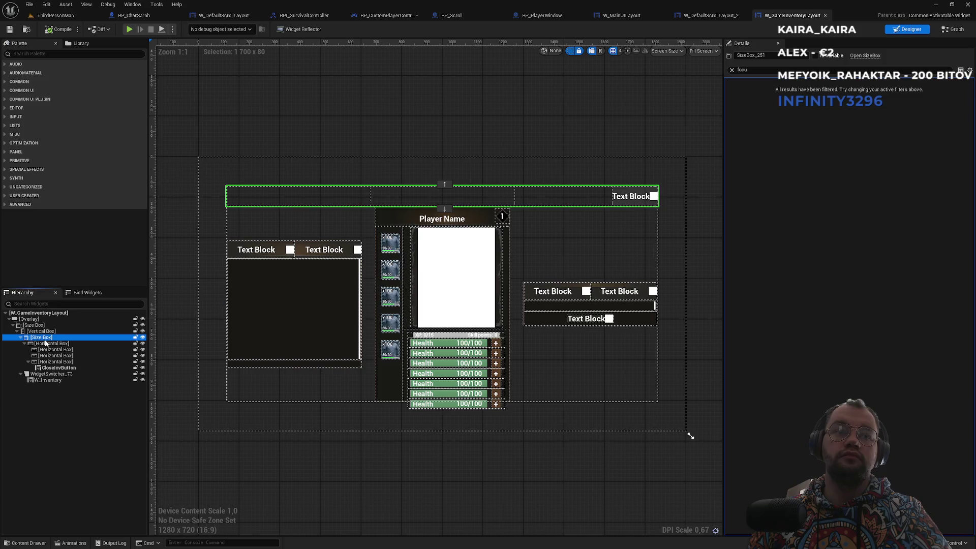
{"action": "left_click", "coordinate": [48, 374]}
{"action": "left_click", "coordinate": [50, 380]}
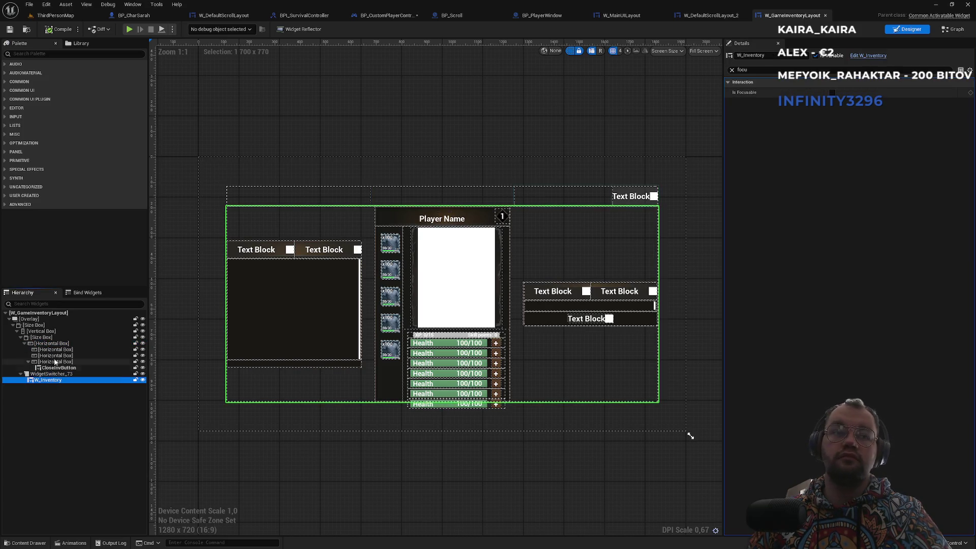
{"action": "left_click", "coordinate": [35, 314]}
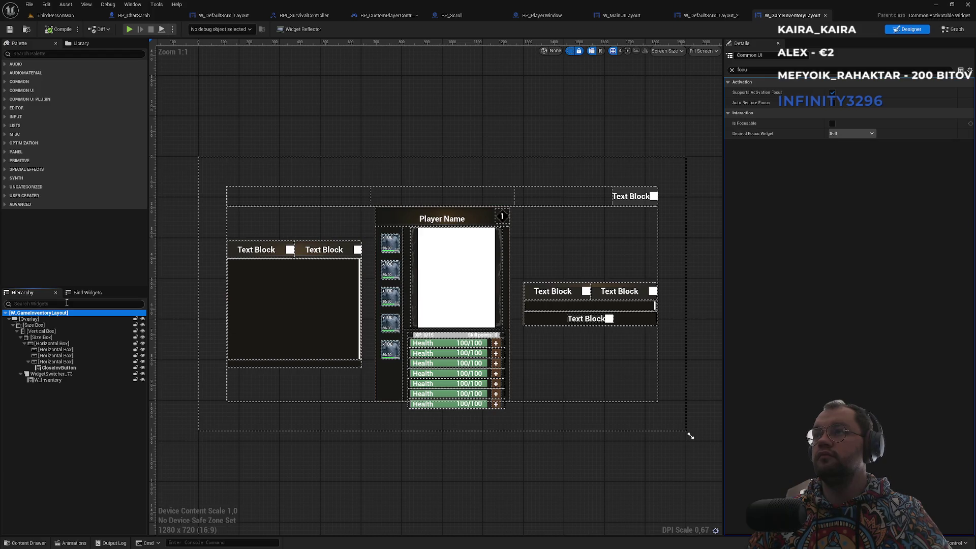
Step: Tick Is Focusable on W_DefaultScrollLayout_2 and return to the ThirdPersonMap level
{"action": "left_click", "coordinate": [709, 18]}
{"action": "left_click", "coordinate": [832, 123]}
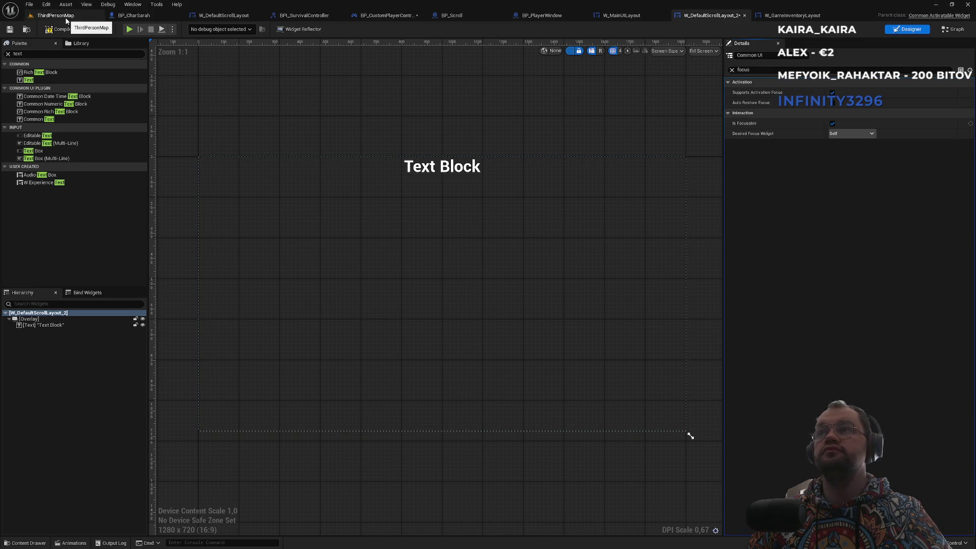
{"action": "left_click", "coordinate": [65, 18]}
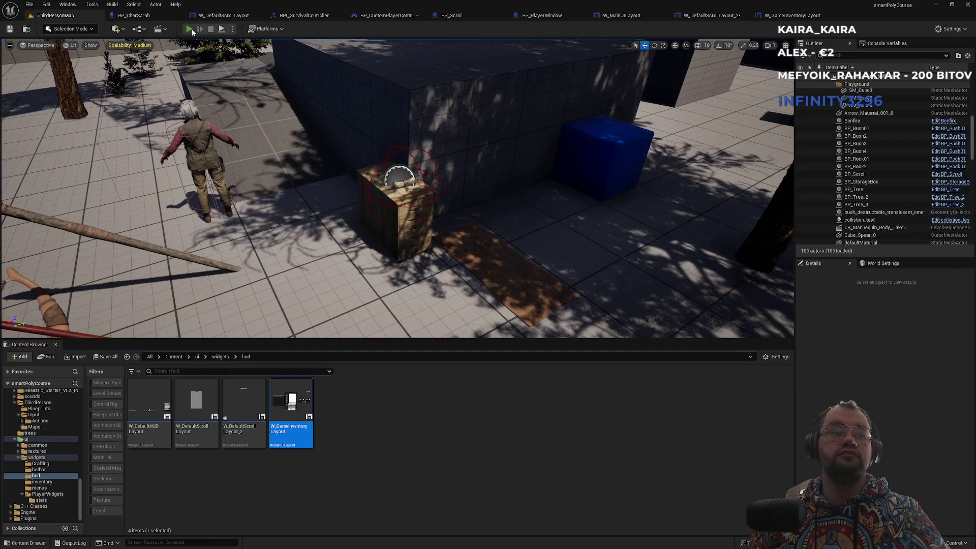
Step: Play the level, walk to the scroll and interact to show its Text Block, then stop
{"action": "key", "text": "F11"}
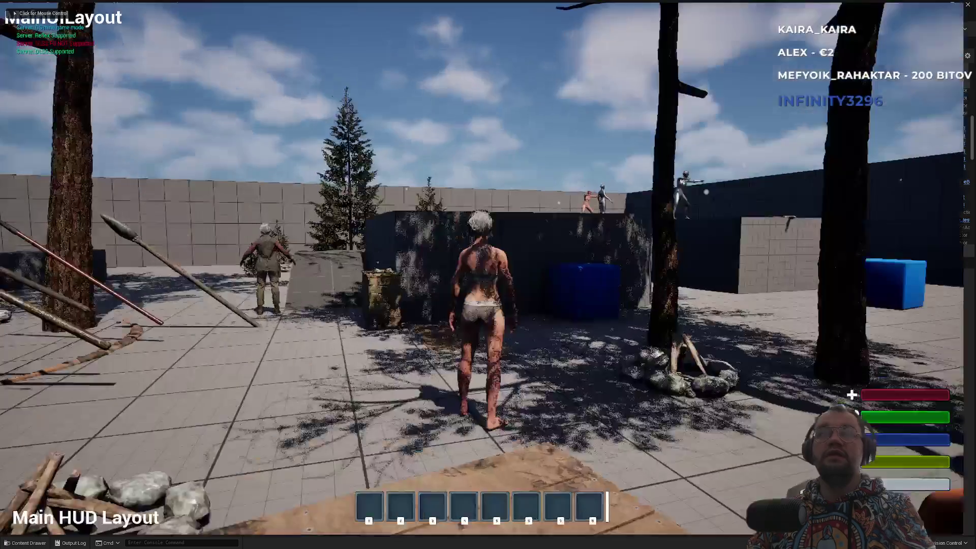
{"action": "key", "text": "w"}
{"action": "key", "text": "shift+F1"}
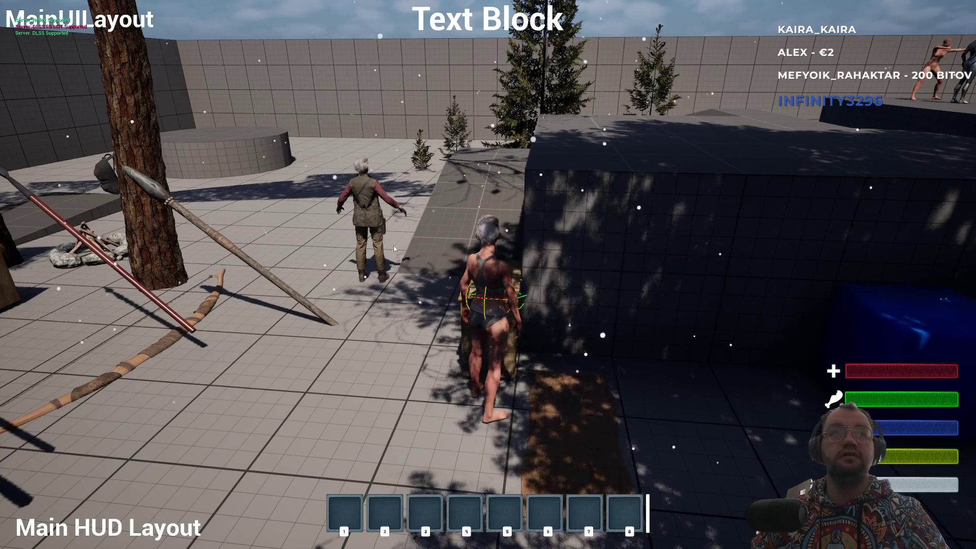
{"action": "key", "text": "Escape"}
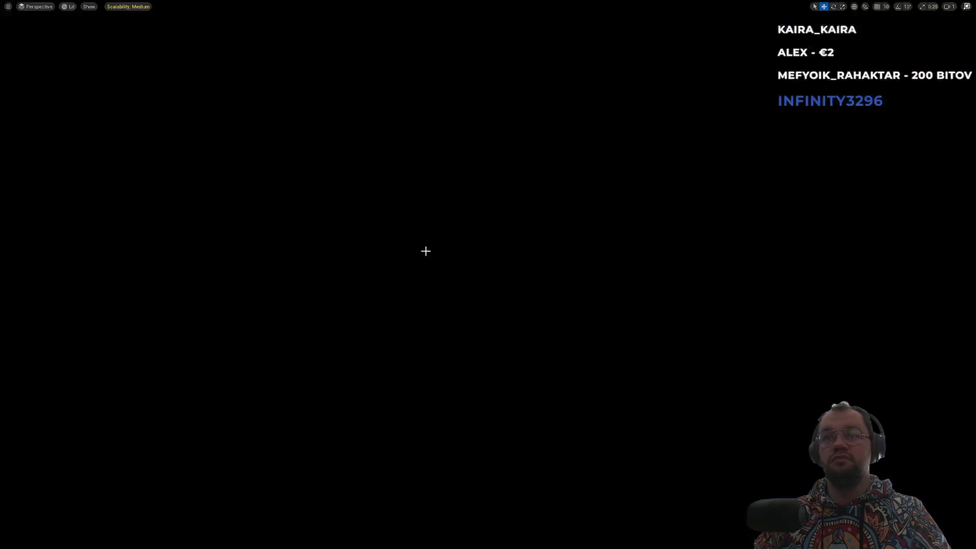
Step: Scroll ChatGPT's reply down to the quick widget sanity setup checklist
{"action": "key", "text": "alt+Tab"}
{"action": "scroll", "coordinate": [485, 398], "scroll_direction": "down", "scroll_amount": 2}
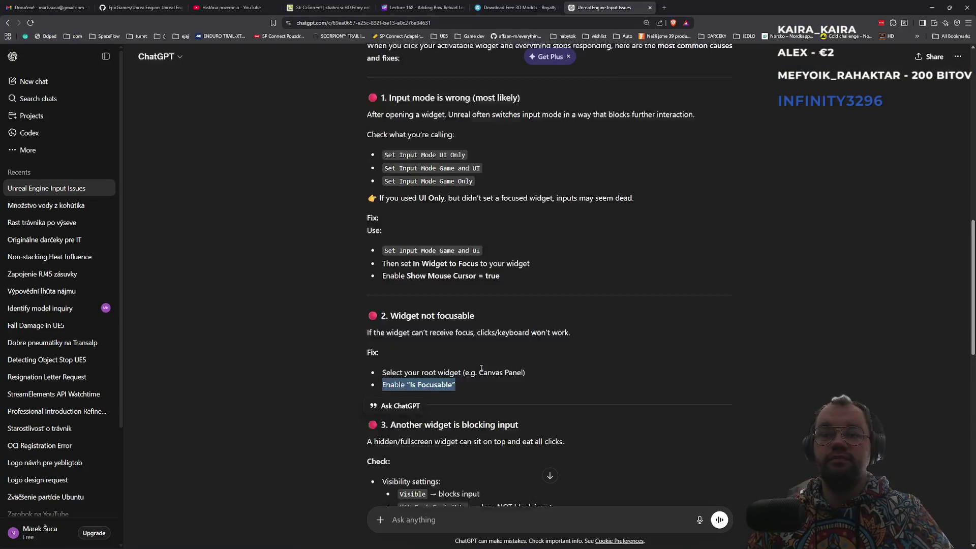
{"action": "scroll", "coordinate": [486, 400], "scroll_direction": "down", "scroll_amount": 1}
{"action": "scroll", "coordinate": [483, 398], "scroll_direction": "down", "scroll_amount": 1}
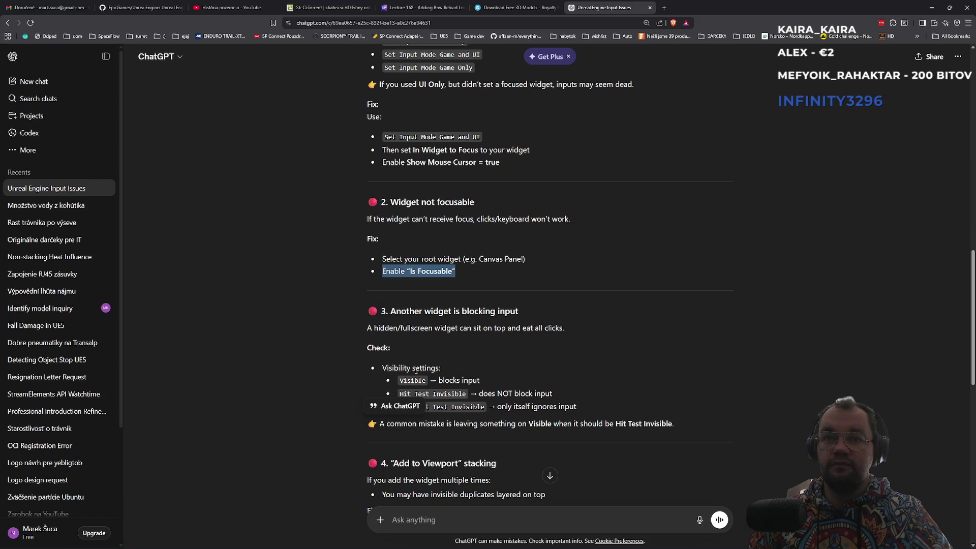
{"action": "scroll", "coordinate": [415, 370], "scroll_direction": "down", "scroll_amount": 1}
{"action": "scroll", "coordinate": [458, 364], "scroll_direction": "down", "scroll_amount": 3}
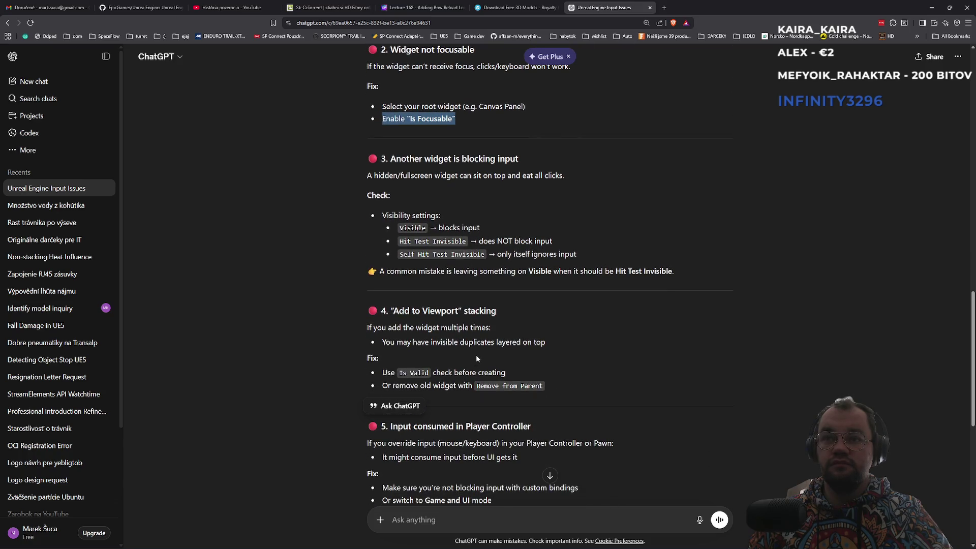
{"action": "scroll", "coordinate": [475, 356], "scroll_direction": "down", "scroll_amount": 2}
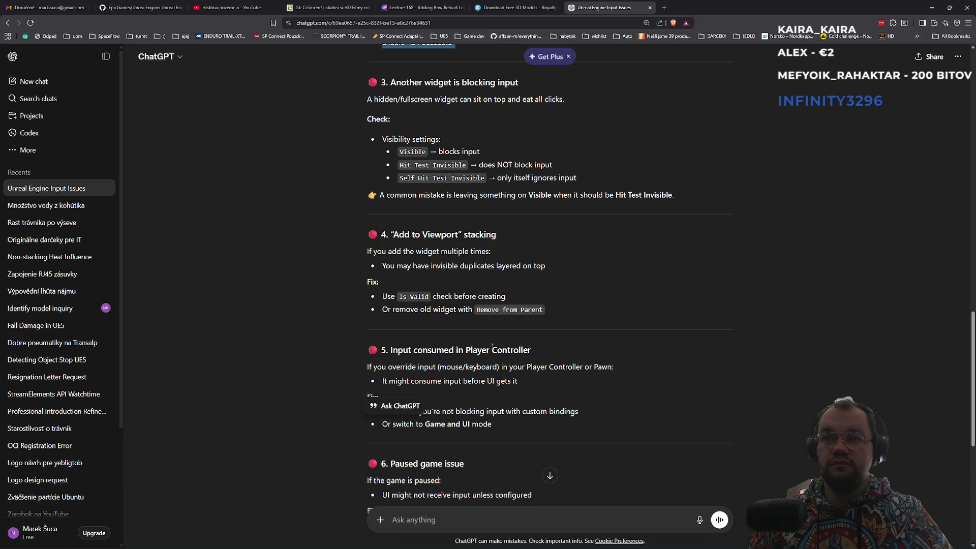
{"action": "scroll", "coordinate": [455, 351], "scroll_direction": "down", "scroll_amount": 2}
{"action": "scroll", "coordinate": [464, 345], "scroll_direction": "down", "scroll_amount": 3}
{"action": "scroll", "coordinate": [463, 337], "scroll_direction": "down", "scroll_amount": 2}
{"action": "scroll", "coordinate": [463, 333], "scroll_direction": "down", "scroll_amount": 2}
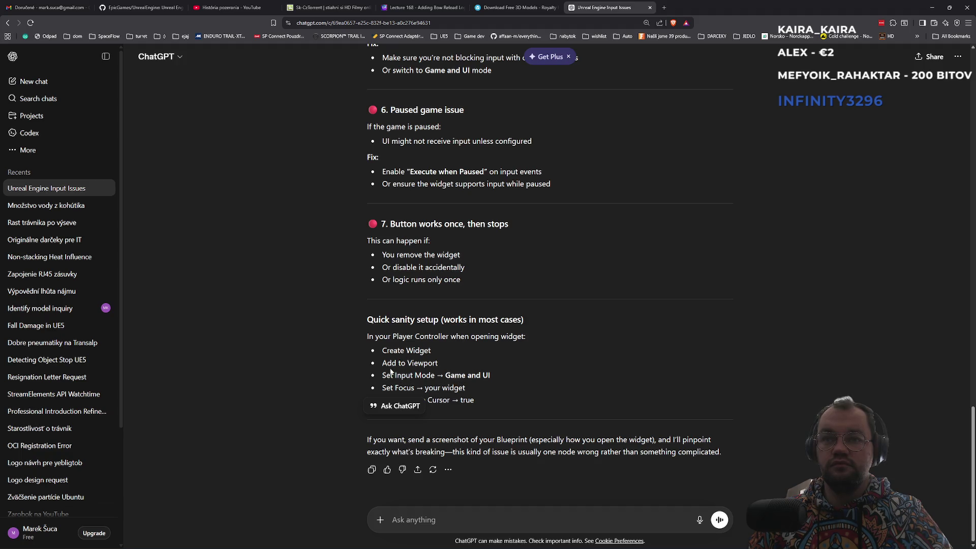
Step: Highlight the Game and UI input mode and Show Mouse Cursor → true tips, then return to Unreal
{"action": "left_click_drag", "start_coordinate": [386, 376], "coordinate": [491, 376]}
{"action": "left_click", "coordinate": [418, 389]}
{"action": "left_click_drag", "start_coordinate": [402, 402], "coordinate": [487, 404]}
{"action": "left_click", "coordinate": [395, 400]}
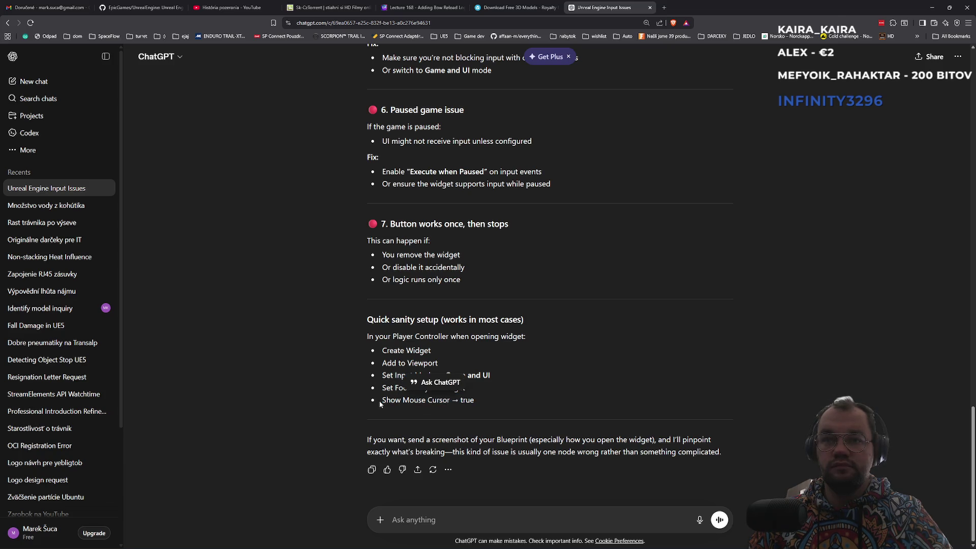
{"action": "key", "text": "alt+Tab"}
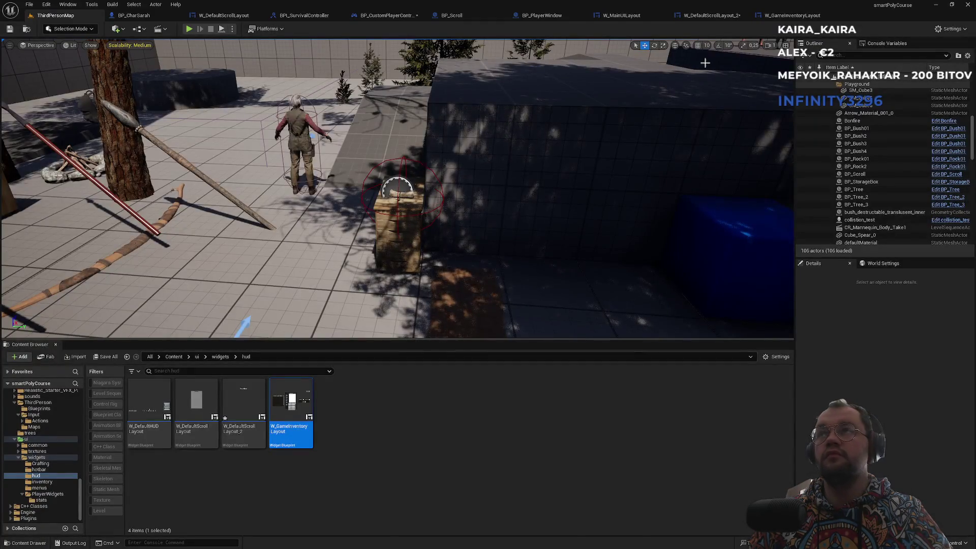
Step: Open BP_Scroll's Show Hide Scroll Widget interface function, then the BP_CustomPlayerController graph
{"action": "left_click", "coordinate": [715, 20]}
{"action": "left_click", "coordinate": [630, 16]}
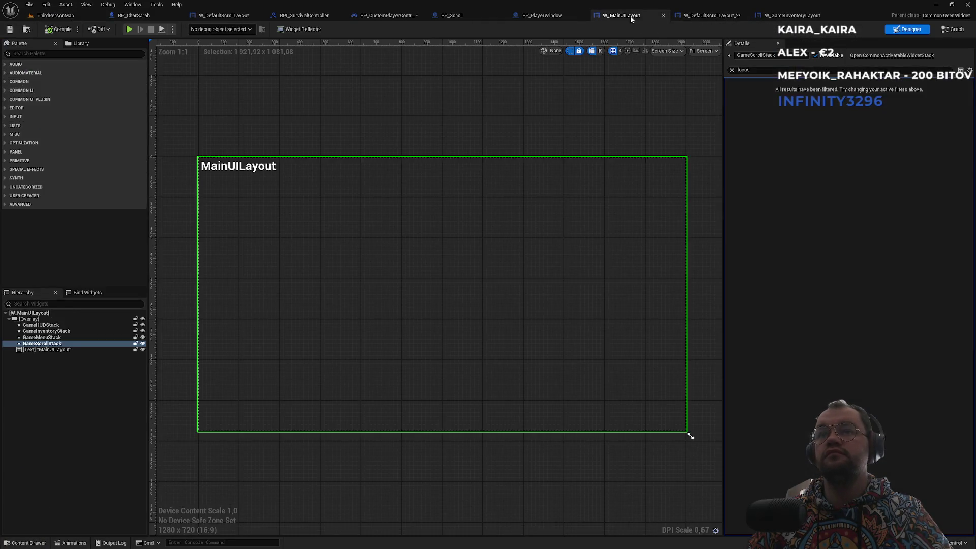
{"action": "left_click", "coordinate": [550, 16]}
{"action": "left_click", "coordinate": [467, 17]}
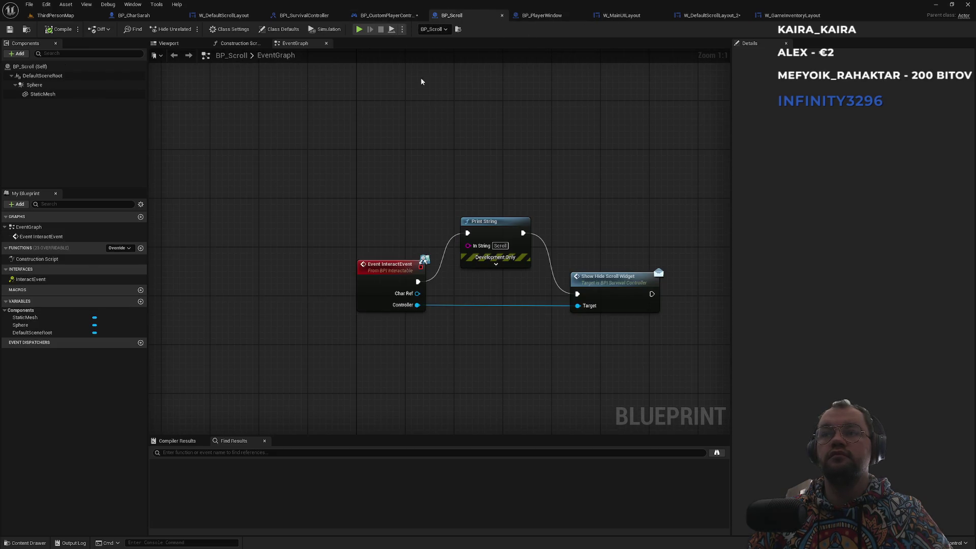
{"action": "double_click", "coordinate": [592, 286]}
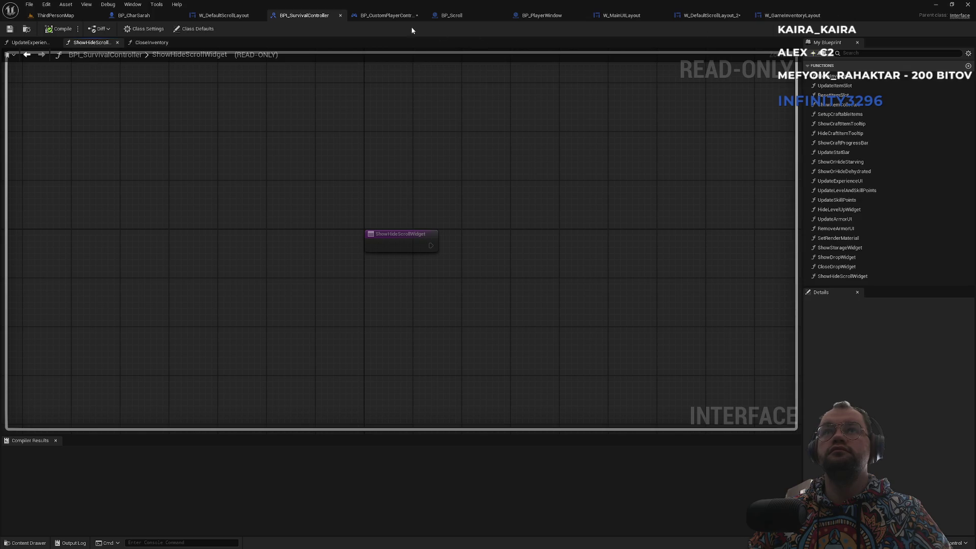
{"action": "left_click", "coordinate": [394, 16]}
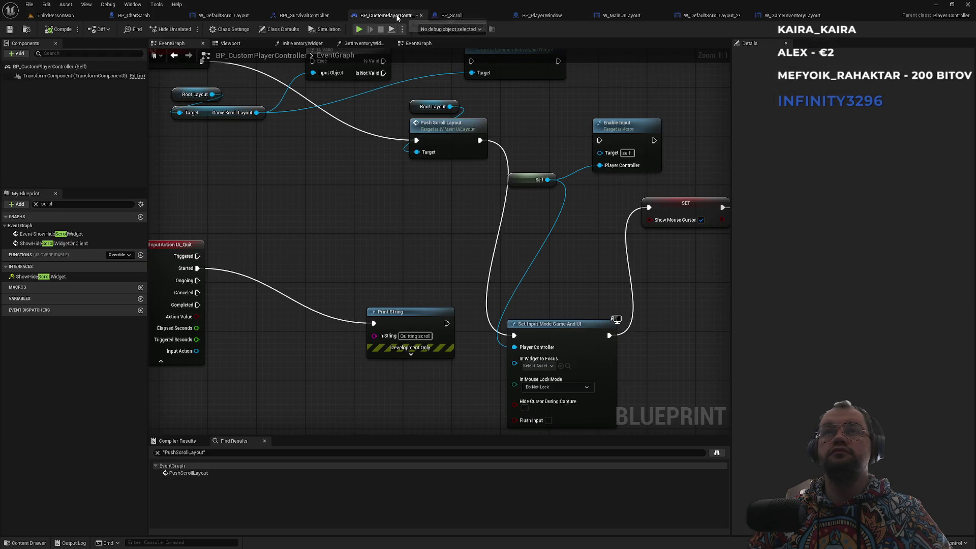
Step: Place the Quitting scroll Print String node beside IA_Quit's Started pin, then return to ChatGPT
{"action": "scroll", "coordinate": [345, 202], "scroll_direction": "down", "scroll_amount": 3}
{"action": "scroll", "coordinate": [345, 202], "scroll_direction": "up", "scroll_amount": 2}
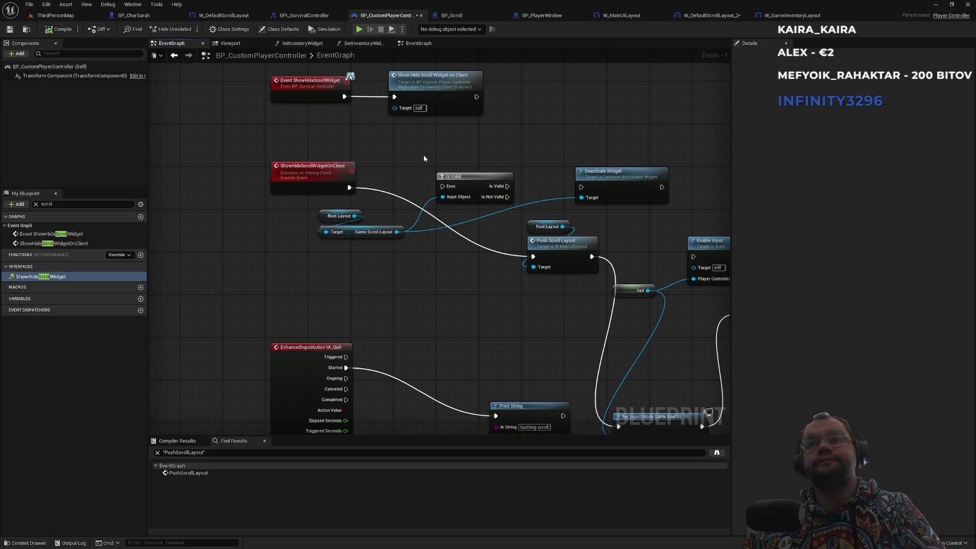
{"action": "scroll", "coordinate": [448, 298], "scroll_direction": "down", "scroll_amount": 1}
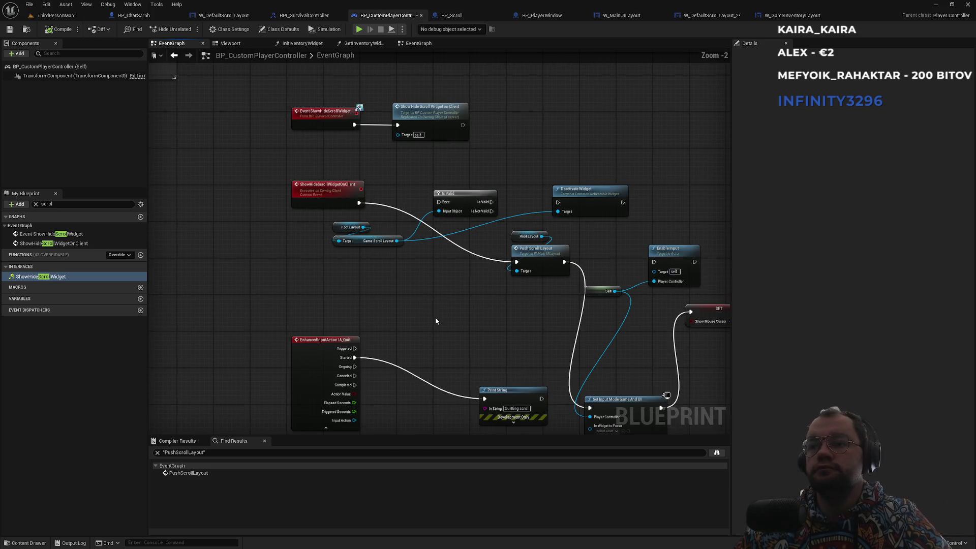
{"action": "left_click_drag", "start_coordinate": [435, 317], "coordinate": [400, 216]}
{"action": "scroll", "coordinate": [468, 222], "scroll_direction": "up", "scroll_amount": 2}
{"action": "mouse_move", "coordinate": [491, 321]}
{"action": "left_mouse_down"}
{"action": "mouse_move", "coordinate": [391, 268]}
{"action": "mouse_move", "coordinate": [350, 270]}
{"action": "mouse_move", "coordinate": [412, 264]}
{"action": "left_mouse_up"}
{"action": "left_click", "coordinate": [410, 235]}
{"action": "key", "text": "alt+Tab"}
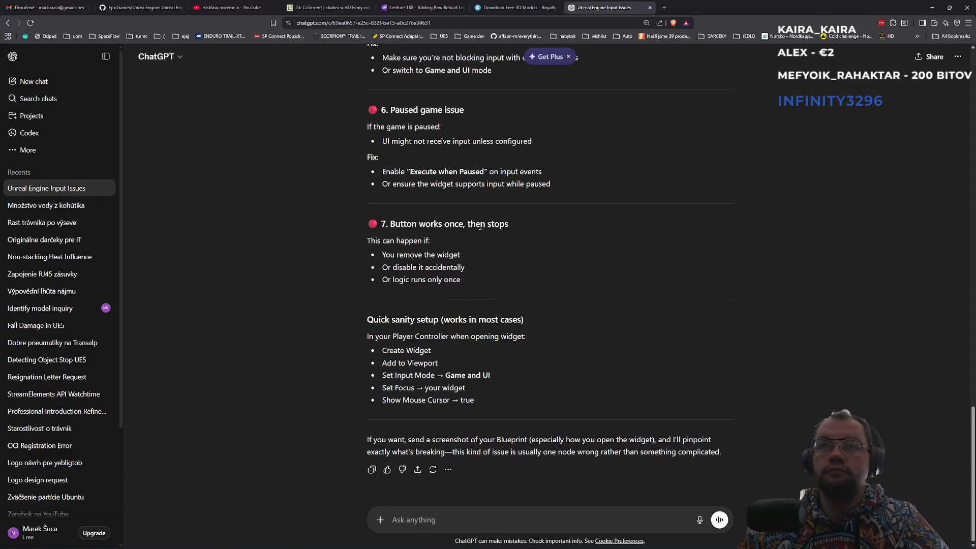
Step: Reread ChatGPT's widget-removal tips and Paused game issue section, then go back to Unreal
{"action": "mouse_move", "coordinate": [400, 258]}
{"action": "left_mouse_down"}
{"action": "mouse_move", "coordinate": [459, 254]}
{"action": "mouse_move", "coordinate": [437, 268]}
{"action": "mouse_move", "coordinate": [473, 272]}
{"action": "left_mouse_up"}
{"action": "left_click", "coordinate": [449, 278]}
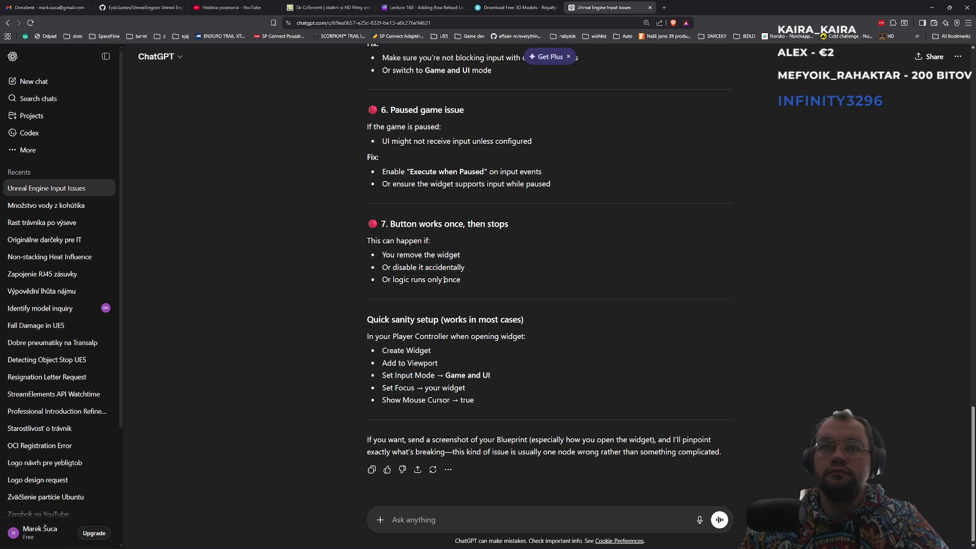
{"action": "scroll", "coordinate": [424, 292], "scroll_direction": "up", "scroll_amount": 2}
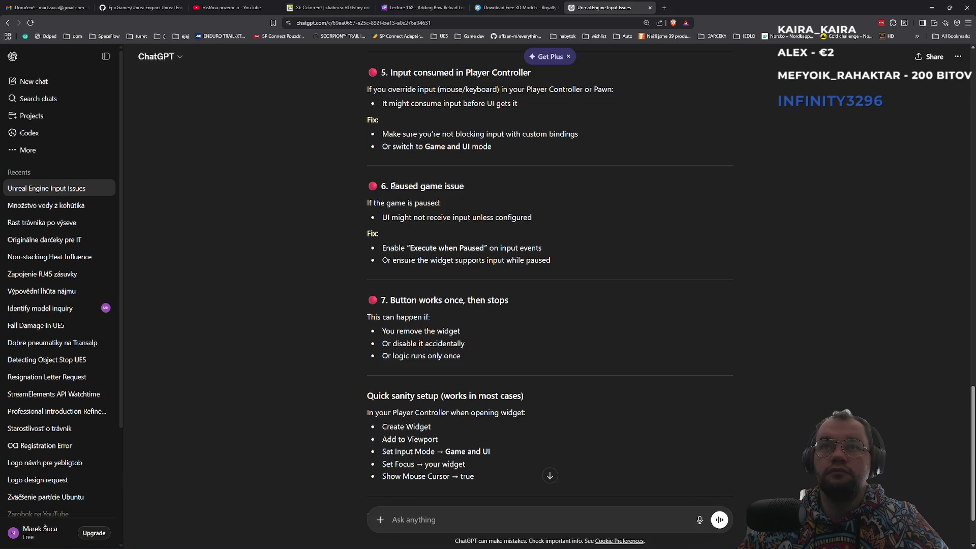
{"action": "mouse_move", "coordinate": [387, 190]}
{"action": "left_mouse_down"}
{"action": "mouse_move", "coordinate": [462, 192]}
{"action": "mouse_move", "coordinate": [441, 205]}
{"action": "left_mouse_up"}
{"action": "left_click", "coordinate": [445, 209]}
{"action": "key", "text": "alt+Tab"}
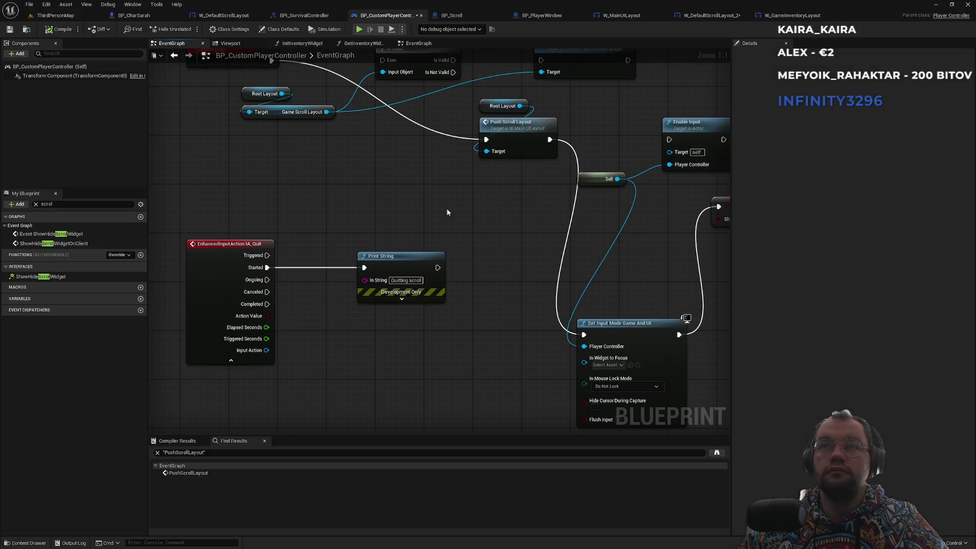
Step: Rewire the ShowHideScrollWidget event's exec output directly into Push Scroll Layout
{"action": "scroll", "coordinate": [423, 241], "scroll_direction": "down", "scroll_amount": 2}
{"action": "scroll", "coordinate": [422, 244], "scroll_direction": "up", "scroll_amount": 5}
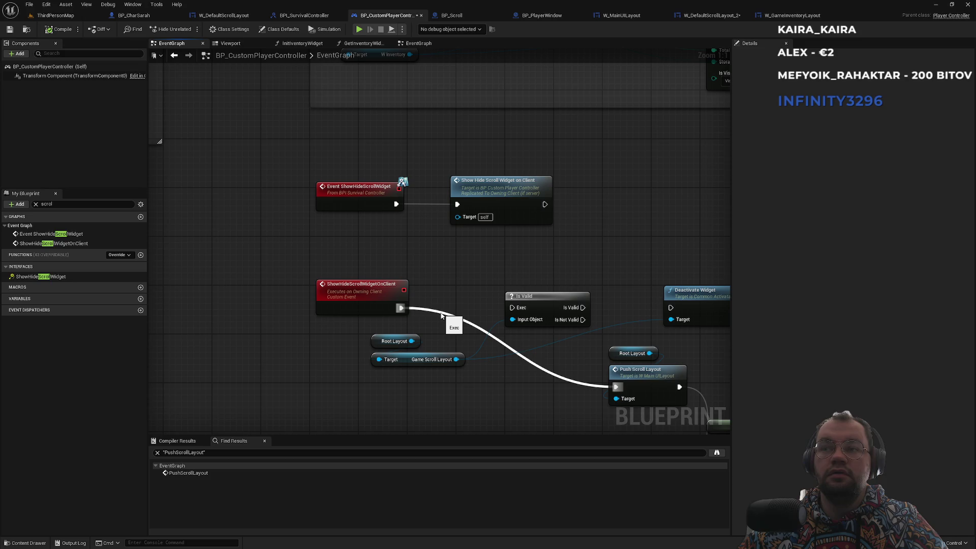
{"action": "left_click", "coordinate": [441, 315], "text": "alt"}
{"action": "mouse_move", "coordinate": [397, 203]}
{"action": "left_mouse_down"}
{"action": "mouse_move", "coordinate": [641, 401]}
{"action": "mouse_move", "coordinate": [616, 387]}
{"action": "left_mouse_up"}
{"action": "double_click", "coordinate": [40, 277]}
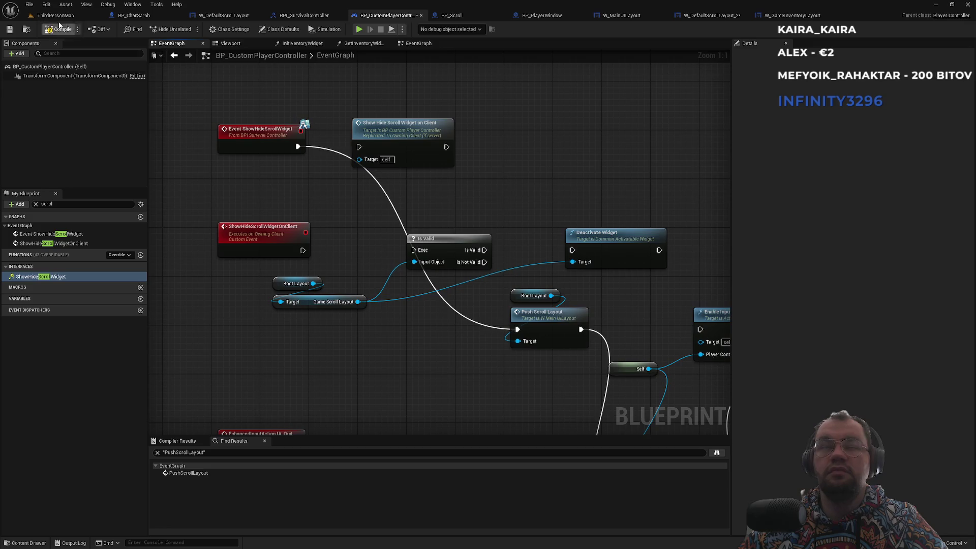
Step: Play-test ThirdPersonMap to check the scroll layout over the HUD, then stop
{"action": "left_click", "coordinate": [53, 16]}
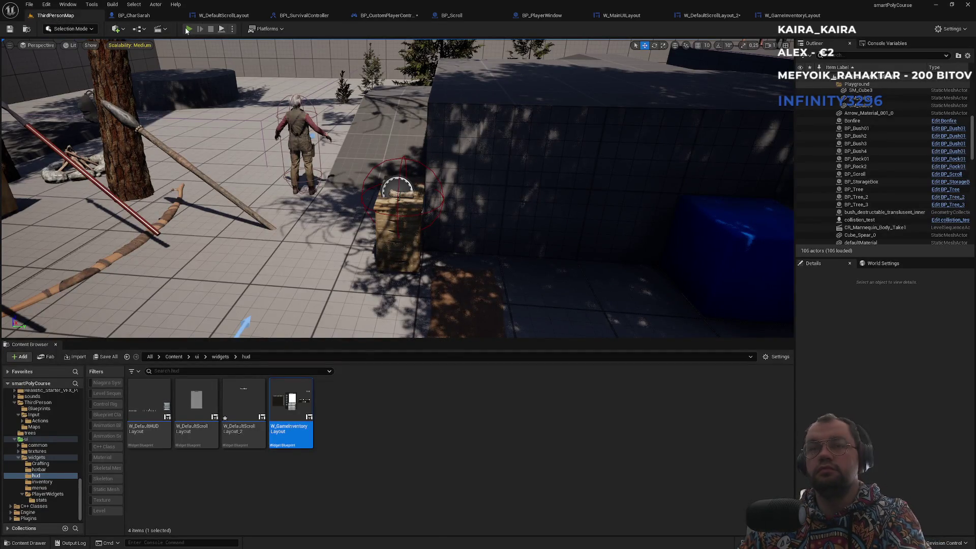
{"action": "left_click", "coordinate": [187, 29]}
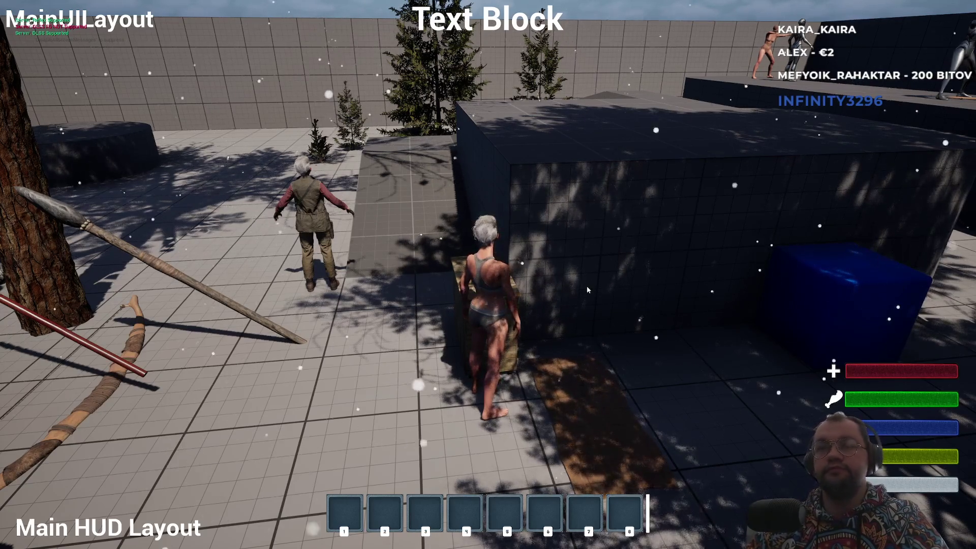
{"action": "key", "text": "Escape"}
{"action": "key", "text": "alt+Tab"}
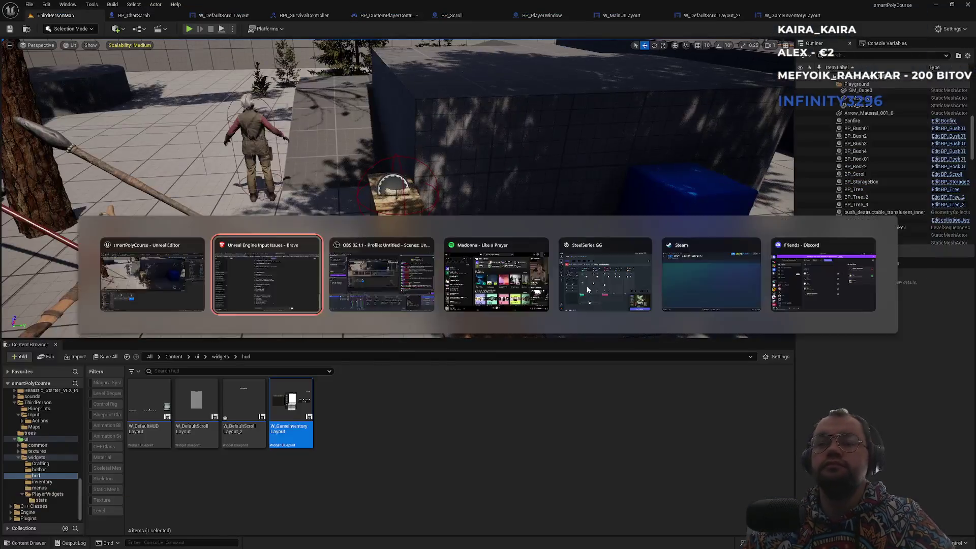
{"action": "scroll", "coordinate": [529, 297], "scroll_direction": "up", "scroll_amount": 4}
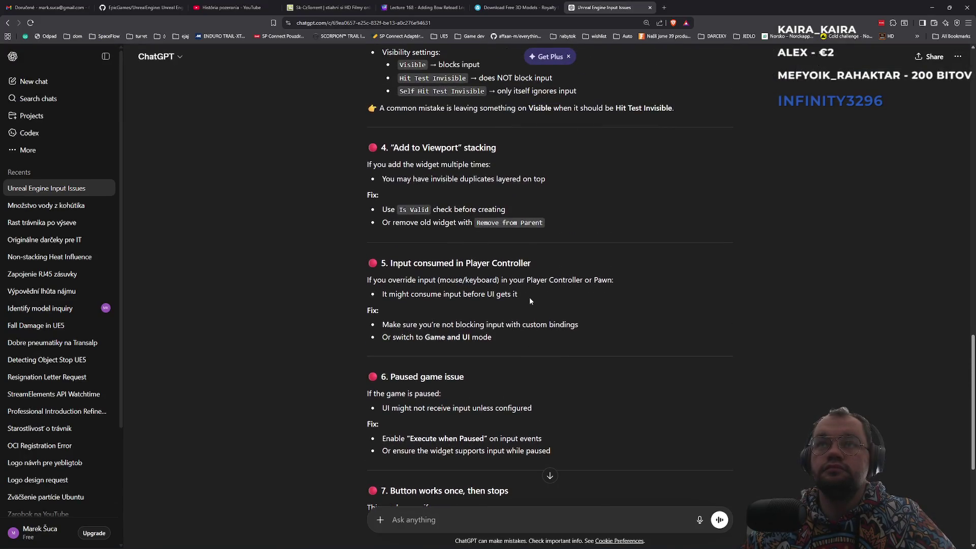
{"action": "scroll", "coordinate": [529, 296], "scroll_direction": "up", "scroll_amount": 7}
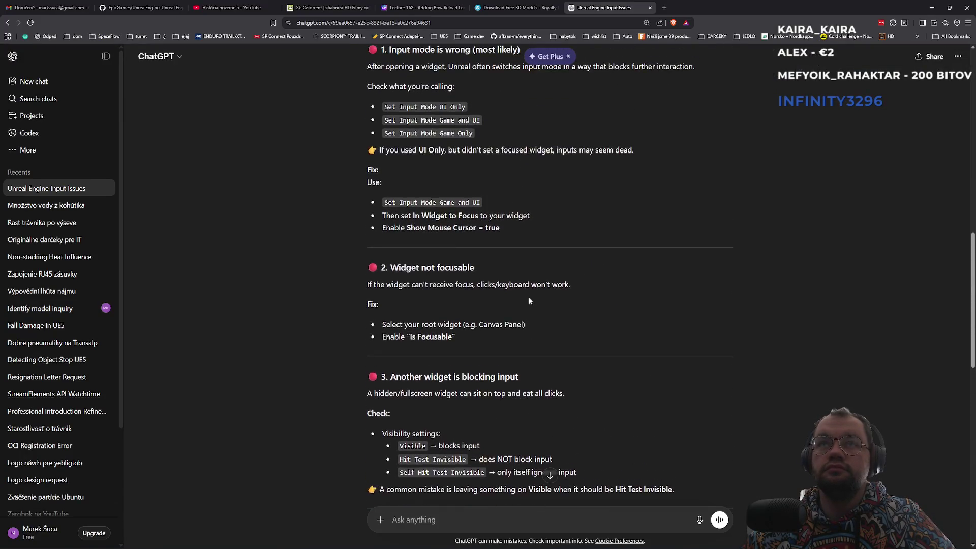
{"action": "scroll", "coordinate": [529, 301], "scroll_direction": "up", "scroll_amount": 4}
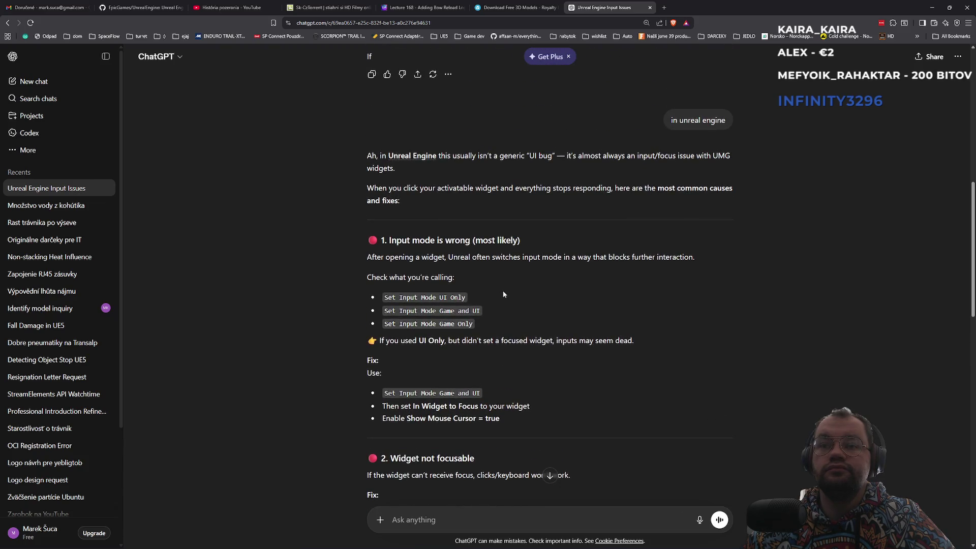
{"action": "key", "text": "alt+Tab"}
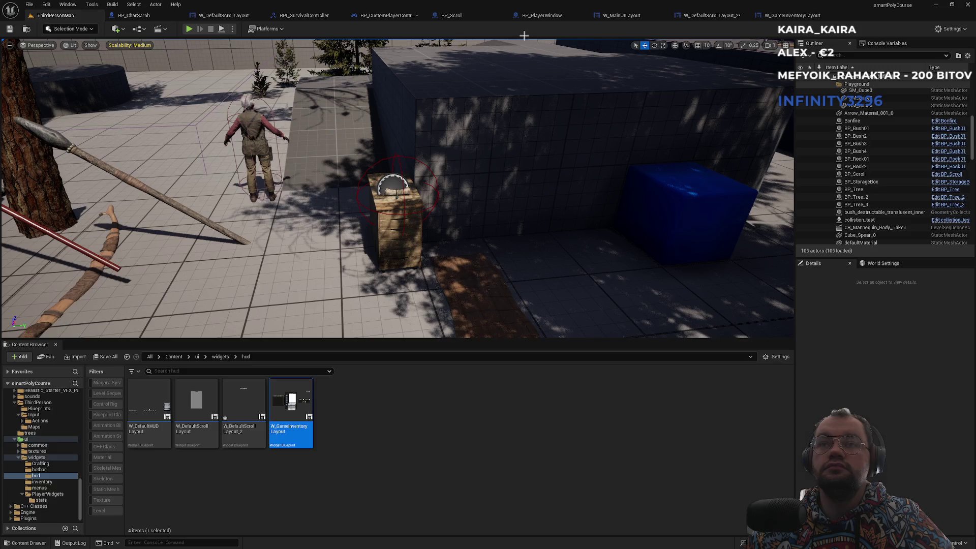
Step: Duplicate W_GameInventoryLayout into W_GameInventoryLayout1 with Ctrl+D
{"action": "left_click", "coordinate": [331, 430]}
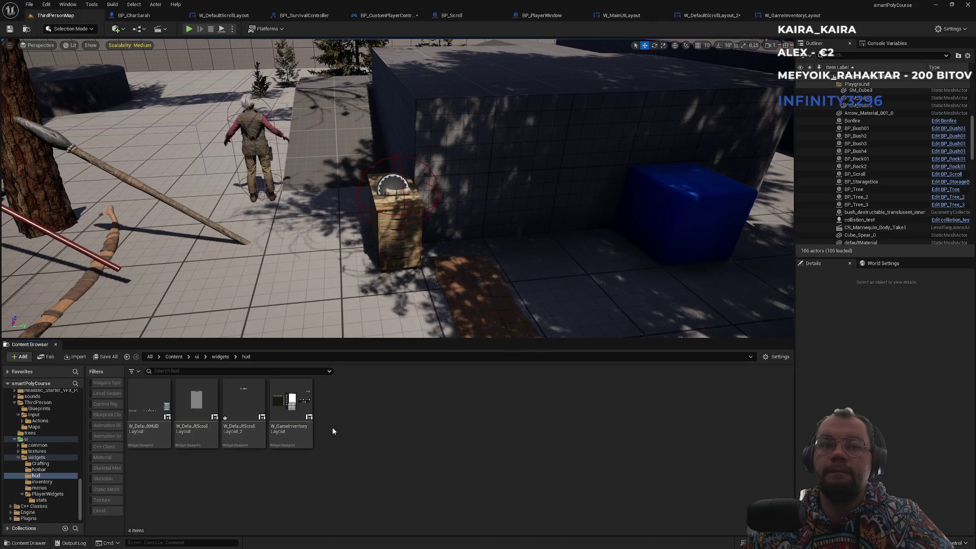
{"action": "left_click", "coordinate": [305, 438]}
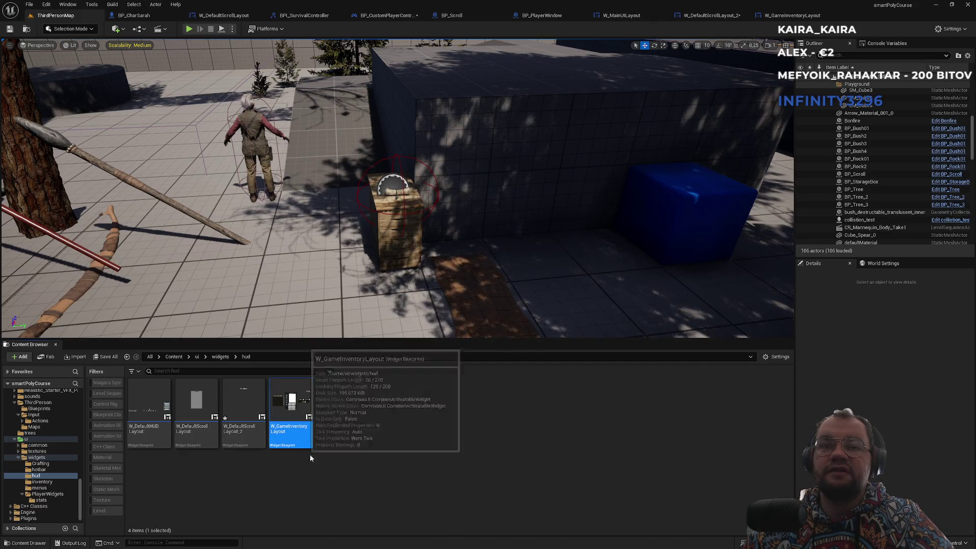
{"action": "key", "text": "ctrl+d"}
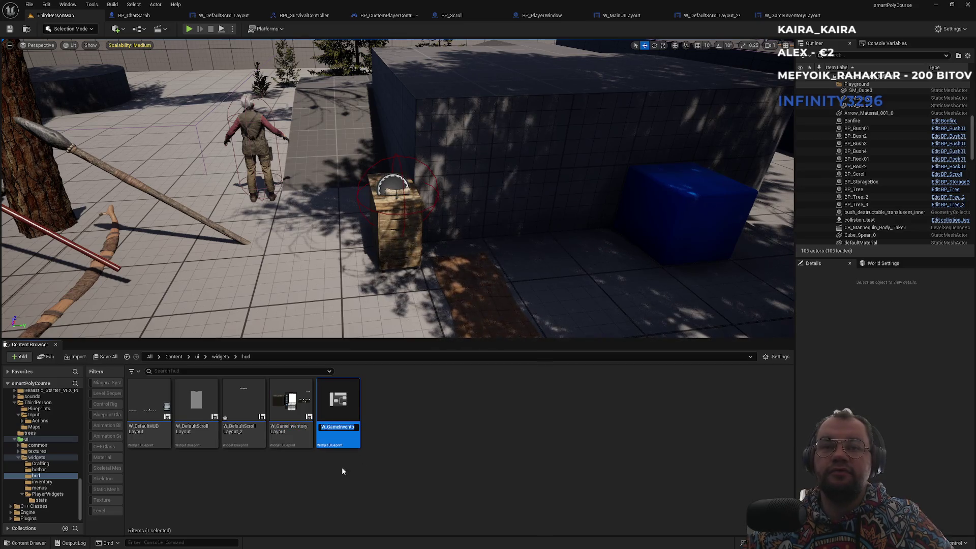
{"action": "left_click", "coordinate": [401, 453]}
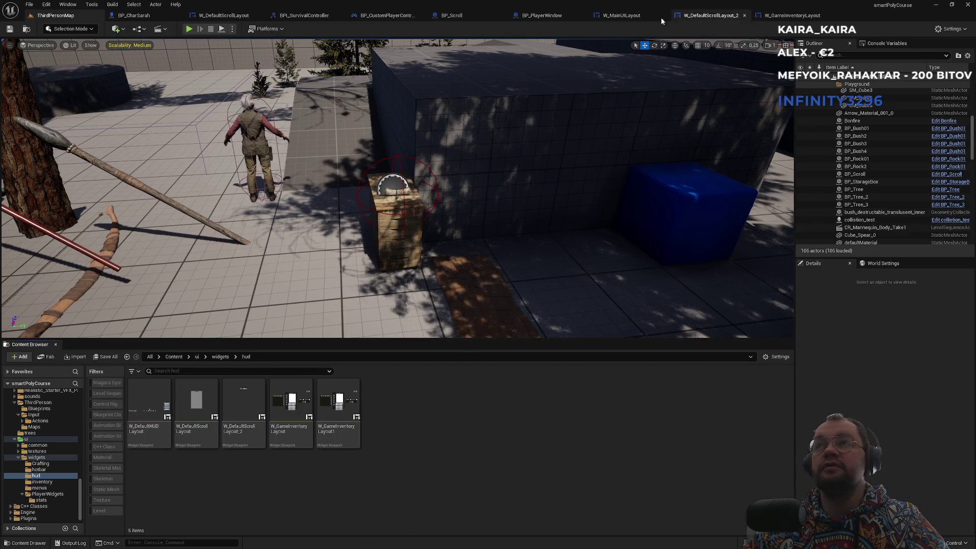
Step: Review the W_DefaultScrollLayout_2, W_MainUILayout, BP_PlayerWindow, BP_Scroll and BP_CustomPlayerController tabs
{"action": "left_click", "coordinate": [712, 15]}
{"action": "left_click", "coordinate": [634, 18]}
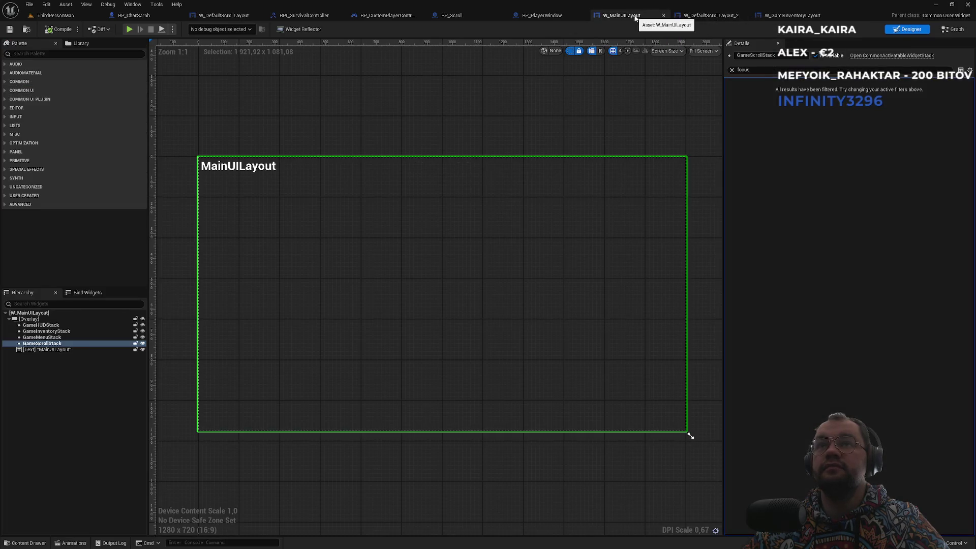
{"action": "left_click", "coordinate": [723, 18]}
{"action": "left_click", "coordinate": [630, 21]}
{"action": "left_click", "coordinate": [544, 17]}
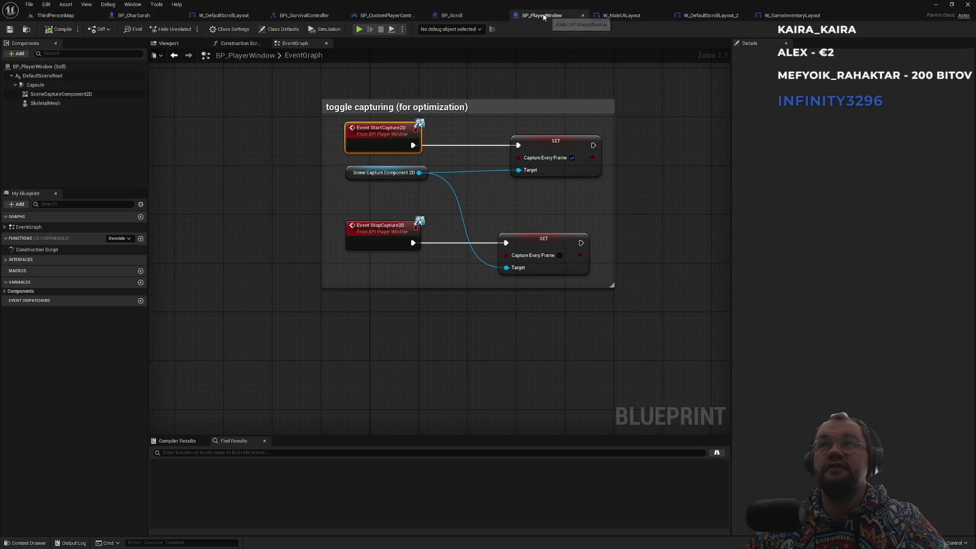
{"action": "left_click", "coordinate": [483, 14]}
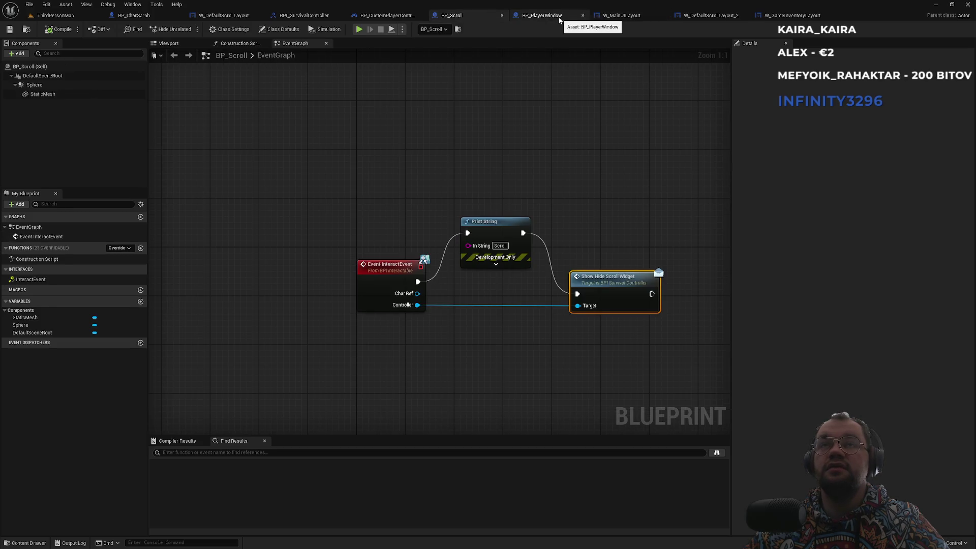
{"action": "left_click", "coordinate": [558, 17]}
{"action": "left_click", "coordinate": [398, 13]}
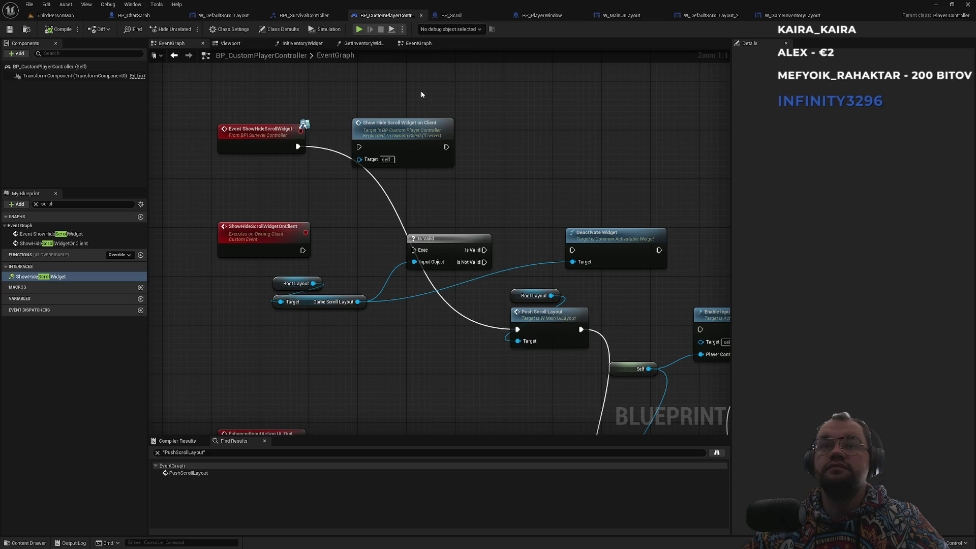
Step: Close the W_DefaultScrollLayout_2 editor and return to the ThirdPersonMap level
{"action": "left_click", "coordinate": [783, 16]}
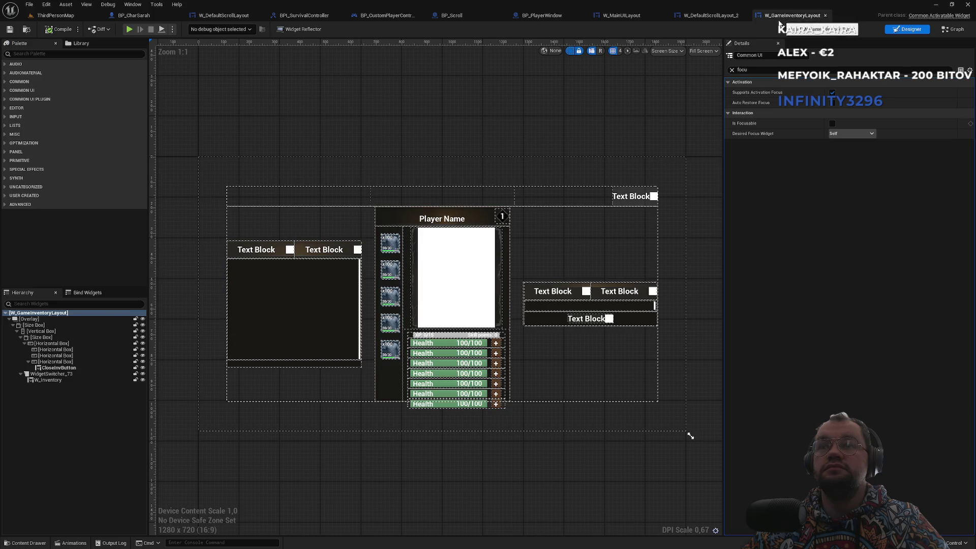
{"action": "left_click", "coordinate": [719, 19]}
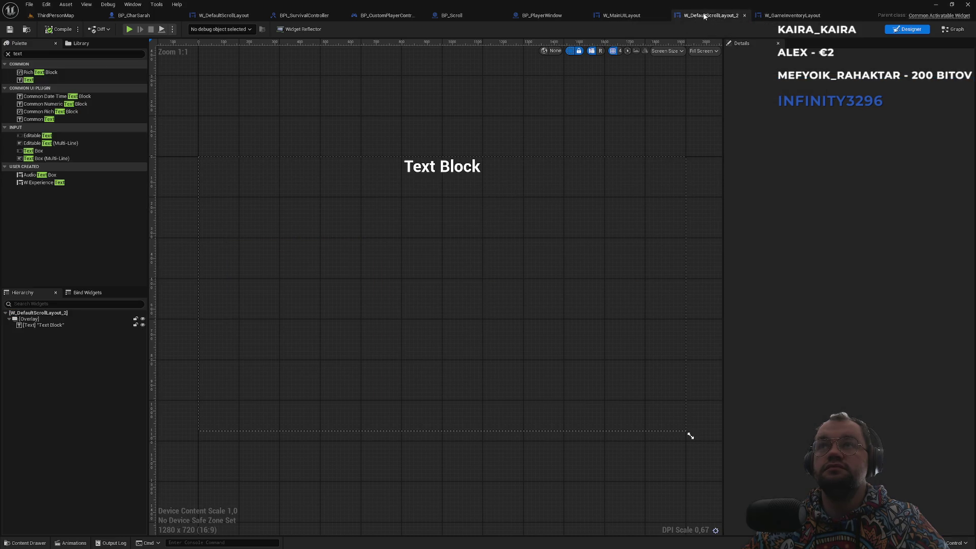
{"action": "middle_click", "coordinate": [703, 17]}
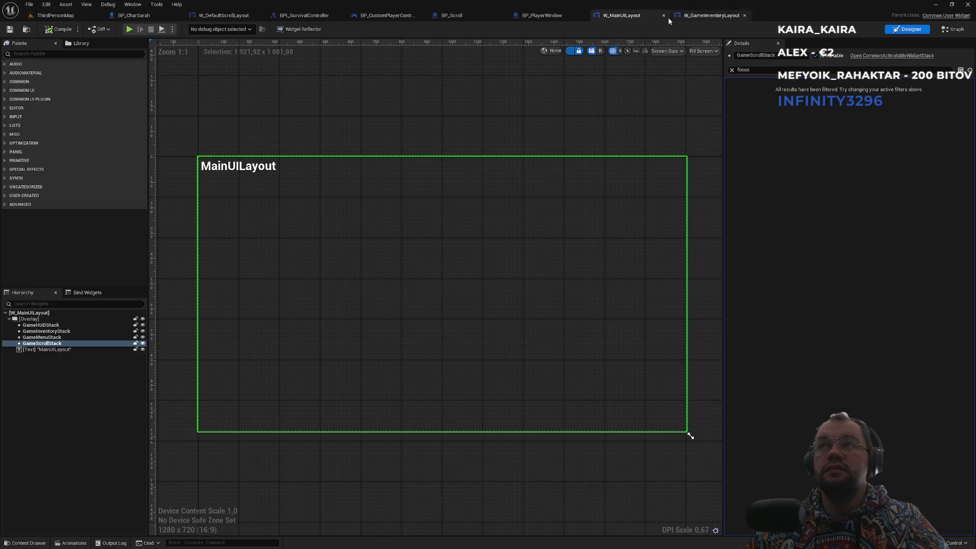
{"action": "left_click", "coordinate": [55, 15]}
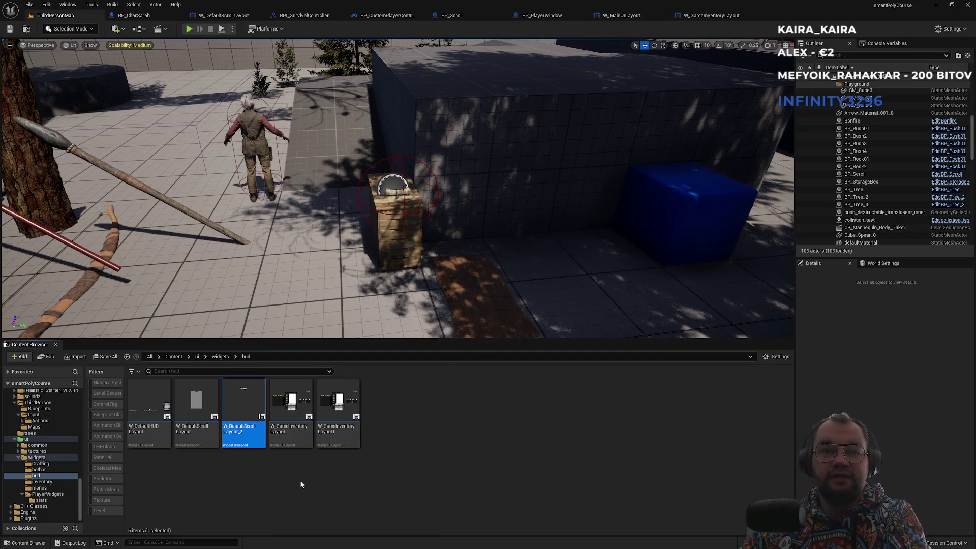
Step: Force delete W_DefaultScrollLayout_2 from the hud folder despite W_MainUILayout's reference
{"action": "key", "text": "Delete"}
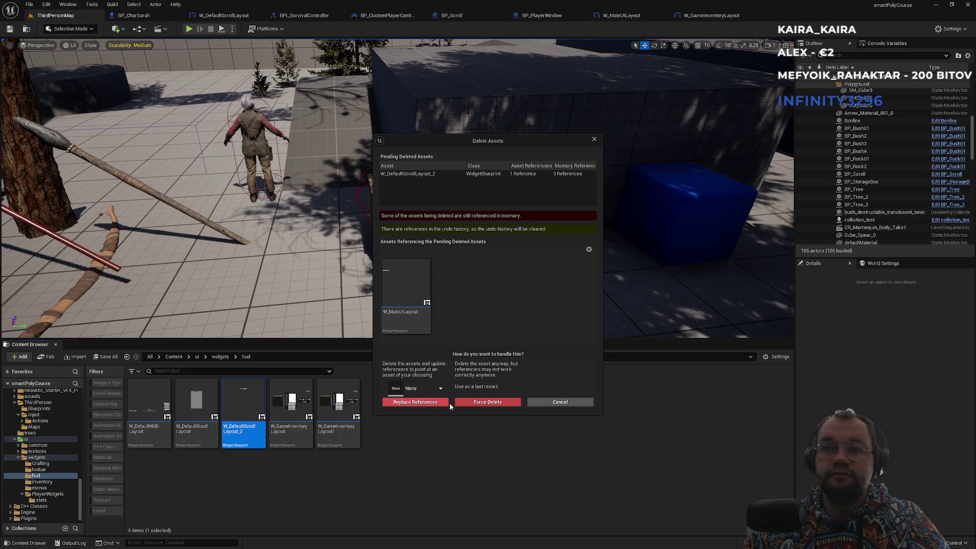
{"action": "left_click", "coordinate": [513, 173]}
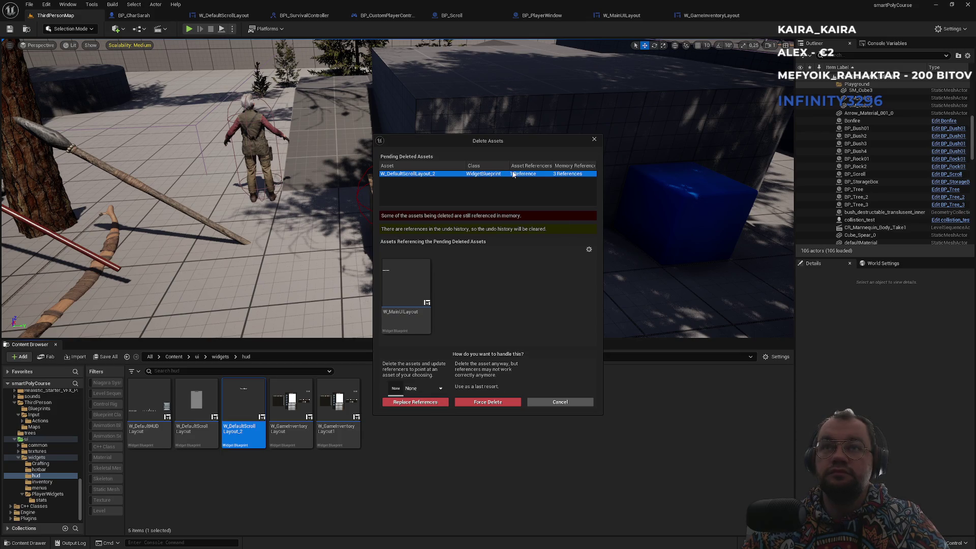
{"action": "left_click", "coordinate": [473, 402]}
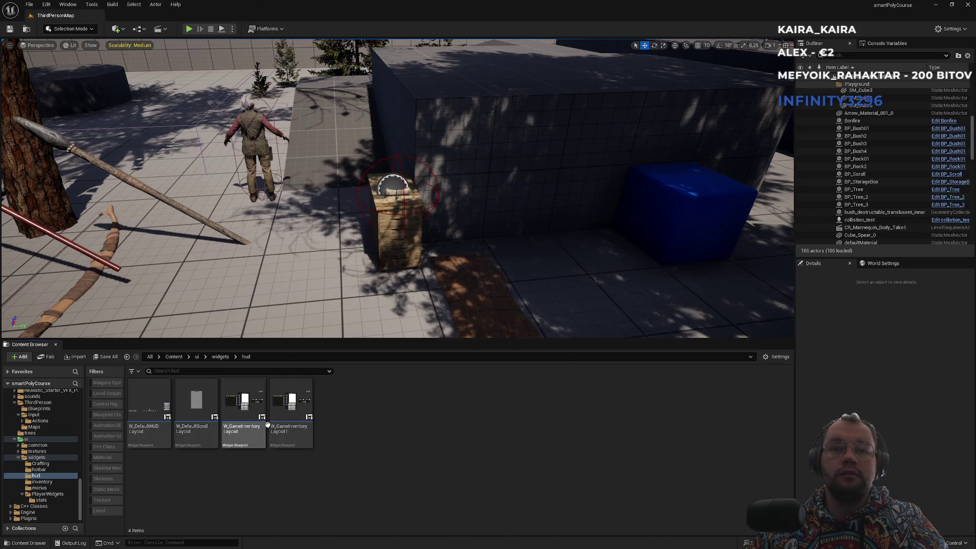
{"action": "mouse_move", "coordinate": [279, 418]}
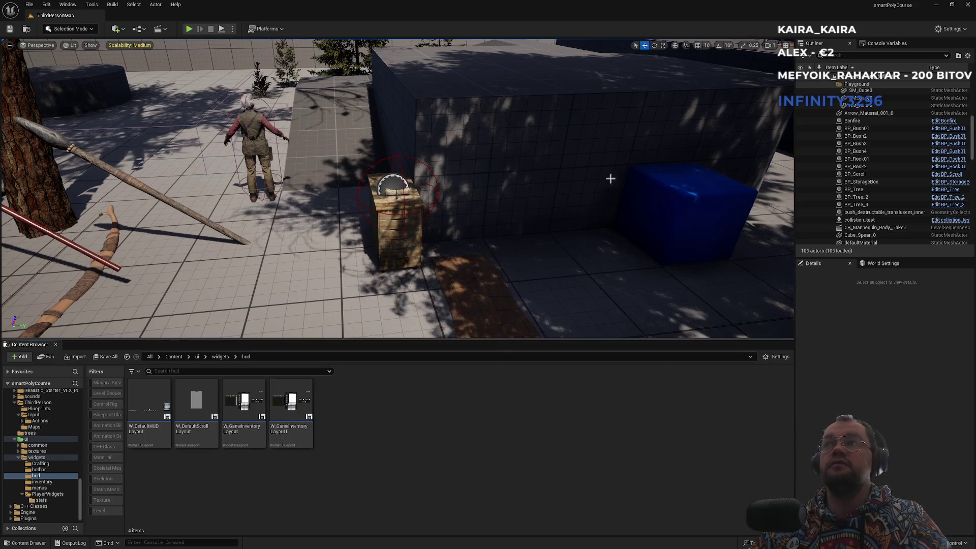
Step: In W_MainUILayout's graph, set the PushScrollLayout Push Widget class to W_GameInventoryLayout1
{"action": "key", "text": "alt+Tab"}
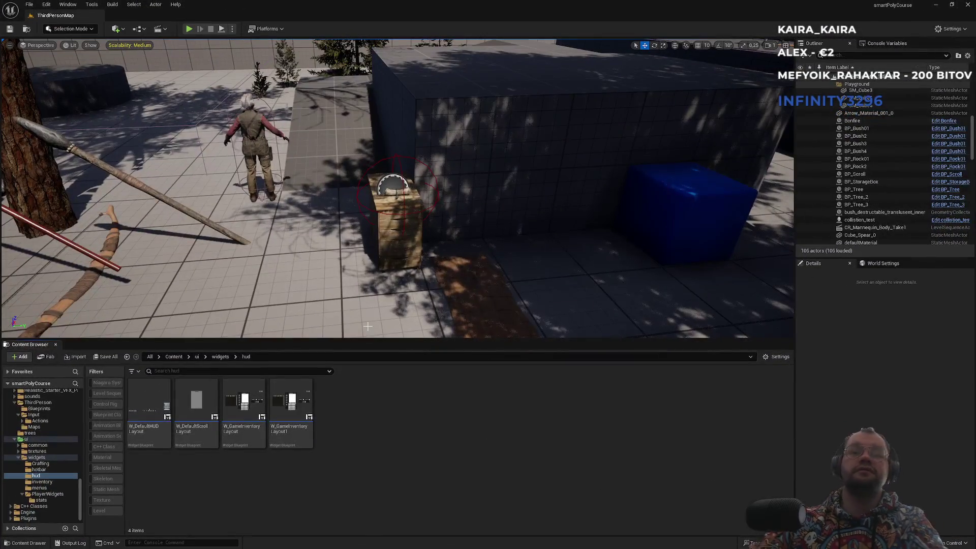
{"action": "key", "text": "super"}
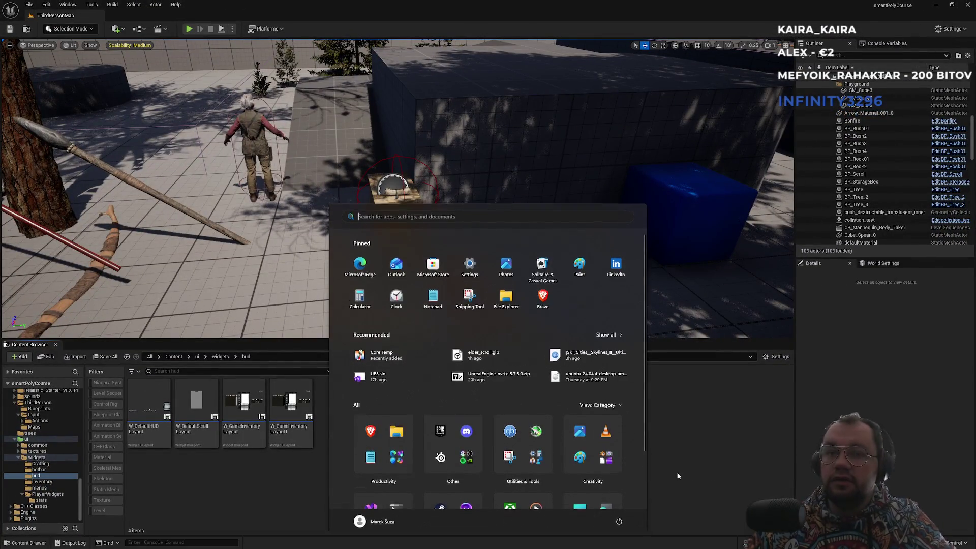
{"action": "key", "text": "Escape"}
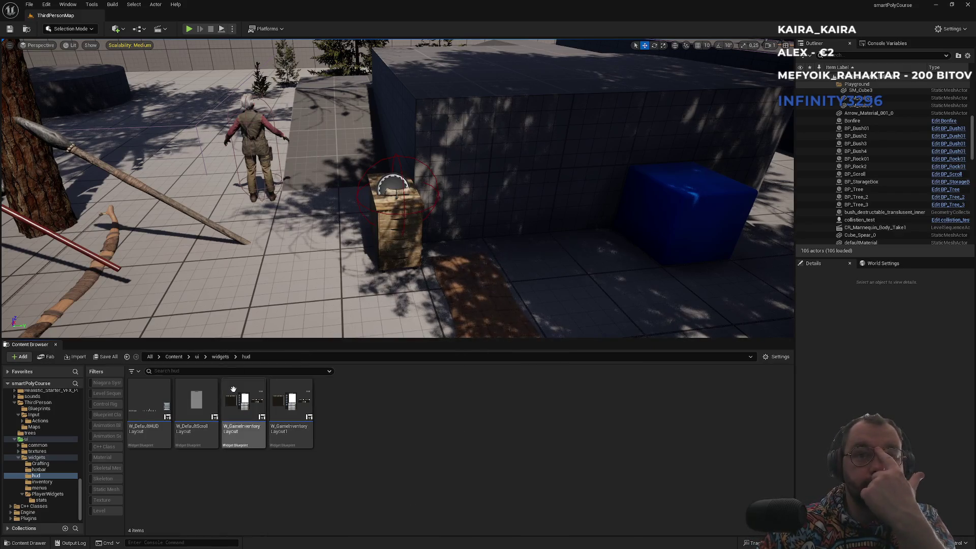
{"action": "left_click", "coordinate": [220, 356]}
{"action": "double_click", "coordinate": [435, 436]}
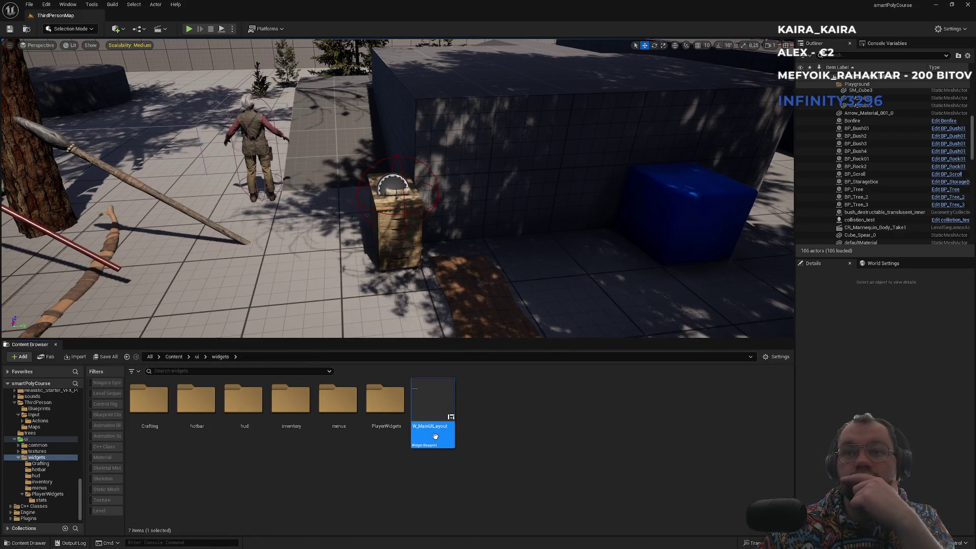
{"action": "left_click", "coordinate": [50, 344]}
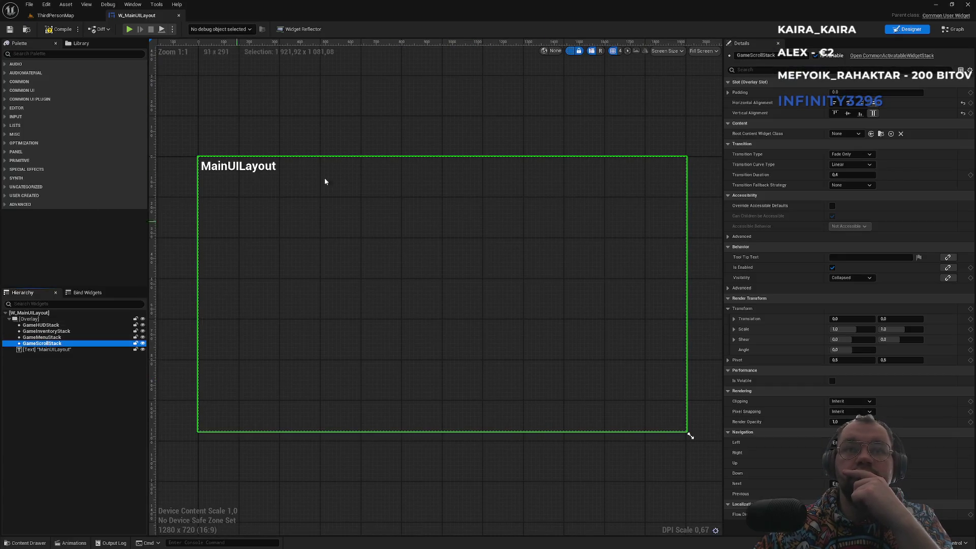
{"action": "left_click", "coordinate": [945, 34]}
{"action": "left_click", "coordinate": [519, 344]}
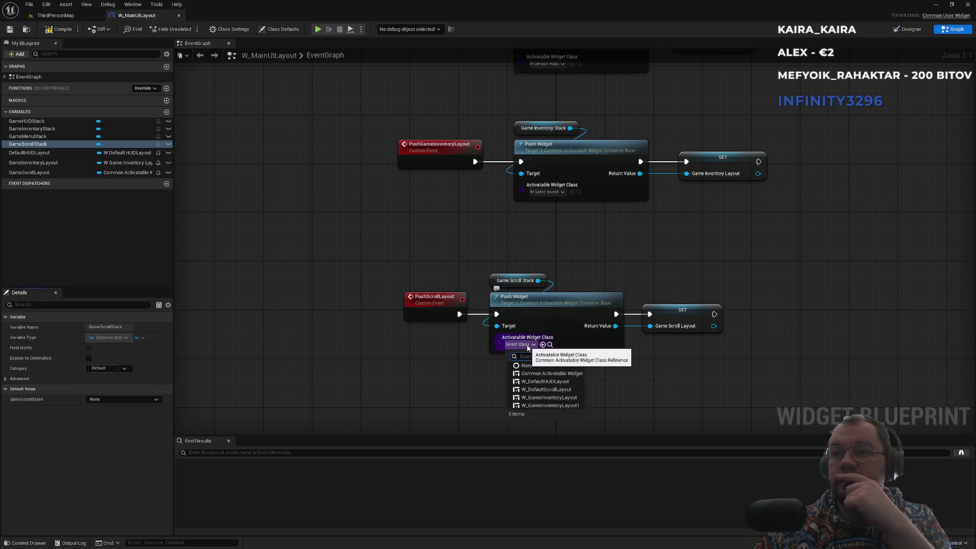
{"action": "left_click", "coordinate": [554, 405]}
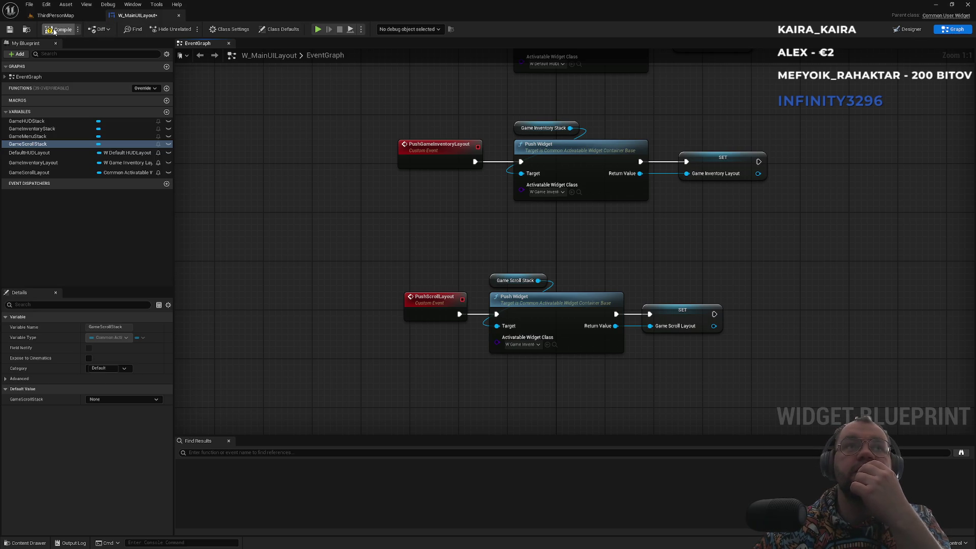
Step: Play ThirdPersonMap in the editor in full-screen view
{"action": "left_click", "coordinate": [74, 17]}
{"action": "left_click", "coordinate": [189, 29]}
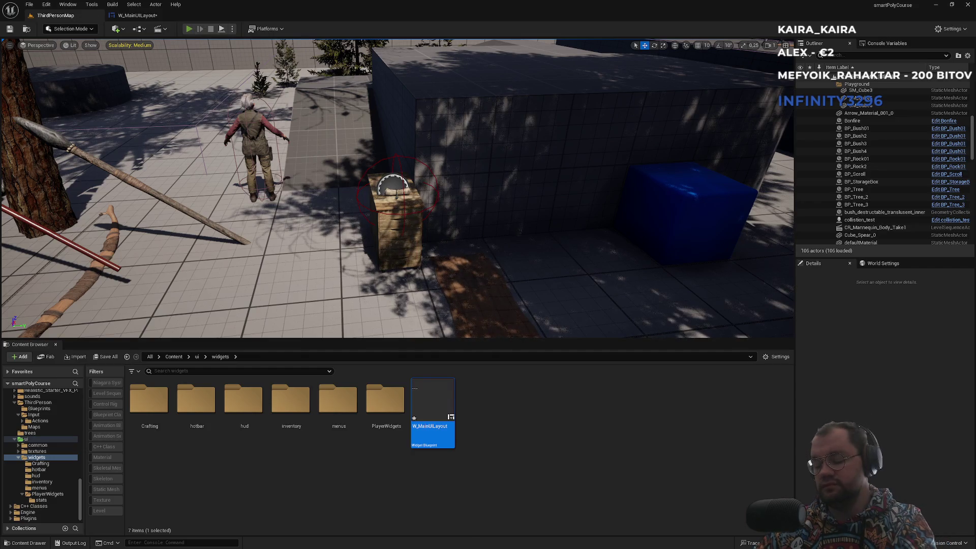
{"action": "key", "text": "F11"}
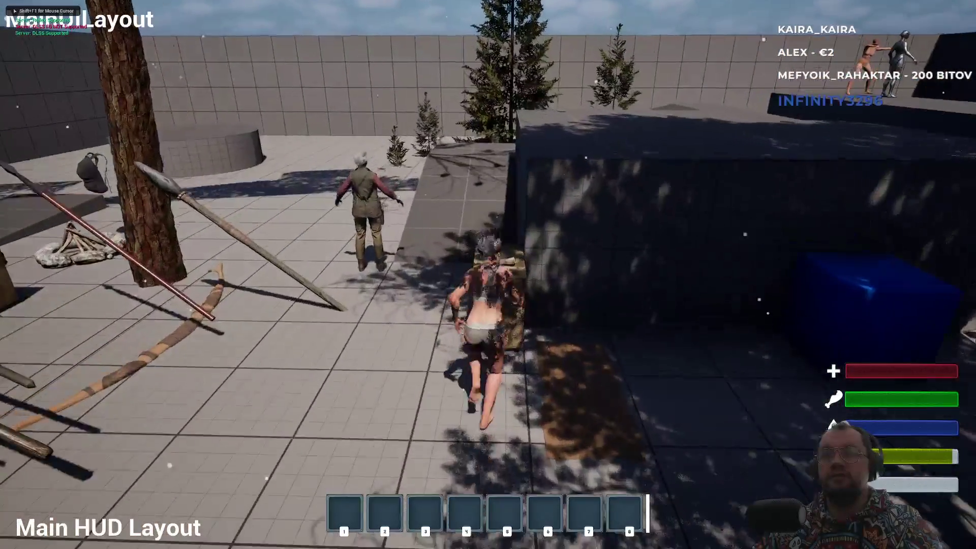
Step: Toggle the inventory panel with I, switching repeatedly between its Inventory and Crafting tabs
{"action": "key", "text": "i"}
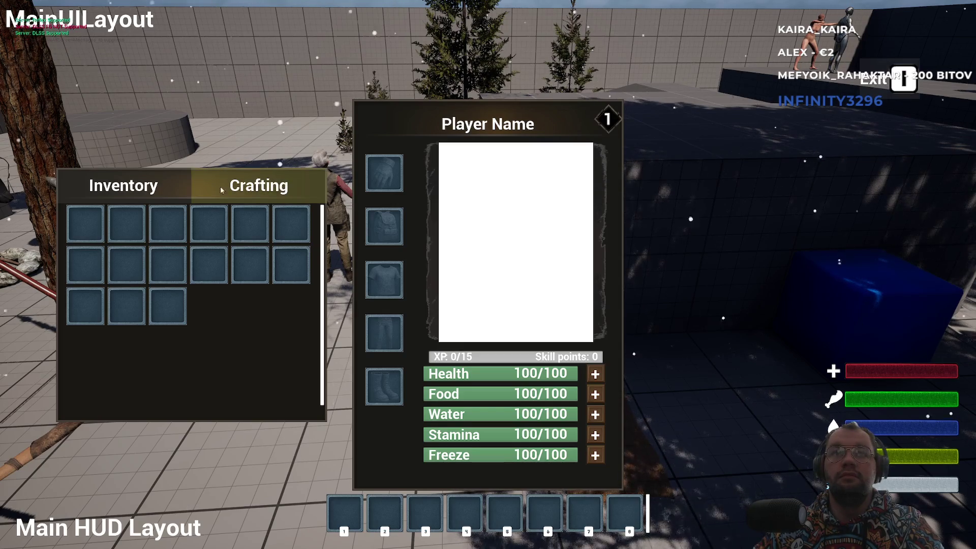
{"action": "left_click", "coordinate": [169, 188]}
{"action": "left_click", "coordinate": [167, 188]}
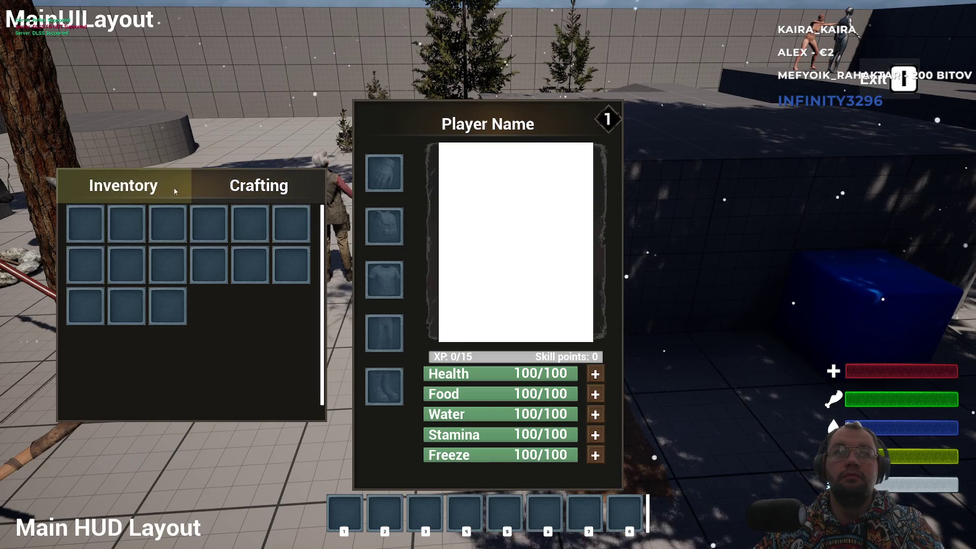
{"action": "left_click", "coordinate": [239, 188]}
{"action": "key", "text": "i"}
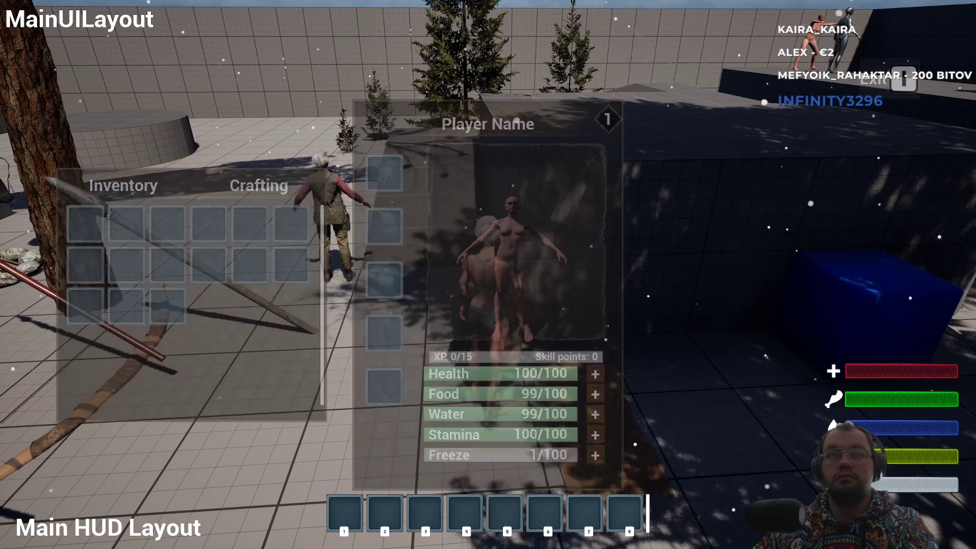
{"action": "key", "text": "i"}
{"action": "key", "text": "i"}
{"action": "key", "text": "i"}
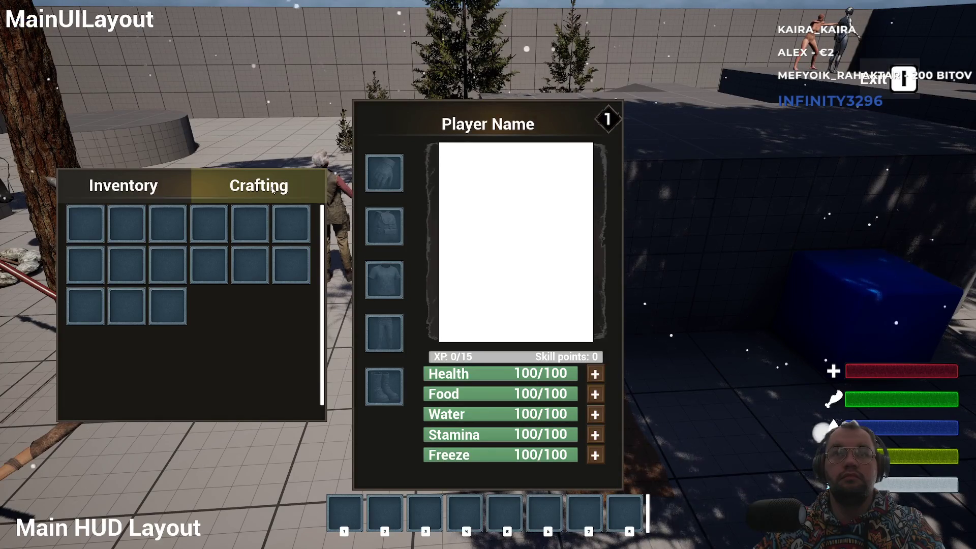
{"action": "left_click", "coordinate": [196, 185]}
{"action": "left_click", "coordinate": [146, 188]}
{"action": "left_click", "coordinate": [219, 186]}
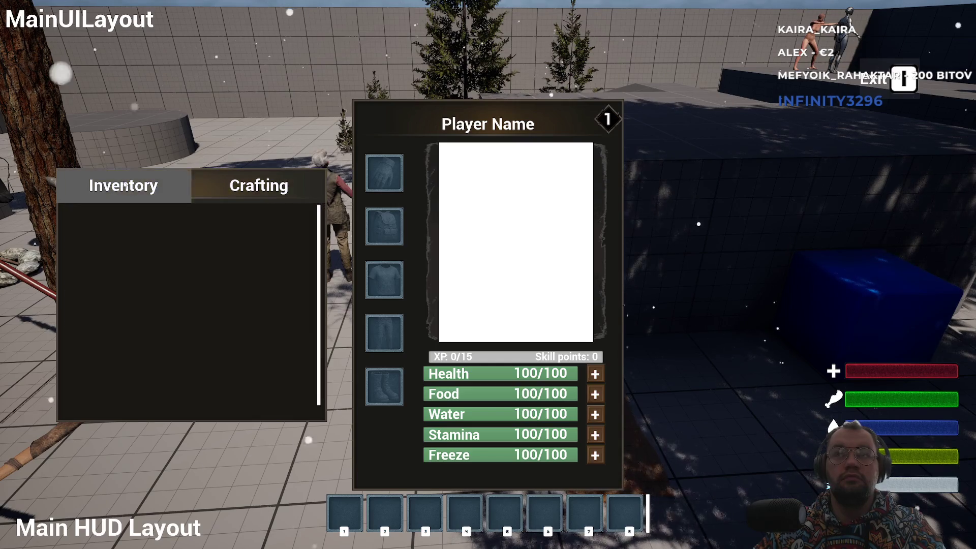
{"action": "left_click", "coordinate": [147, 186]}
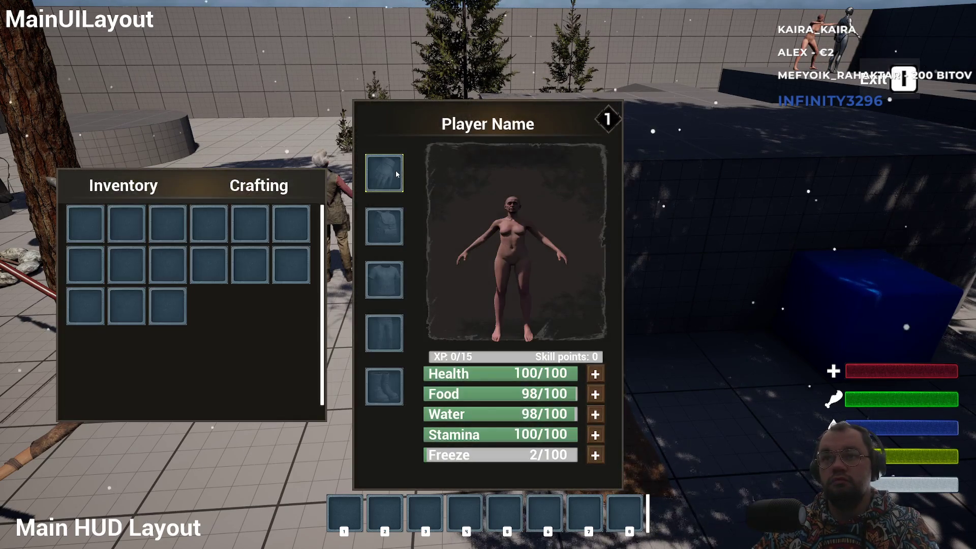
{"action": "key", "text": "i"}
{"action": "key", "text": "i"}
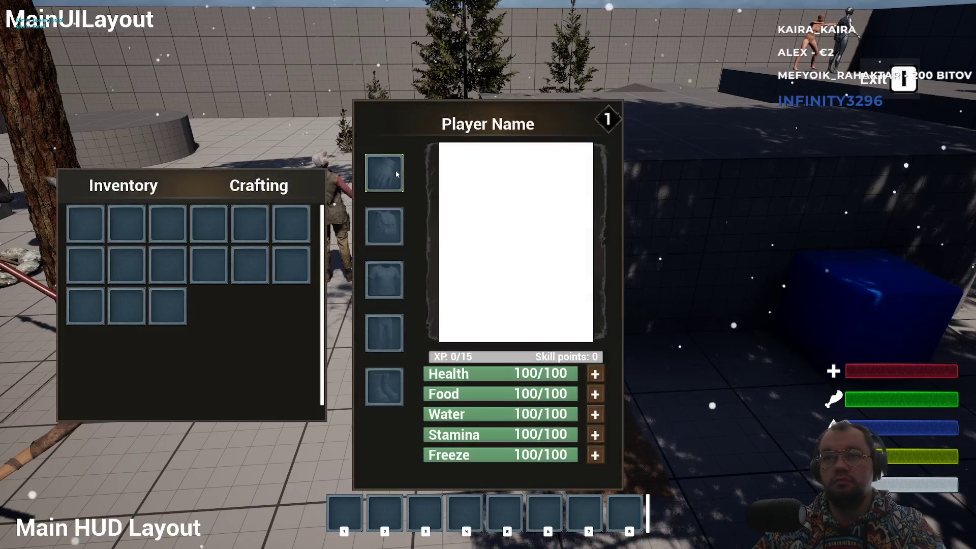
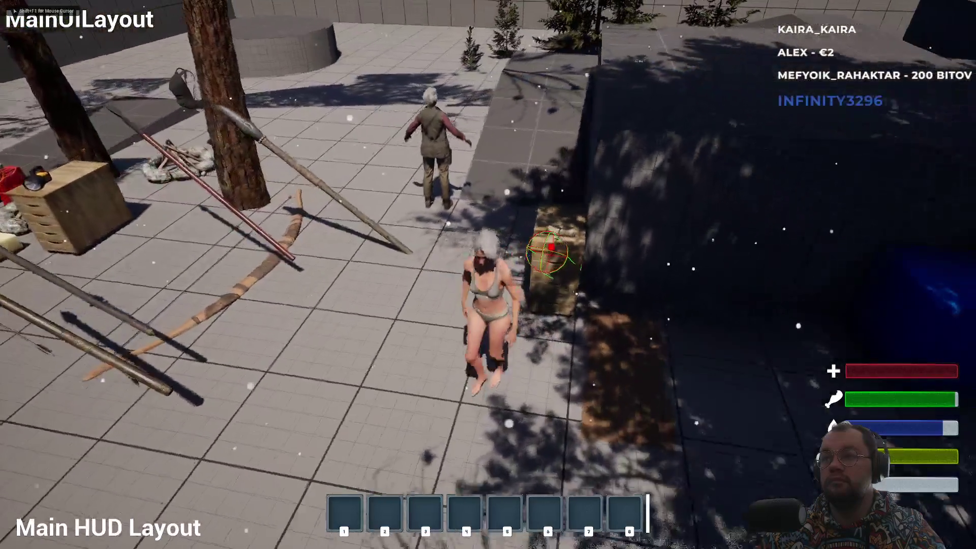
Step: Toggle the inventory and stats panels with Tab repeatedly, try Exit, then stop the play session
{"action": "key", "text": "Tab"}
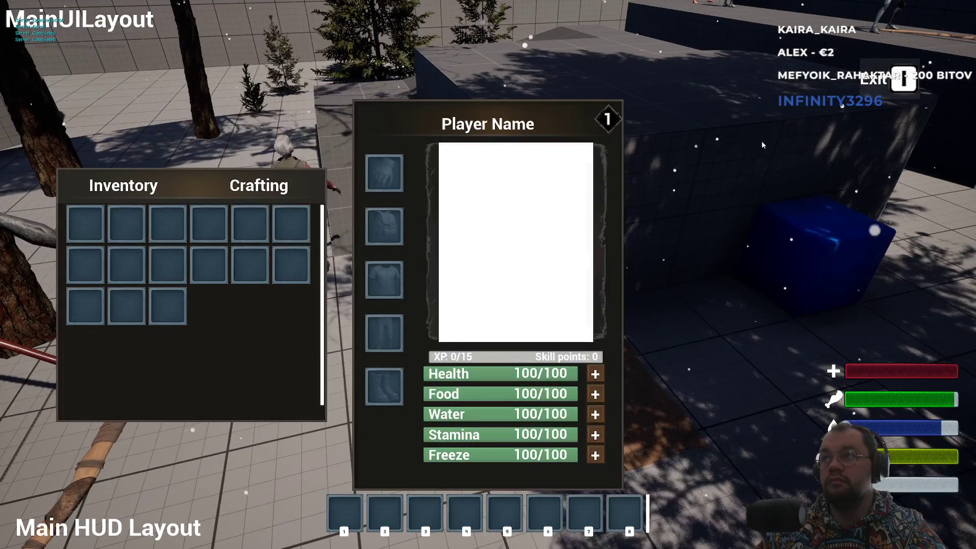
{"action": "key", "text": "Tab"}
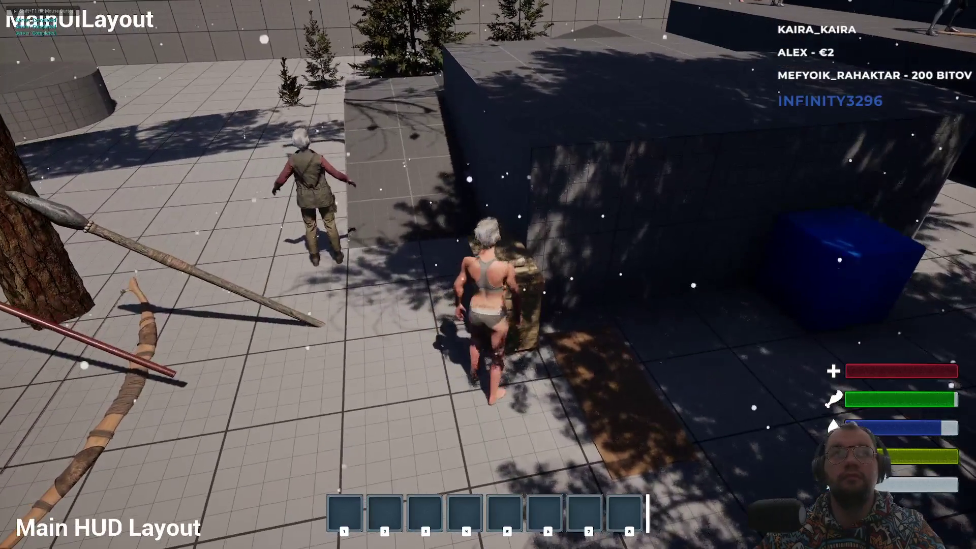
{"action": "key", "text": "Tab"}
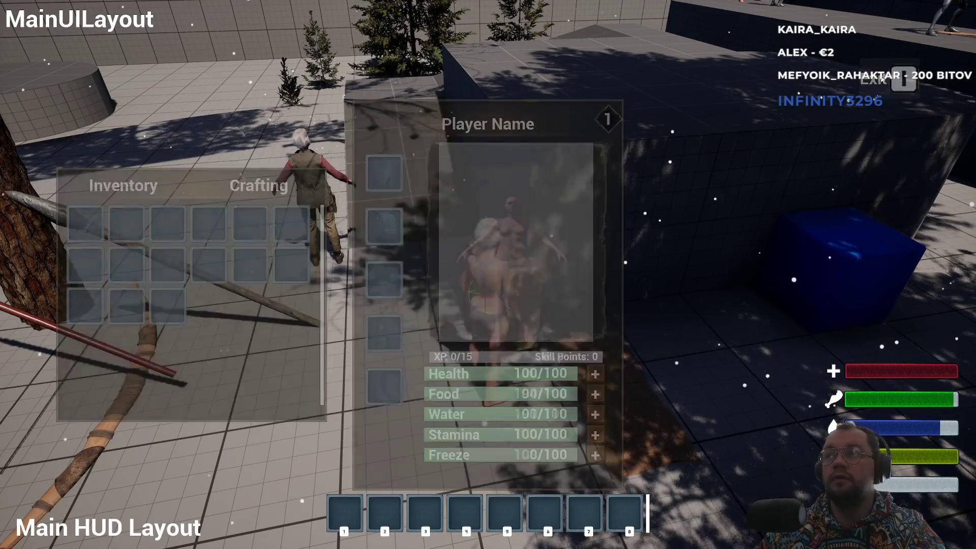
{"action": "key", "text": "Tab"}
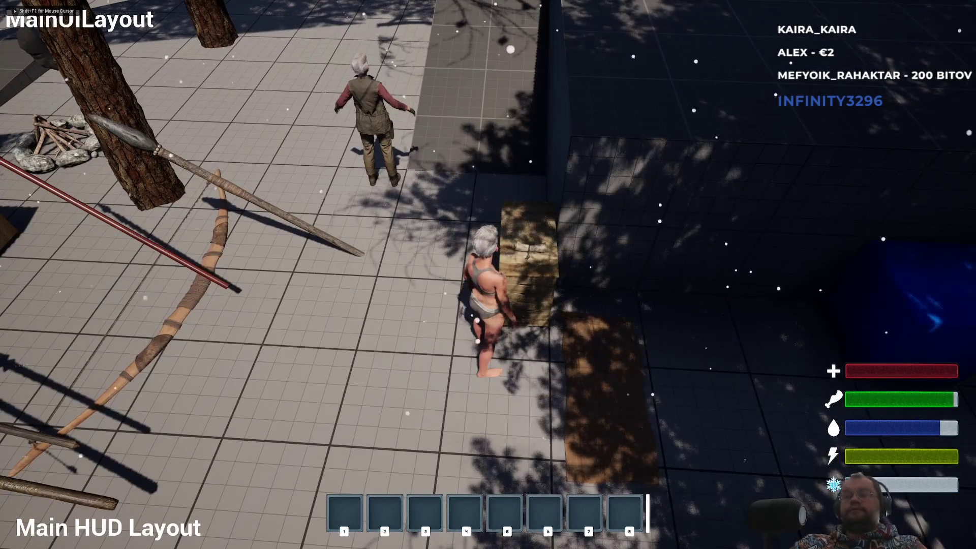
{"action": "key", "text": "Tab"}
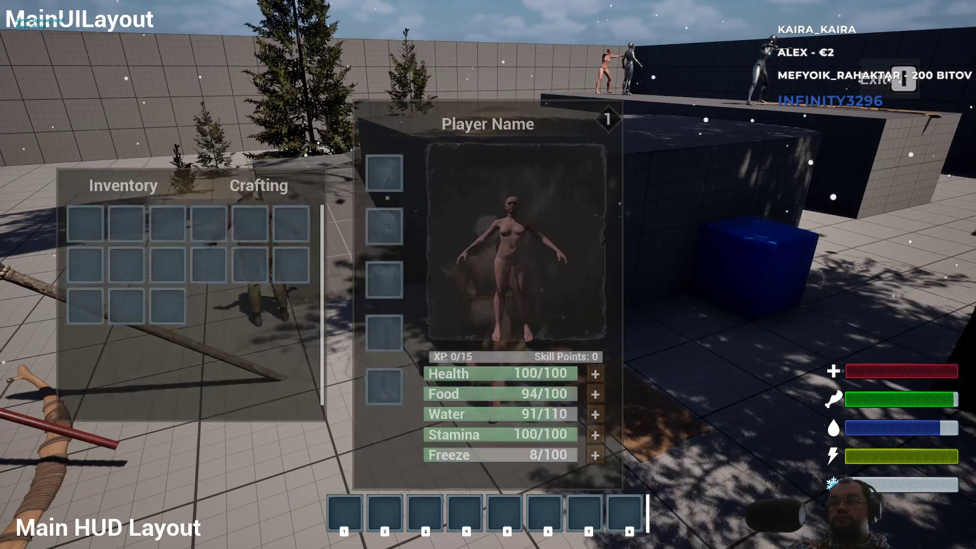
{"action": "key", "text": "Tab"}
{"action": "key", "text": "Tab"}
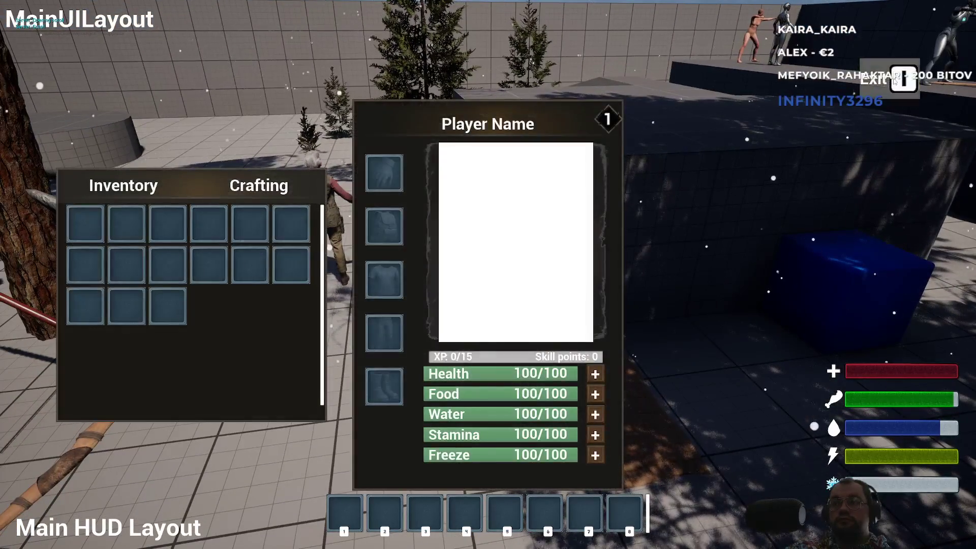
{"action": "key", "text": "Tab"}
{"action": "key", "text": "Tab"}
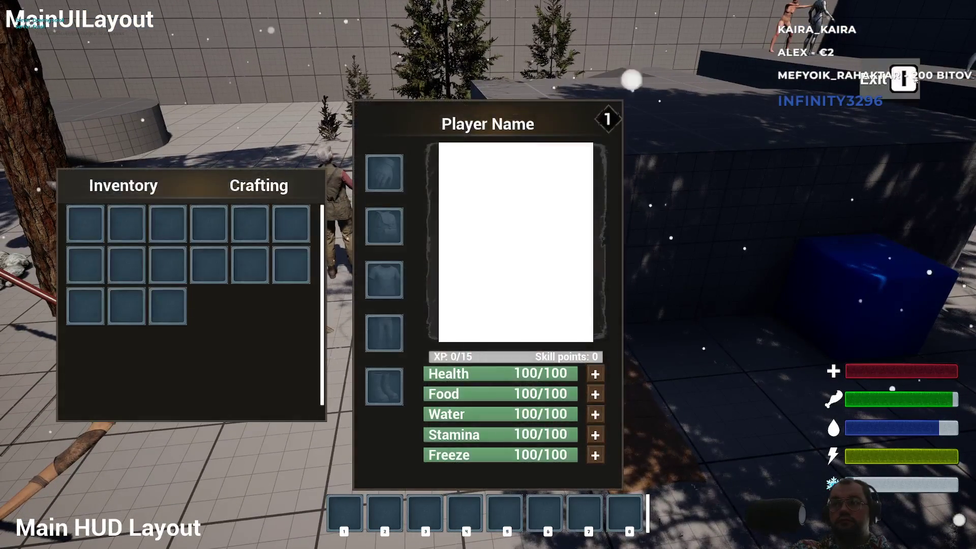
{"action": "left_click", "coordinate": [880, 87]}
{"action": "key", "text": "Escape"}
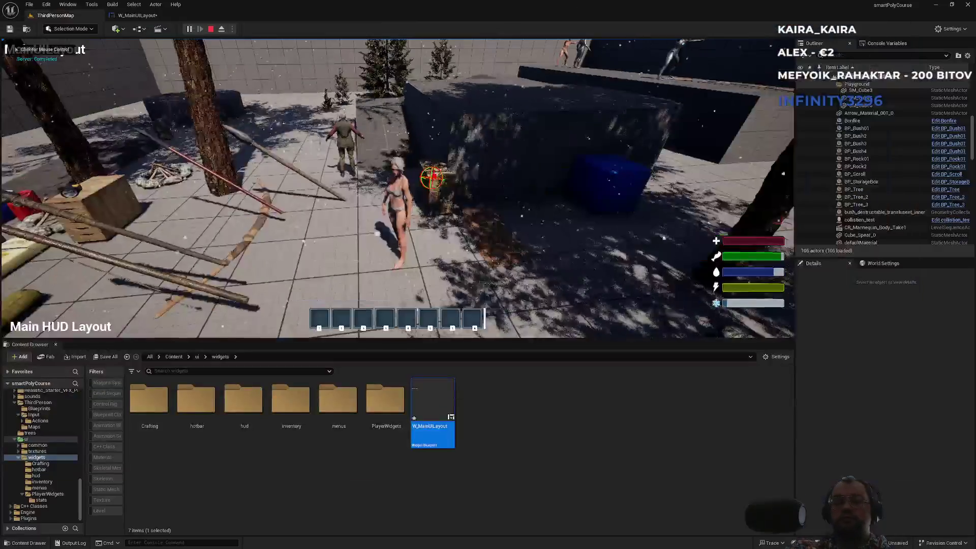
Step: In W_MainUILayout's EventGraph, set Push Widget's Activatable Widget Class to W_DefaultScrollLayout
{"action": "left_click", "coordinate": [138, 16]}
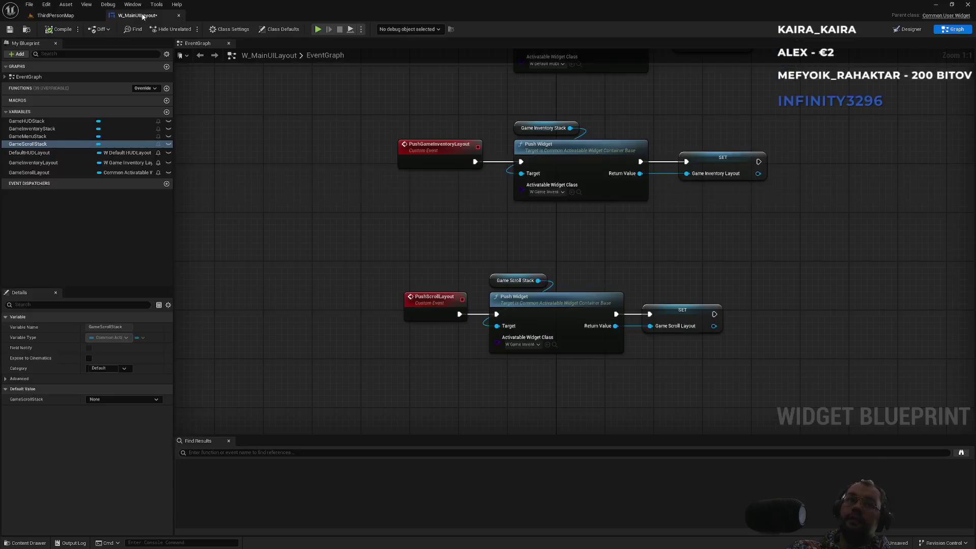
{"action": "left_click", "coordinate": [532, 345]}
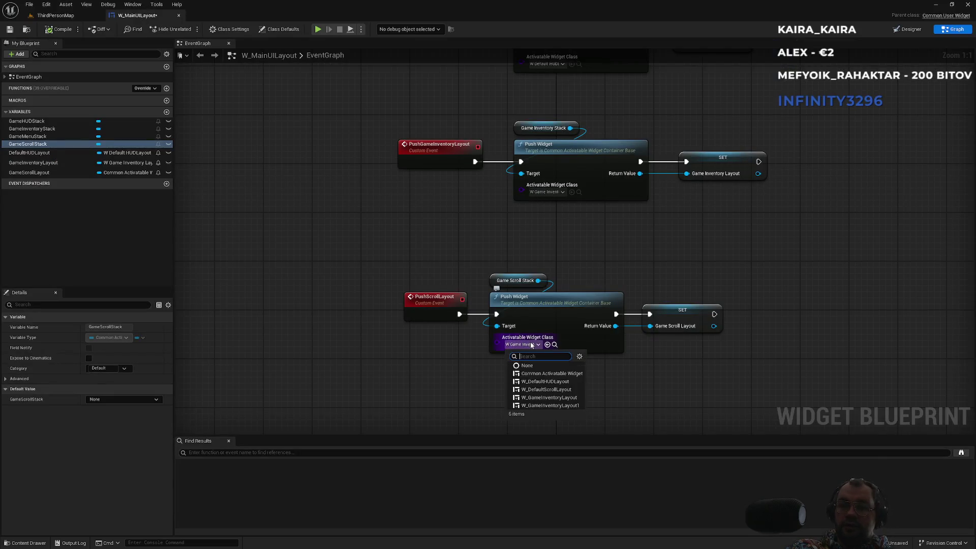
{"action": "left_click", "coordinate": [547, 389]}
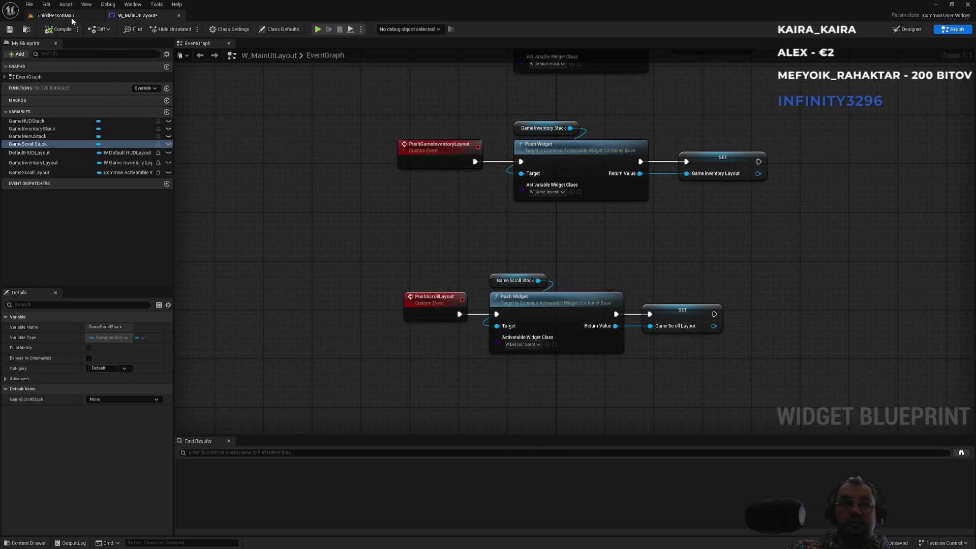
Step: Open W_DefaultScrollLayout from the hud folder in the Content Browser
{"action": "left_click", "coordinate": [56, 16]}
{"action": "left_click", "coordinate": [240, 433]}
{"action": "double_click", "coordinate": [240, 433]}
{"action": "double_click", "coordinate": [209, 437]}
{"action": "scroll", "coordinate": [493, 206], "scroll_direction": "up", "scroll_amount": 5}
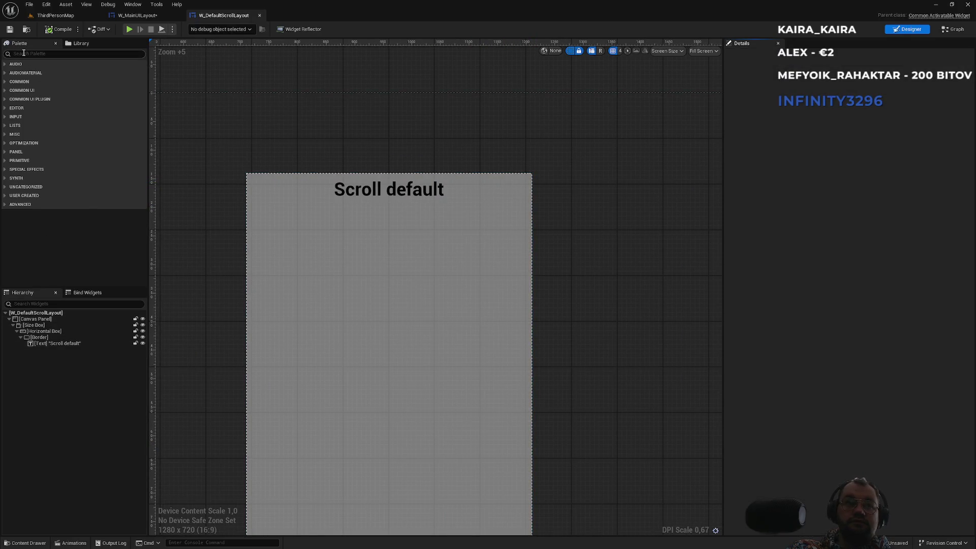
Step: Place a Palette Button into the Horizontal Box beside the Border, leaving its slot size Auto
{"action": "type", "text": "button"}
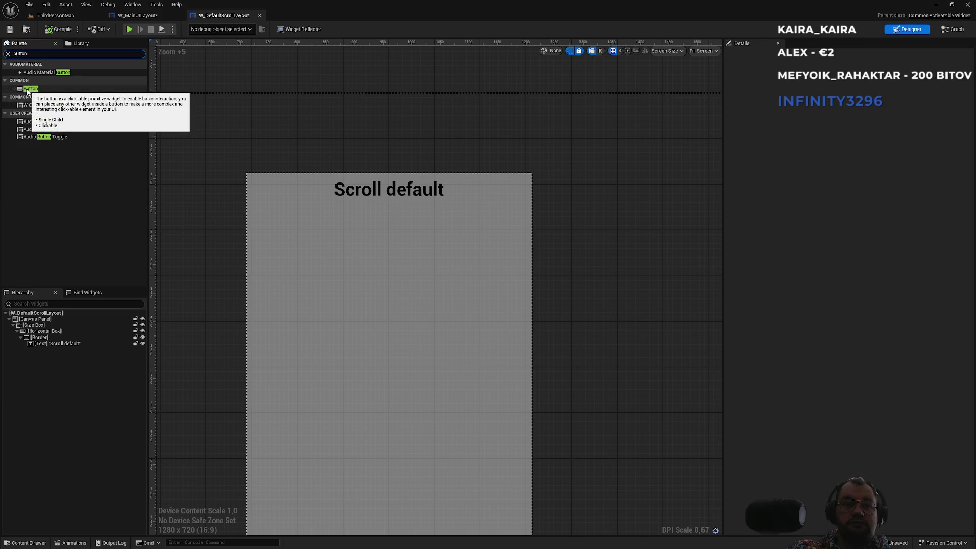
{"action": "left_click_drag", "start_coordinate": [27, 90], "coordinate": [61, 318]}
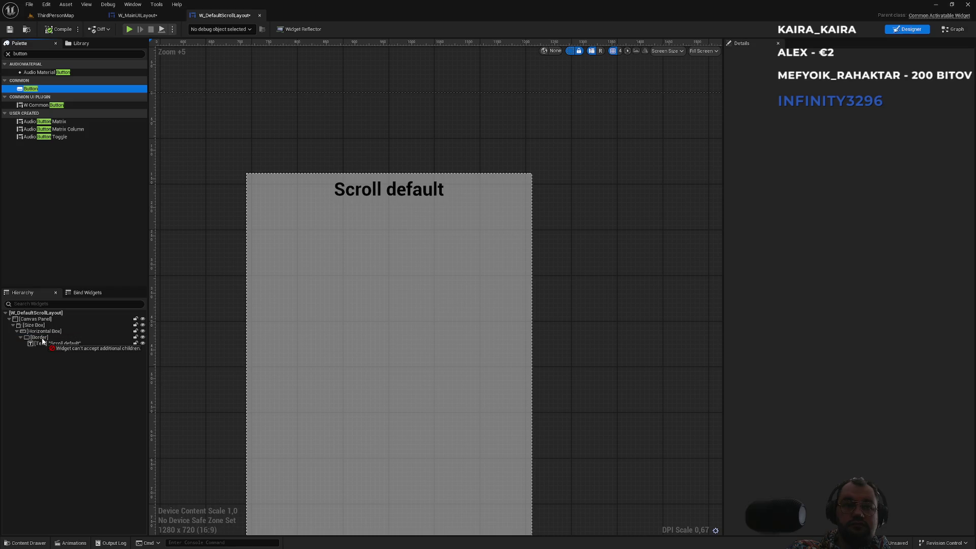
{"action": "left_click_drag", "start_coordinate": [38, 340], "coordinate": [36, 335]}
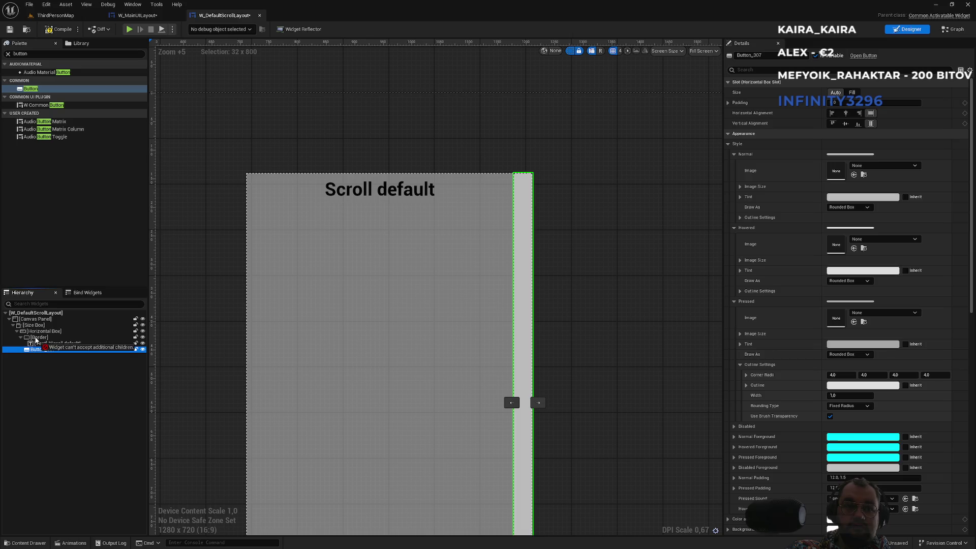
{"action": "left_click_drag", "start_coordinate": [36, 340], "coordinate": [48, 350]}
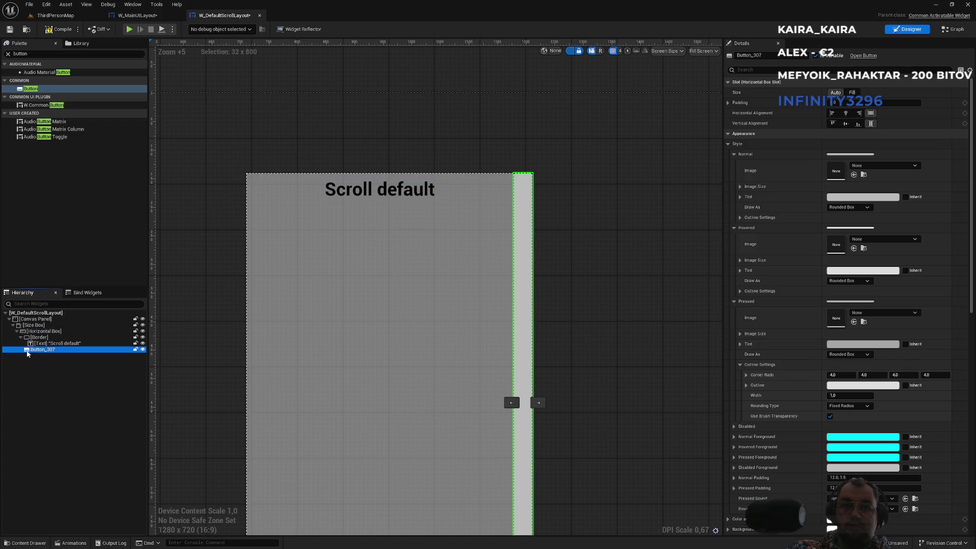
{"action": "left_click", "coordinate": [856, 91]}
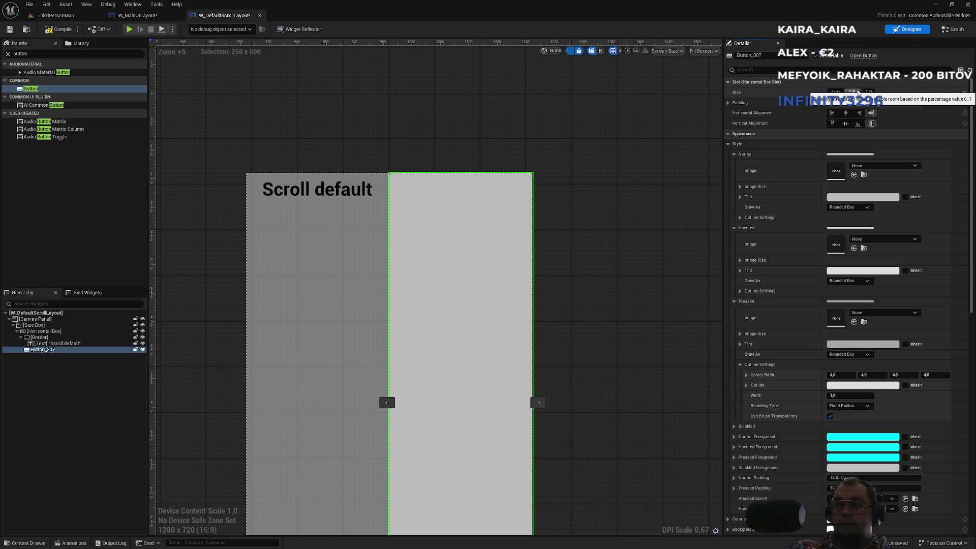
{"action": "left_click", "coordinate": [836, 93]}
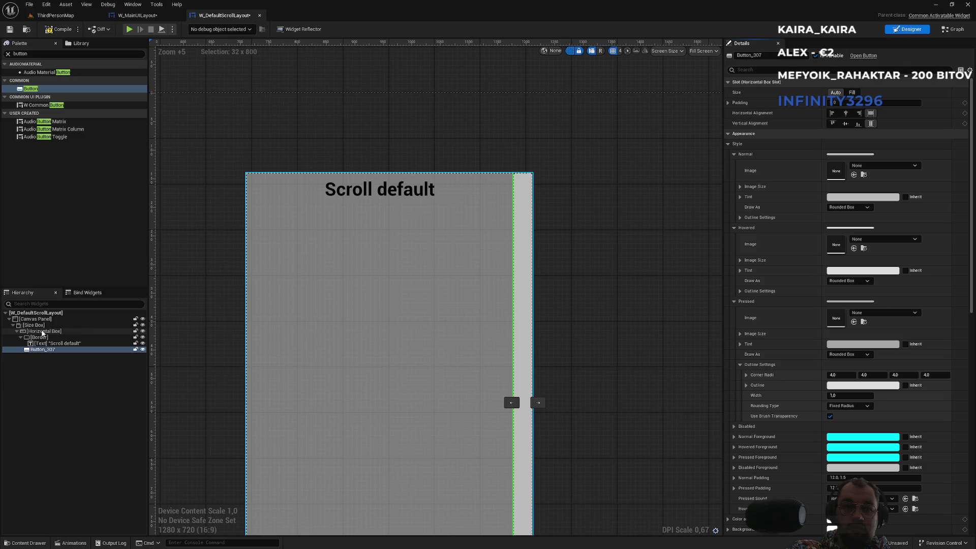
Step: Move the button onto the canvas panel, anchor it centred, and zero its position
{"action": "left_click_drag", "start_coordinate": [41, 351], "coordinate": [36, 320]}
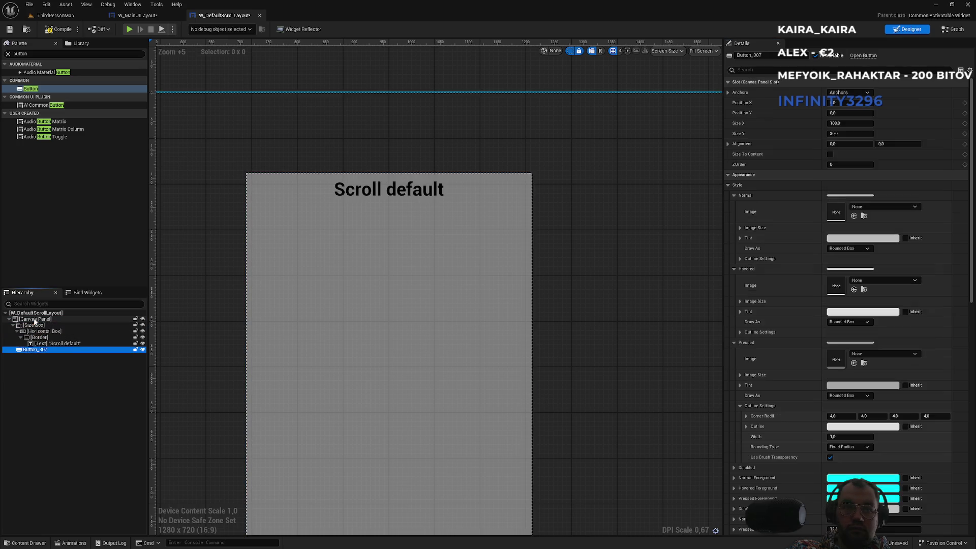
{"action": "scroll", "coordinate": [201, 342], "scroll_direction": "down", "scroll_amount": 4}
{"action": "left_click_drag", "start_coordinate": [318, 192], "coordinate": [413, 173]}
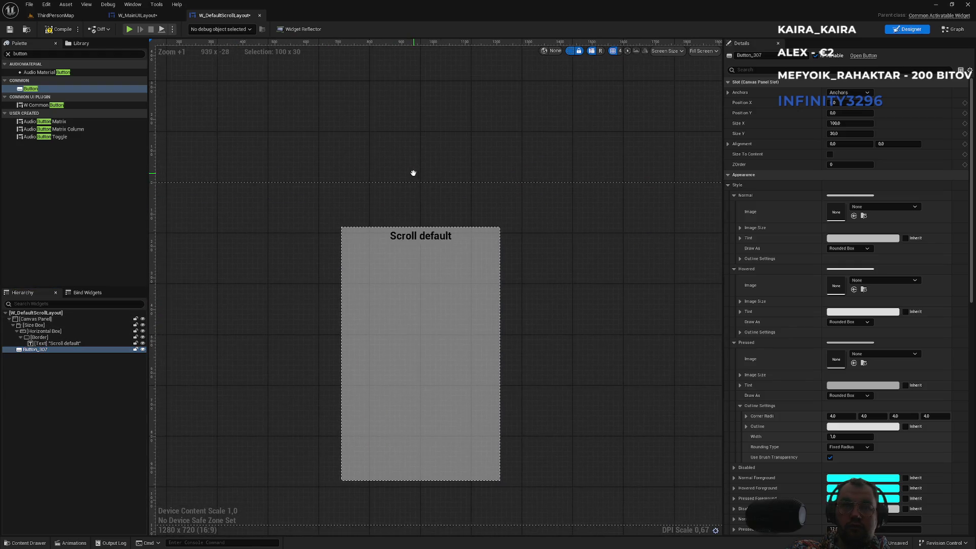
{"action": "scroll", "coordinate": [315, 285], "scroll_direction": "down", "scroll_amount": 2}
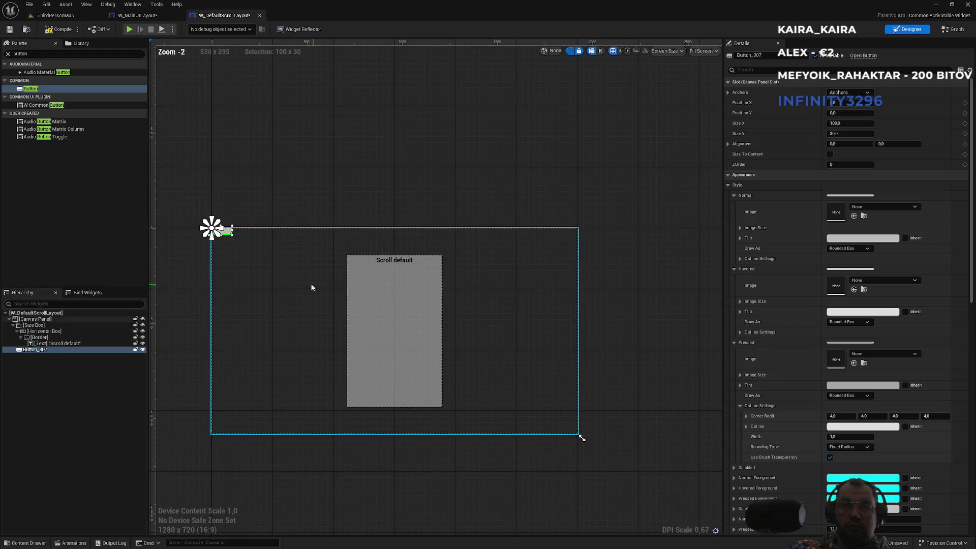
{"action": "scroll", "coordinate": [273, 287], "scroll_direction": "up", "scroll_amount": 1}
{"action": "scroll", "coordinate": [328, 271], "scroll_direction": "up", "scroll_amount": 1}
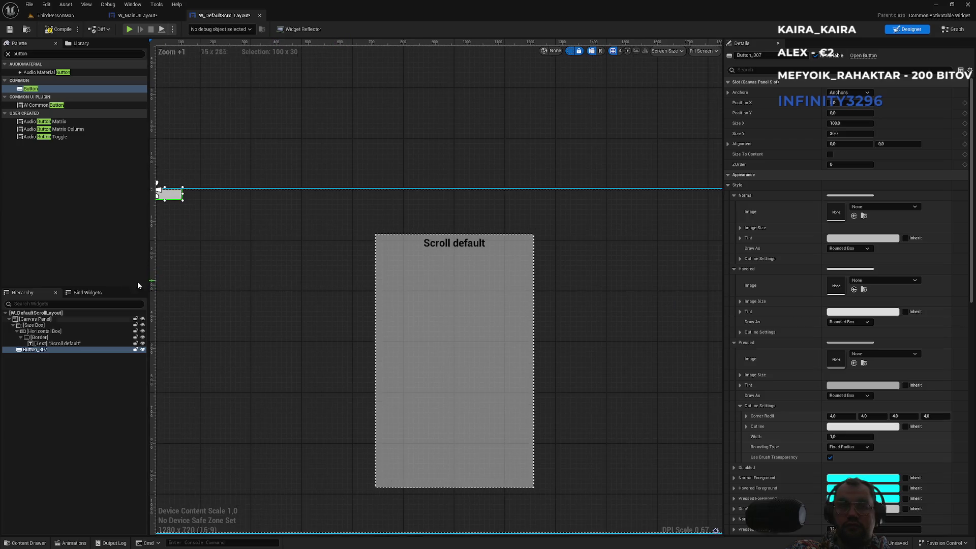
{"action": "left_click", "coordinate": [846, 93]}
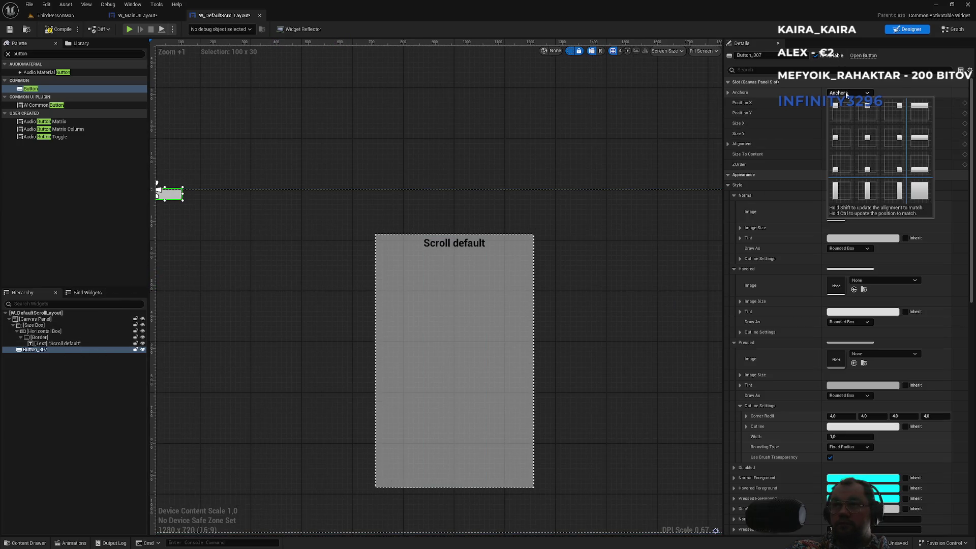
{"action": "left_click", "coordinate": [867, 144]}
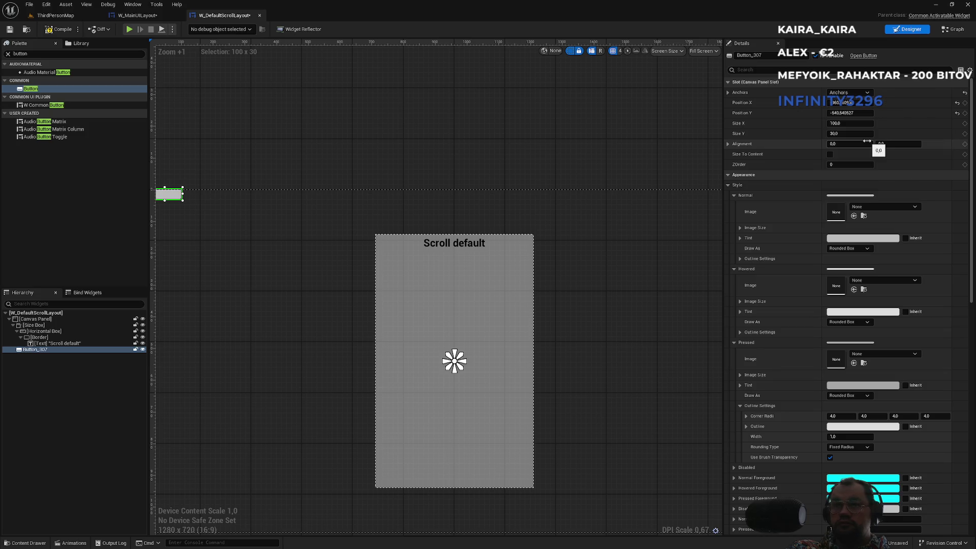
{"action": "left_click", "coordinate": [957, 103]}
{"action": "left_click", "coordinate": [956, 113]}
{"action": "left_click", "coordinate": [847, 144]}
{"action": "type", "text": "0.5"}
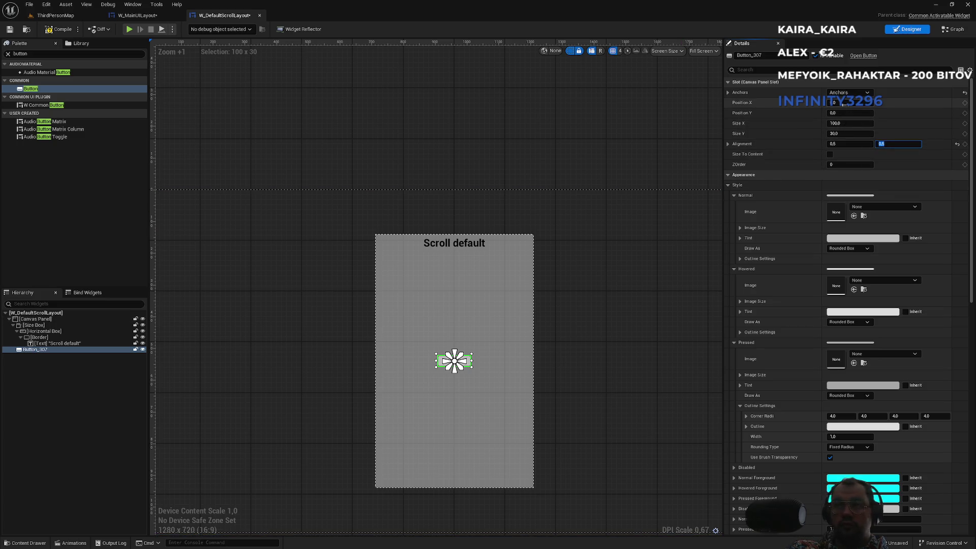
Step: Try a button width of 550, then reset it to the default 100
{"action": "left_click", "coordinate": [49, 332]}
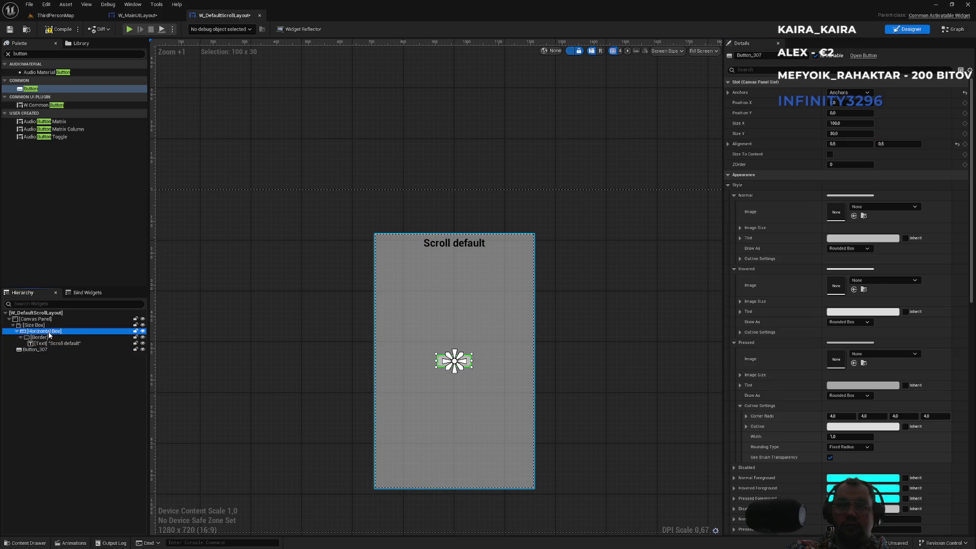
{"action": "left_click", "coordinate": [45, 325]}
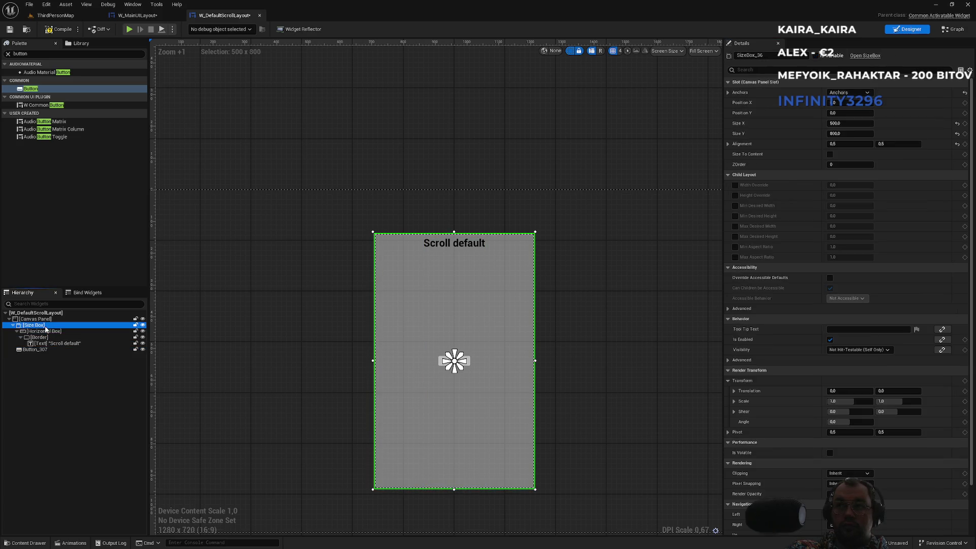
{"action": "left_click", "coordinate": [40, 350]}
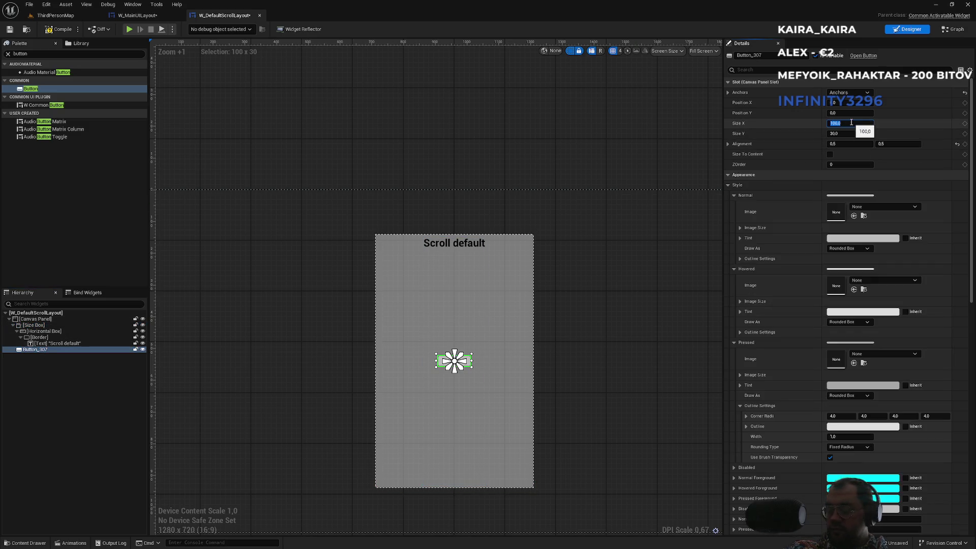
{"action": "type", "text": "550"}
{"action": "key", "text": "Return"}
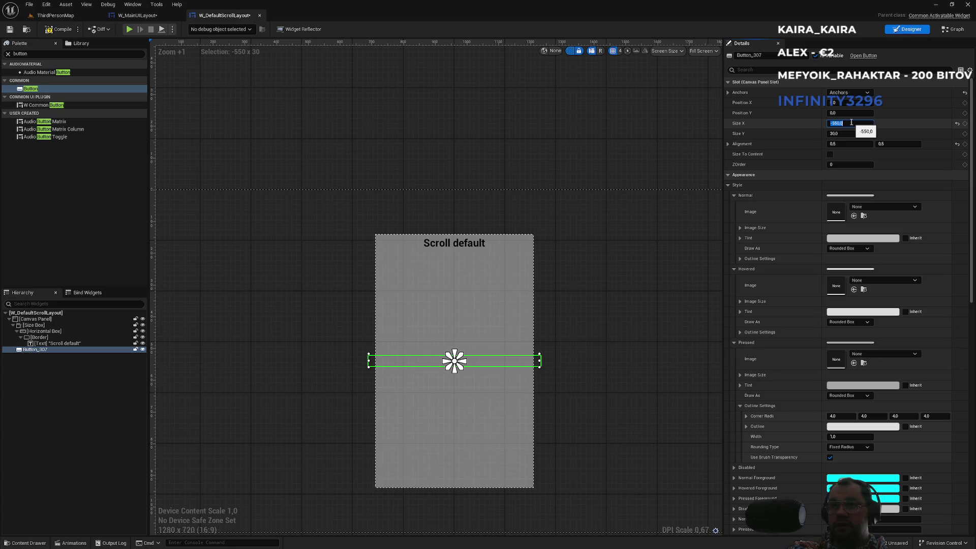
{"action": "left_click", "coordinate": [957, 124]}
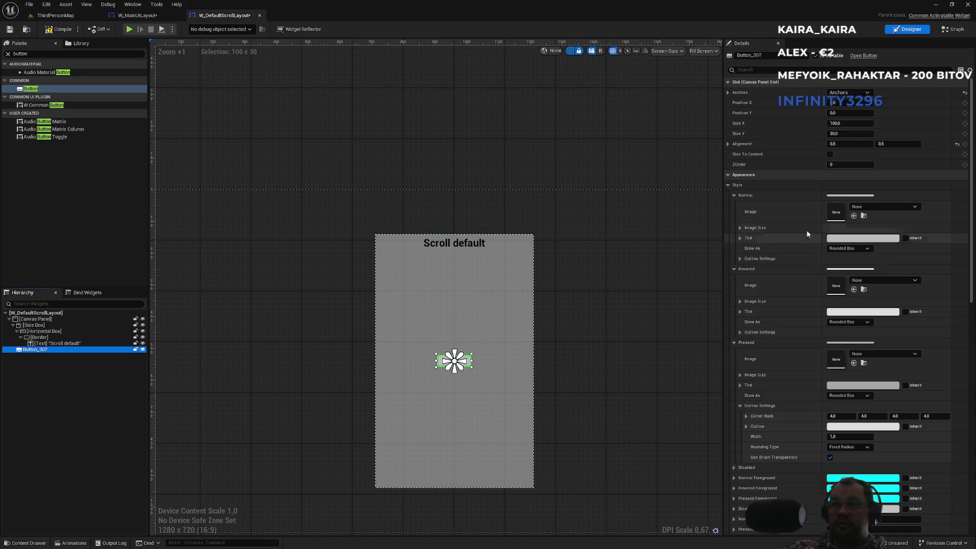
{"action": "left_click", "coordinate": [834, 103]}
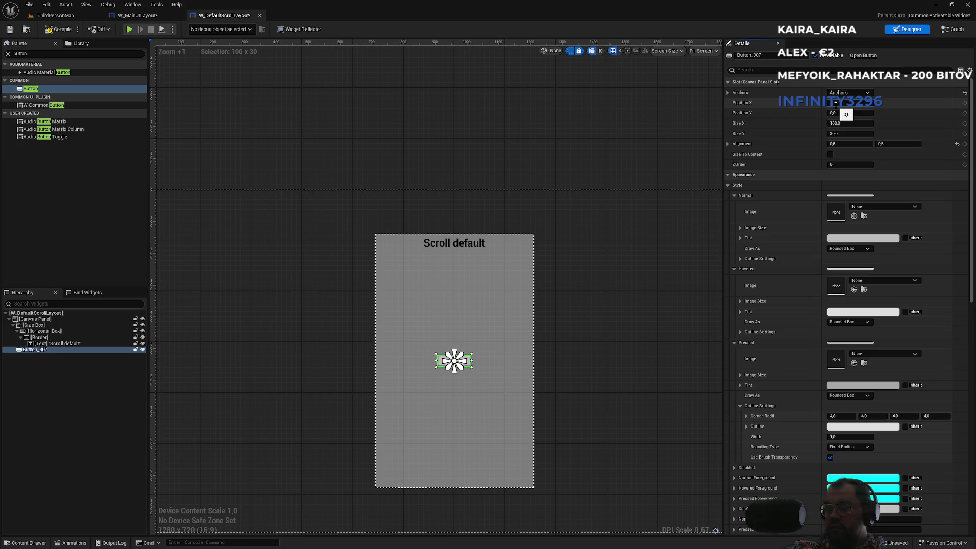
Step: Try several horizontal offsets for the button, settling on Position X 250
{"action": "type", "text": "-550"}
{"action": "key", "text": "Return"}
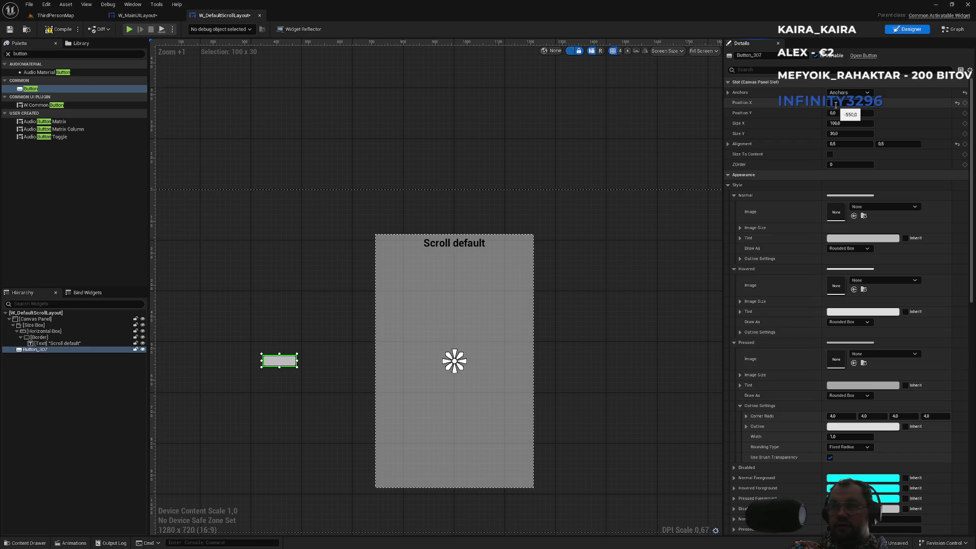
{"action": "type", "text": "-100"}
{"action": "key", "text": "Return"}
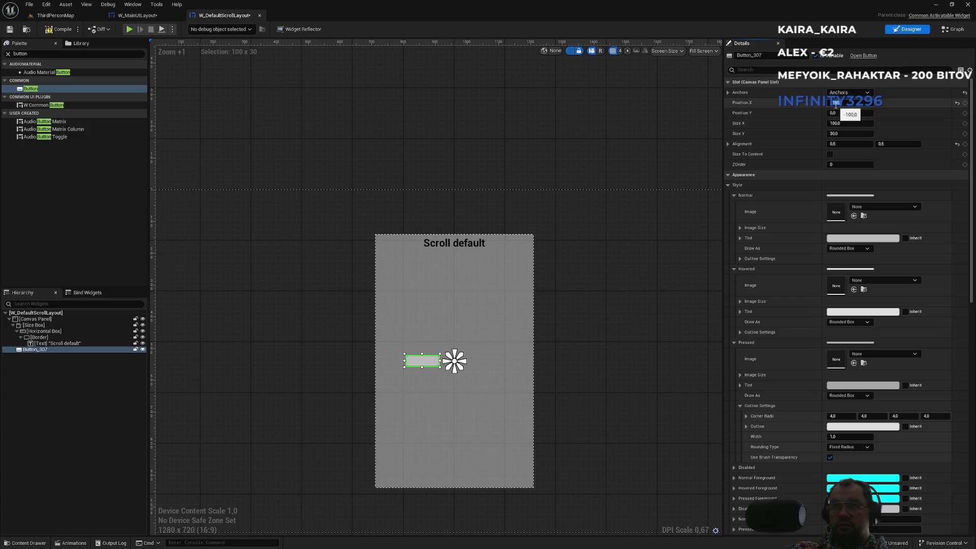
{"action": "type", "text": "0"}
{"action": "key", "text": "Return"}
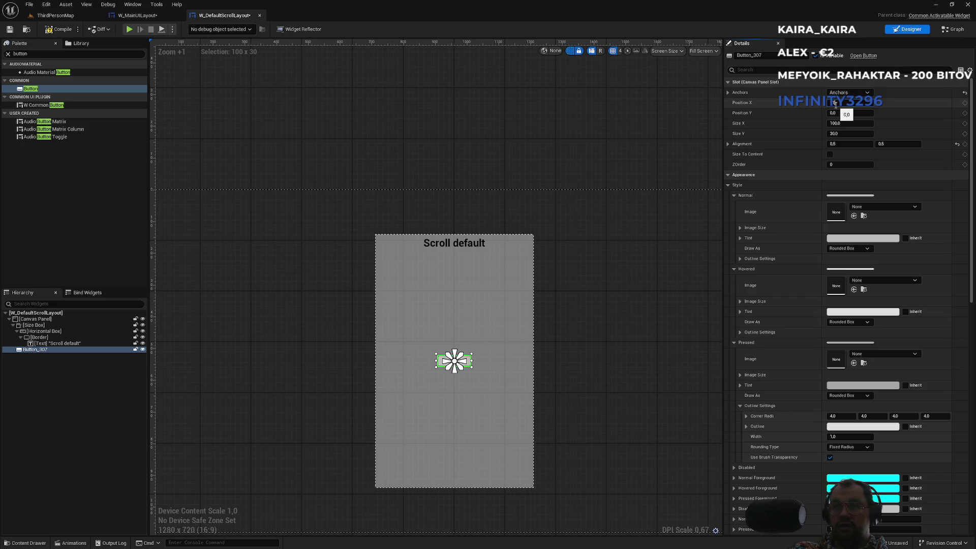
{"action": "key", "text": "Return"}
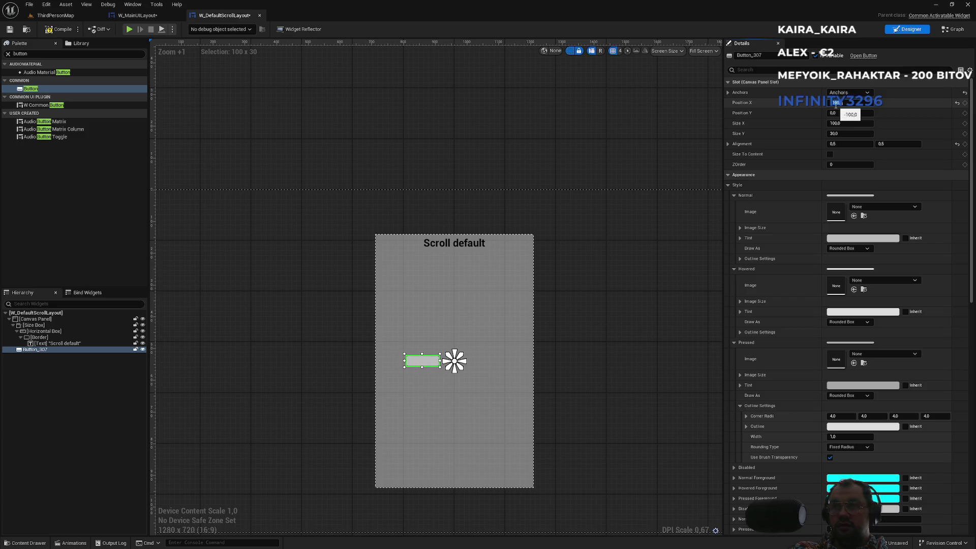
{"action": "type", "text": "100"}
{"action": "key", "text": "Return"}
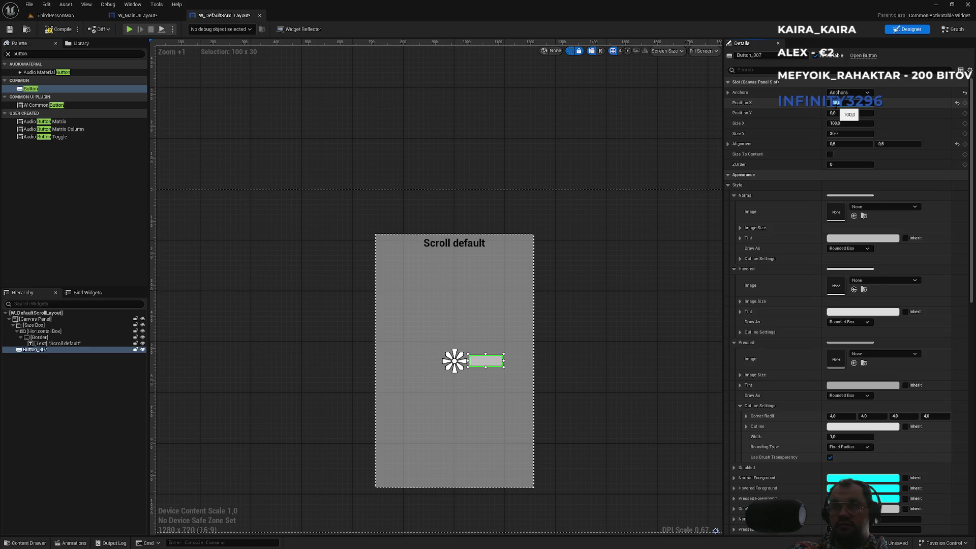
{"action": "type", "text": "250"}
{"action": "key", "text": "Return"}
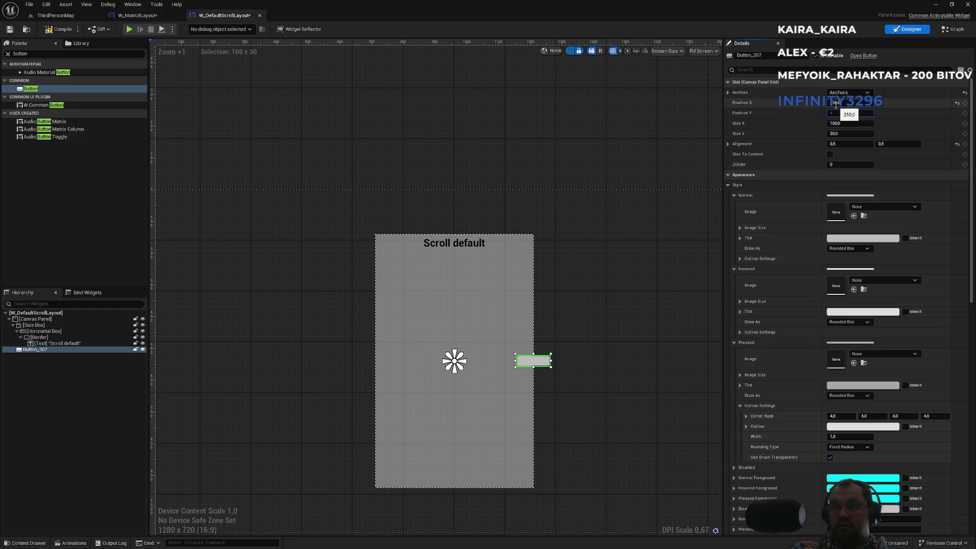
Step: Raise the button to Position Y -450, just above the panel's top-right corner
{"action": "type", "text": "0"}
{"action": "key", "text": "Return"}
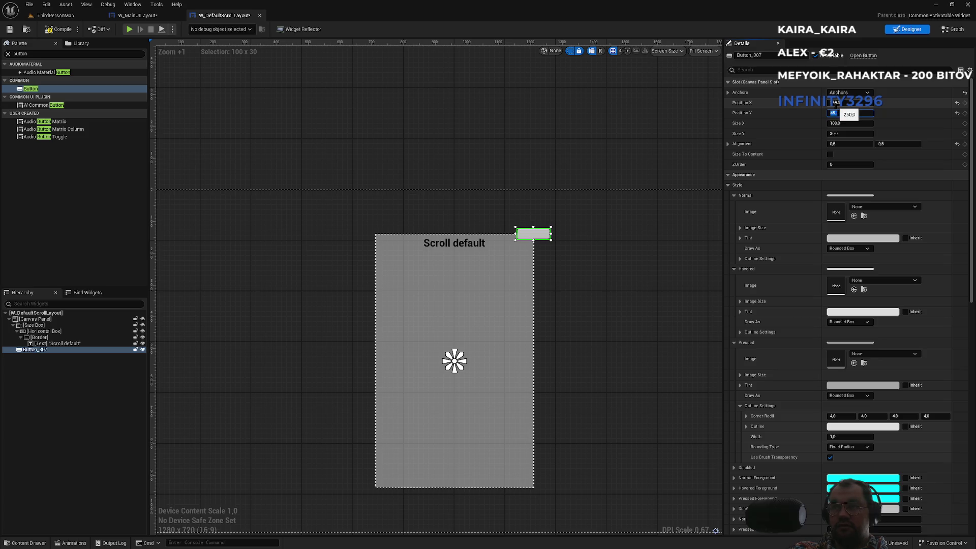
{"action": "type", "text": "0,0"}
{"action": "key", "text": "Return"}
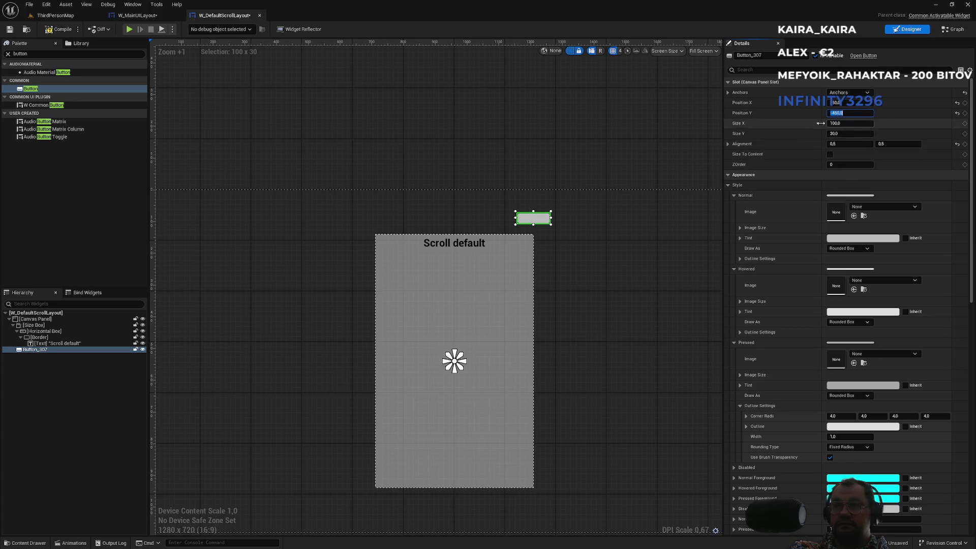
{"action": "left_click", "coordinate": [41, 349]}
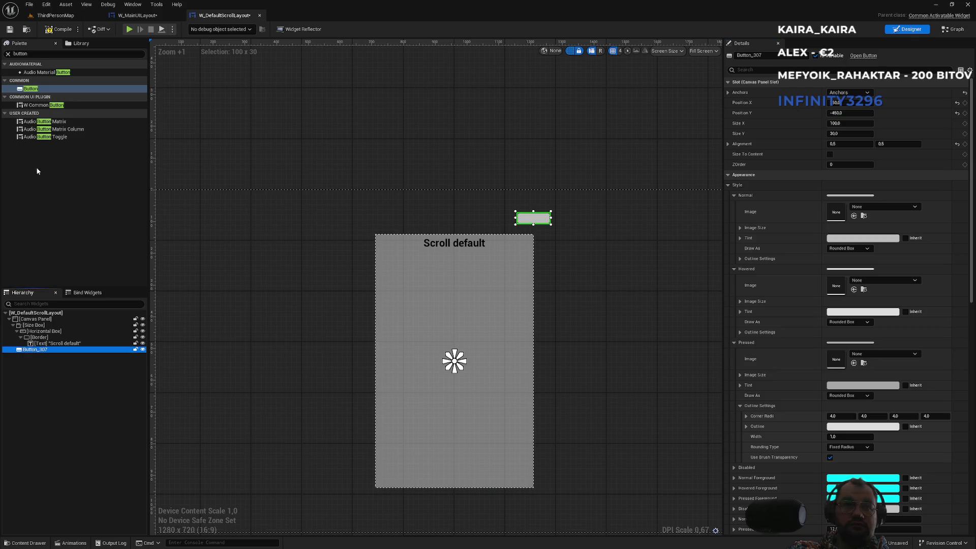
{"action": "left_click", "coordinate": [27, 54]}
Step: Add a Text widget inside the button reading 'Close' and save
{"action": "type", "text": "xt"}
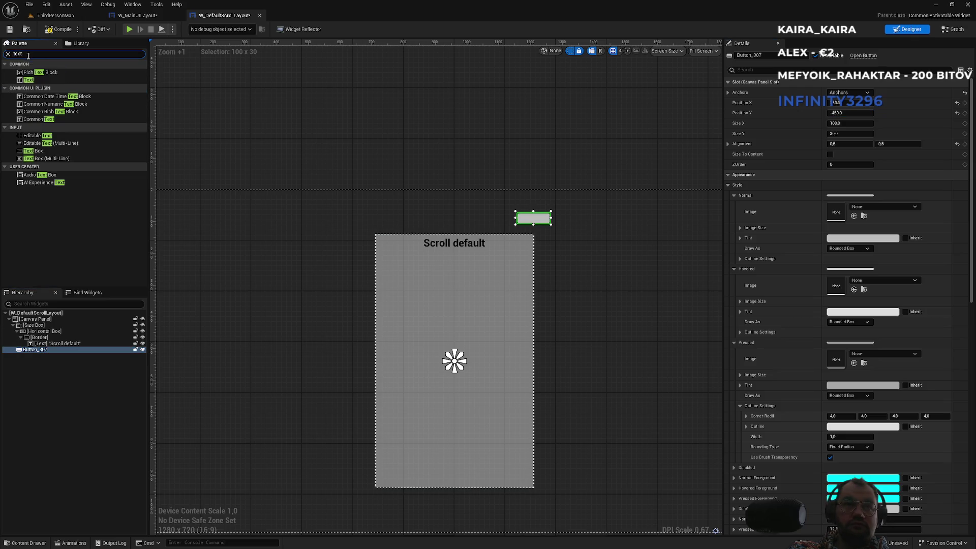
{"action": "mouse_move", "coordinate": [28, 80]}
{"action": "left_mouse_down"}
{"action": "mouse_move", "coordinate": [30, 319]}
{"action": "mouse_move", "coordinate": [44, 352]}
{"action": "left_mouse_up"}
{"action": "left_click", "coordinate": [44, 356]}
{"action": "left_click", "coordinate": [845, 135]}
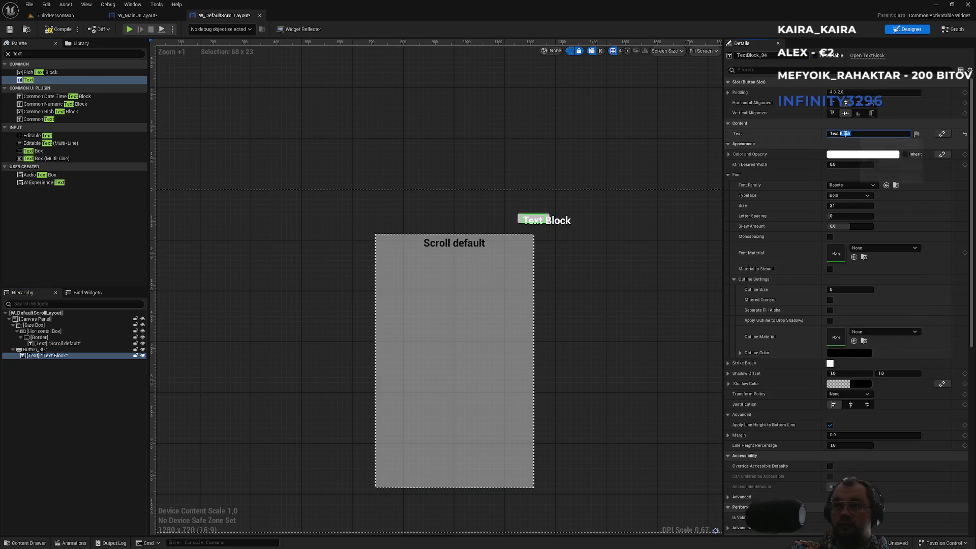
{"action": "type", "text": "Close"}
{"action": "key", "text": "Return"}
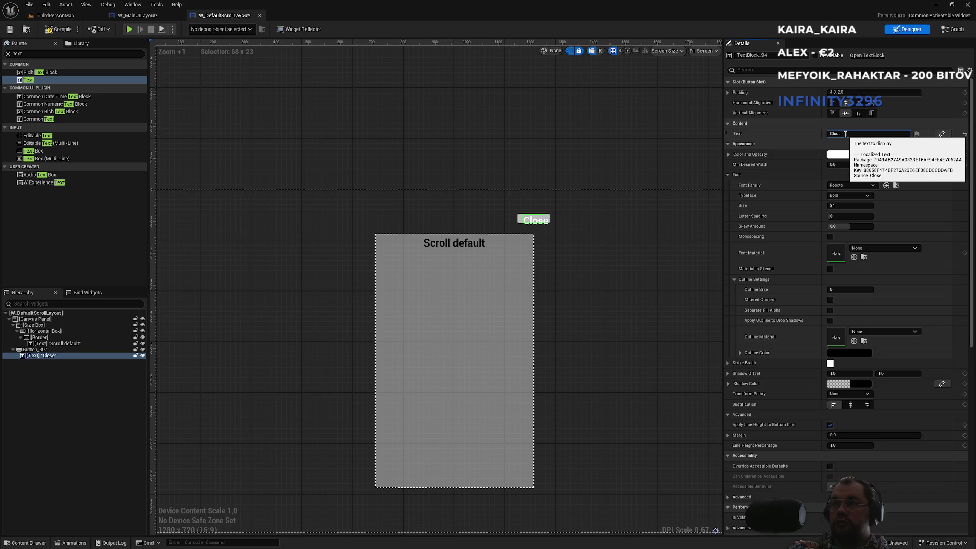
{"action": "key", "text": "ctrl+s"}
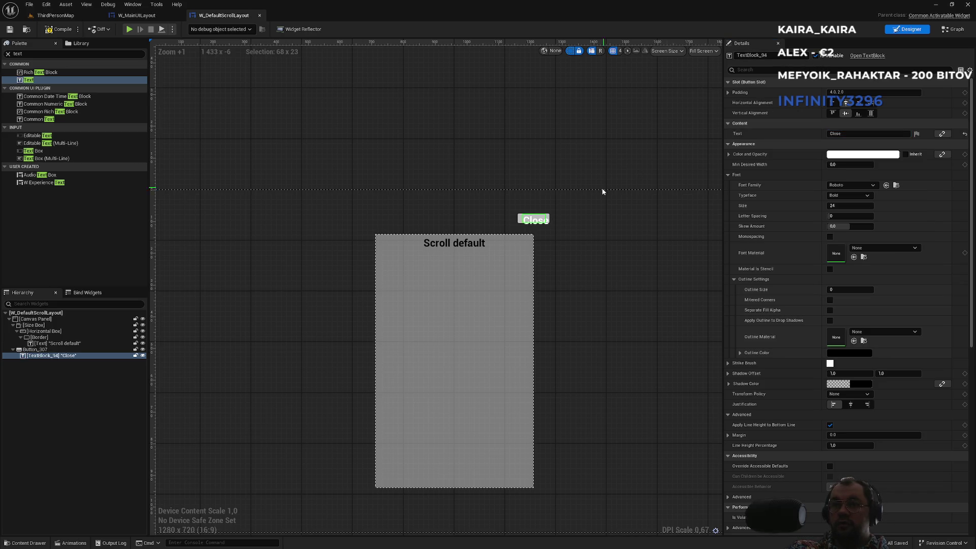
Step: Resize the Close button to 120 x 50
{"action": "left_click", "coordinate": [37, 349]}
{"action": "left_click", "coordinate": [846, 124]}
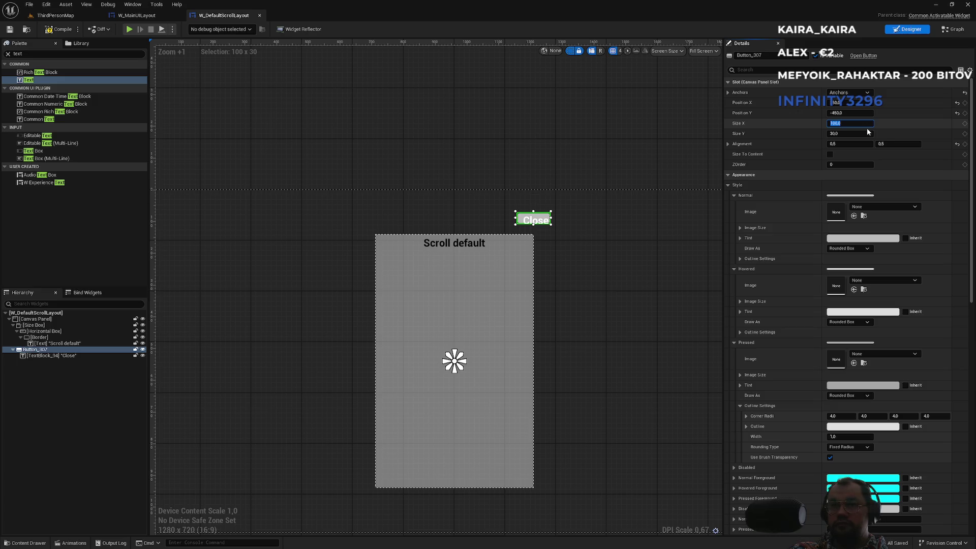
{"action": "key", "text": "Tab"}
{"action": "type", "text": "50"}
{"action": "key", "text": "Return"}
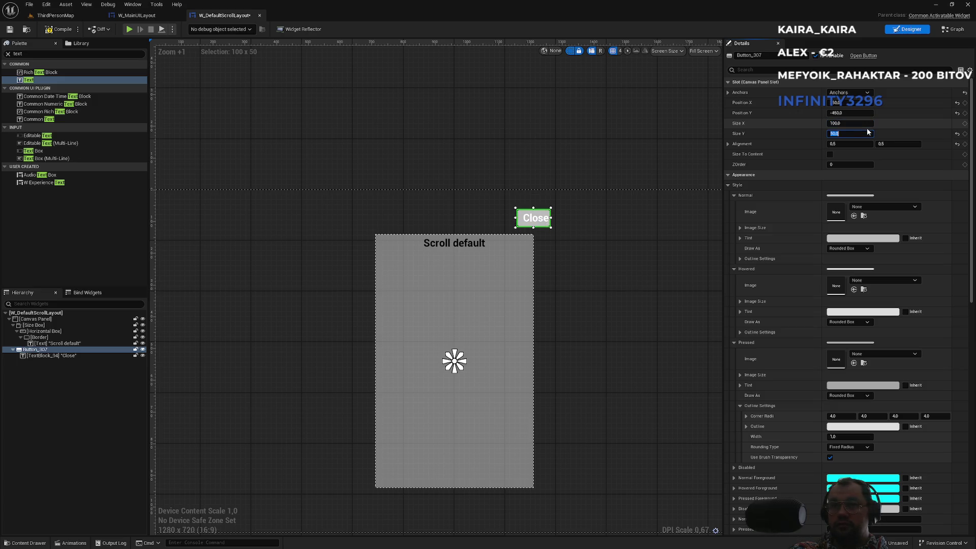
{"action": "type", "text": "120"}
{"action": "key", "text": "Return"}
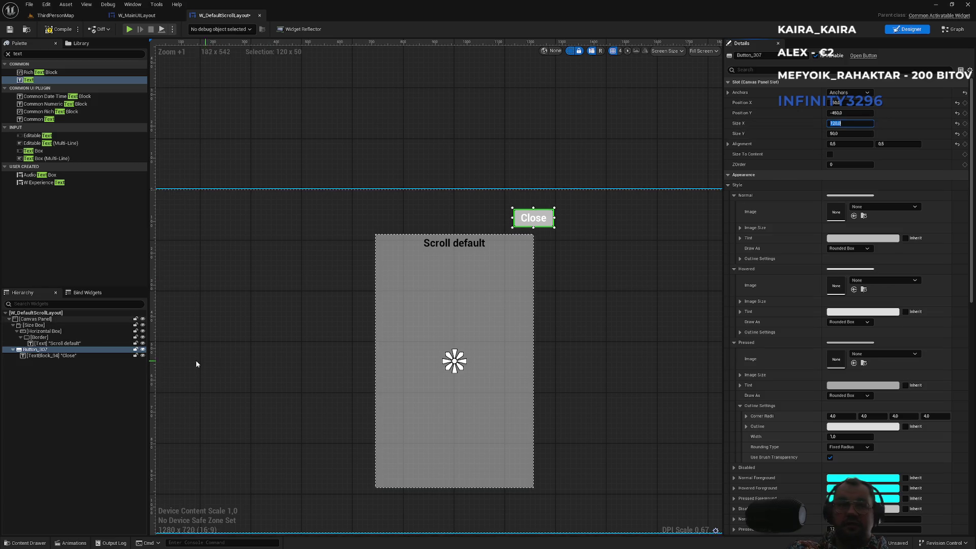
Step: Centre the Close label horizontally, set its font size to 22, and save
{"action": "left_click", "coordinate": [51, 355]}
{"action": "left_click", "coordinate": [871, 105]}
{"action": "left_click", "coordinate": [842, 105]}
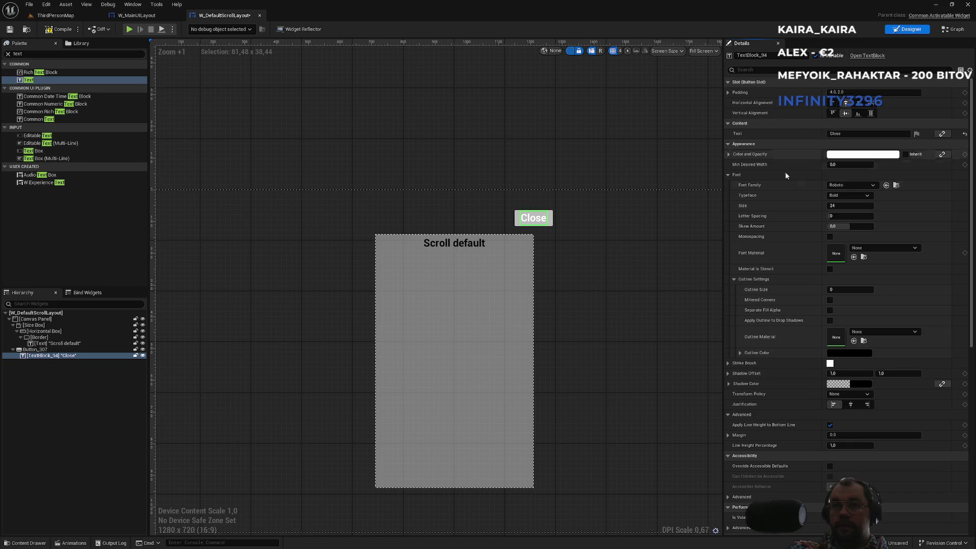
{"action": "left_click", "coordinate": [838, 207]}
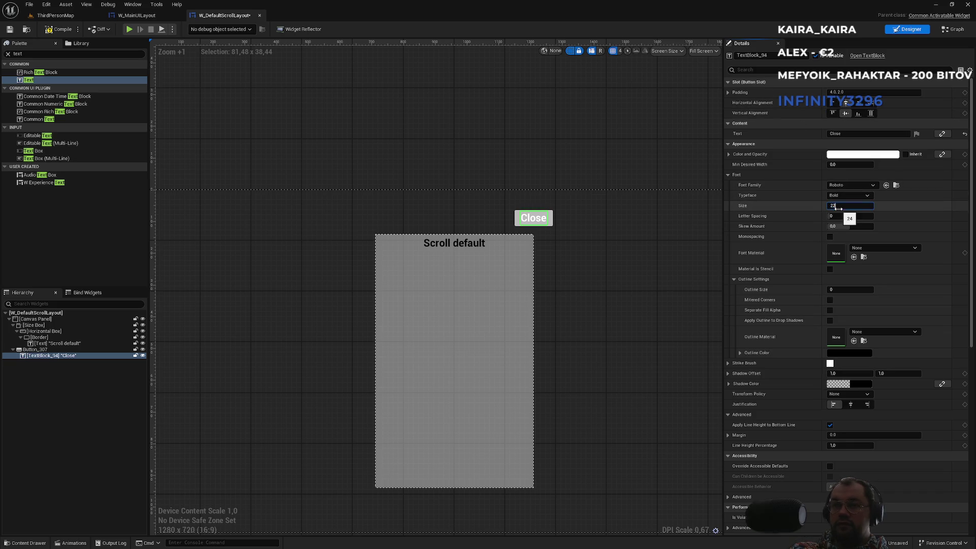
{"action": "key", "text": "ctrl+s"}
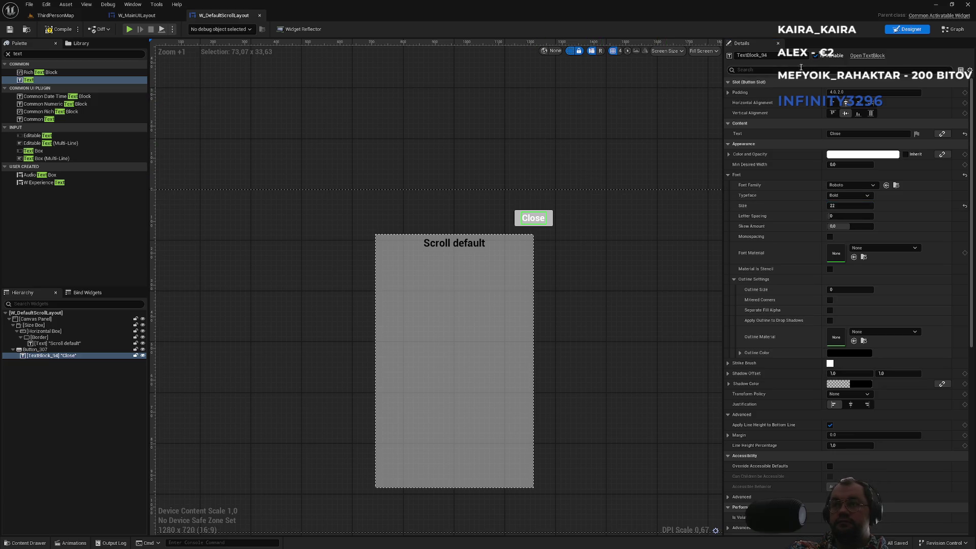
{"action": "left_click", "coordinate": [950, 30]}
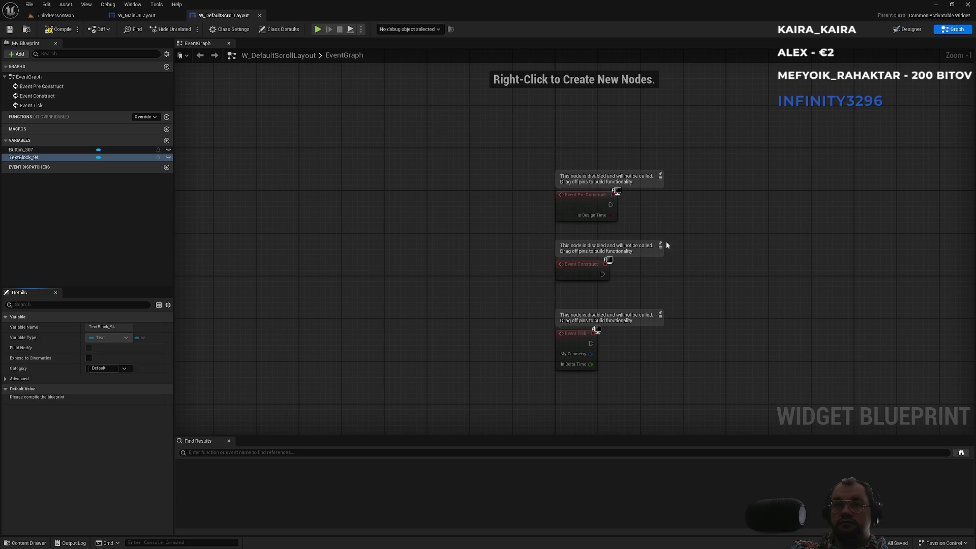
Step: Delete the three disabled event nodes and the TextBlock_94 getter, then compile the widget
{"action": "mouse_move", "coordinate": [507, 144]}
{"action": "left_mouse_down"}
{"action": "mouse_move", "coordinate": [584, 435]}
{"action": "mouse_move", "coordinate": [607, 342]}
{"action": "left_mouse_up"}
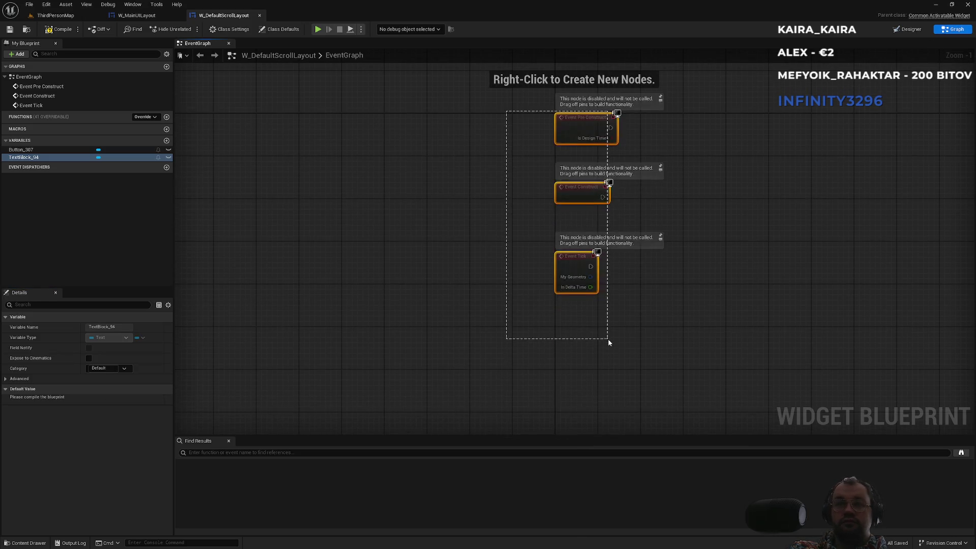
{"action": "key", "text": "Delete"}
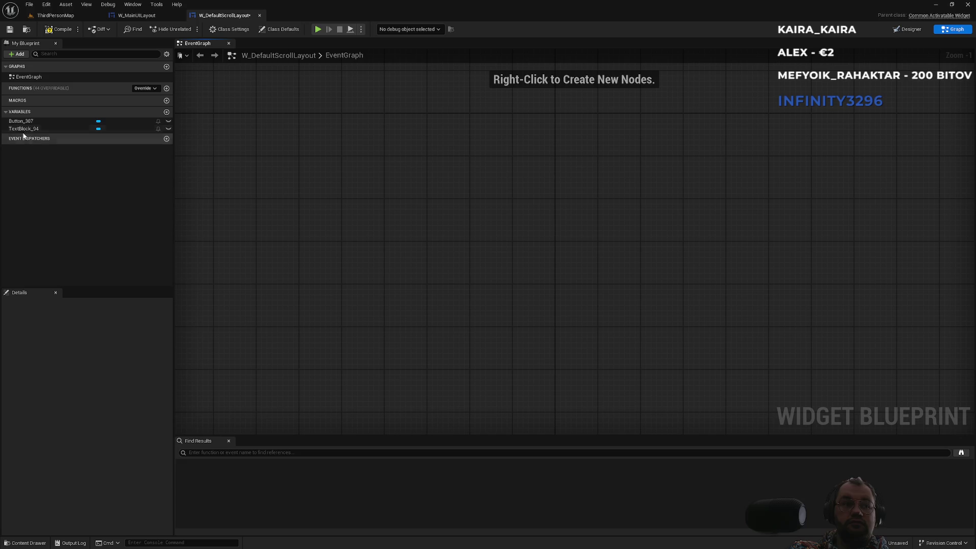
{"action": "left_click_drag", "start_coordinate": [20, 134], "coordinate": [375, 216]}
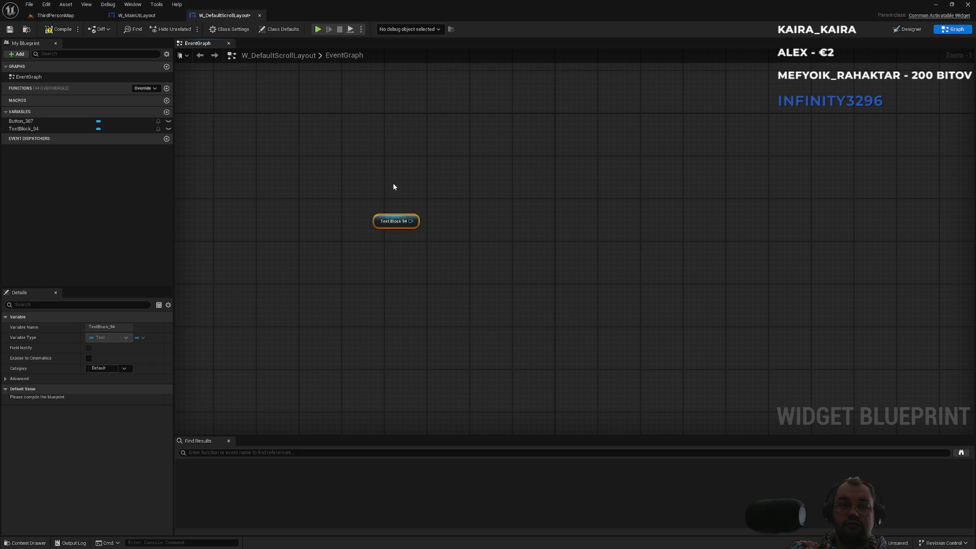
{"action": "key", "text": "Delete"}
{"action": "left_click", "coordinate": [36, 128]}
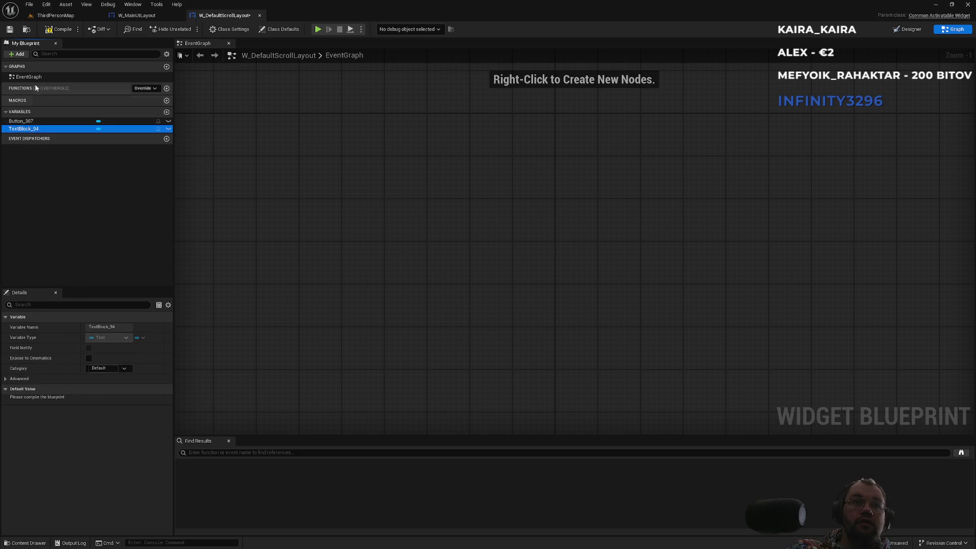
{"action": "left_click", "coordinate": [57, 29]}
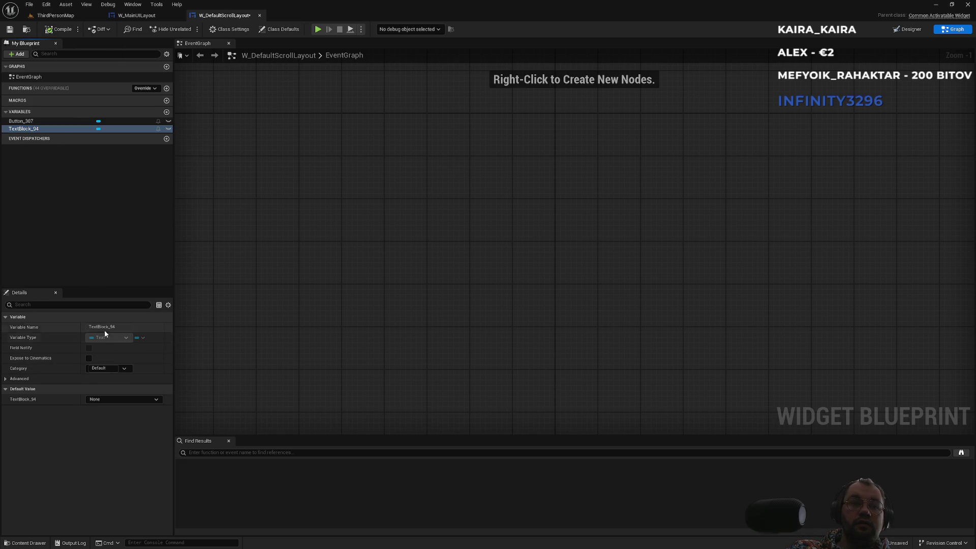
{"action": "left_click", "coordinate": [34, 129]}
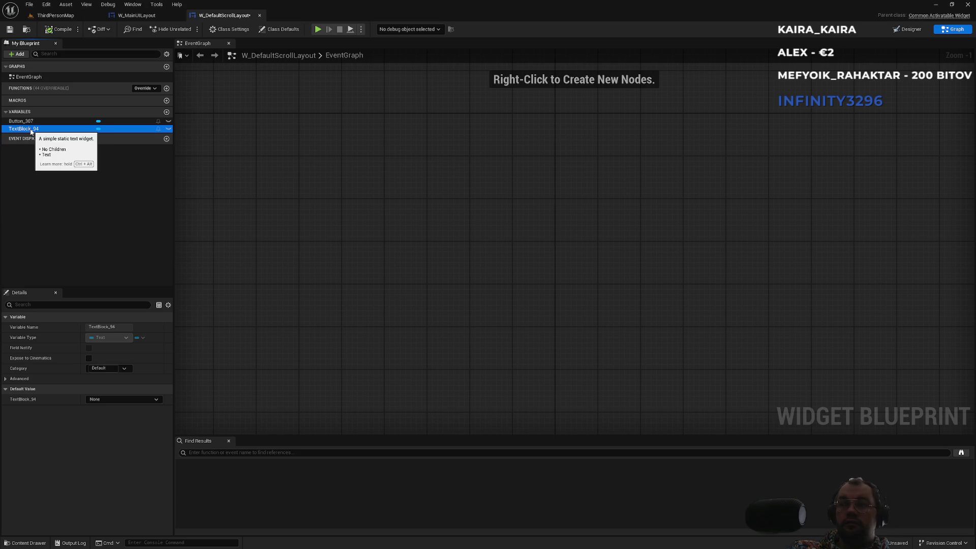
{"action": "right_click", "coordinate": [31, 130]}
{"action": "left_click", "coordinate": [23, 130]}
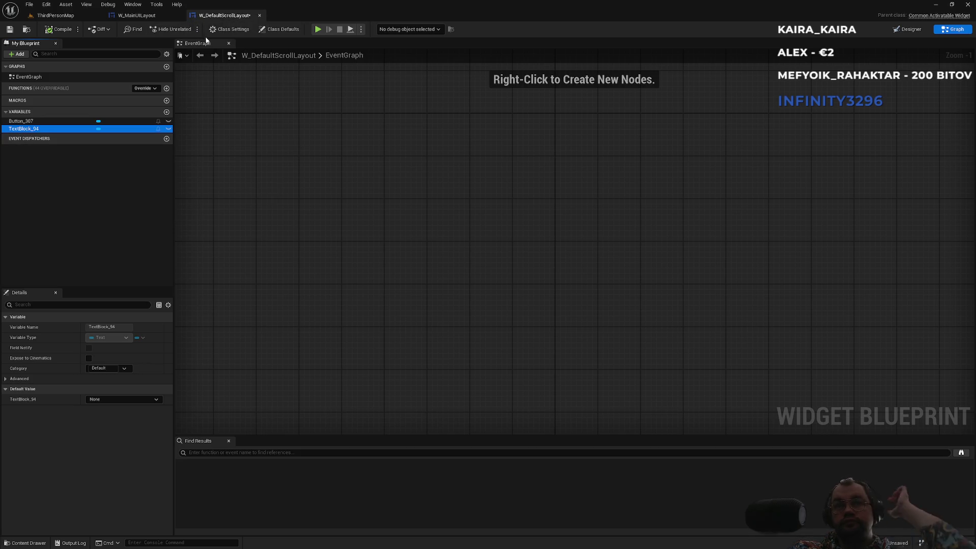
{"action": "left_click", "coordinate": [159, 20]}
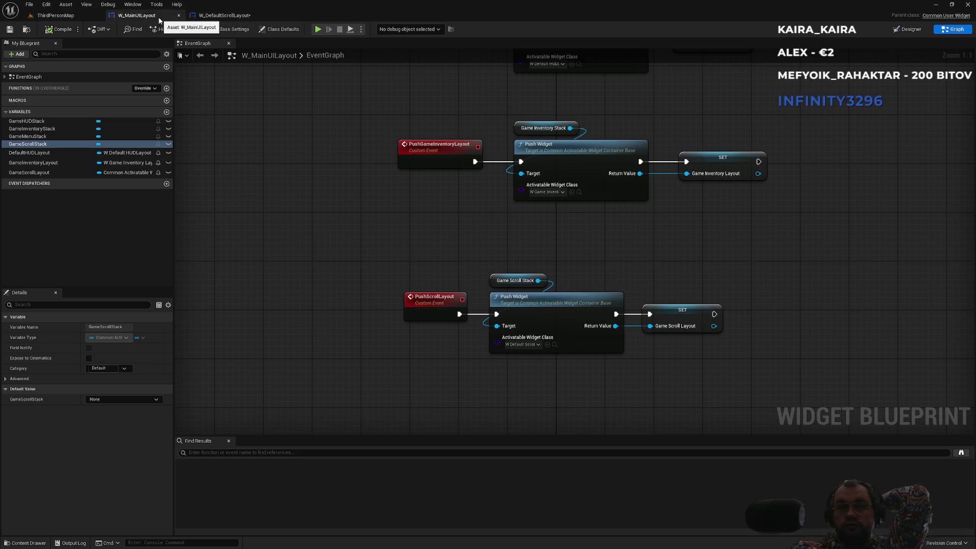
Step: Open W_GameInventoryLayout to review CloseInvButton's graph, then return to W_DefaultScrollLayout
{"action": "left_click", "coordinate": [55, 15]}
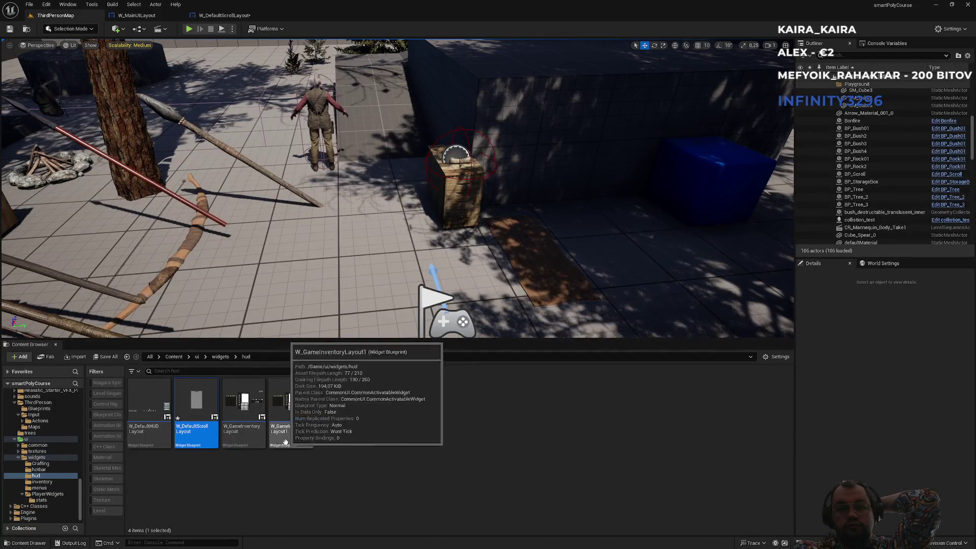
{"action": "left_click", "coordinate": [246, 438]}
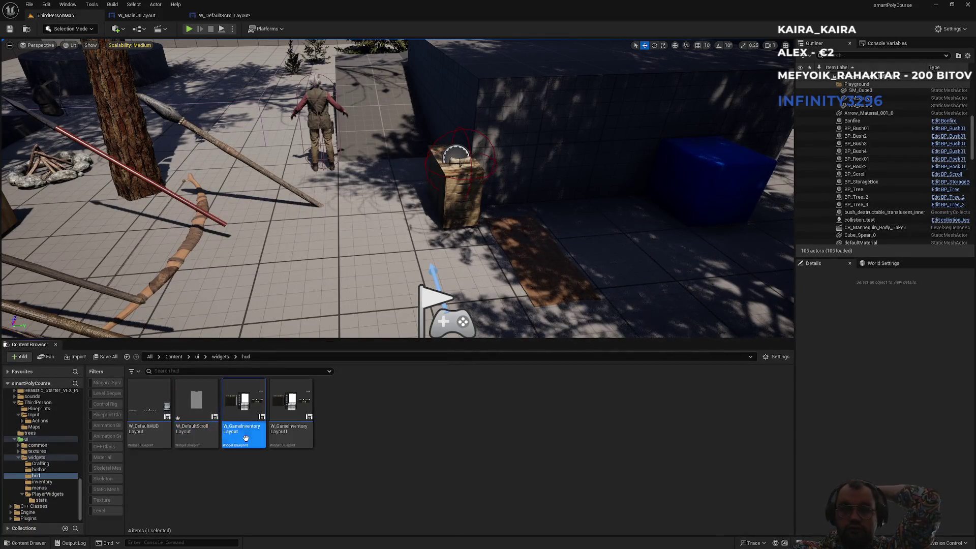
{"action": "double_click", "coordinate": [247, 440]}
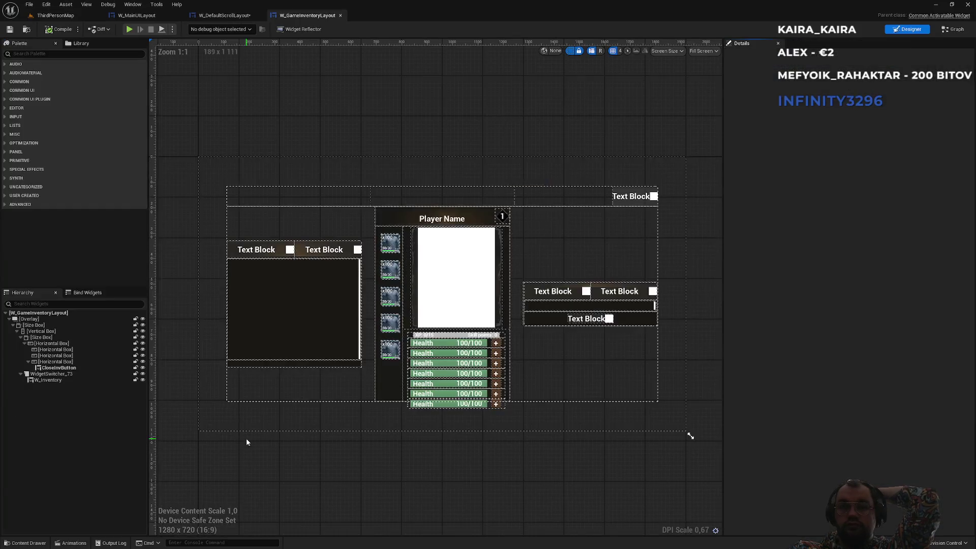
{"action": "left_click", "coordinate": [622, 201]}
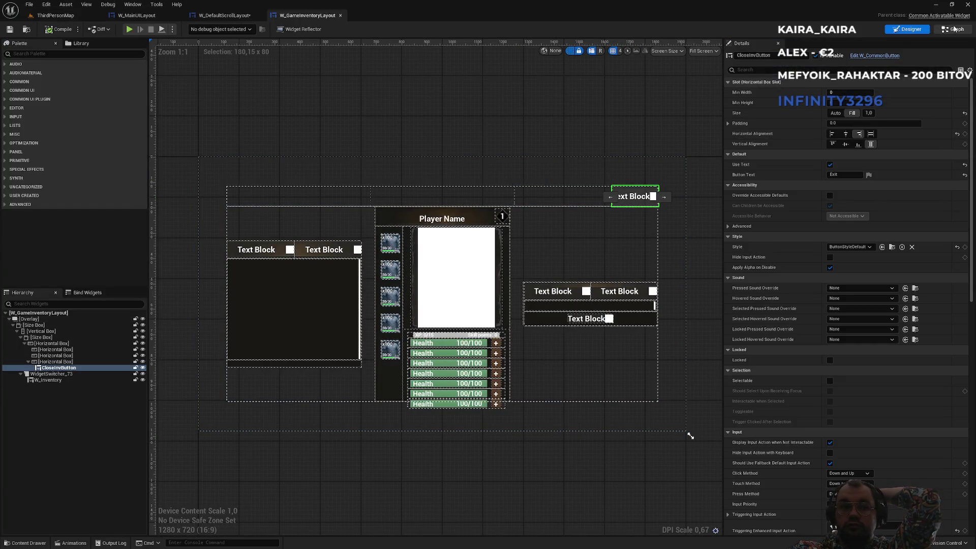
{"action": "left_click", "coordinate": [953, 29]}
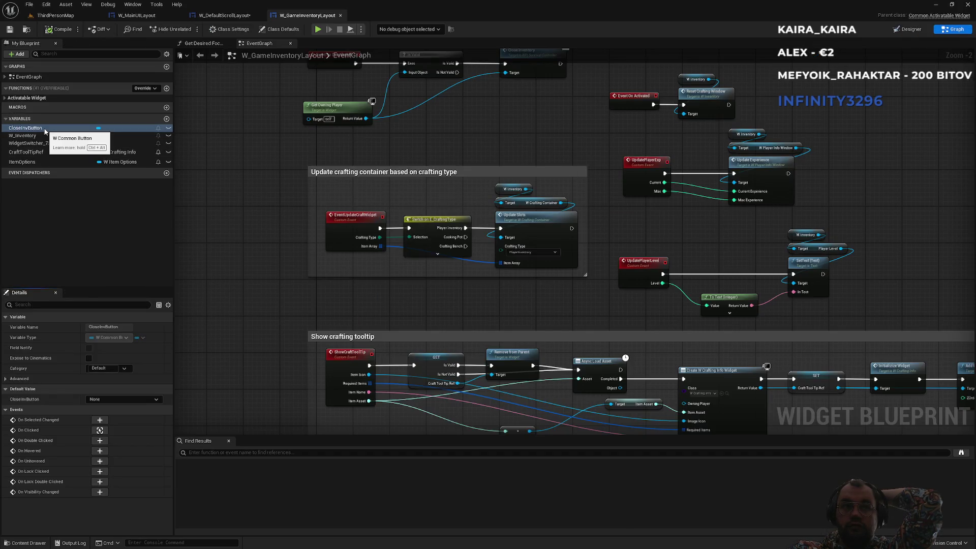
{"action": "left_click", "coordinate": [144, 18]}
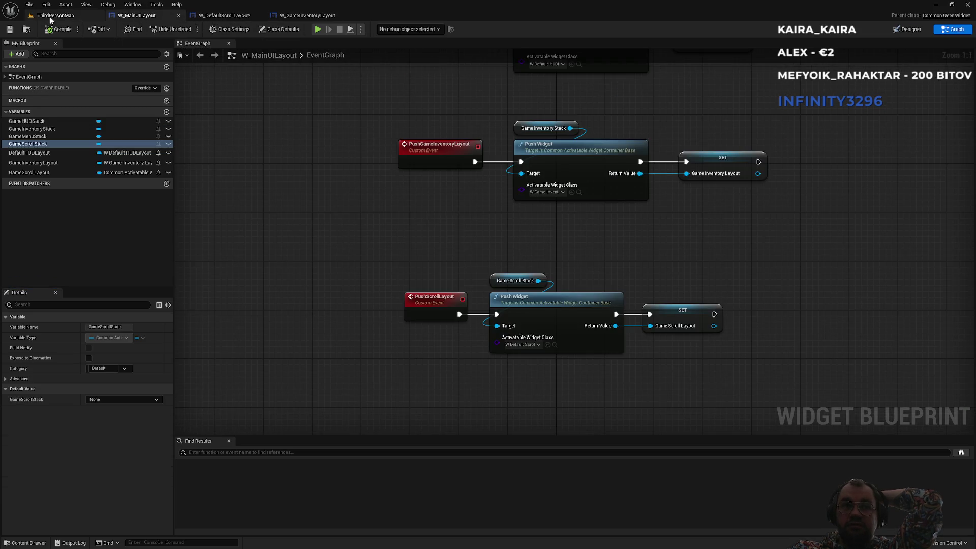
{"action": "left_click", "coordinate": [216, 18]}
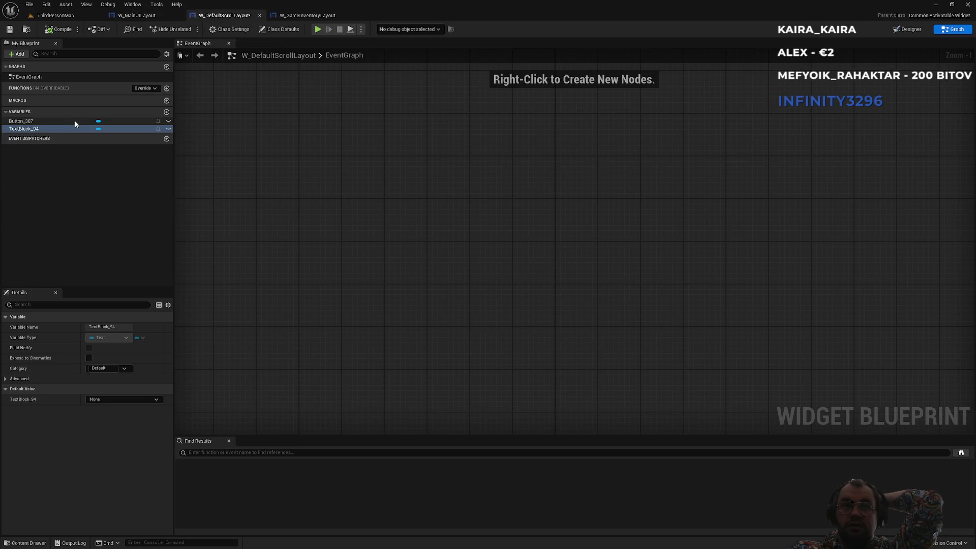
Step: Add an On Clicked event for Button_307 in the scroll layout graph
{"action": "left_click", "coordinate": [53, 121]}
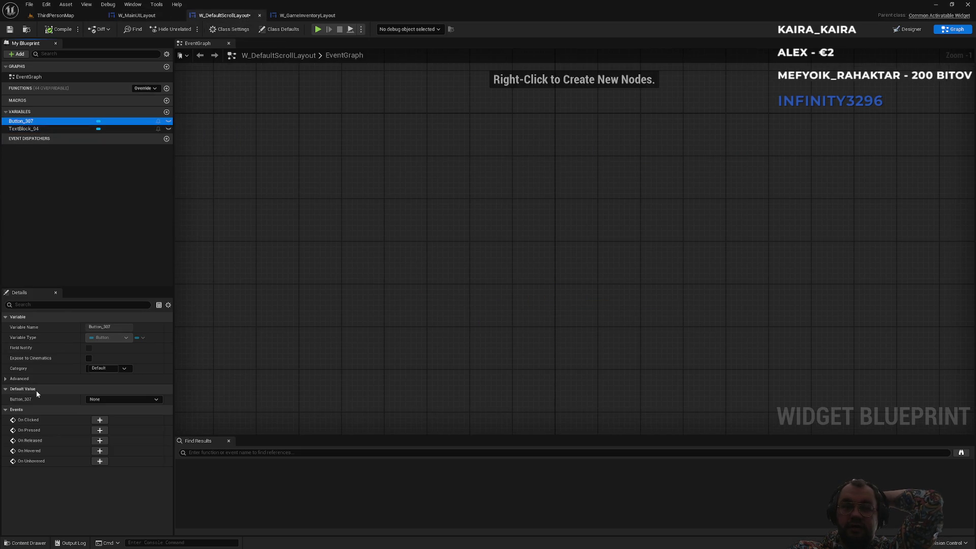
{"action": "left_click", "coordinate": [100, 419]}
{"action": "scroll", "coordinate": [525, 261], "scroll_direction": "up", "scroll_amount": 1}
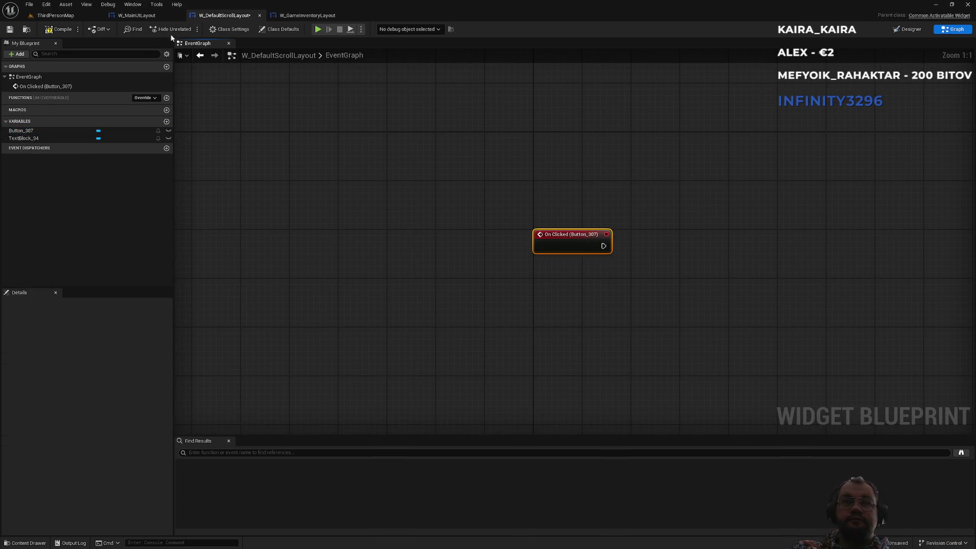
{"action": "left_click", "coordinate": [151, 19]}
{"action": "left_click", "coordinate": [224, 16]}
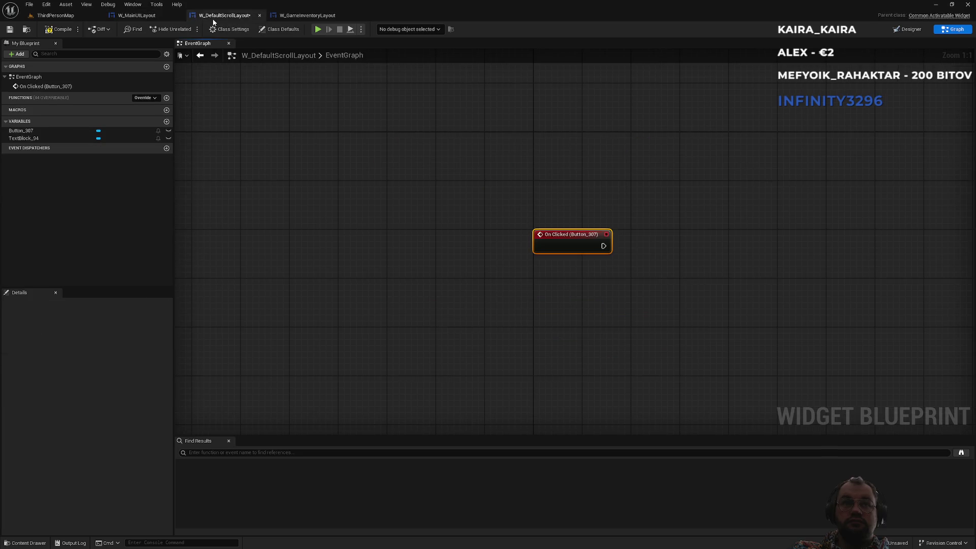
Step: Rename the button to CloseButton in the Designer
{"action": "left_click", "coordinate": [900, 32]}
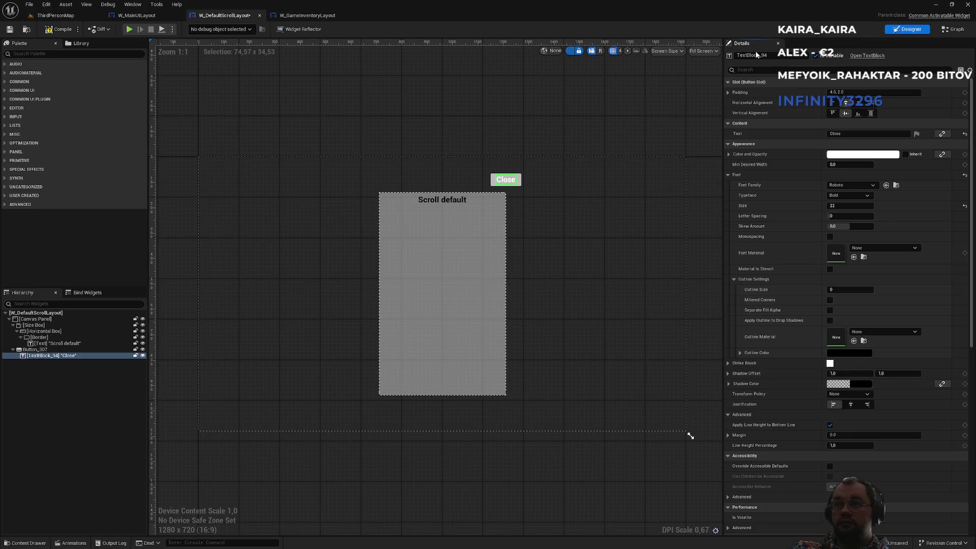
{"action": "left_click", "coordinate": [36, 350]}
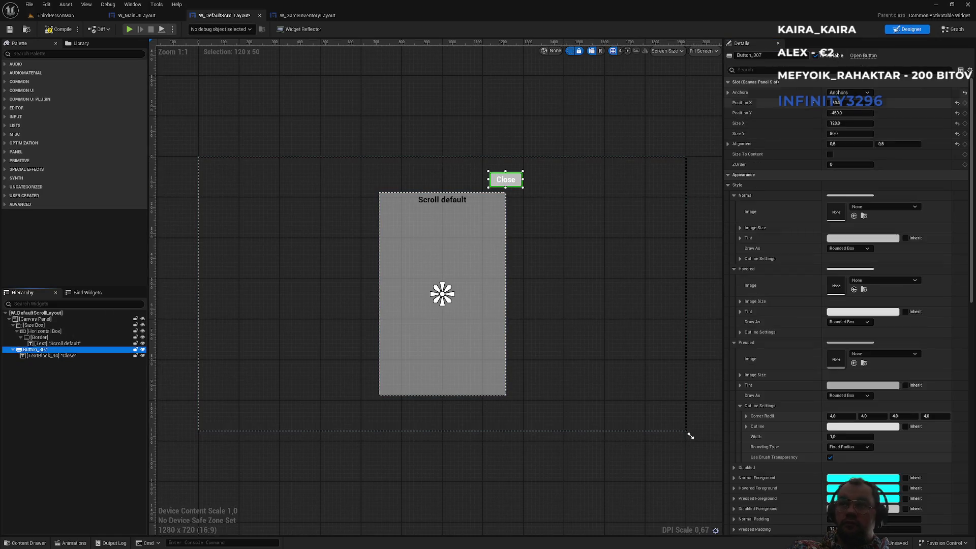
{"action": "type", "text": "Close"}
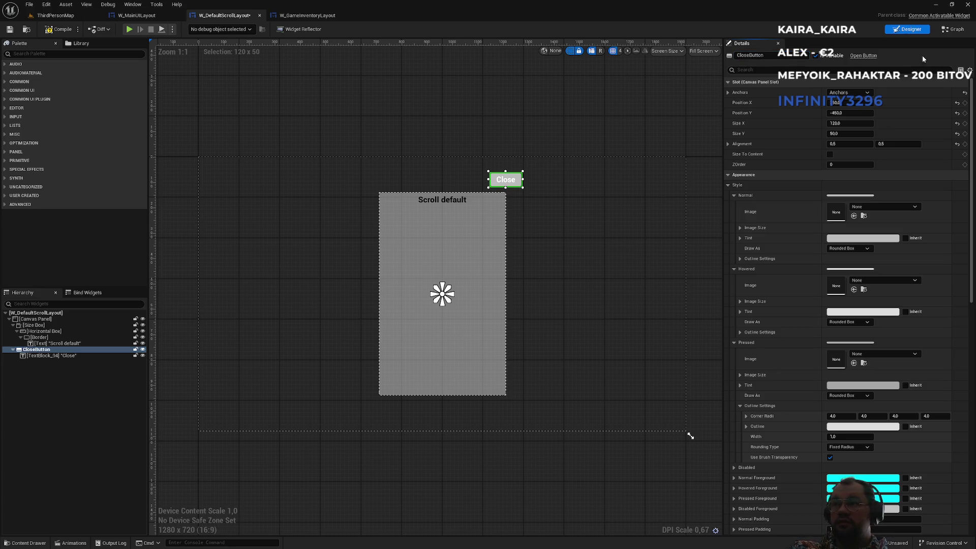
{"action": "left_click", "coordinate": [955, 31]}
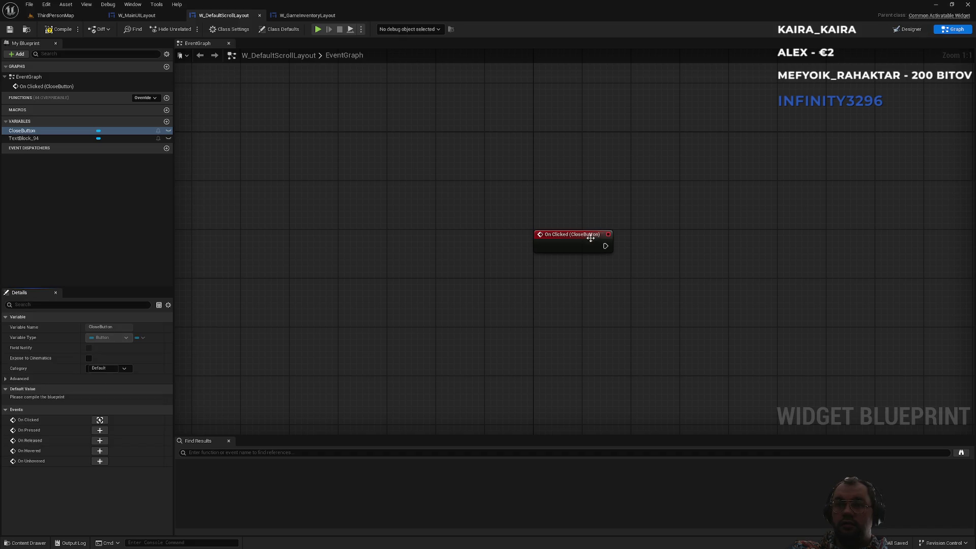
Step: Connect a Deactivate Widget node after On Clicked, matching the inventory close button, and save
{"action": "left_click", "coordinate": [308, 15]}
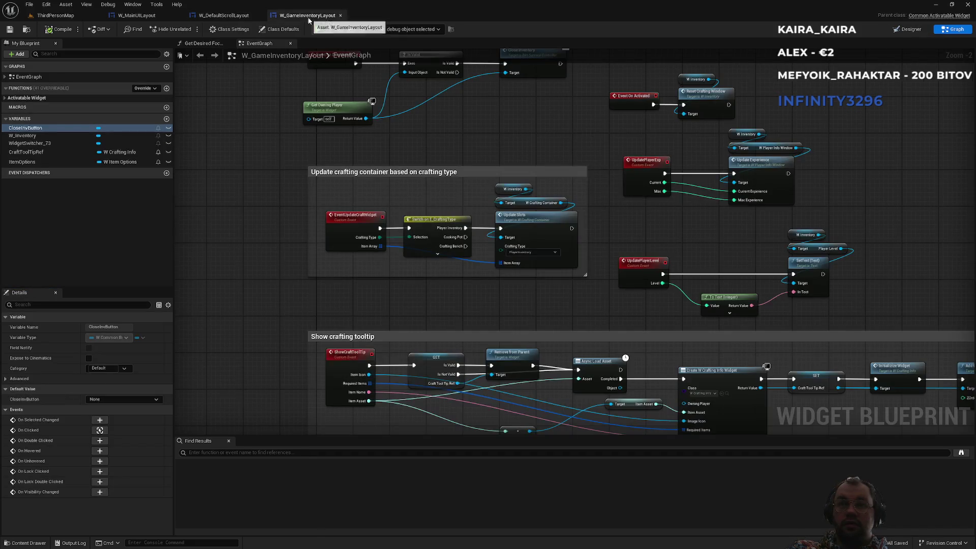
{"action": "left_click", "coordinate": [99, 430]}
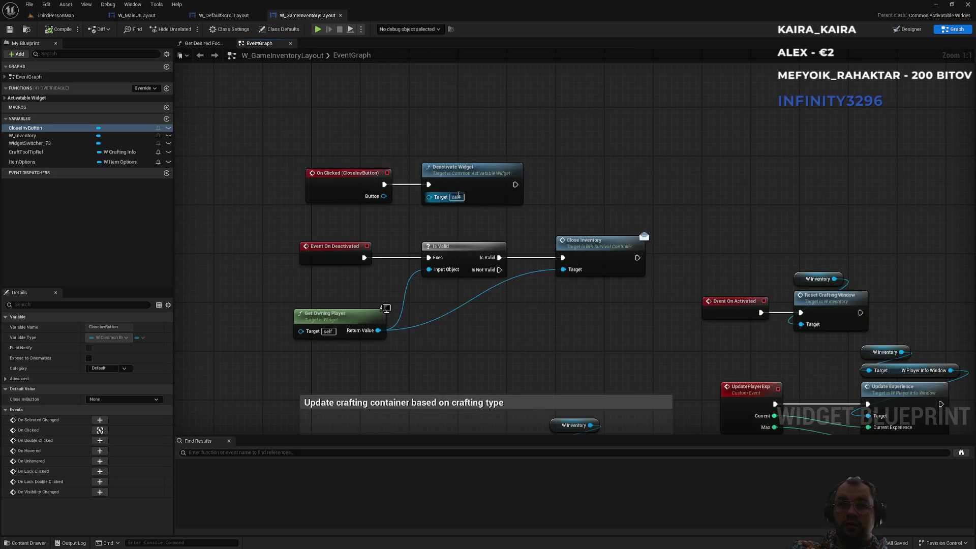
{"action": "left_click", "coordinate": [245, 16]}
{"action": "mouse_move", "coordinate": [605, 246]}
{"action": "left_mouse_down"}
{"action": "mouse_move", "coordinate": [661, 249]}
{"action": "mouse_move", "coordinate": [654, 241]}
{"action": "left_mouse_up"}
{"action": "type", "text": "deactivate"}
{"action": "key", "text": "Return"}
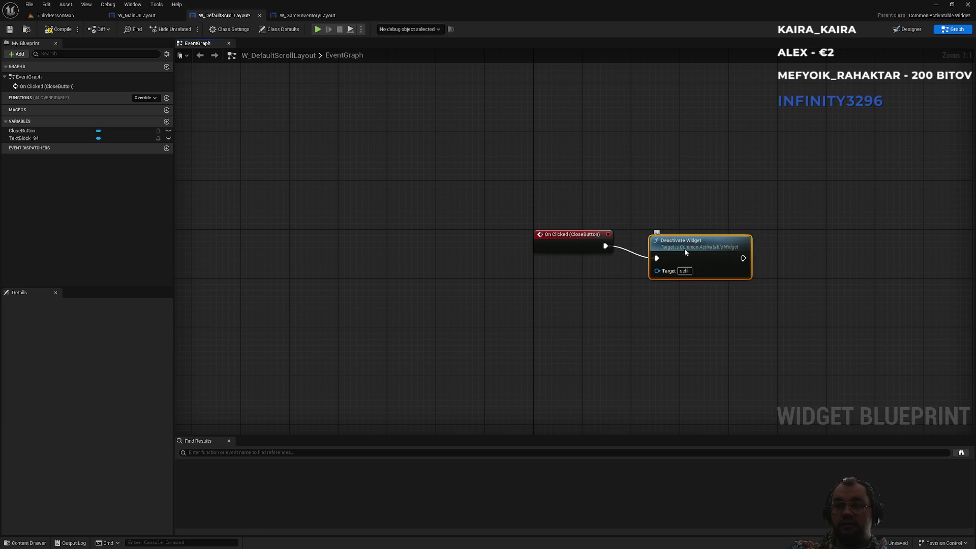
{"action": "key", "text": "ctrl+s"}
{"action": "left_click", "coordinate": [76, 17]}
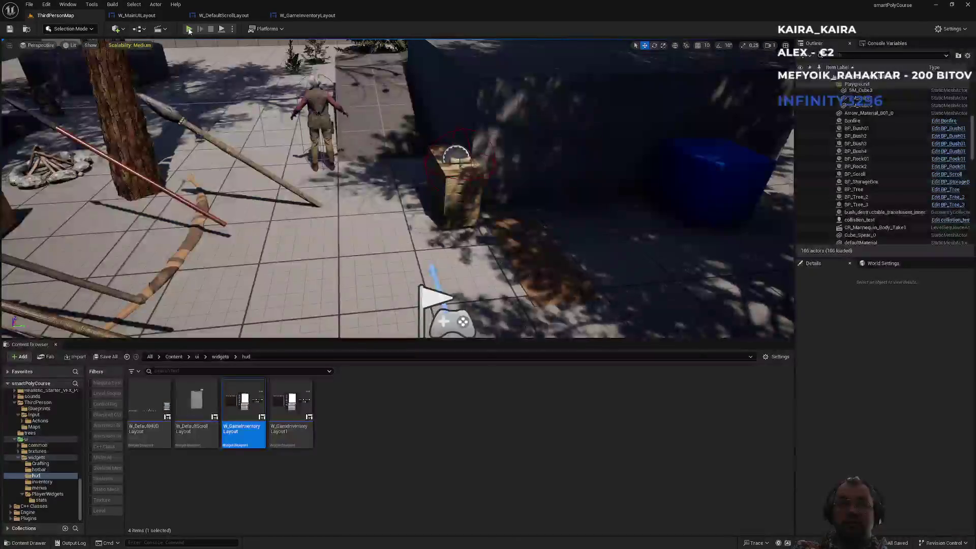
Step: Play, open the Scroll default panel at the crate, dismiss it with Close, then stop
{"action": "left_click", "coordinate": [189, 29]}
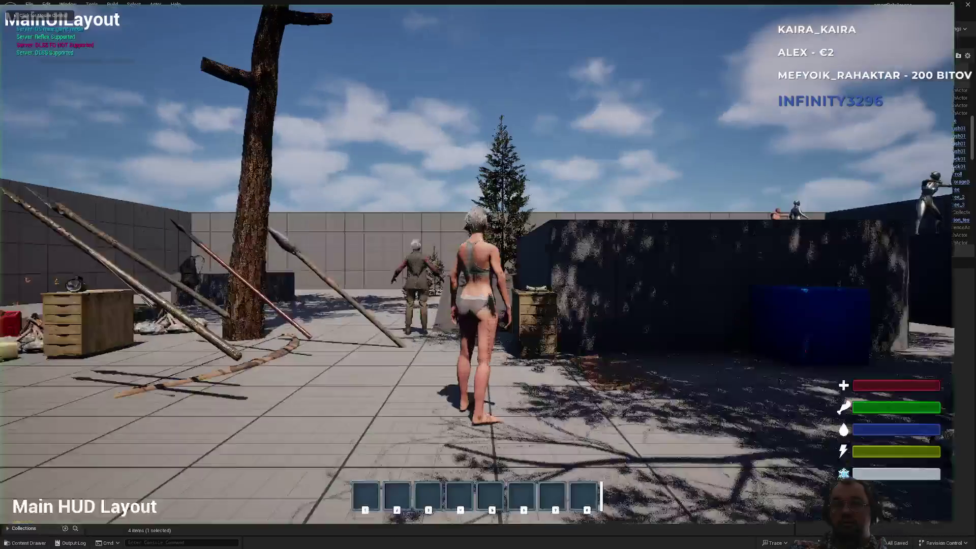
{"action": "key", "text": "w"}
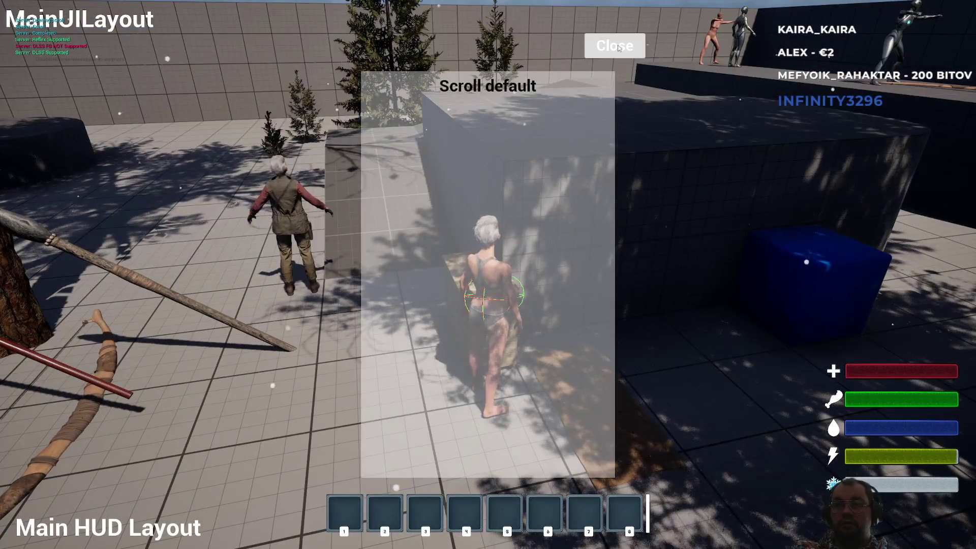
{"action": "left_click", "coordinate": [614, 46]}
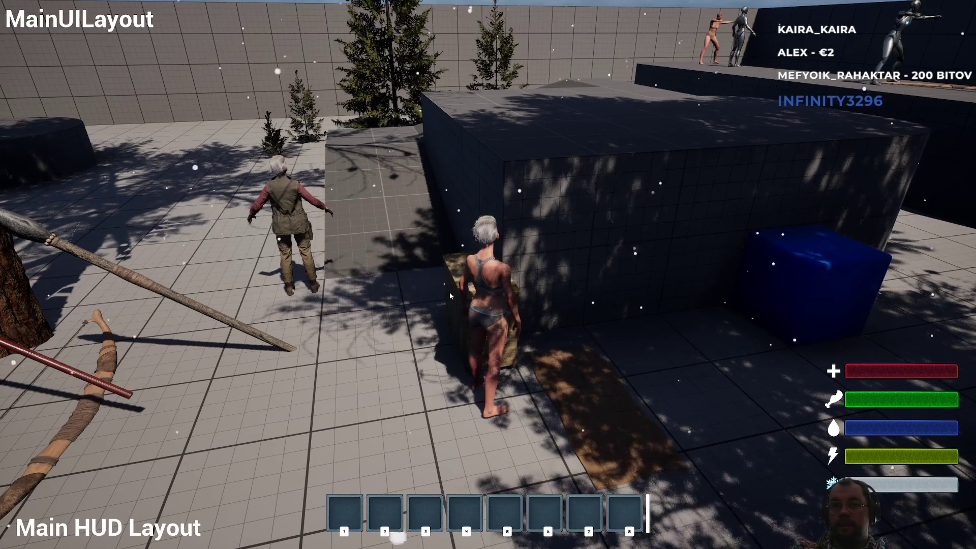
{"action": "key", "text": "Escape"}
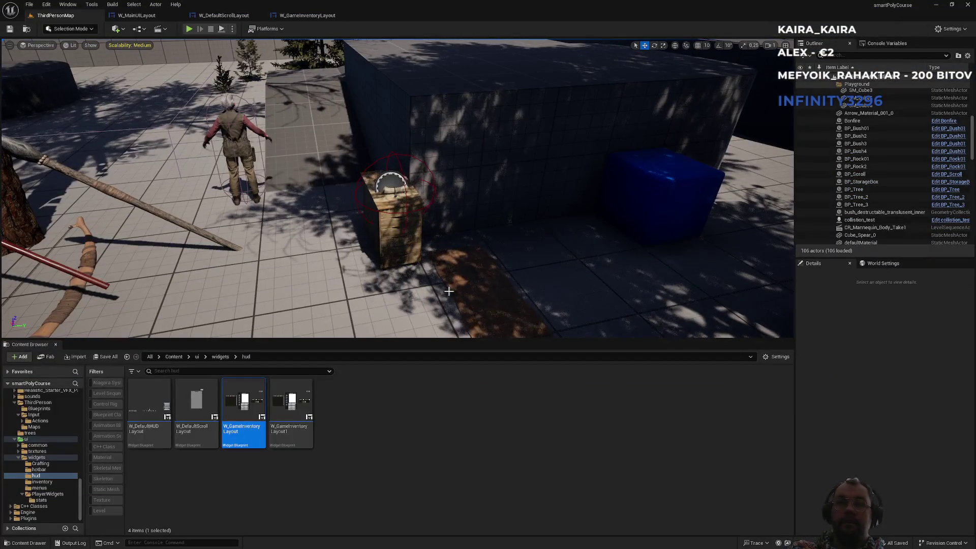
Step: Open the CloseInventory interface function definition from W_GameInventoryLayout's graph
{"action": "left_click", "coordinate": [304, 15]}
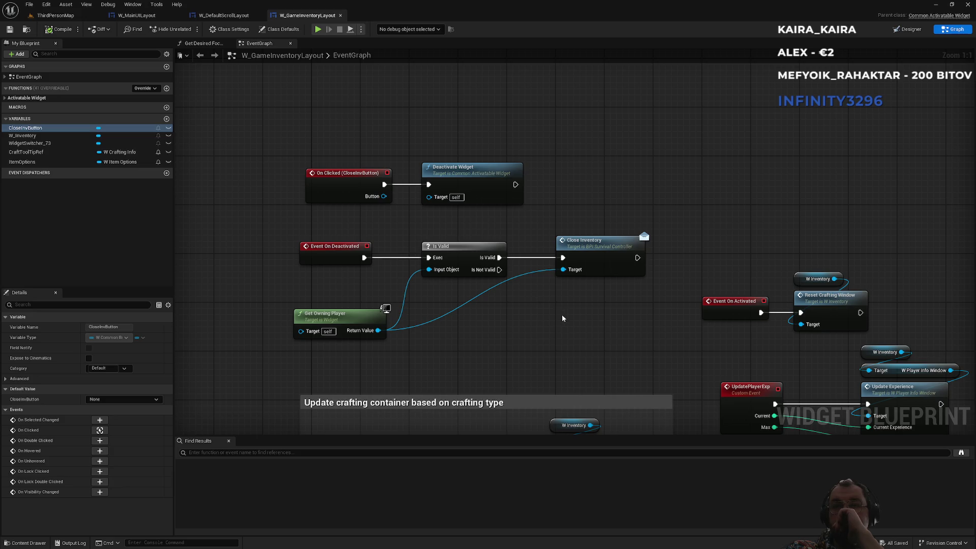
{"action": "left_click_drag", "start_coordinate": [558, 313], "coordinate": [568, 277]}
{"action": "double_click", "coordinate": [603, 196]}
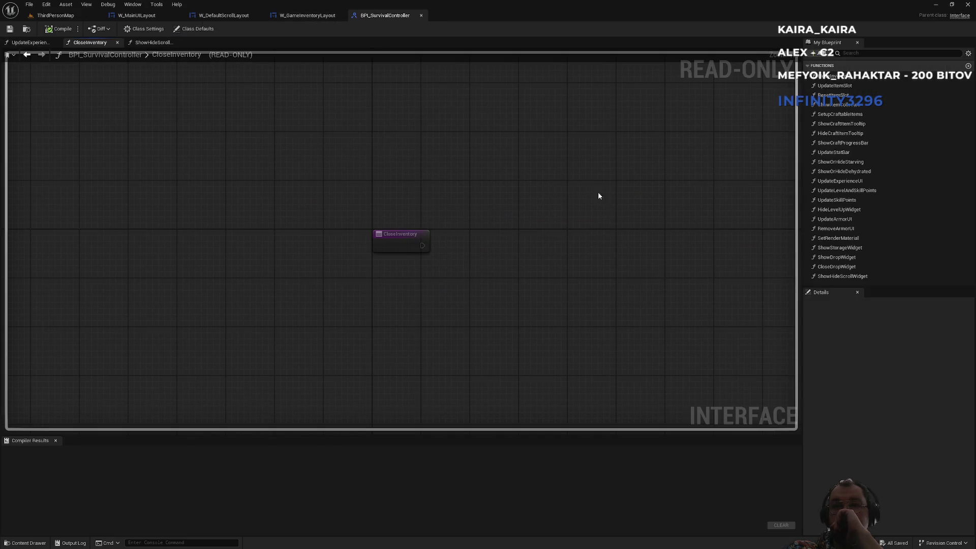
Step: Find CloseInventory in all blueprints, open its interface definition, then return to the level map
{"action": "left_click", "coordinate": [308, 16]}
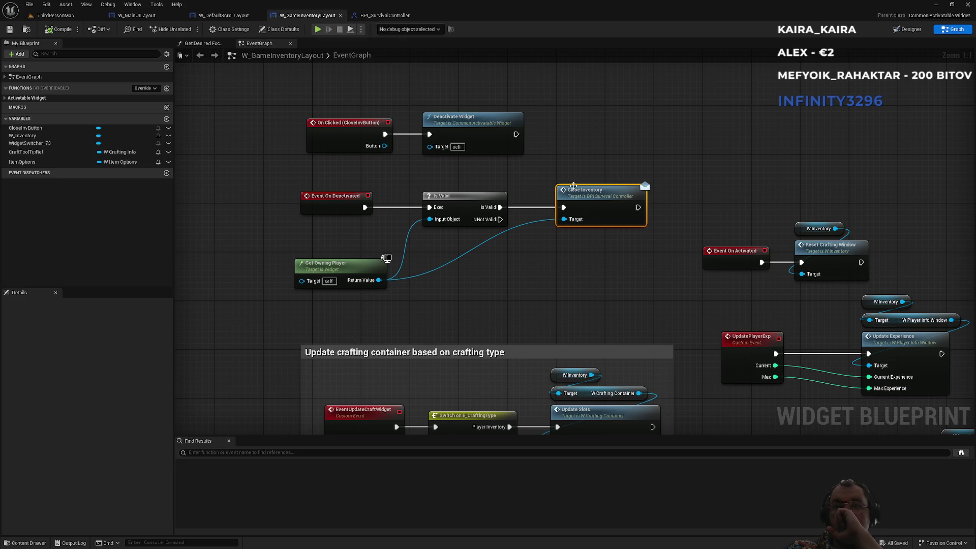
{"action": "right_click", "coordinate": [592, 200]}
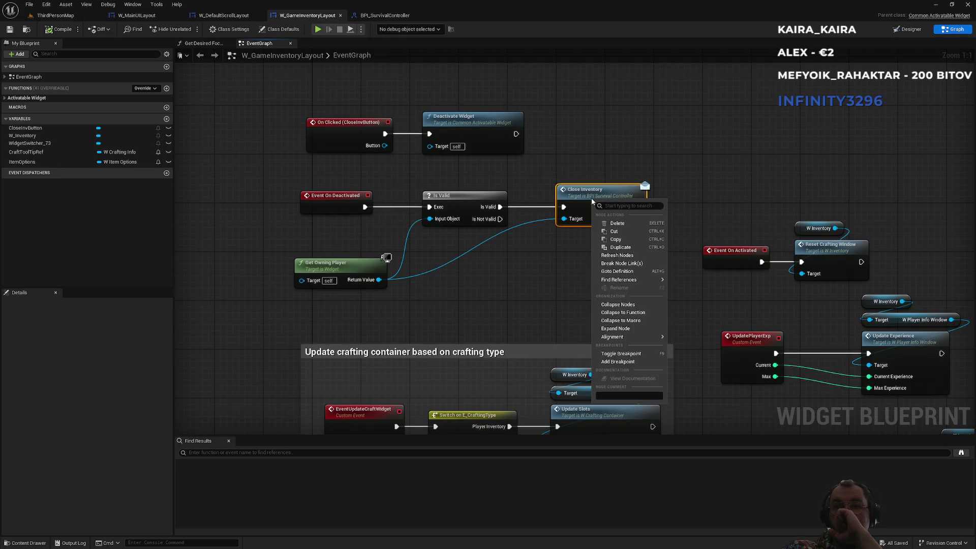
{"action": "mouse_move", "coordinate": [629, 281]}
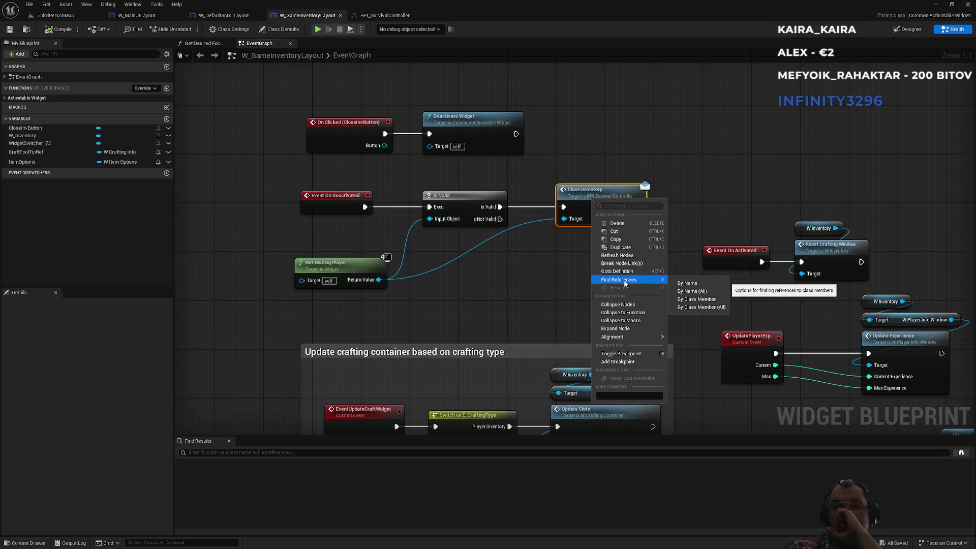
{"action": "left_click", "coordinate": [688, 284]}
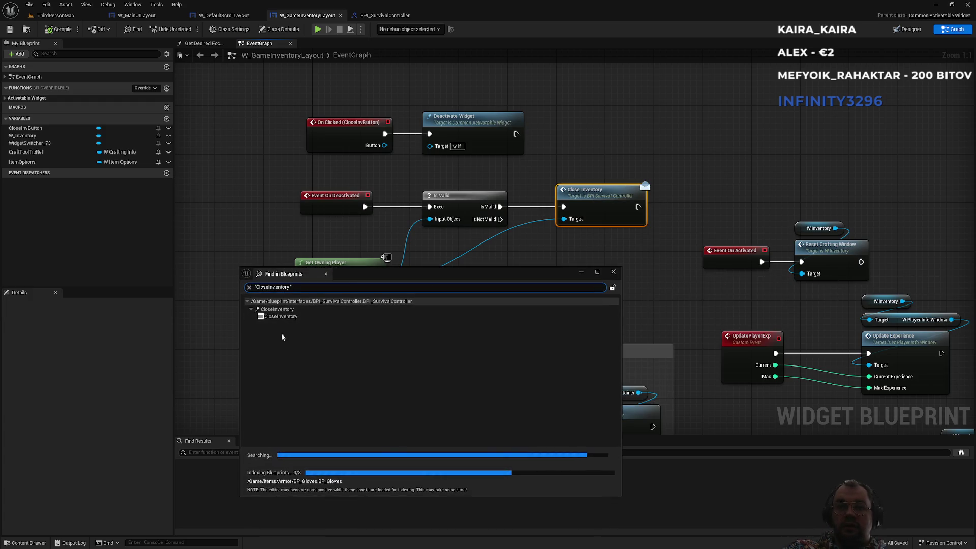
{"action": "double_click", "coordinate": [278, 317]}
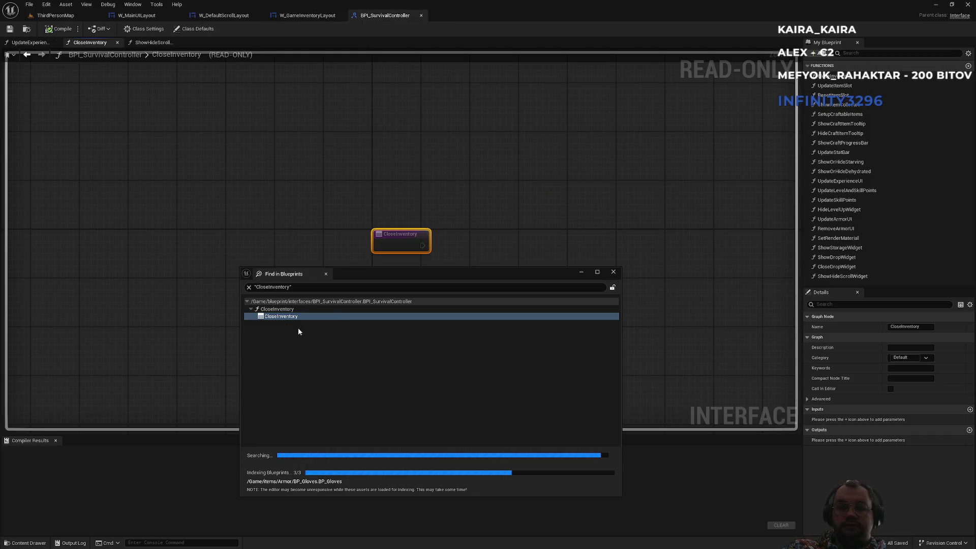
{"action": "left_click", "coordinate": [607, 276]}
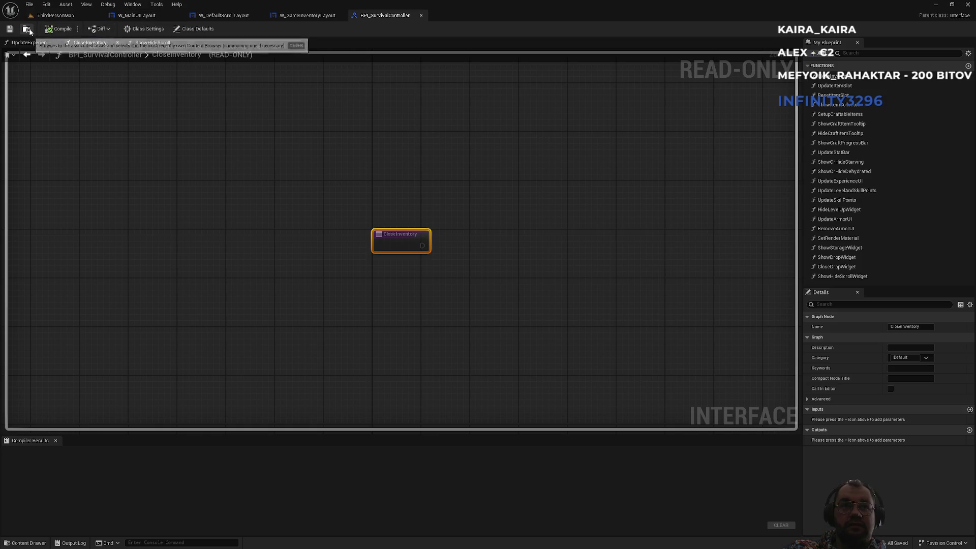
{"action": "left_click", "coordinate": [55, 15]}
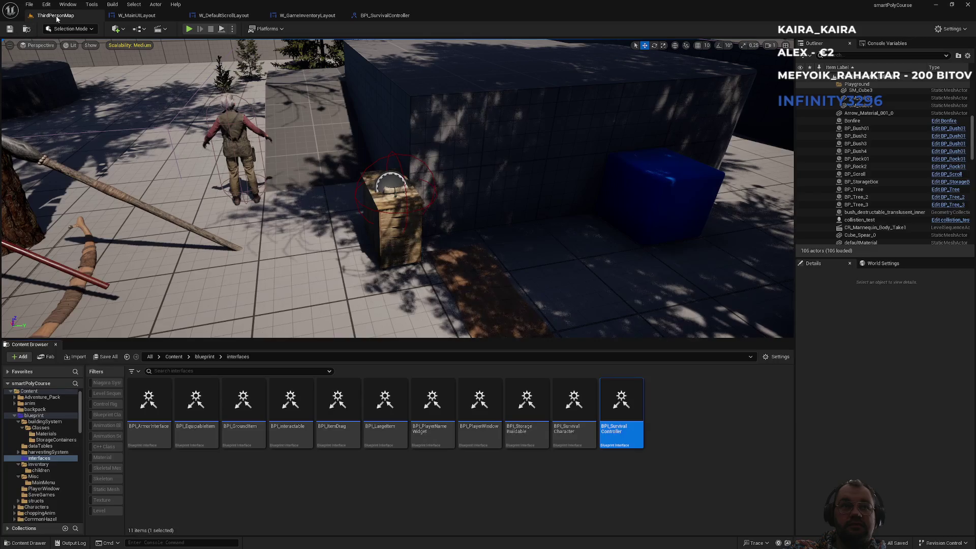
Step: Inspect BPI_SurvivalController's referencers in the Reference Viewer, centring on BP_CustomPlayerController
{"action": "right_click", "coordinate": [622, 398]}
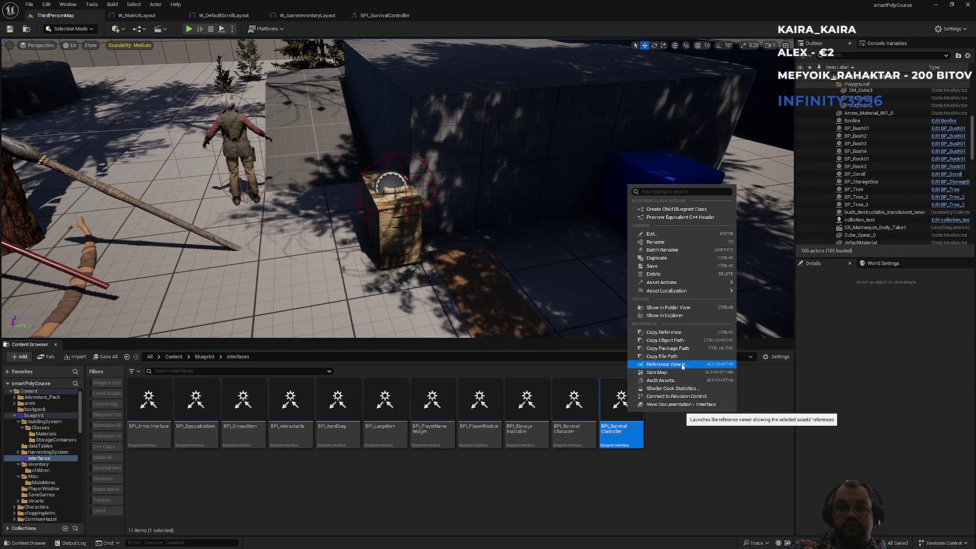
{"action": "left_click", "coordinate": [667, 364]}
{"action": "scroll", "coordinate": [393, 288], "scroll_direction": "up", "scroll_amount": 2}
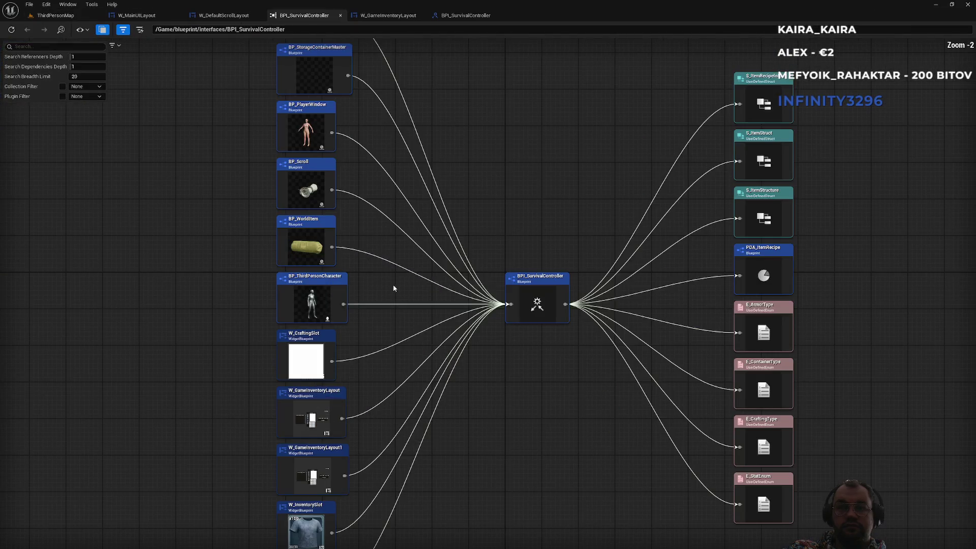
{"action": "left_click_drag", "start_coordinate": [369, 289], "coordinate": [384, 335]}
{"action": "double_click", "coordinate": [316, 134]}
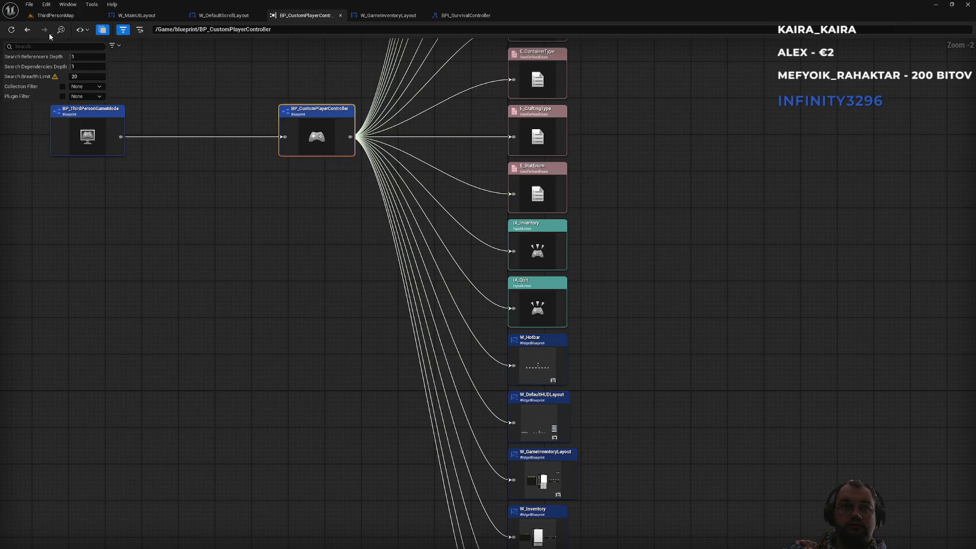
{"action": "left_click", "coordinate": [15, 31]}
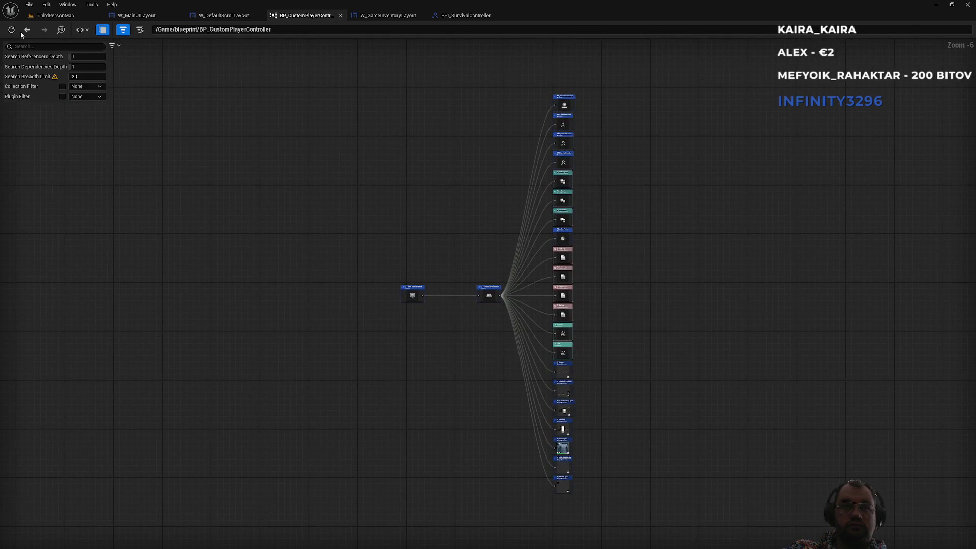
{"action": "middle_click", "coordinate": [302, 16]}
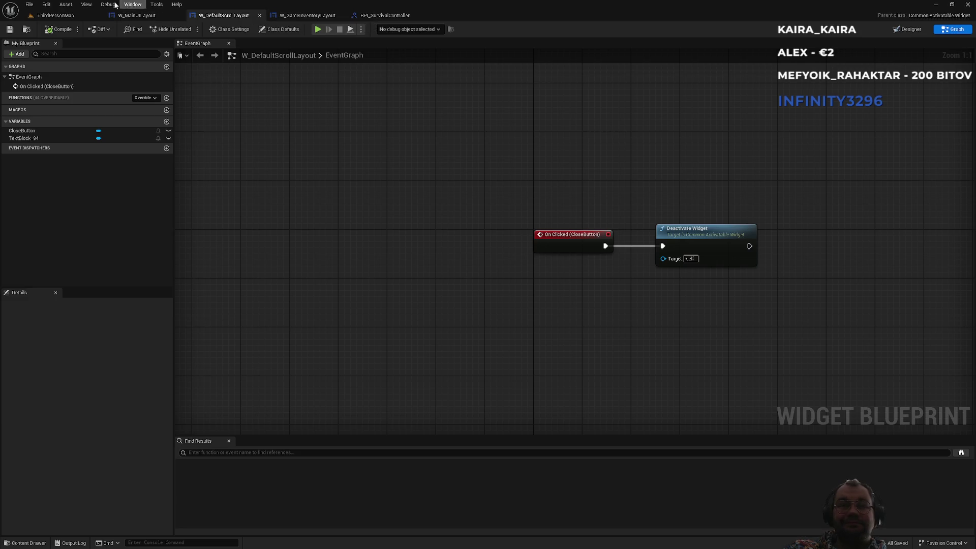
Step: In the level editor's Content Browser, go up to the blueprint folder and select BP_CustomPlayerController
{"action": "left_click", "coordinate": [64, 16]}
{"action": "left_click", "coordinate": [205, 356]}
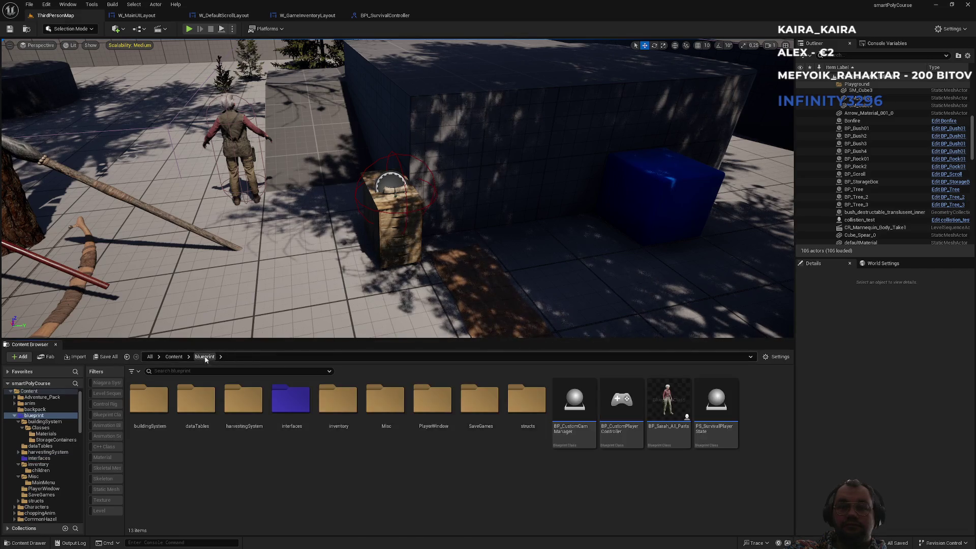
{"action": "left_click", "coordinate": [636, 441]}
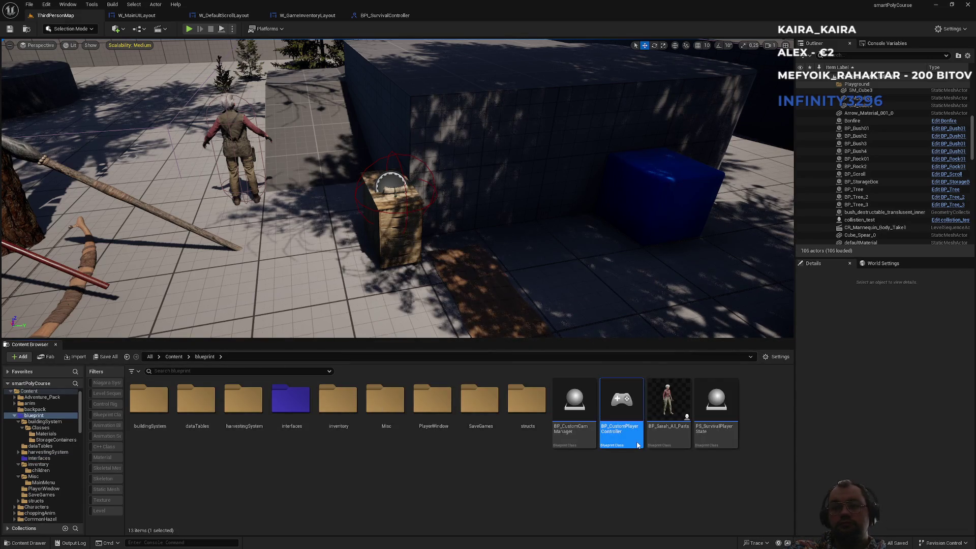
Step: Open BP_CustomPlayerController and locate its Show / Hide inventory logic
{"action": "double_click", "coordinate": [636, 441]}
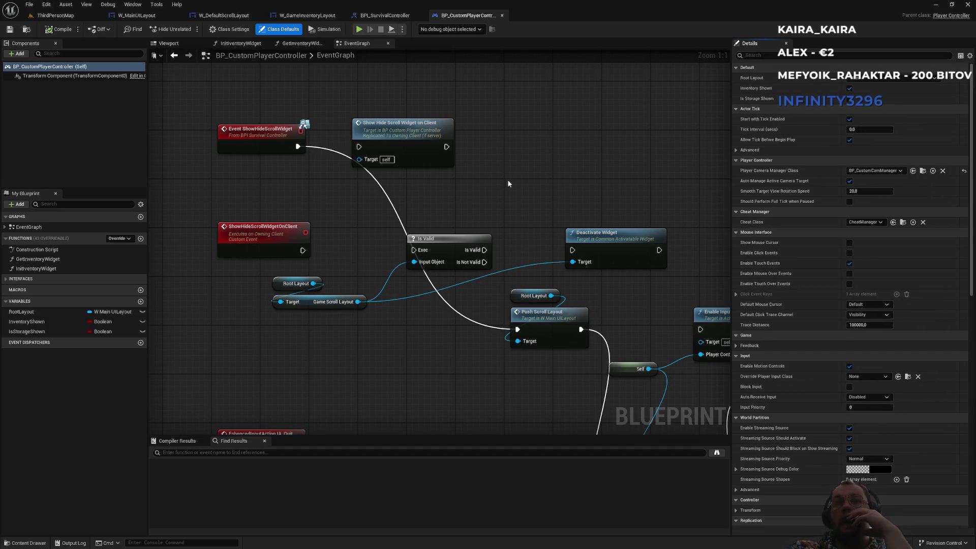
{"action": "scroll", "coordinate": [471, 188], "scroll_direction": "down", "scroll_amount": 8}
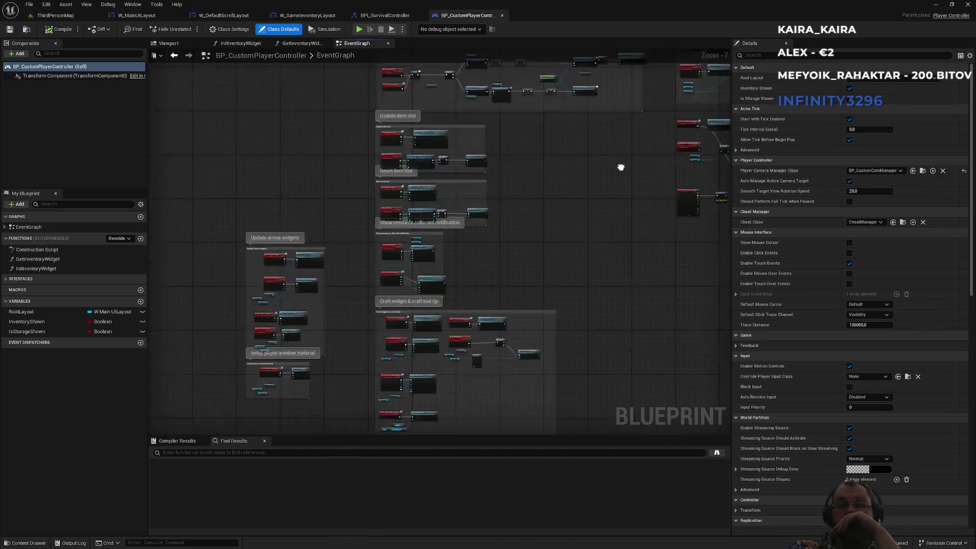
{"action": "scroll", "coordinate": [529, 155], "scroll_direction": "up", "scroll_amount": 5}
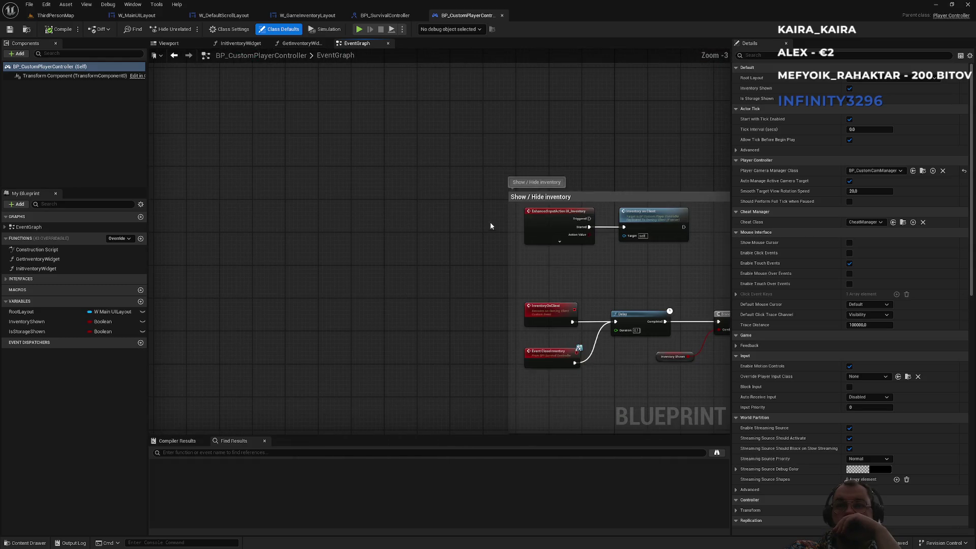
{"action": "left_click_drag", "start_coordinate": [461, 274], "coordinate": [364, 207]}
Step: Select the Set Input Mode Game Only and SET nodes, then view W_GameInventoryLayout's graph
{"action": "scroll", "coordinate": [386, 264], "scroll_direction": "up", "scroll_amount": 3}
{"action": "mouse_move", "coordinate": [471, 195]}
{"action": "left_mouse_down"}
{"action": "mouse_move", "coordinate": [199, 194]}
{"action": "mouse_move", "coordinate": [345, 212]}
{"action": "left_mouse_up"}
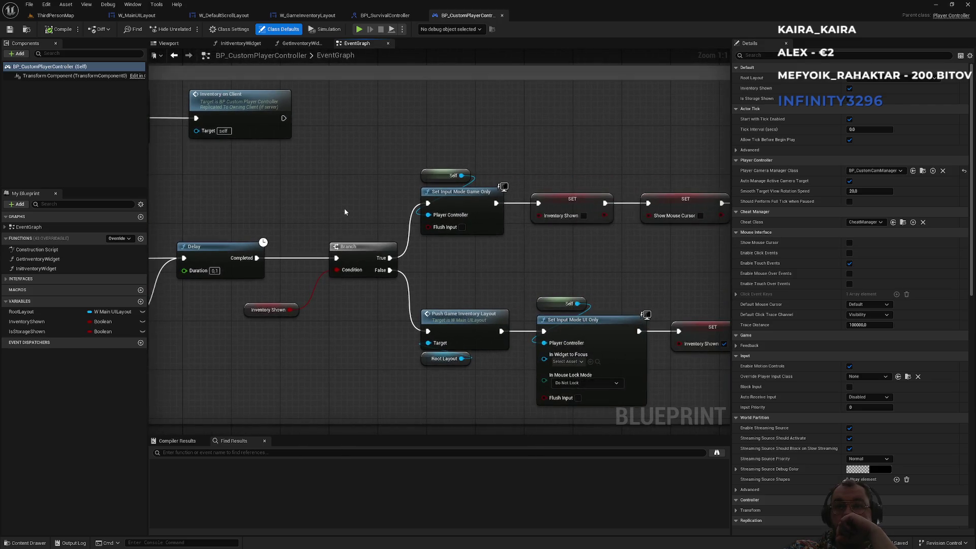
{"action": "mouse_move", "coordinate": [472, 286]}
{"action": "left_mouse_down"}
{"action": "mouse_move", "coordinate": [409, 305]}
{"action": "mouse_move", "coordinate": [532, 307]}
{"action": "mouse_move", "coordinate": [456, 296]}
{"action": "left_mouse_up"}
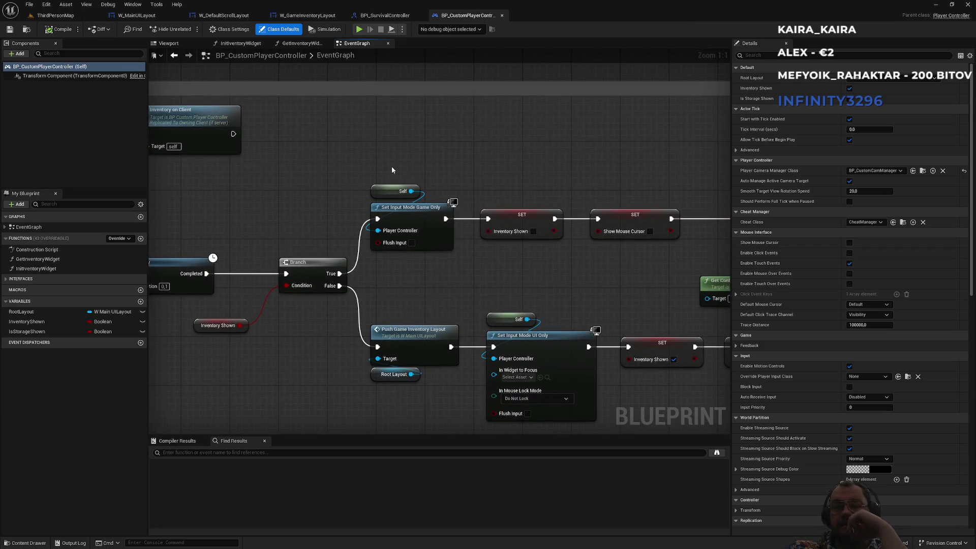
{"action": "mouse_move", "coordinate": [386, 158]}
{"action": "left_mouse_down"}
{"action": "mouse_move", "coordinate": [534, 218]}
{"action": "mouse_move", "coordinate": [585, 262]}
{"action": "mouse_move", "coordinate": [623, 263]}
{"action": "mouse_move", "coordinate": [491, 283]}
{"action": "mouse_move", "coordinate": [508, 269]}
{"action": "left_mouse_up"}
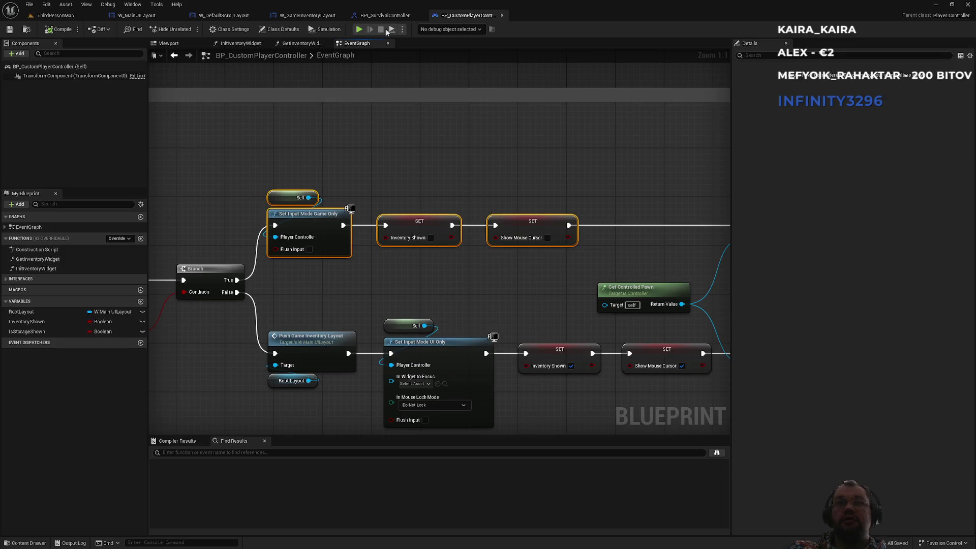
{"action": "left_click", "coordinate": [384, 16]}
{"action": "left_click", "coordinate": [316, 17]}
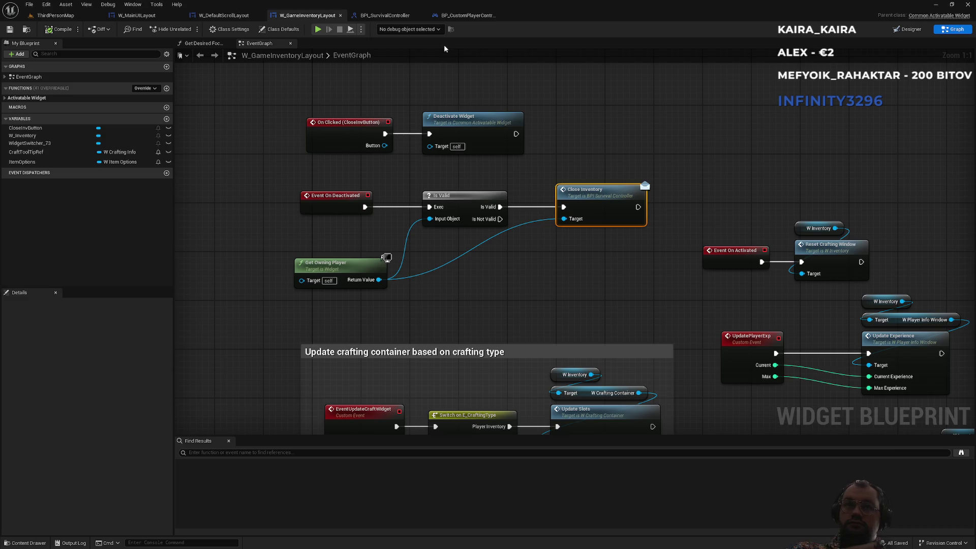
Step: Add an Event On Deactivated node to W_DefaultScrollLayout's event graph
{"action": "left_click", "coordinate": [229, 17]}
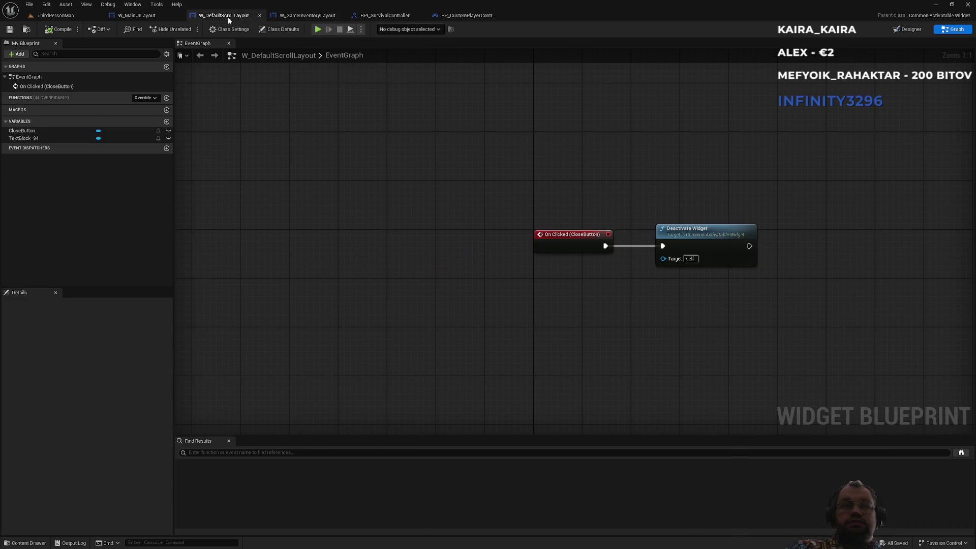
{"action": "left_click", "coordinate": [293, 17]}
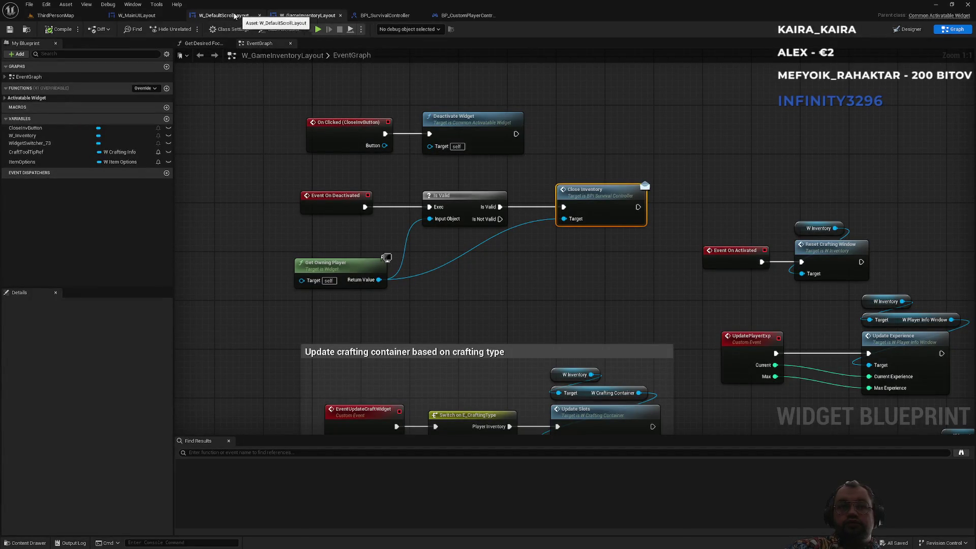
{"action": "left_click", "coordinate": [227, 18]}
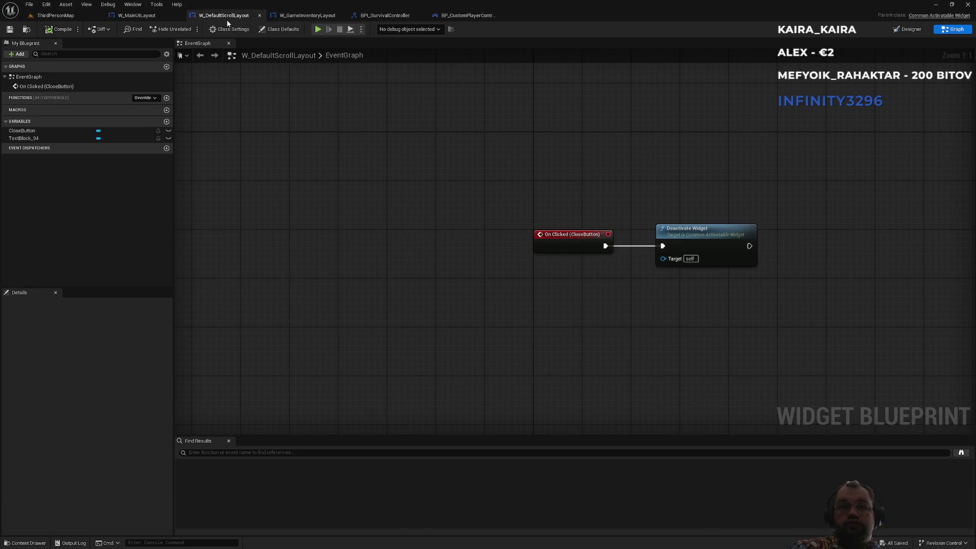
{"action": "right_click", "coordinate": [538, 328]}
{"action": "type", "text": "deactivated"}
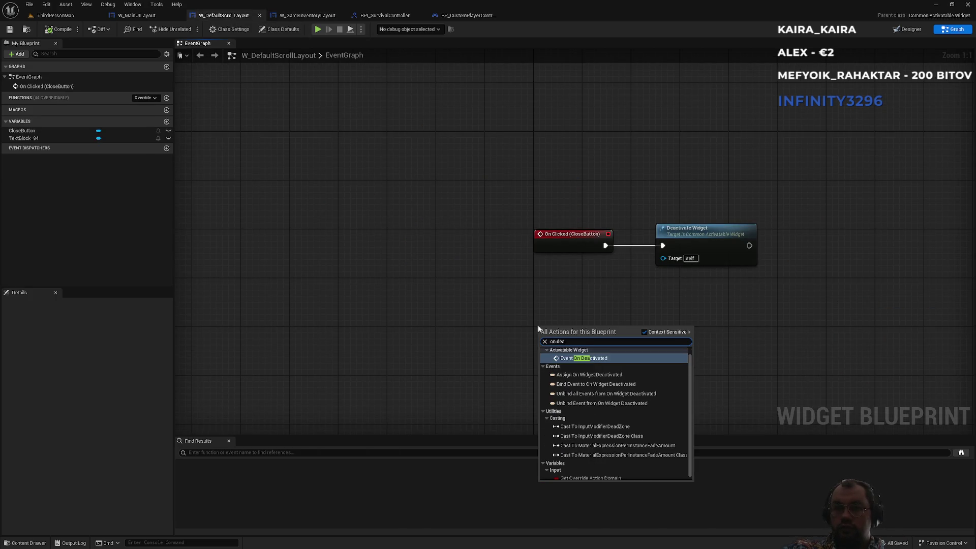
{"action": "key", "text": "Return"}
Step: Paste the copied input mode and SET nodes, then delete them again
{"action": "key", "text": "ctrl+v"}
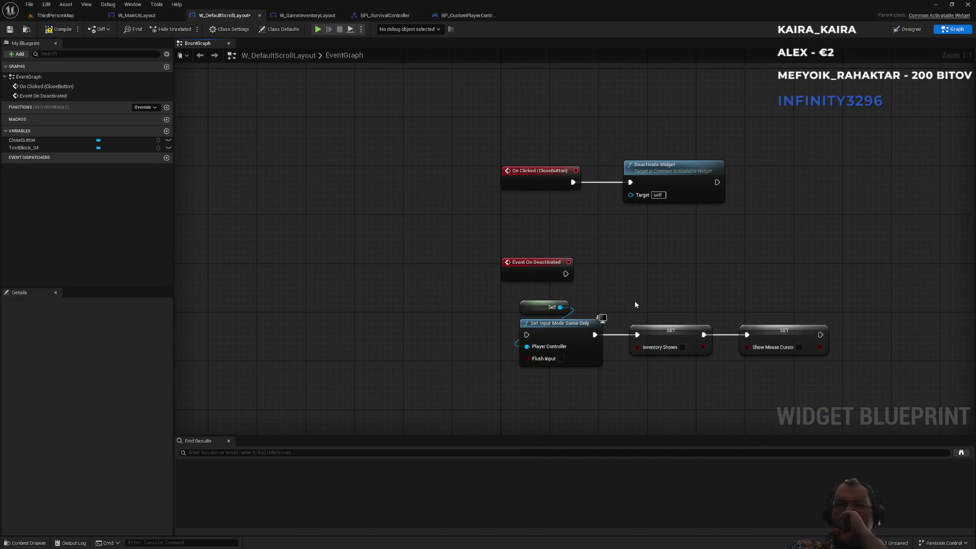
{"action": "left_click_drag", "start_coordinate": [776, 303], "coordinate": [558, 352]}
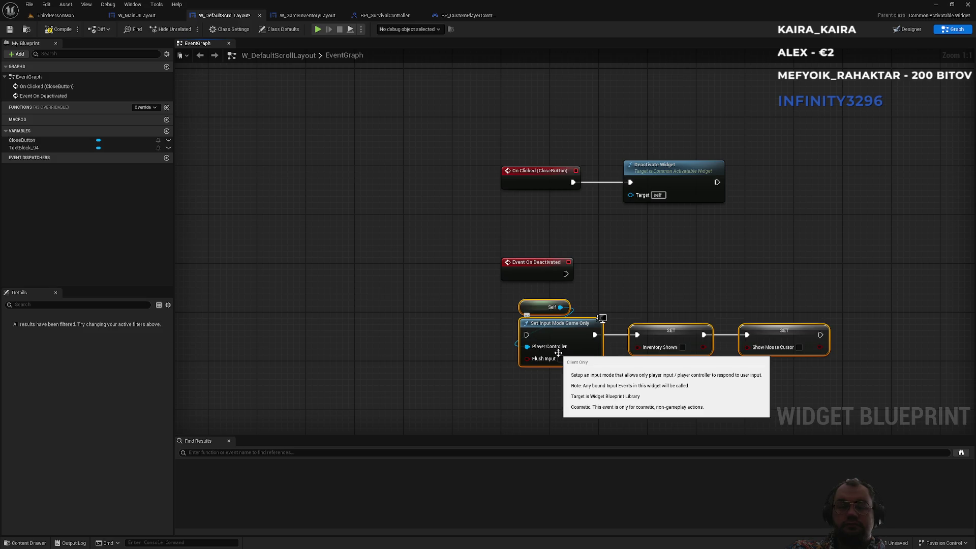
{"action": "key", "text": "Delete"}
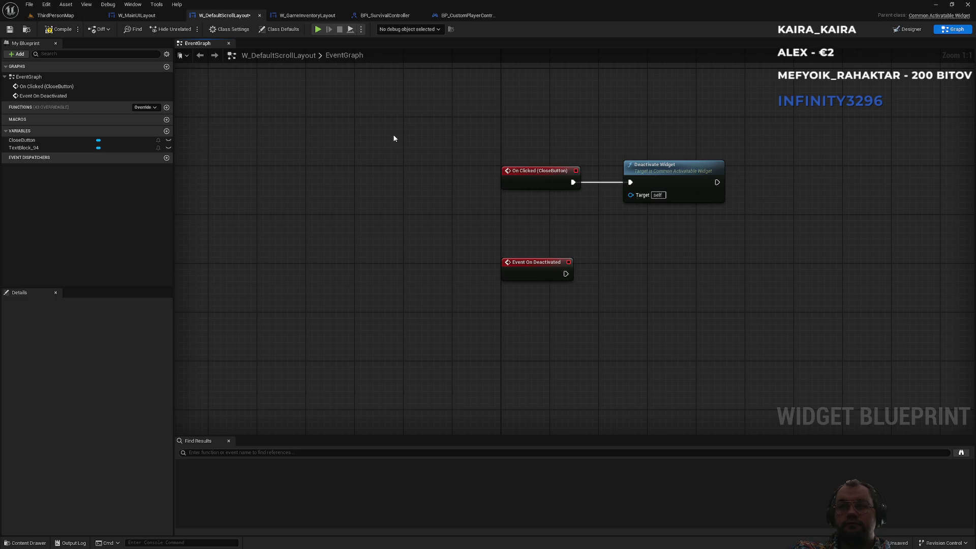
{"action": "left_click", "coordinate": [307, 16]}
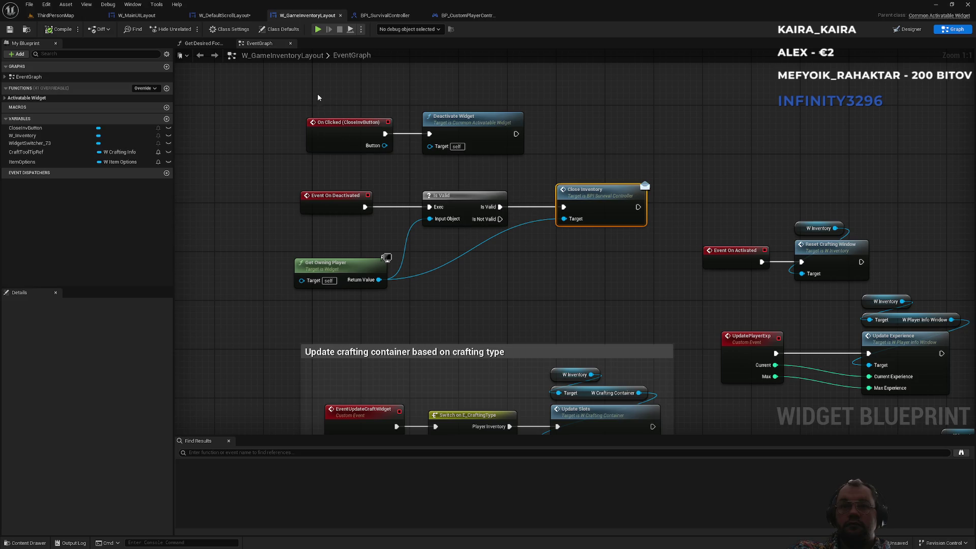
Step: Copy Get Owning Player into the scroll layout and wire Event On Deactivated into an Is Valid check
{"action": "left_click", "coordinate": [342, 263]}
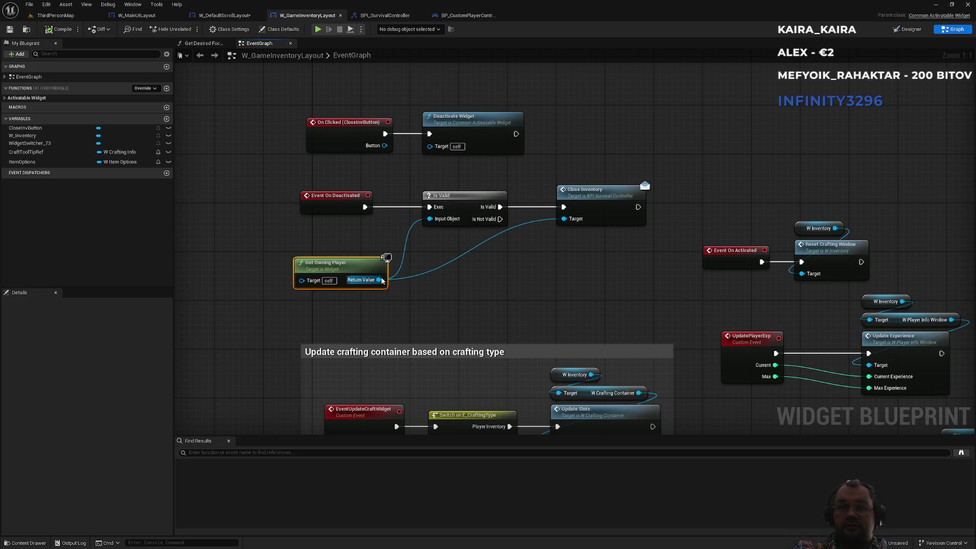
{"action": "left_click_drag", "start_coordinate": [379, 310], "coordinate": [315, 259]}
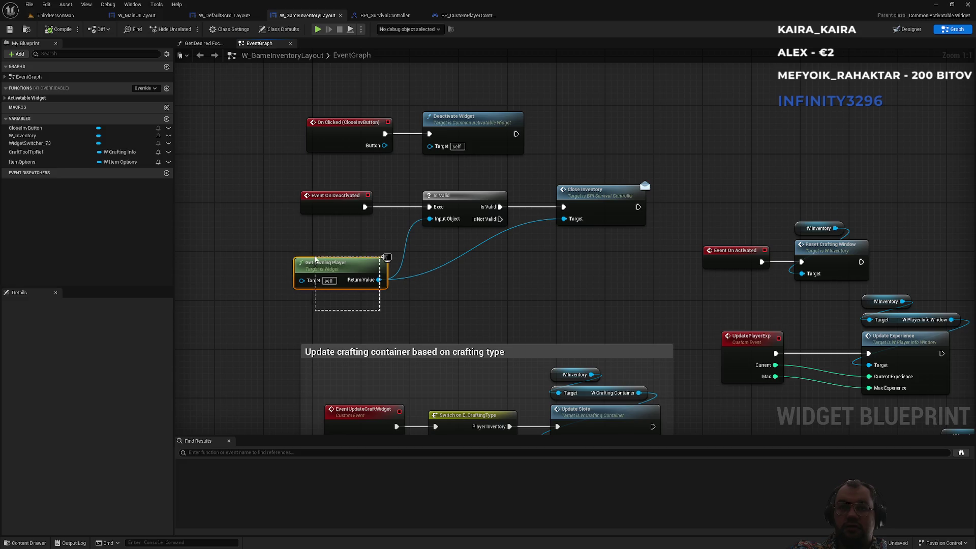
{"action": "left_click", "coordinate": [231, 16]}
{"action": "key", "text": "ctrl+v"}
{"action": "left_click_drag", "start_coordinate": [604, 352], "coordinate": [666, 317]}
{"action": "type", "text": "valid"}
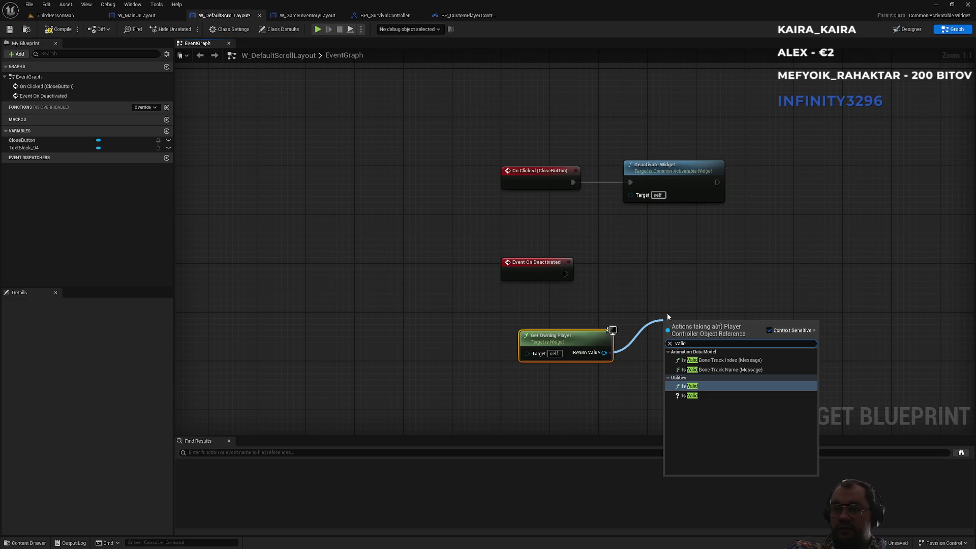
{"action": "key", "text": "Down"}
{"action": "key", "text": "Return"}
{"action": "left_click_drag", "start_coordinate": [667, 334], "coordinate": [566, 274]}
{"action": "mouse_move", "coordinate": [697, 328]}
{"action": "left_mouse_down"}
{"action": "mouse_move", "coordinate": [642, 274]}
{"action": "mouse_move", "coordinate": [648, 267]}
{"action": "left_mouse_up"}
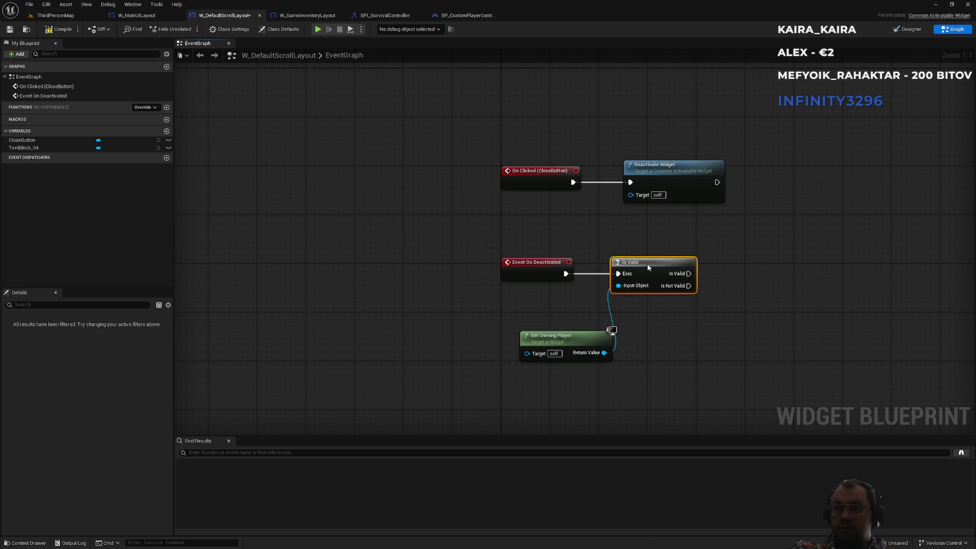
{"action": "left_click_drag", "start_coordinate": [580, 341], "coordinate": [561, 304]}
{"action": "left_click_drag", "start_coordinate": [643, 380], "coordinate": [538, 395]}
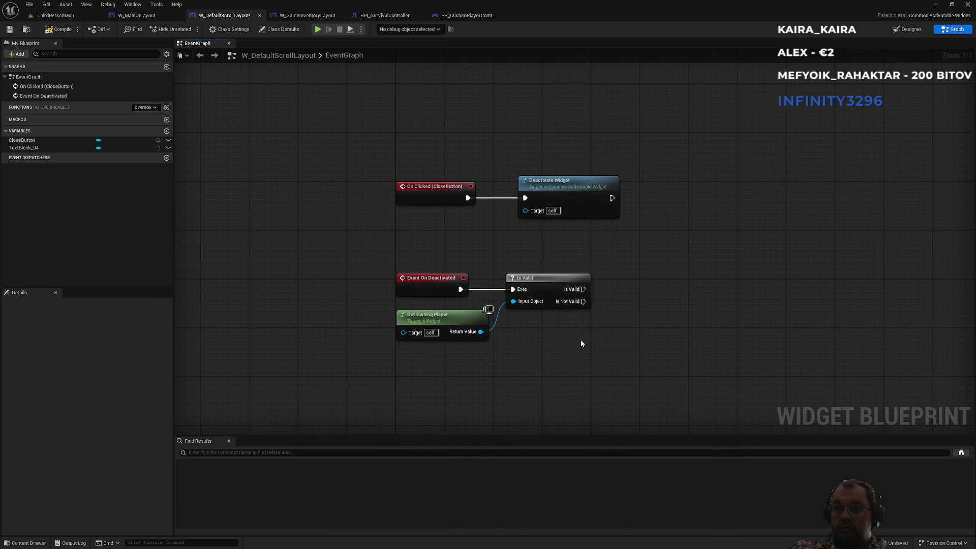
Step: Call Show Hide Scroll Widget on the owning player from the Is Valid output
{"action": "mouse_move", "coordinate": [481, 332]}
{"action": "left_mouse_down"}
{"action": "mouse_move", "coordinate": [632, 319]}
{"action": "mouse_move", "coordinate": [629, 307]}
{"action": "left_mouse_up"}
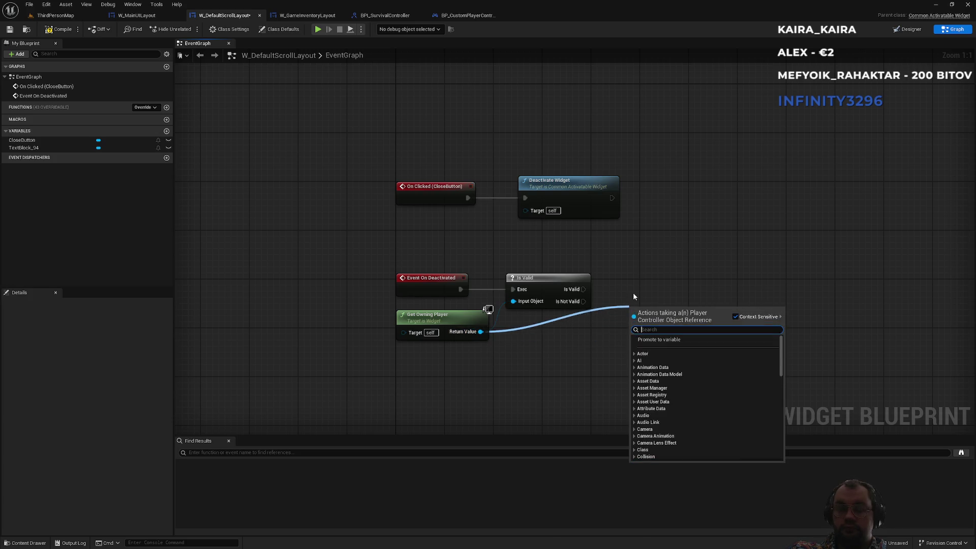
{"action": "type", "text": "hide"}
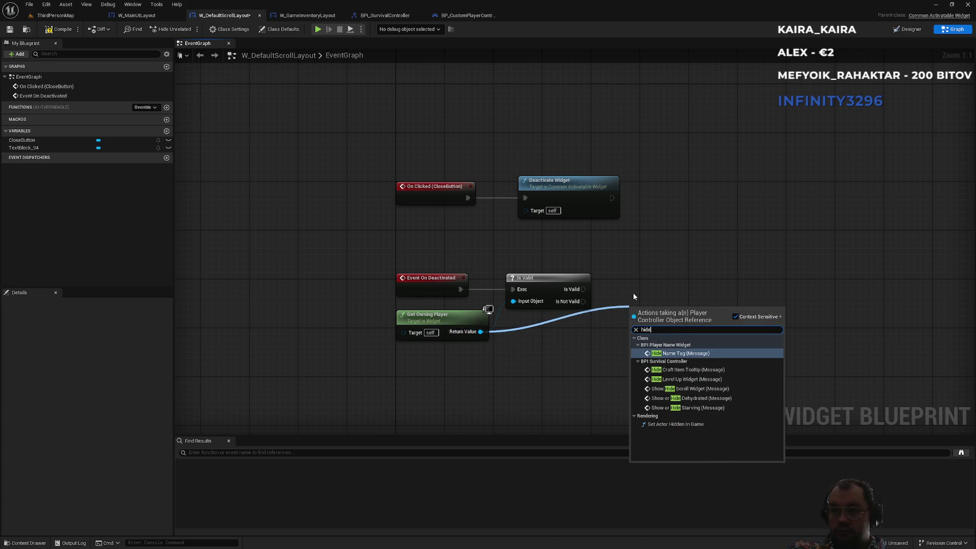
{"action": "key", "text": "Down"}
{"action": "key", "text": "Down"}
{"action": "key", "text": "Down"}
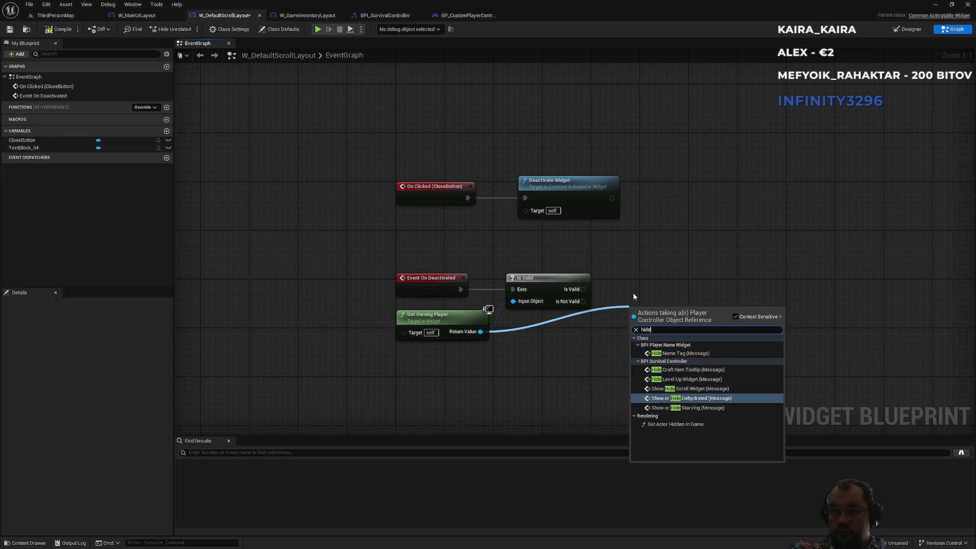
{"action": "key", "text": "Up"}
{"action": "key", "text": "Up"}
{"action": "key", "text": "Return"}
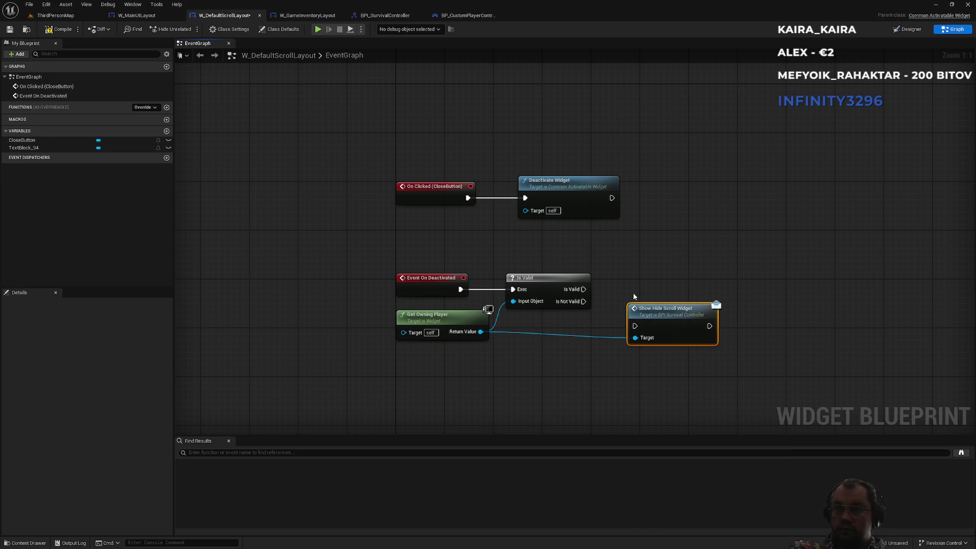
{"action": "mouse_move", "coordinate": [583, 289]}
{"action": "left_mouse_down"}
{"action": "mouse_move", "coordinate": [634, 325]}
{"action": "mouse_move", "coordinate": [636, 275]}
{"action": "left_mouse_up"}
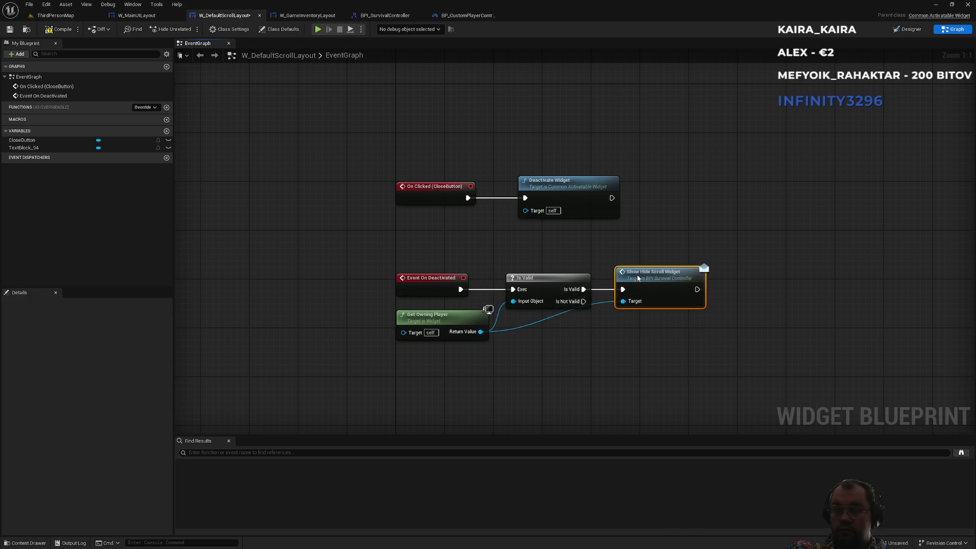
{"action": "left_click", "coordinate": [654, 240]}
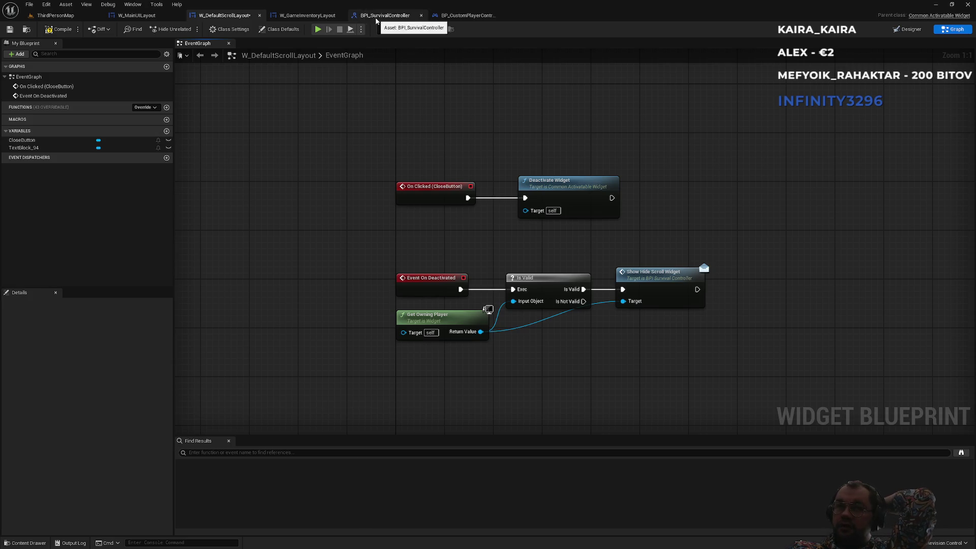
{"action": "left_click", "coordinate": [462, 18]}
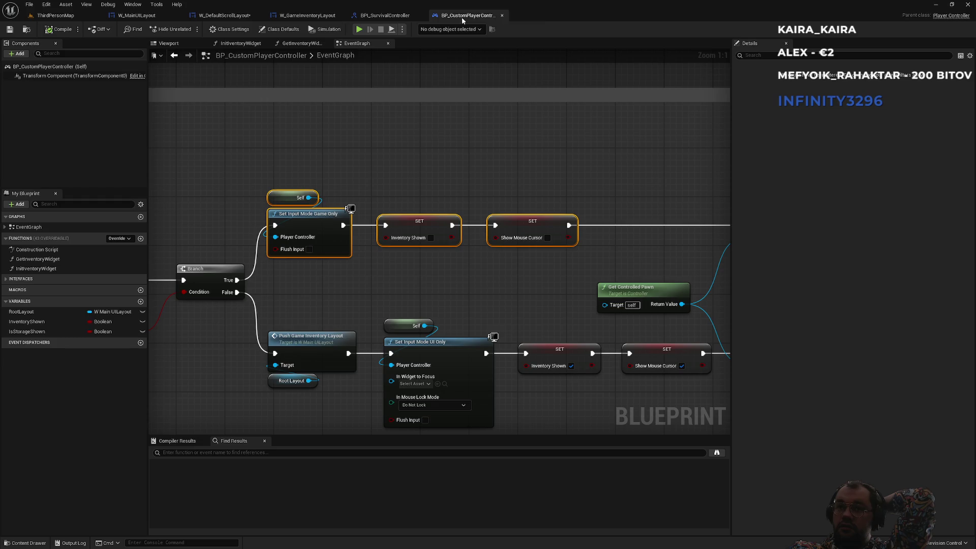
Step: Select the game-only input and cursor nodes, and route ShowHideScrollWidget into the Game Scroll Layout Is Valid check
{"action": "mouse_move", "coordinate": [291, 169]}
{"action": "left_mouse_down"}
{"action": "mouse_move", "coordinate": [345, 184]}
{"action": "mouse_move", "coordinate": [404, 266]}
{"action": "mouse_move", "coordinate": [514, 284]}
{"action": "left_mouse_up"}
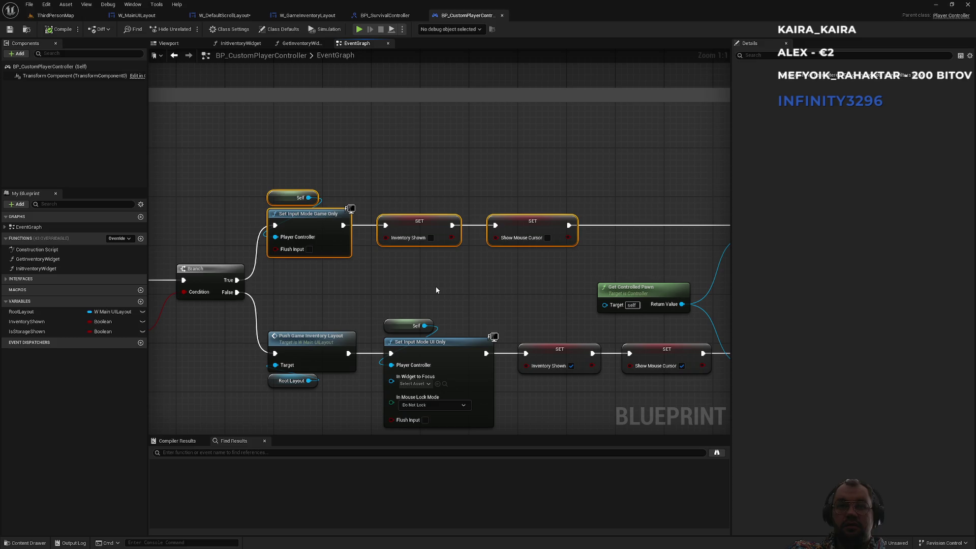
{"action": "scroll", "coordinate": [510, 189], "scroll_direction": "down", "scroll_amount": 5}
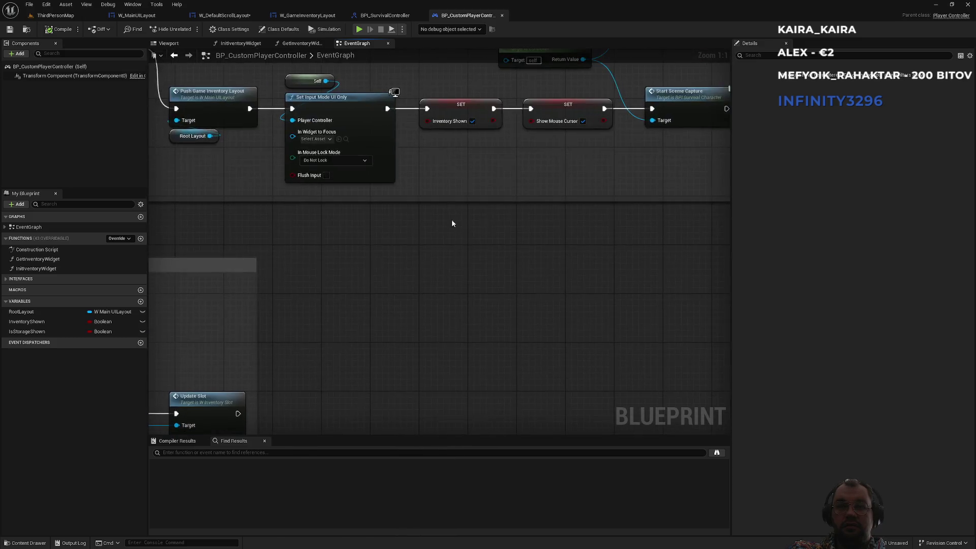
{"action": "scroll", "coordinate": [270, 246], "scroll_direction": "up", "scroll_amount": 4}
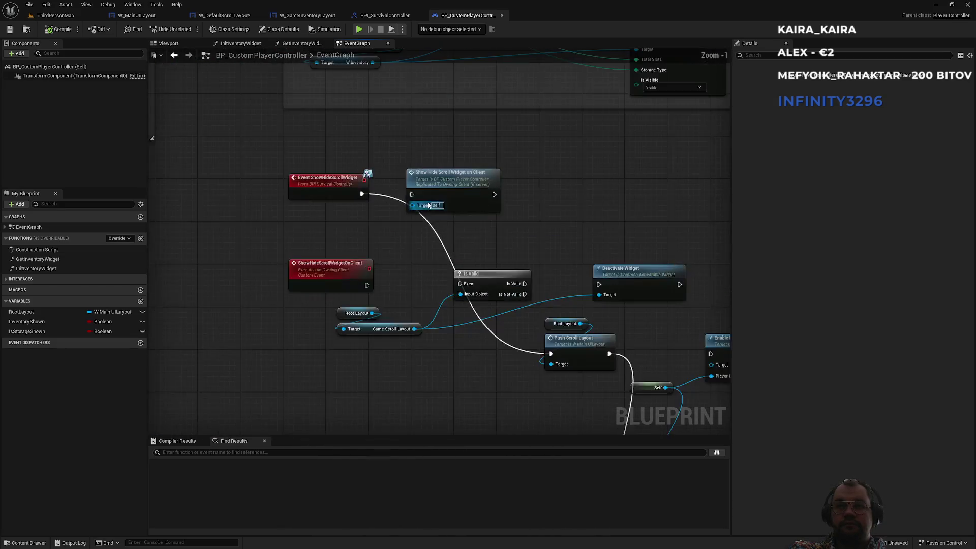
{"action": "scroll", "coordinate": [462, 239], "scroll_direction": "up", "scroll_amount": 1}
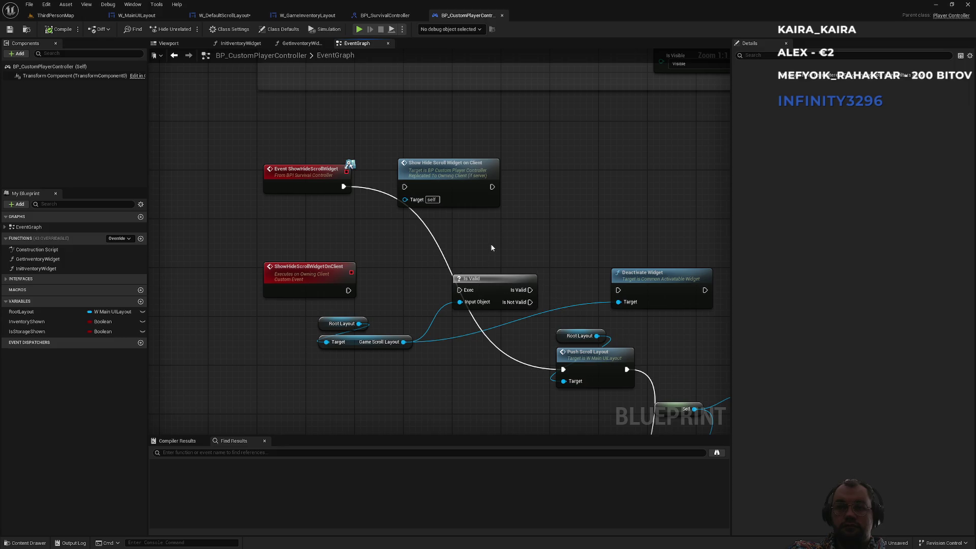
{"action": "left_click_drag", "start_coordinate": [459, 289], "coordinate": [342, 187]}
{"action": "mouse_move", "coordinate": [518, 293]}
{"action": "left_mouse_down"}
{"action": "mouse_move", "coordinate": [488, 246]}
{"action": "mouse_move", "coordinate": [405, 274]}
{"action": "left_mouse_up"}
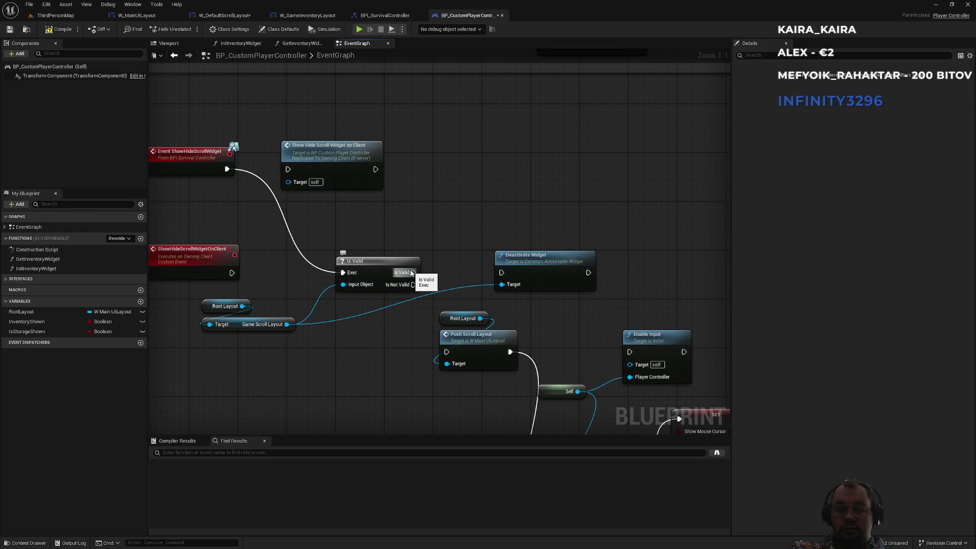
Step: Paste the game-only input nodes onto Is Valid, removing the SET Inventory Shown setter
{"action": "key", "text": "ctrl+v"}
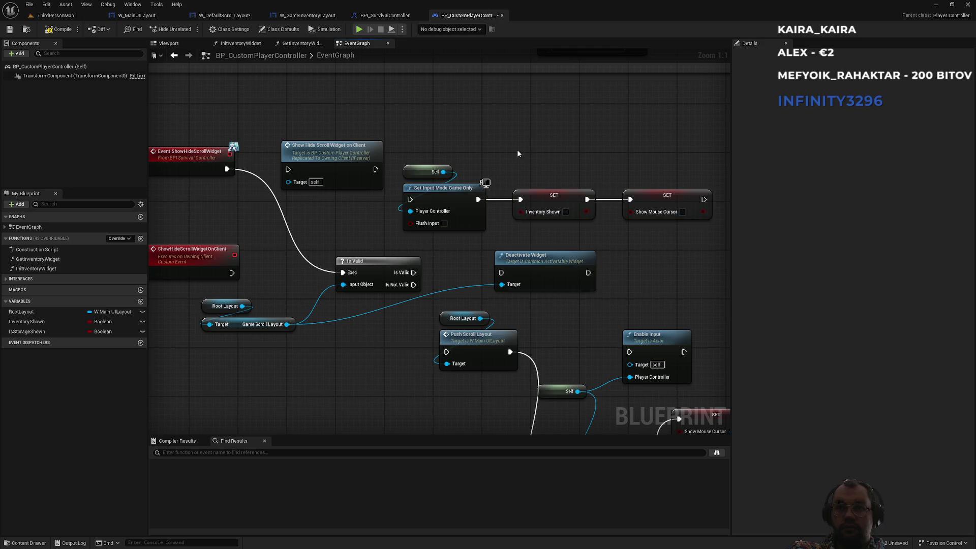
{"action": "mouse_move", "coordinate": [410, 199]}
{"action": "left_mouse_down"}
{"action": "mouse_move", "coordinate": [427, 223]}
{"action": "mouse_move", "coordinate": [413, 273]}
{"action": "left_mouse_up"}
{"action": "left_click_drag", "start_coordinate": [571, 150], "coordinate": [574, 243]}
{"action": "key", "text": "Delete"}
{"action": "mouse_move", "coordinate": [478, 200]}
{"action": "left_mouse_down"}
{"action": "mouse_move", "coordinate": [630, 199]}
{"action": "mouse_move", "coordinate": [568, 206]}
{"action": "left_mouse_up"}
{"action": "left_click_drag", "start_coordinate": [584, 148], "coordinate": [402, 233]}
{"action": "left_click_drag", "start_coordinate": [478, 197], "coordinate": [539, 203]}
{"action": "left_click", "coordinate": [553, 239]}
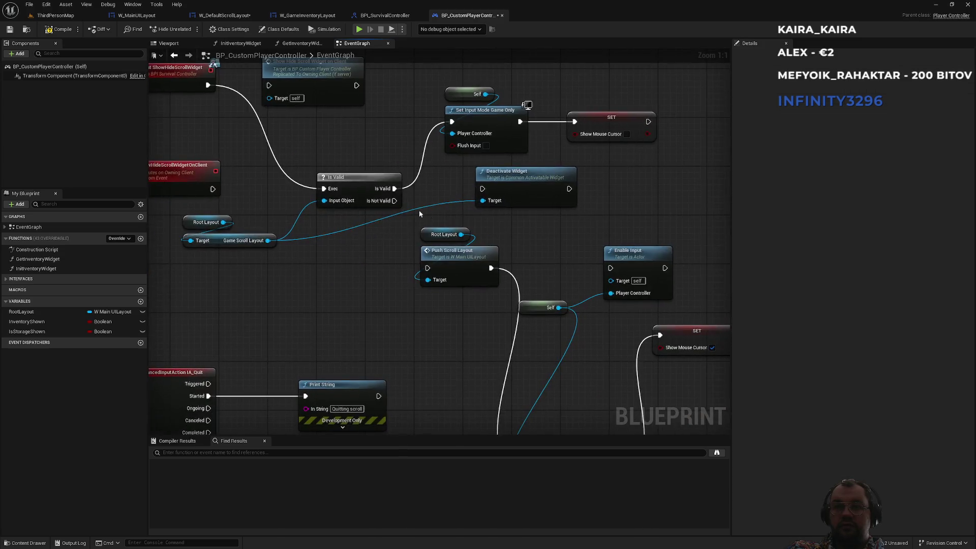
Step: Add a Set Input Mode UI Only node from the Is Not Valid branch
{"action": "mouse_move", "coordinate": [394, 199]}
{"action": "left_mouse_down"}
{"action": "mouse_move", "coordinate": [534, 242]}
{"action": "mouse_move", "coordinate": [421, 254]}
{"action": "mouse_move", "coordinate": [421, 274]}
{"action": "mouse_move", "coordinate": [412, 215]}
{"action": "mouse_move", "coordinate": [459, 350]}
{"action": "mouse_move", "coordinate": [503, 314]}
{"action": "mouse_move", "coordinate": [477, 129]}
{"action": "mouse_move", "coordinate": [498, 56]}
{"action": "mouse_move", "coordinate": [517, 160]}
{"action": "mouse_move", "coordinate": [536, 183]}
{"action": "mouse_move", "coordinate": [511, 171]}
{"action": "left_mouse_up"}
{"action": "type", "text": "set input"}
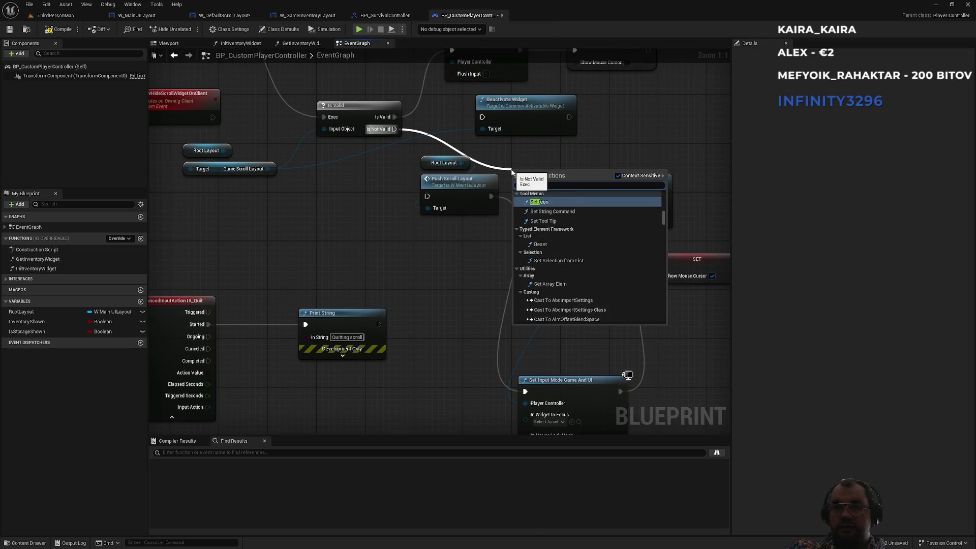
{"action": "key", "text": "Down"}
{"action": "key", "text": "Down"}
{"action": "key", "text": "Down"}
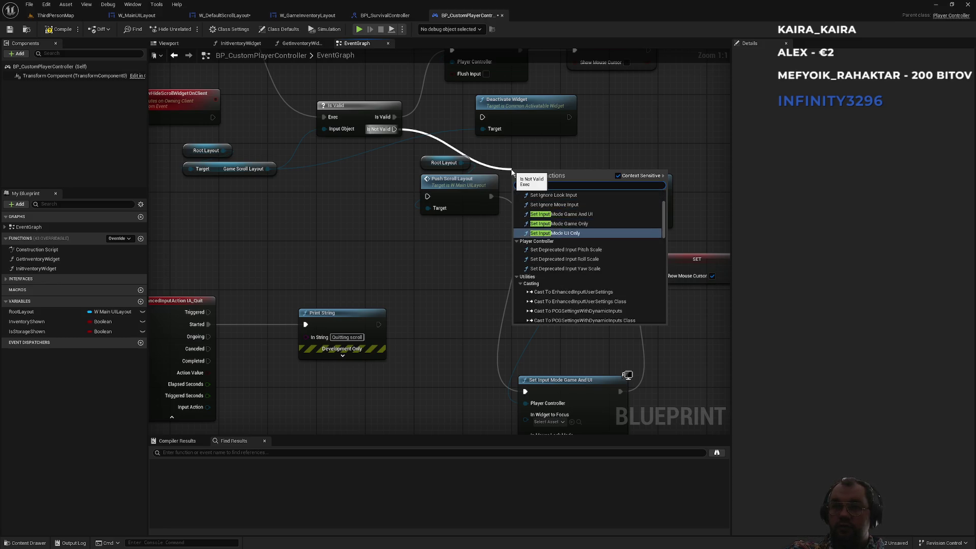
{"action": "key", "text": "Return"}
{"action": "left_click_drag", "start_coordinate": [549, 177], "coordinate": [549, 159]}
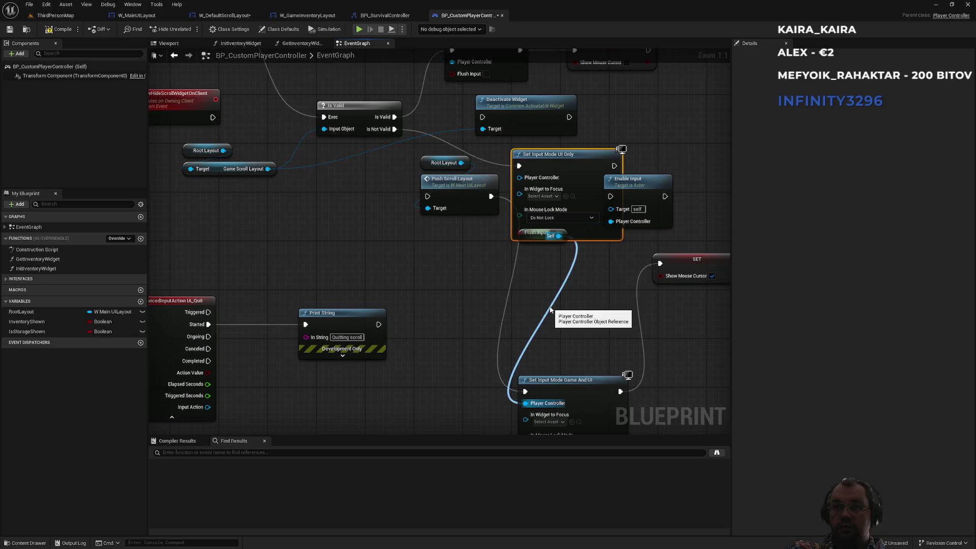
{"action": "left_click_drag", "start_coordinate": [558, 236], "coordinate": [544, 195]}
{"action": "mouse_move", "coordinate": [549, 154]}
{"action": "left_mouse_down"}
{"action": "mouse_move", "coordinate": [615, 150]}
{"action": "mouse_move", "coordinate": [605, 149]}
{"action": "left_mouse_up"}
Step: Delete the Game And UI input and Enable Input nodes, linking UI-only input to the cursor setter
{"action": "scroll", "coordinate": [584, 325], "scroll_direction": "down", "scroll_amount": 3}
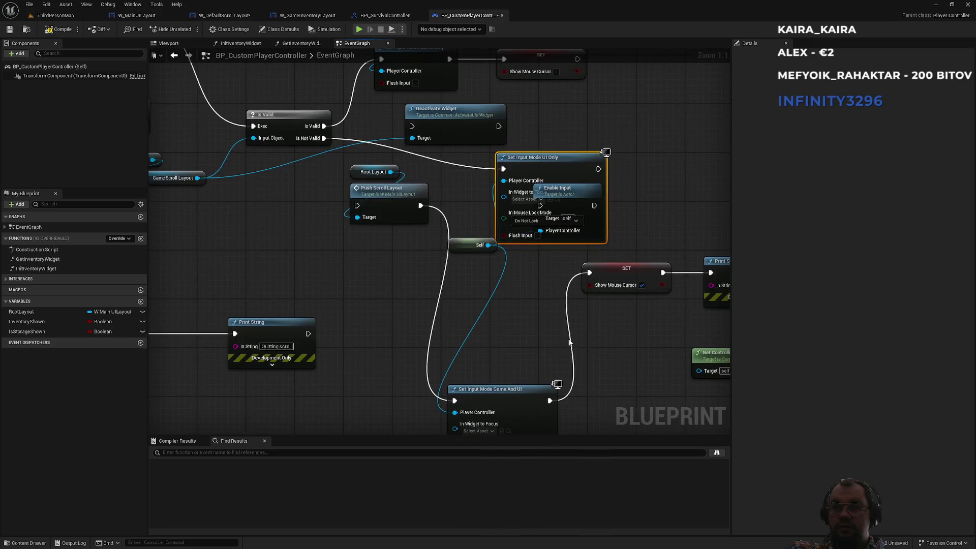
{"action": "left_click", "coordinate": [528, 391]}
{"action": "scroll", "coordinate": [546, 295], "scroll_direction": "down", "scroll_amount": 3}
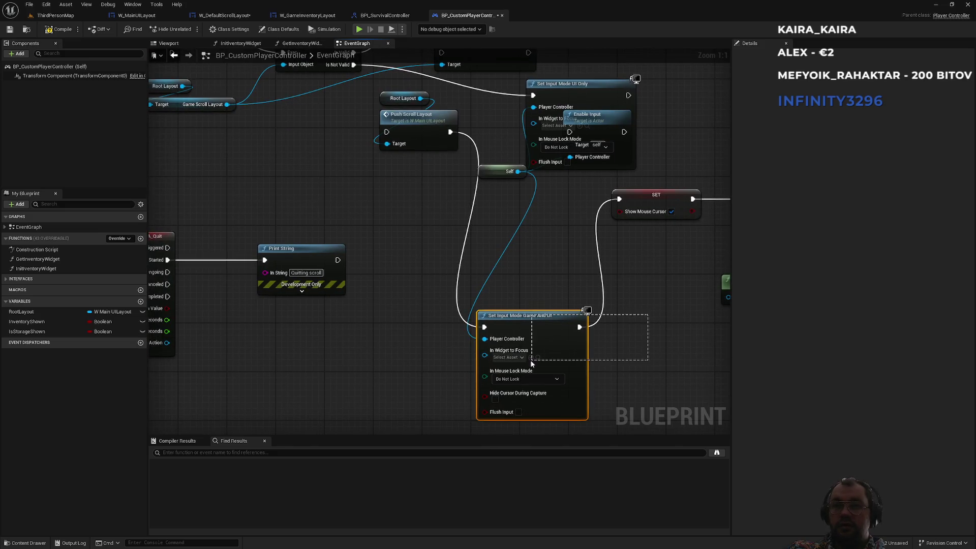
{"action": "scroll", "coordinate": [536, 322], "scroll_direction": "up", "scroll_amount": 3}
{"action": "key", "text": "Delete"}
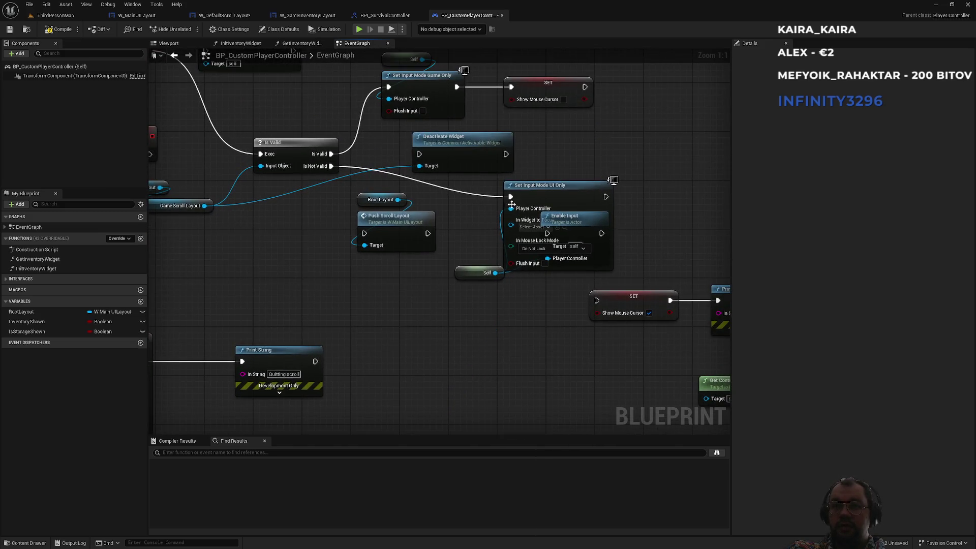
{"action": "mouse_move", "coordinate": [610, 197]}
{"action": "left_mouse_down"}
{"action": "mouse_move", "coordinate": [615, 279]}
{"action": "mouse_move", "coordinate": [597, 300]}
{"action": "left_mouse_up"}
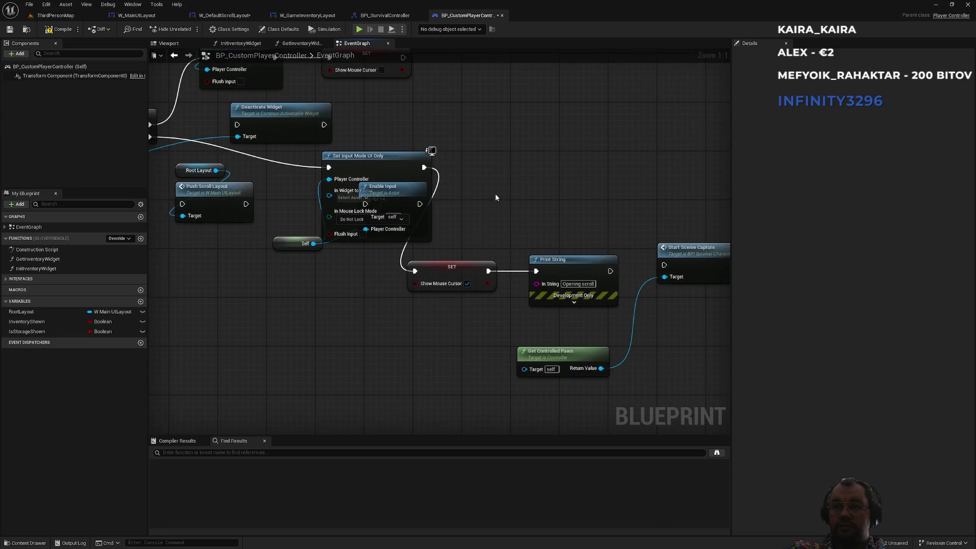
{"action": "mouse_move", "coordinate": [495, 227]}
{"action": "left_mouse_down"}
{"action": "mouse_move", "coordinate": [427, 336]}
{"action": "mouse_move", "coordinate": [450, 367]}
{"action": "left_mouse_up"}
{"action": "left_click_drag", "start_coordinate": [403, 312], "coordinate": [409, 355]}
{"action": "left_click", "coordinate": [514, 257]}
{"action": "key", "text": "Delete"}
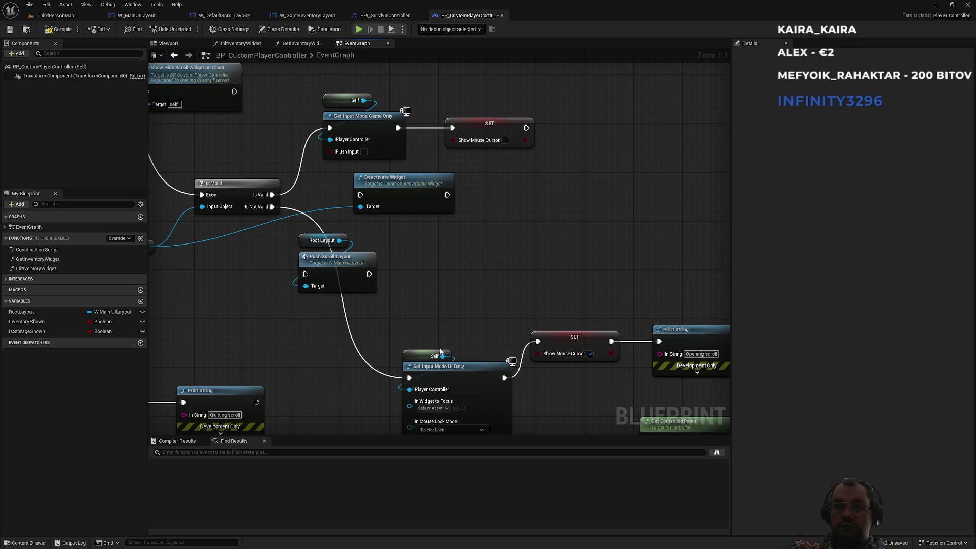
Step: Run Push Scroll Layout on the not-valid branch before setting UI-only input
{"action": "mouse_move", "coordinate": [412, 297]}
{"action": "left_mouse_down"}
{"action": "mouse_move", "coordinate": [516, 283]}
{"action": "mouse_move", "coordinate": [396, 224]}
{"action": "left_mouse_up"}
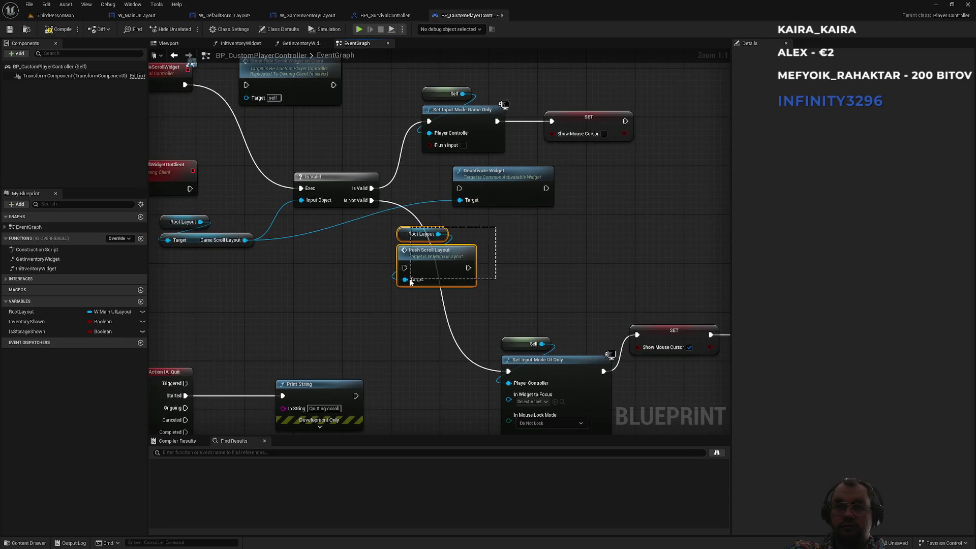
{"action": "mouse_move", "coordinate": [429, 259]}
{"action": "left_mouse_down"}
{"action": "mouse_move", "coordinate": [503, 272]}
{"action": "mouse_move", "coordinate": [419, 279]}
{"action": "mouse_move", "coordinate": [430, 278]}
{"action": "mouse_move", "coordinate": [372, 200]}
{"action": "left_mouse_up"}
{"action": "left_click_drag", "start_coordinate": [468, 286], "coordinate": [509, 373]}
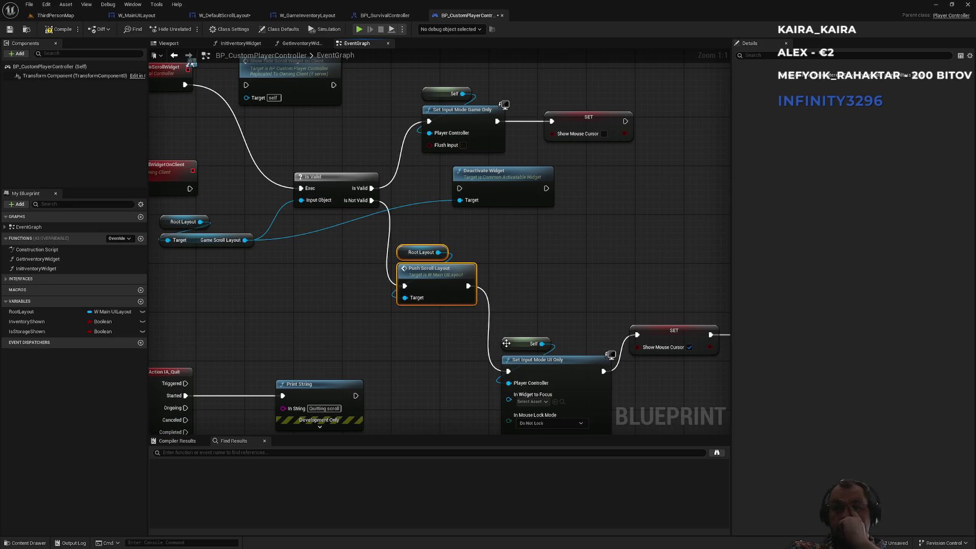
{"action": "left_click_drag", "start_coordinate": [513, 380], "coordinate": [557, 392]}
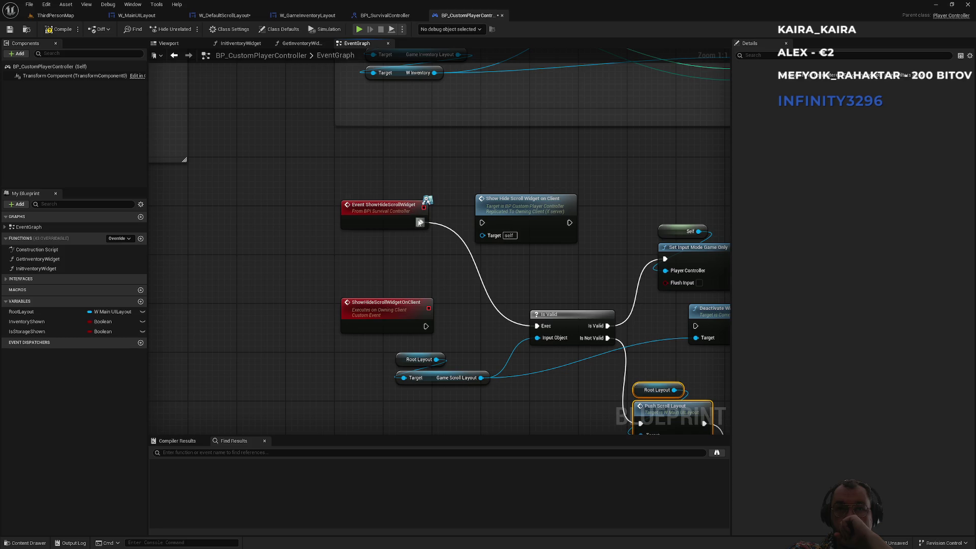
Step: Make ShowHideScrollWidget call the client event, which now drives the validity check
{"action": "mouse_move", "coordinate": [421, 222]}
{"action": "left_mouse_down"}
{"action": "mouse_move", "coordinate": [475, 220]}
{"action": "mouse_move", "coordinate": [483, 231]}
{"action": "left_mouse_up"}
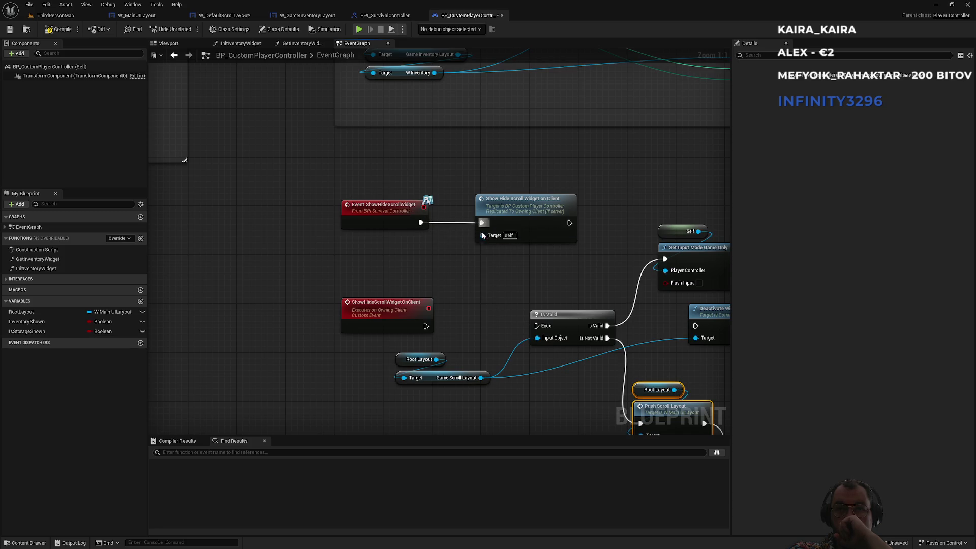
{"action": "left_click_drag", "start_coordinate": [426, 326], "coordinate": [537, 325]}
{"action": "mouse_move", "coordinate": [559, 285]}
{"action": "left_mouse_down"}
{"action": "mouse_move", "coordinate": [366, 224]}
{"action": "mouse_move", "coordinate": [295, 172]}
{"action": "mouse_move", "coordinate": [292, 152]}
{"action": "left_mouse_up"}
{"action": "left_click_drag", "start_coordinate": [506, 367], "coordinate": [491, 236]}
{"action": "left_click_drag", "start_coordinate": [156, 156], "coordinate": [228, 259]}
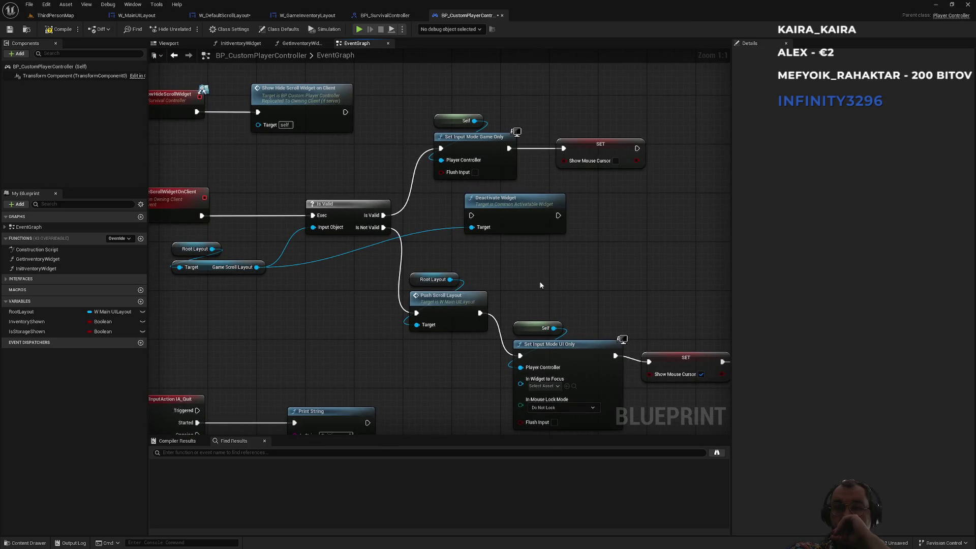
{"action": "left_click", "coordinate": [56, 15]}
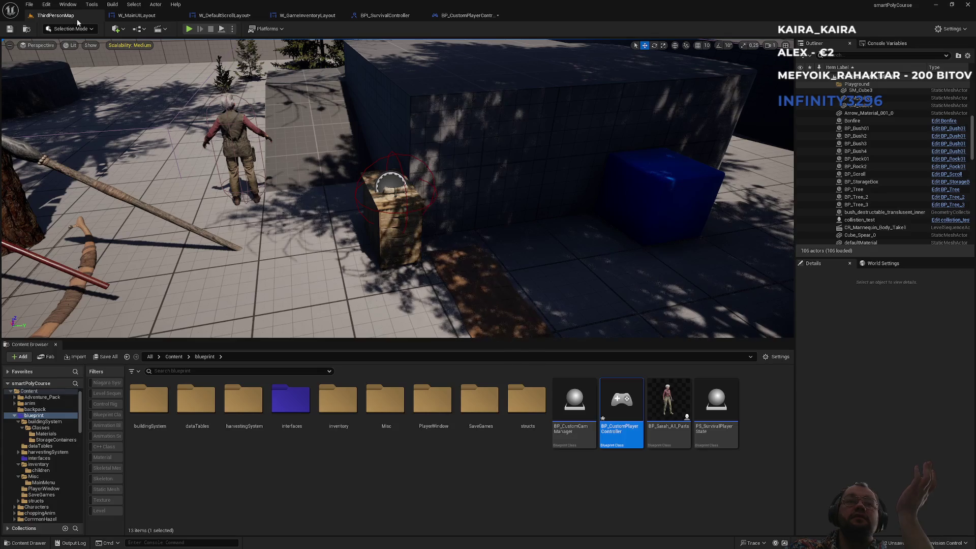
Step: Play the level, open the Scroll default panel with Tab, close it with its Close button, then stop
{"action": "left_click", "coordinate": [188, 32]}
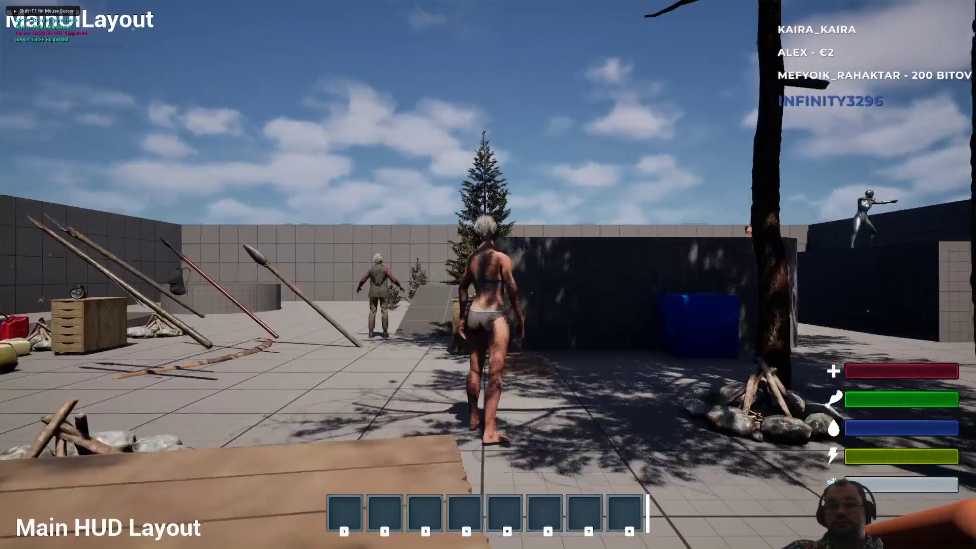
{"action": "key", "text": "w"}
{"action": "key", "text": "Tab"}
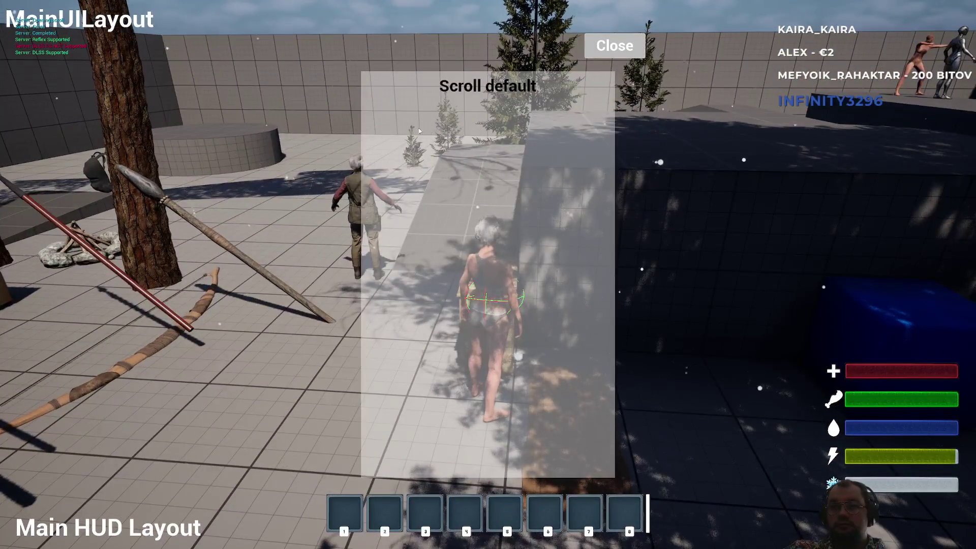
{"action": "left_click", "coordinate": [614, 45]}
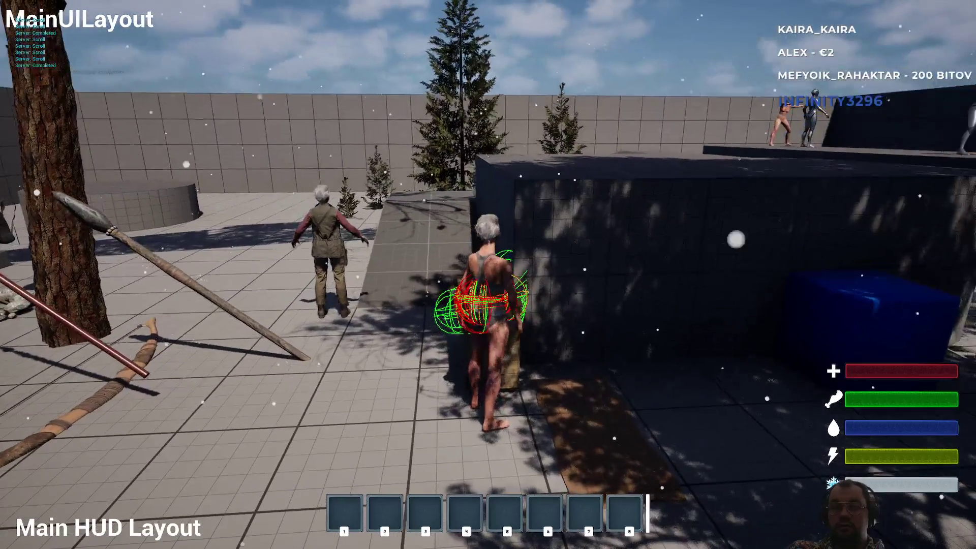
{"action": "key", "text": "shift+F1"}
{"action": "key", "text": "F11"}
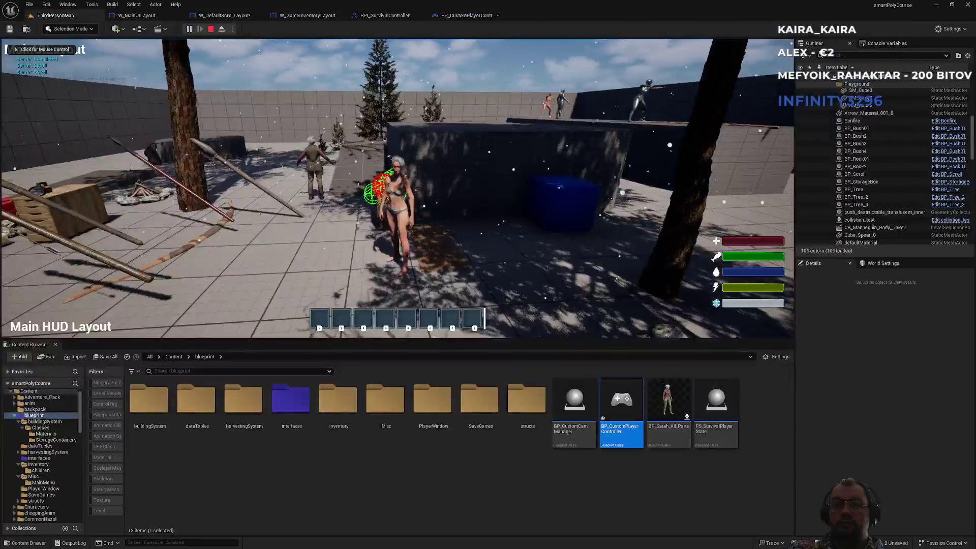
{"action": "left_click", "coordinate": [459, 15]}
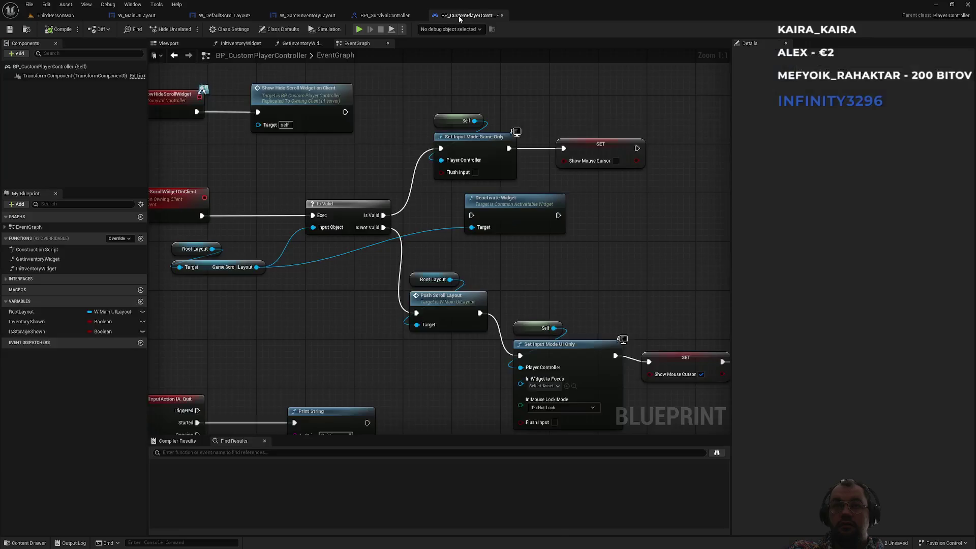
{"action": "left_click_drag", "start_coordinate": [354, 189], "coordinate": [464, 196]}
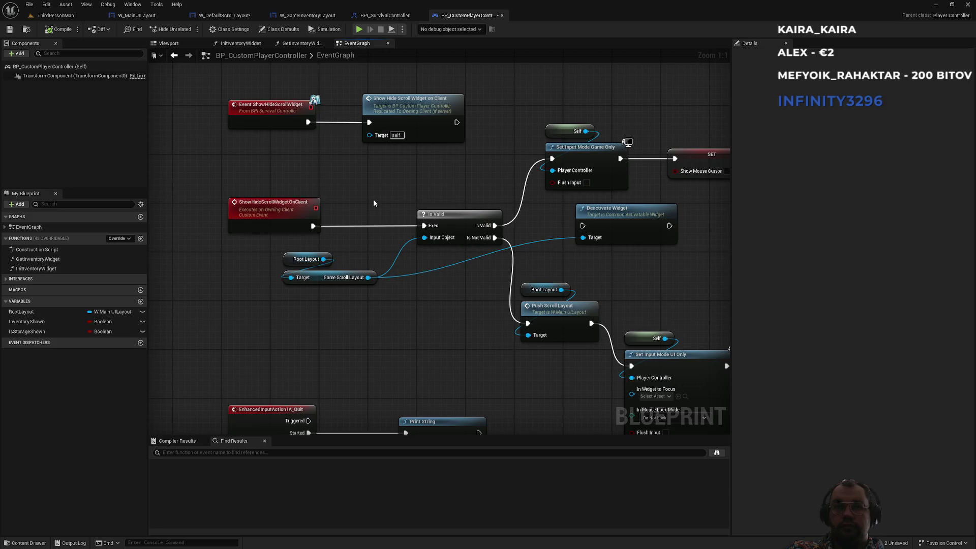
{"action": "scroll", "coordinate": [405, 231], "scroll_direction": "down", "scroll_amount": 6}
{"action": "scroll", "coordinate": [457, 237], "scroll_direction": "up", "scroll_amount": 5}
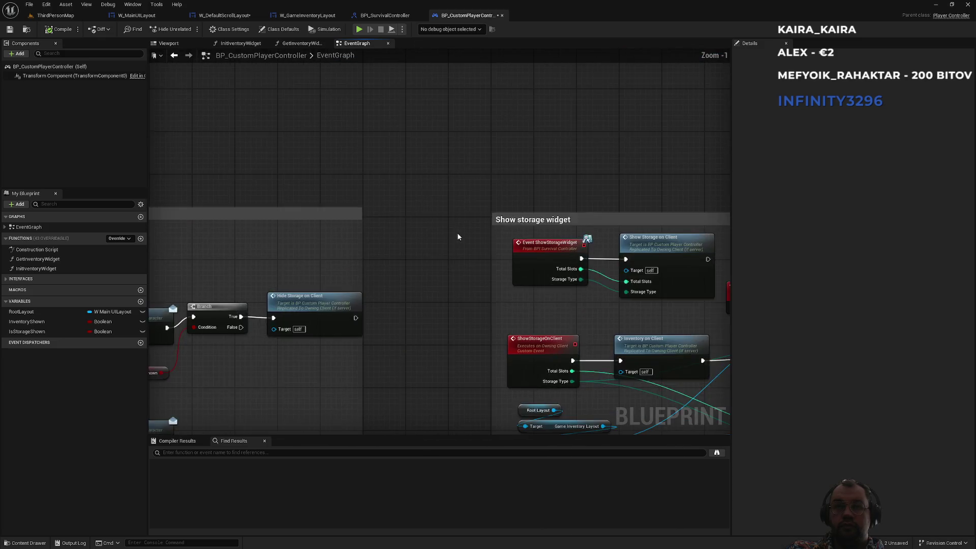
{"action": "scroll", "coordinate": [459, 244], "scroll_direction": "up", "scroll_amount": 1}
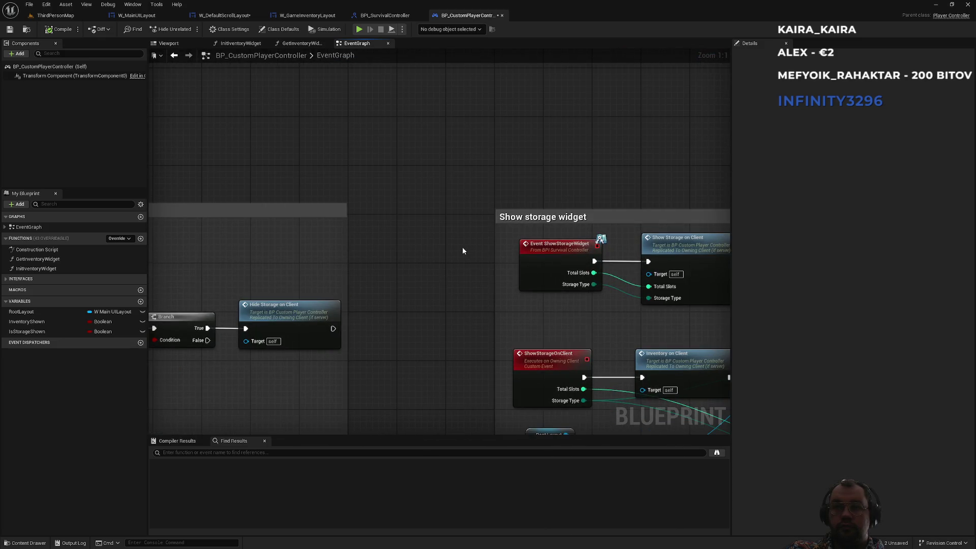
{"action": "scroll", "coordinate": [462, 246], "scroll_direction": "down", "scroll_amount": 7}
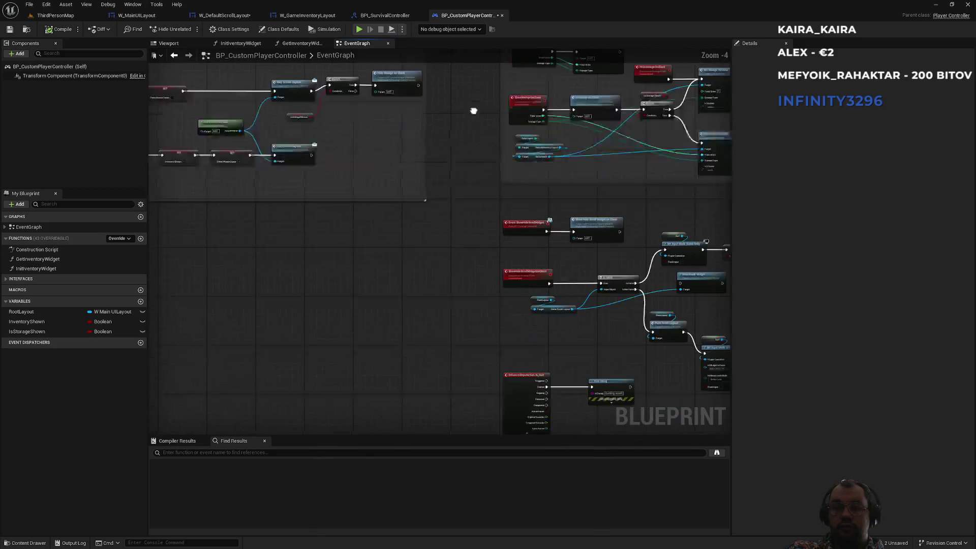
{"action": "left_click_drag", "start_coordinate": [443, 230], "coordinate": [535, 176]}
{"action": "scroll", "coordinate": [429, 252], "scroll_direction": "up", "scroll_amount": 4}
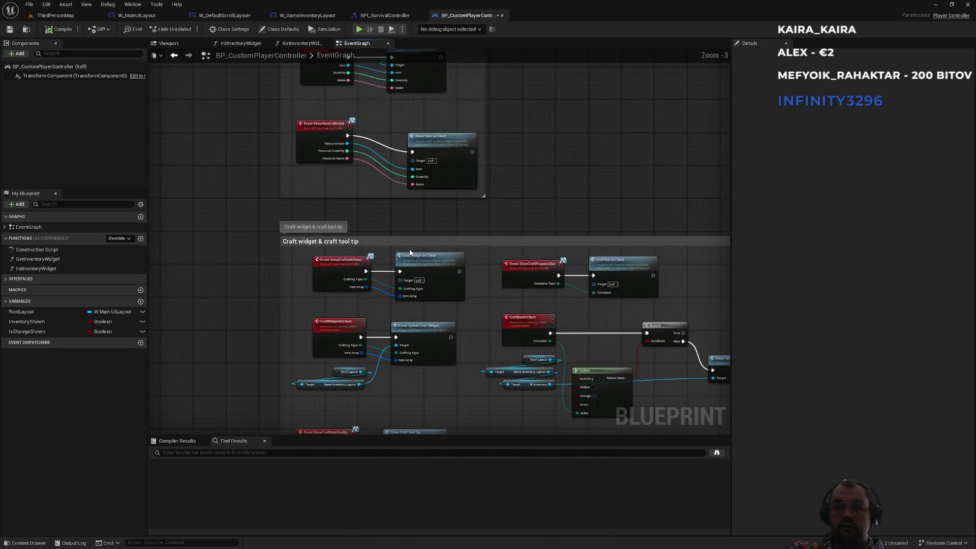
{"action": "scroll", "coordinate": [391, 251], "scroll_direction": "down", "scroll_amount": 4}
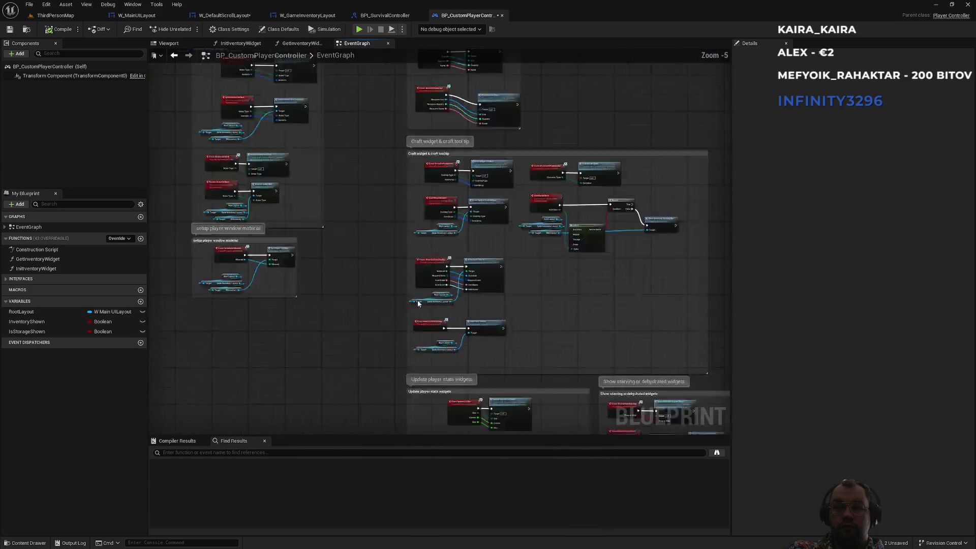
{"action": "left_click_drag", "start_coordinate": [417, 300], "coordinate": [400, 172]}
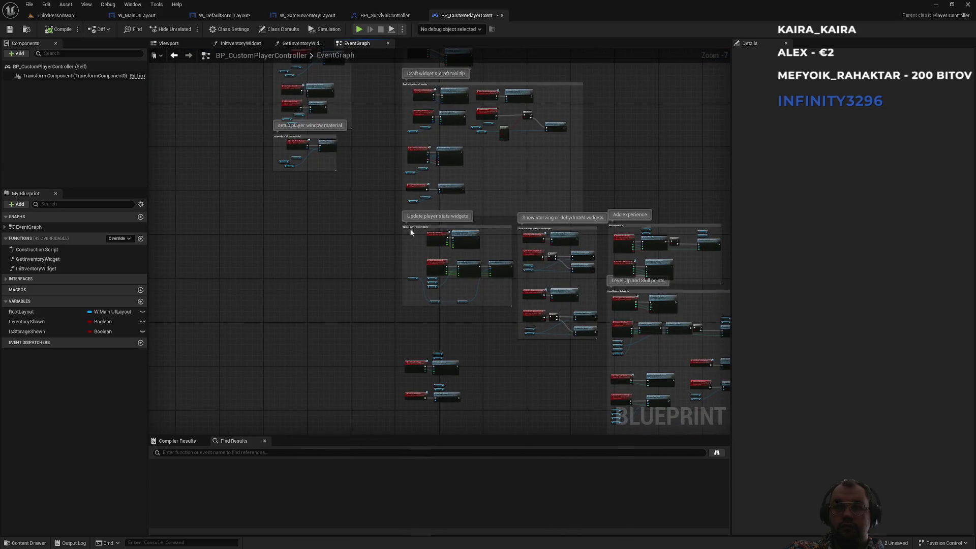
{"action": "scroll", "coordinate": [546, 325], "scroll_direction": "up", "scroll_amount": 5}
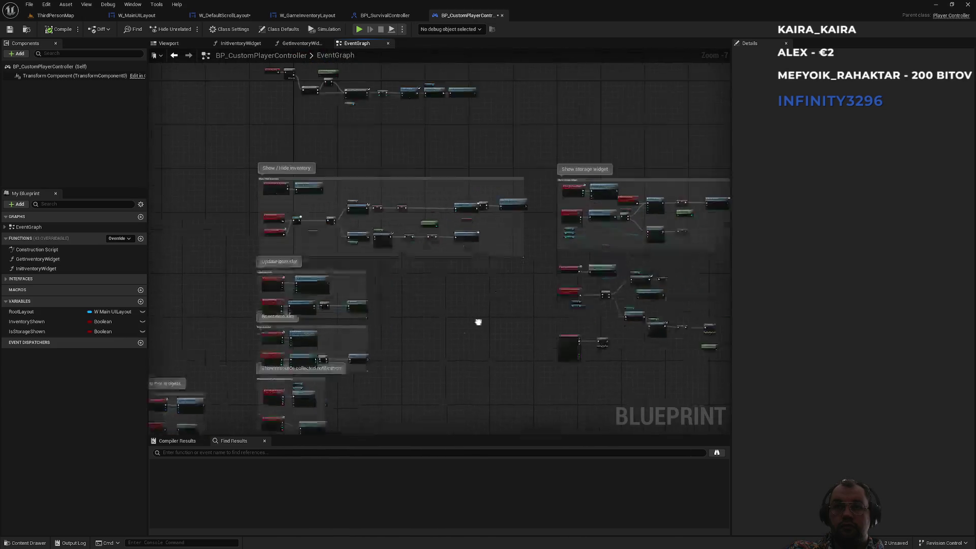
{"action": "left_click_drag", "start_coordinate": [486, 328], "coordinate": [333, 390]}
{"action": "scroll", "coordinate": [371, 355], "scroll_direction": "up", "scroll_amount": 2}
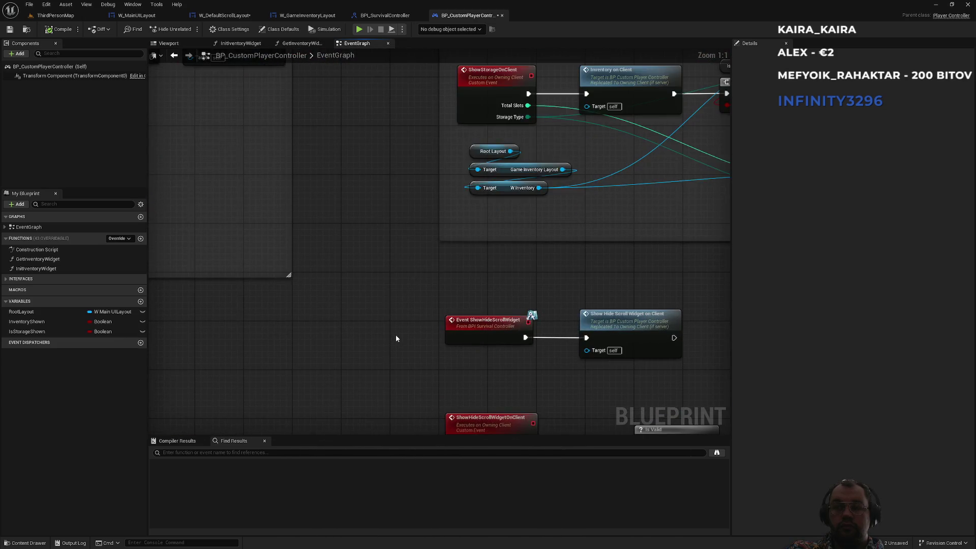
{"action": "left_click_drag", "start_coordinate": [403, 334], "coordinate": [313, 230]}
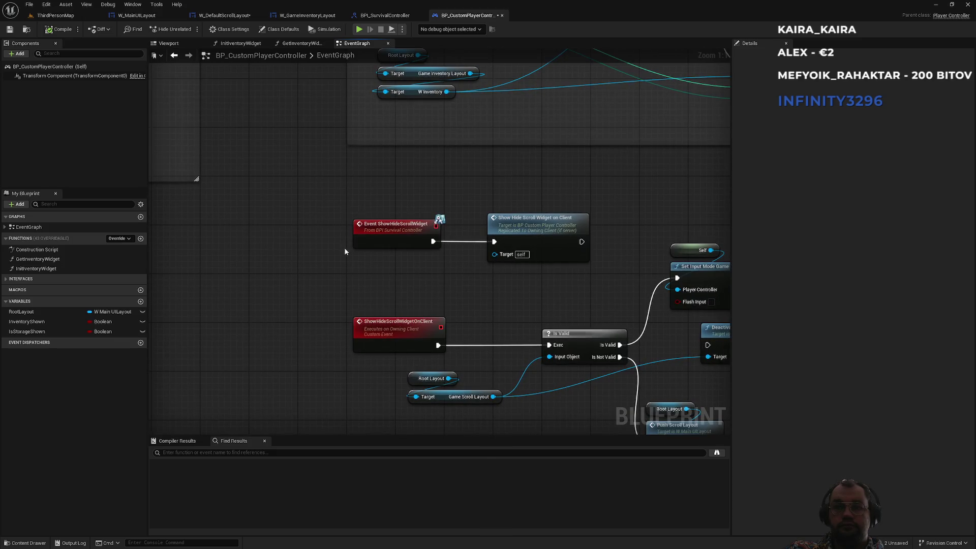
{"action": "mouse_move", "coordinate": [454, 287]}
{"action": "left_mouse_down"}
{"action": "mouse_move", "coordinate": [401, 209]}
{"action": "mouse_move", "coordinate": [337, 163]}
{"action": "mouse_move", "coordinate": [321, 169]}
{"action": "mouse_move", "coordinate": [327, 200]}
{"action": "left_mouse_up"}
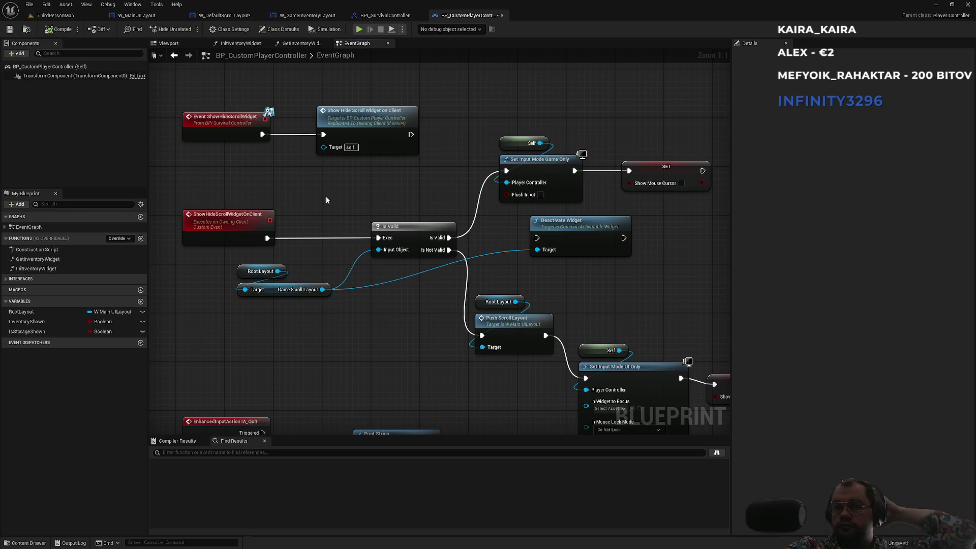
{"action": "left_click_drag", "start_coordinate": [300, 186], "coordinate": [474, 238]}
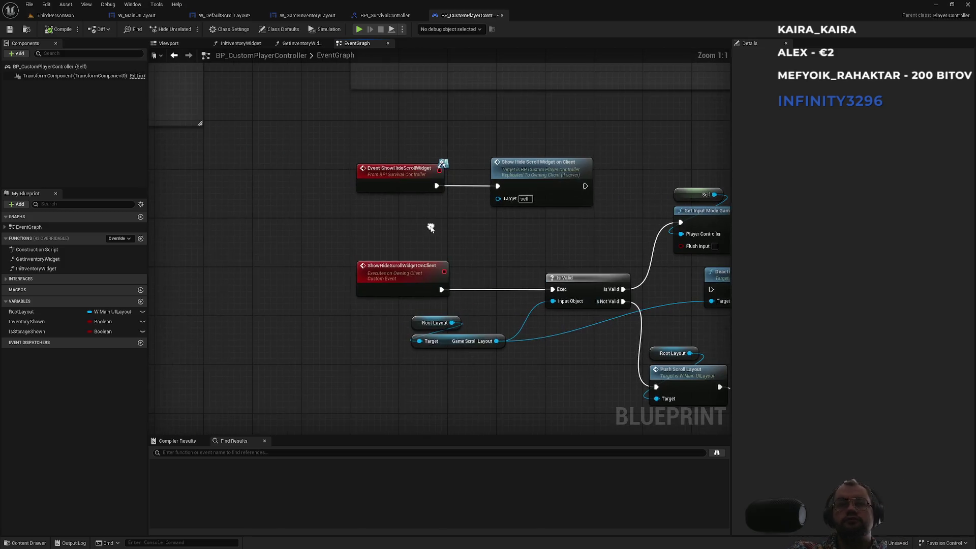
{"action": "left_click", "coordinate": [388, 181]}
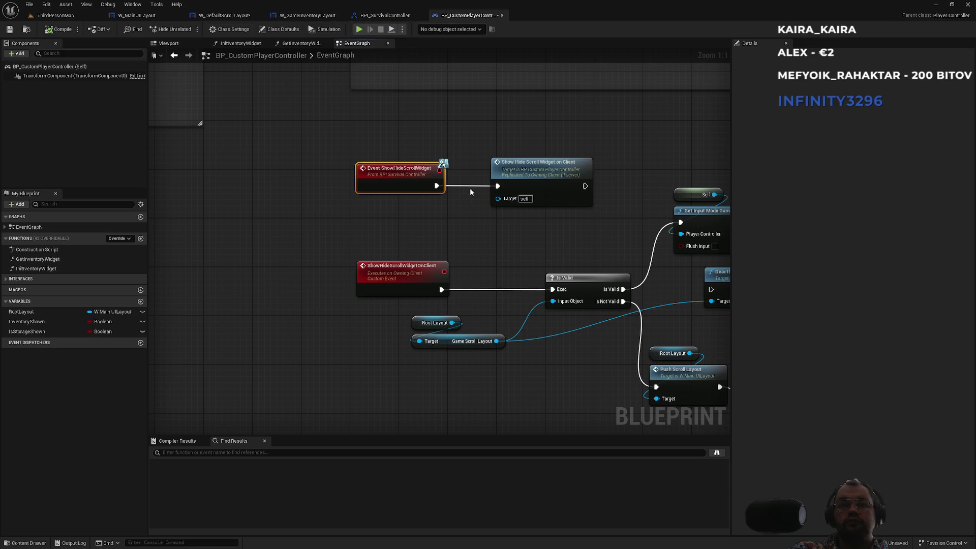
{"action": "left_click", "coordinate": [422, 247]}
{"action": "left_click", "coordinate": [398, 170]}
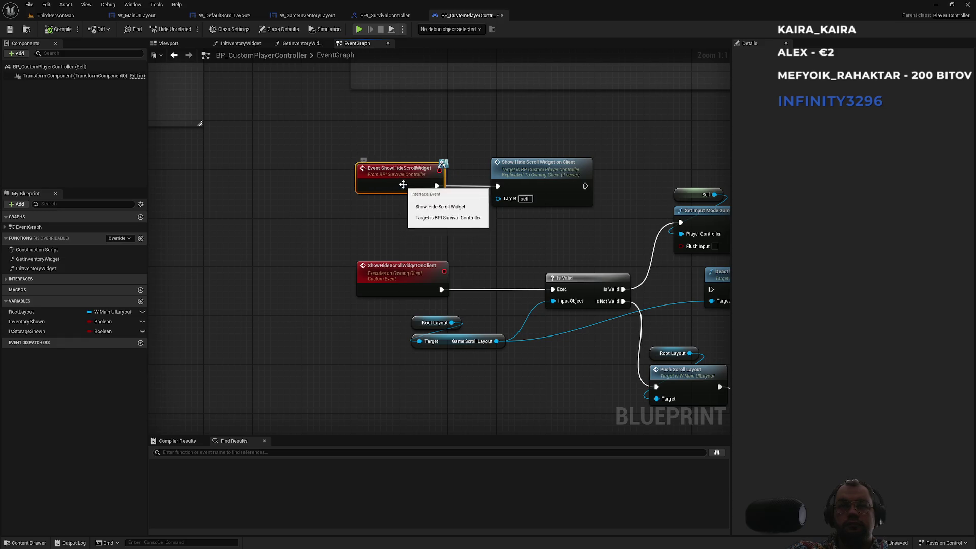
{"action": "left_click", "coordinate": [416, 169], "text": "ctrl"}
Step: Save the controller, then rename the ShowHideScrollWidget interface function to ShowScrollWidget and save
{"action": "key", "text": "ctrl+s"}
{"action": "left_click", "coordinate": [379, 17]}
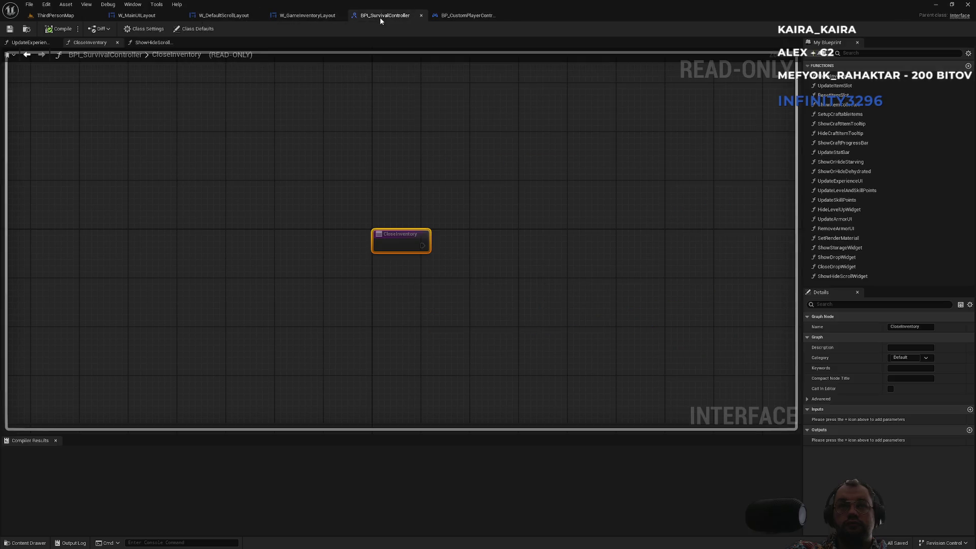
{"action": "left_click", "coordinate": [862, 277]}
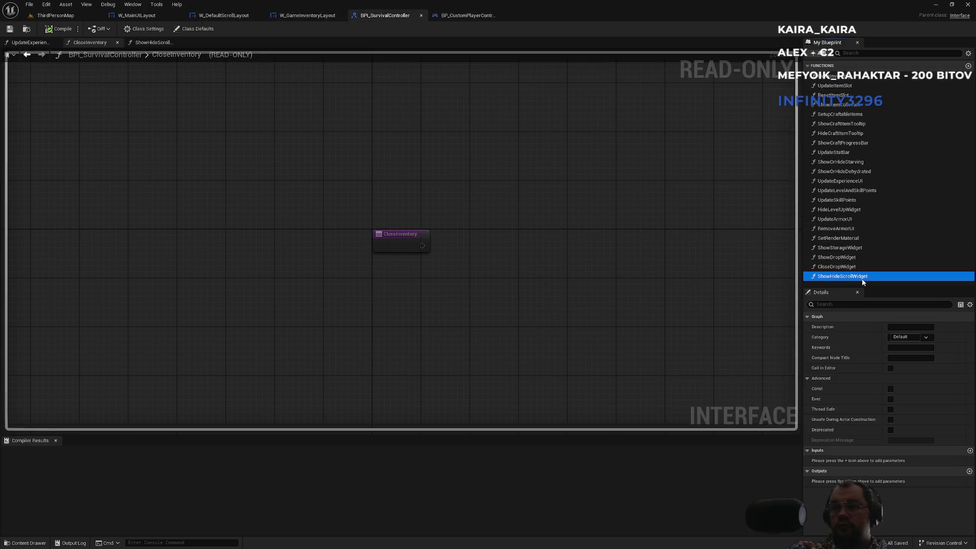
{"action": "left_click", "coordinate": [864, 278]}
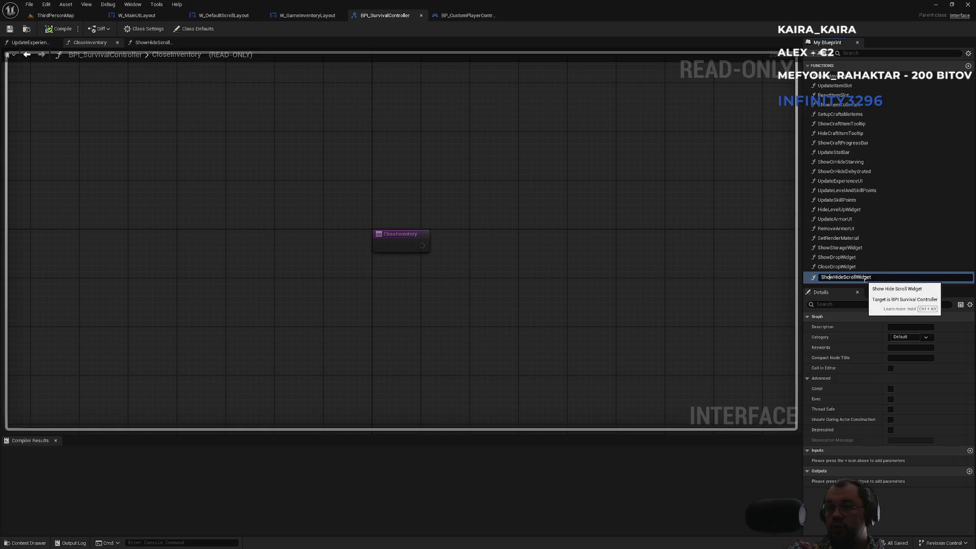
{"action": "key", "text": "Return"}
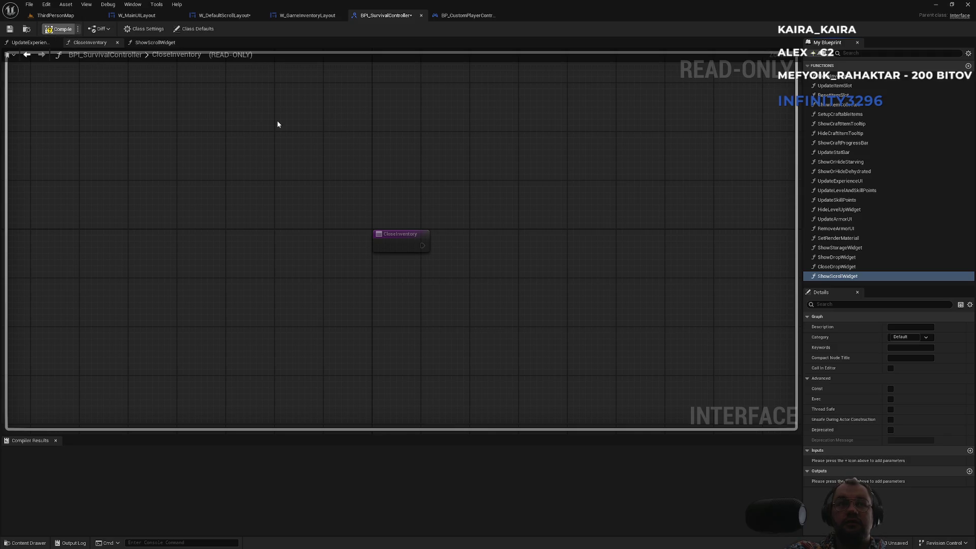
{"action": "key", "text": "ctrl+shift+s"}
{"action": "left_click", "coordinate": [465, 16]}
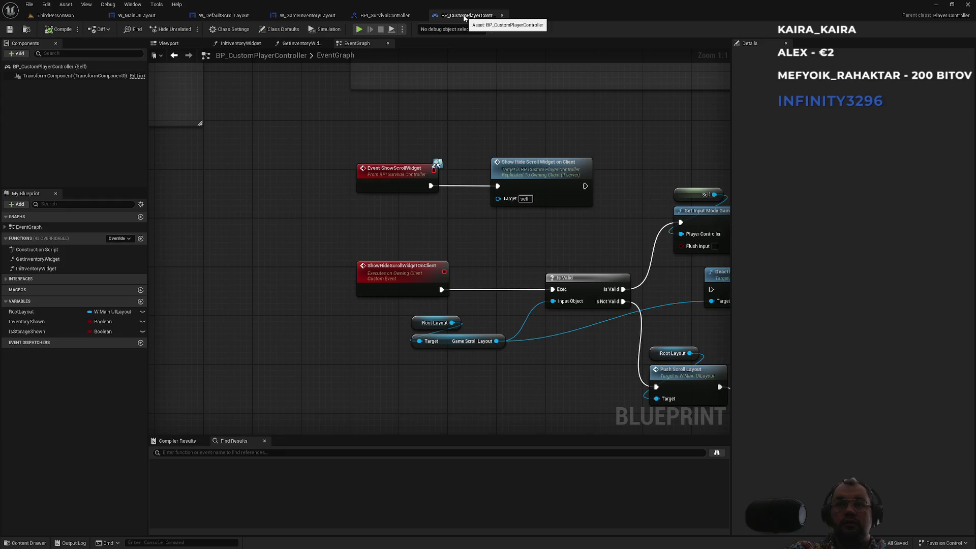
{"action": "left_click", "coordinate": [394, 17]}
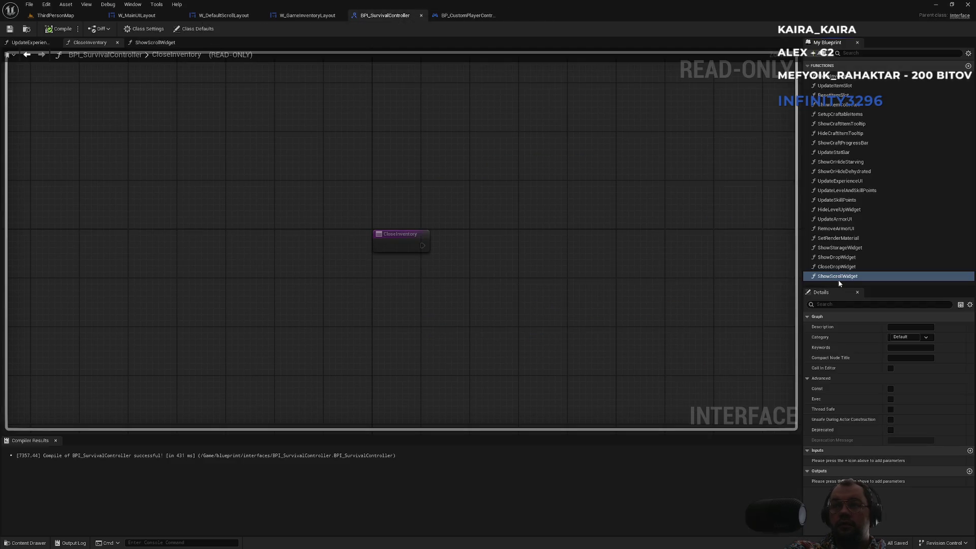
Step: Duplicate ShowScrollWidget as a new HideScrollWidget function and save BPI_SurvivalController
{"action": "key", "text": "ctrl+w"}
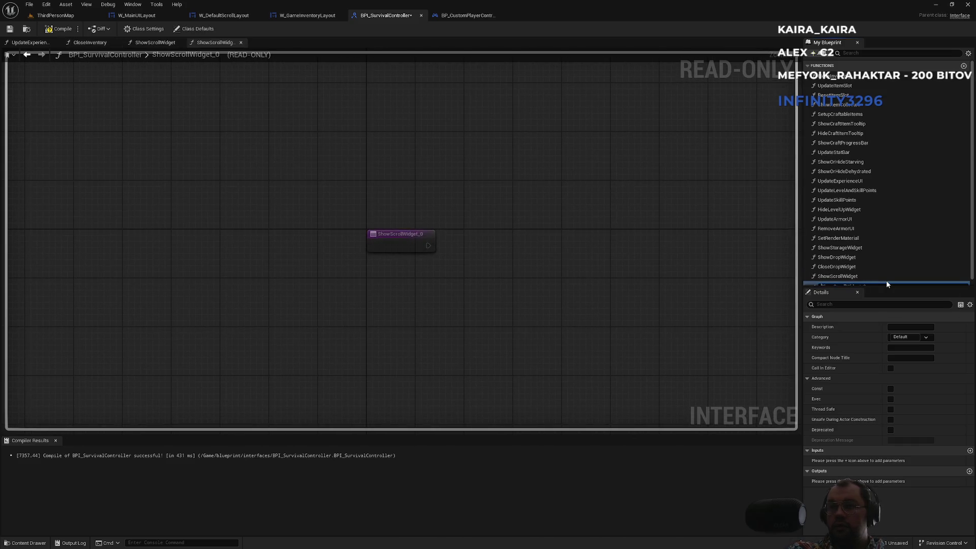
{"action": "type", "text": "HideScrollWidget_0"}
{"action": "key", "text": "Return"}
{"action": "scroll", "coordinate": [880, 240], "scroll_direction": "down", "scroll_amount": 1}
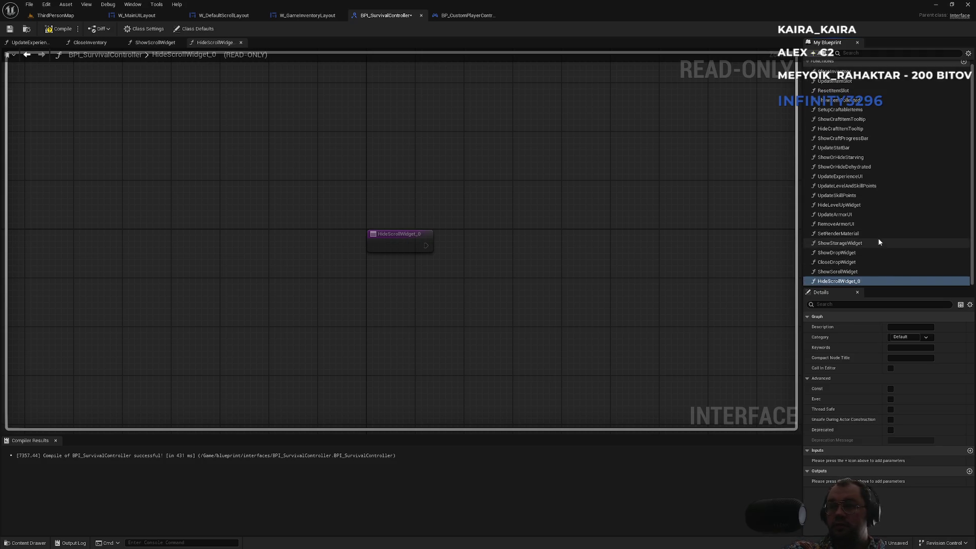
{"action": "key", "text": "BackSpace"}
{"action": "key", "text": "Return"}
{"action": "key", "text": "ctrl+s"}
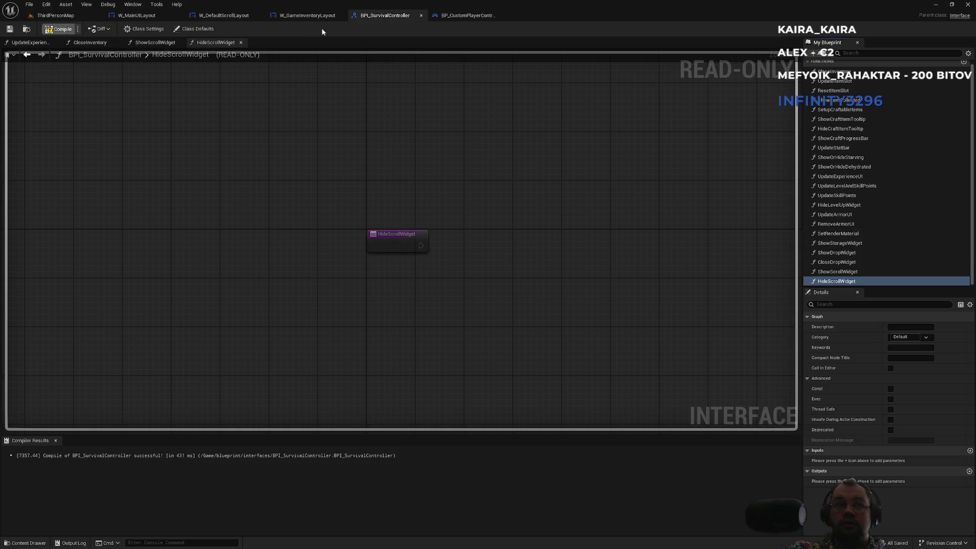
{"action": "left_click", "coordinate": [447, 15]}
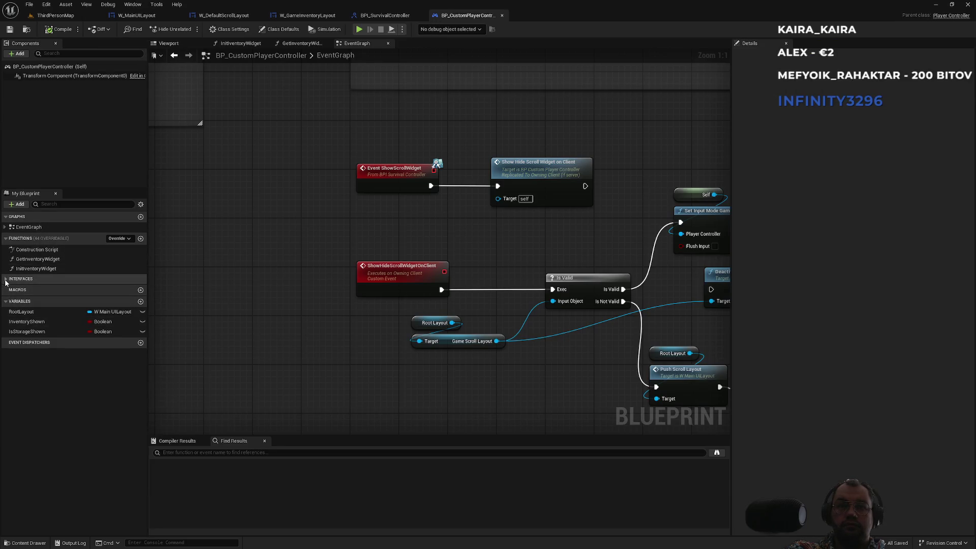
Step: Place the HideScrollWidget interface event from My Blueprint's Interfaces list into the Event Graph
{"action": "left_click", "coordinate": [21, 279]}
{"action": "scroll", "coordinate": [60, 381], "scroll_direction": "down", "scroll_amount": 1}
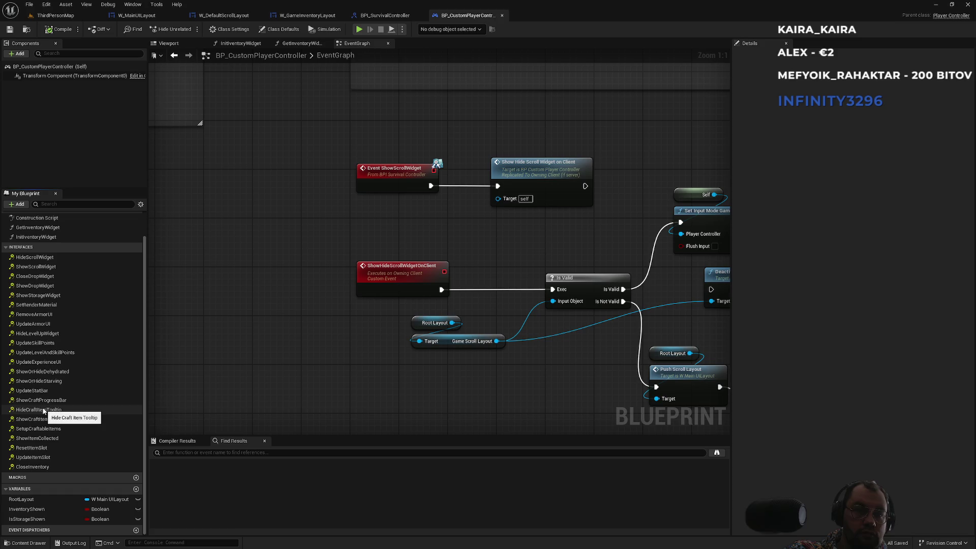
{"action": "left_click", "coordinate": [36, 257]}
{"action": "scroll", "coordinate": [370, 326], "scroll_direction": "down", "scroll_amount": 7}
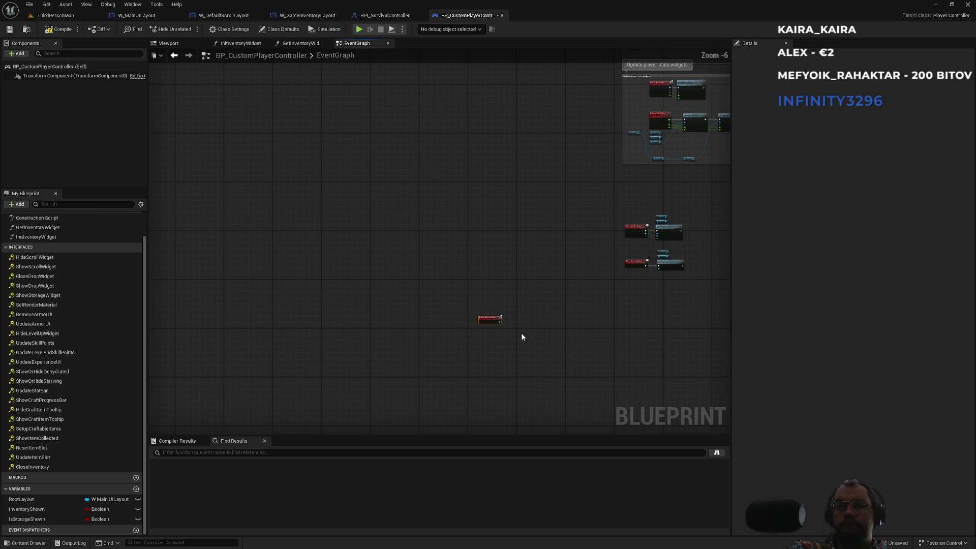
{"action": "mouse_move", "coordinate": [503, 324]}
{"action": "left_mouse_down"}
{"action": "mouse_move", "coordinate": [647, 290]}
{"action": "mouse_move", "coordinate": [822, 187]}
{"action": "mouse_move", "coordinate": [261, 171]}
{"action": "mouse_move", "coordinate": [412, 207]}
{"action": "mouse_move", "coordinate": [508, 89]}
{"action": "mouse_move", "coordinate": [671, 137]}
{"action": "mouse_move", "coordinate": [832, 131]}
{"action": "mouse_move", "coordinate": [384, 53]}
{"action": "mouse_move", "coordinate": [407, 305]}
{"action": "left_mouse_up"}
Step: Delete the Deactivate Widget node from the ShowHideScrollWidgetOnClient chain
{"action": "scroll", "coordinate": [483, 249], "scroll_direction": "up", "scroll_amount": 4}
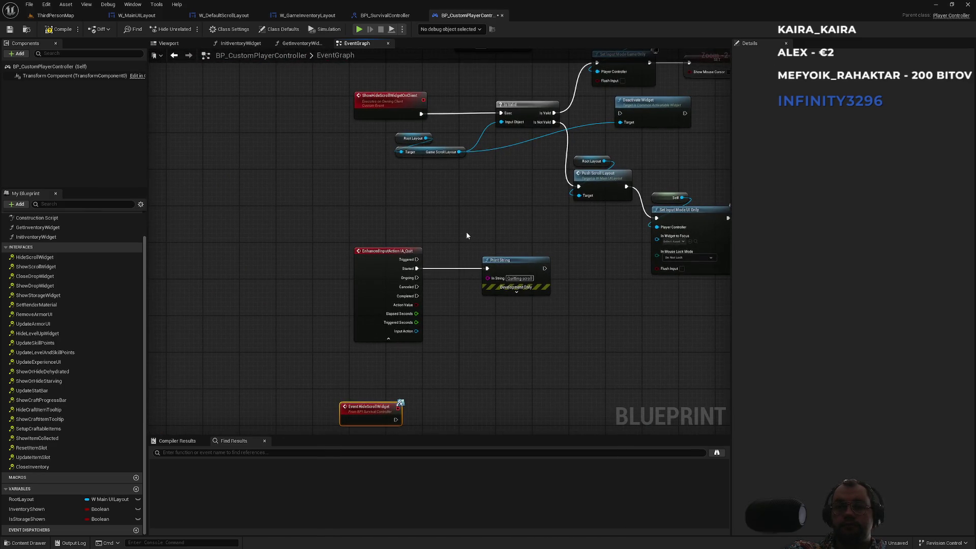
{"action": "mouse_move", "coordinate": [461, 214]}
{"action": "left_mouse_down"}
{"action": "mouse_move", "coordinate": [444, 257]}
{"action": "mouse_move", "coordinate": [420, 276]}
{"action": "mouse_move", "coordinate": [342, 303]}
{"action": "left_mouse_up"}
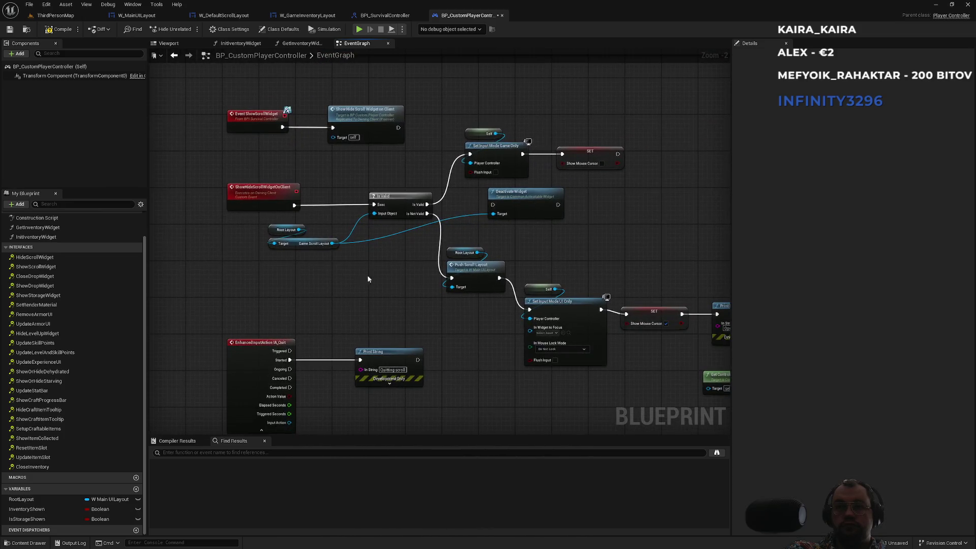
{"action": "scroll", "coordinate": [372, 253], "scroll_direction": "up", "scroll_amount": 2}
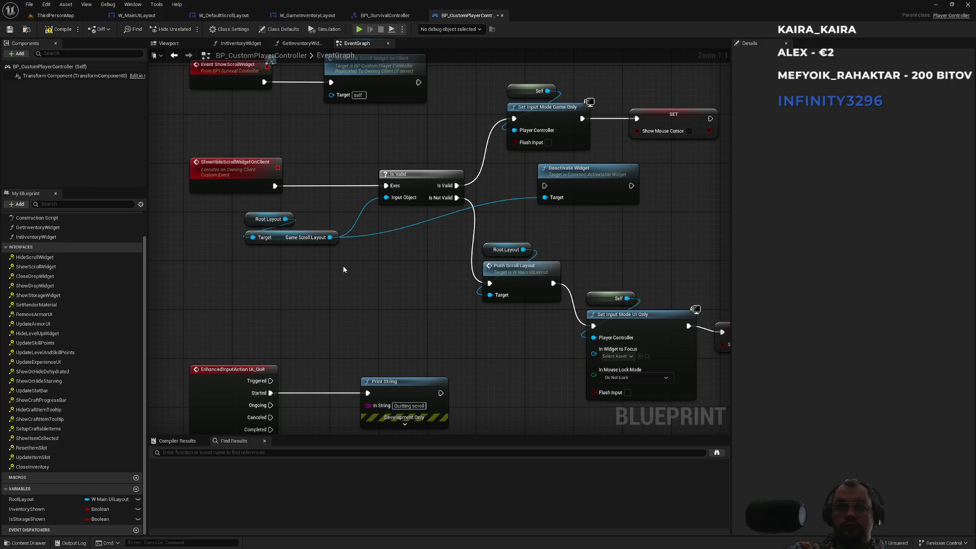
{"action": "left_click_drag", "start_coordinate": [670, 173], "coordinate": [586, 210]}
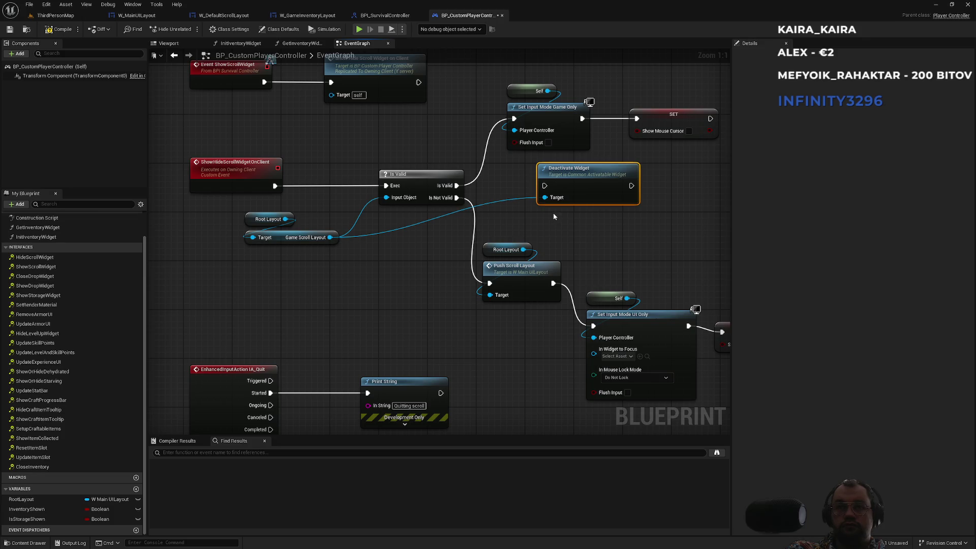
{"action": "key", "text": "Delete"}
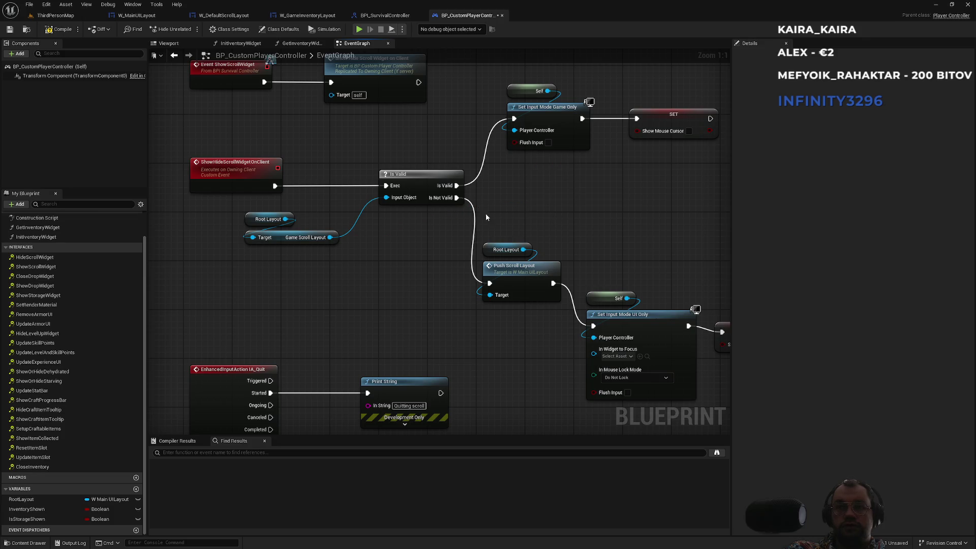
Step: Delete Root Layout, Game Scroll Layout and Is Valid, then wire ShowHideScrollWidgetOnClient to Push Scroll Layout
{"action": "left_click_drag", "start_coordinate": [324, 292], "coordinate": [235, 212]}
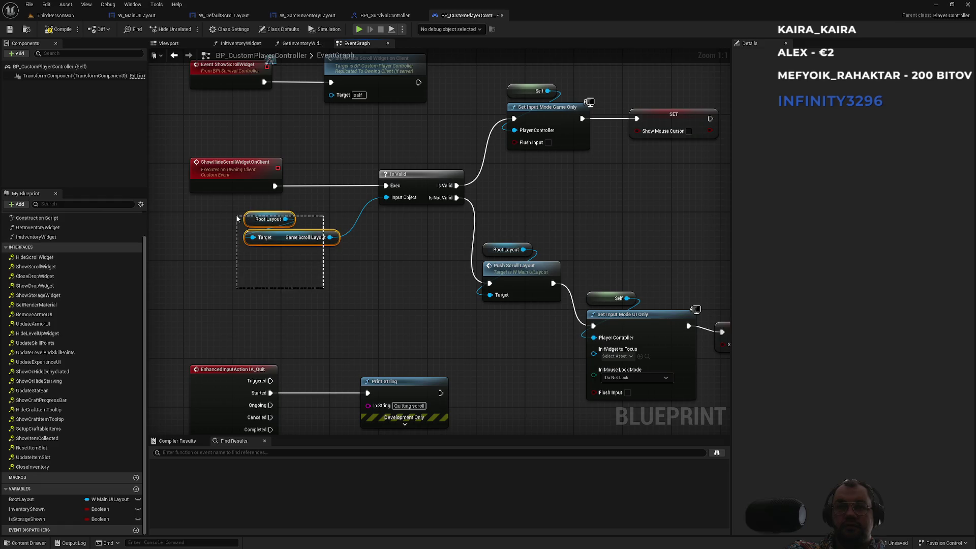
{"action": "key", "text": "Delete"}
{"action": "left_click_drag", "start_coordinate": [420, 148], "coordinate": [407, 248]}
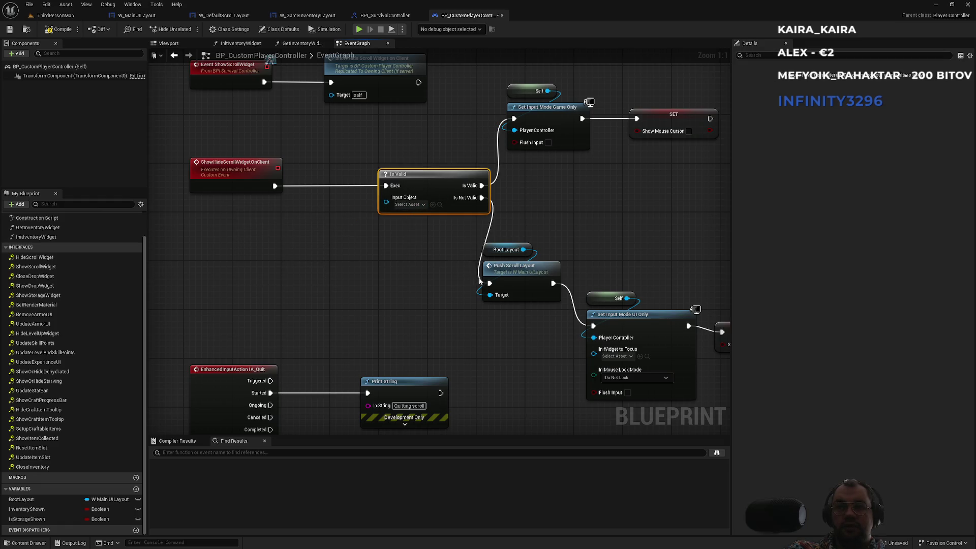
{"action": "key", "text": "Delete"}
{"action": "left_click_drag", "start_coordinate": [489, 283], "coordinate": [275, 186]}
Step: Move Root Layout, Push Scroll Layout and the UI Only input nodes beside the event
{"action": "left_click_drag", "start_coordinate": [428, 215], "coordinate": [529, 319]}
{"action": "mouse_move", "coordinate": [523, 276]}
{"action": "left_mouse_down"}
{"action": "mouse_move", "coordinate": [355, 164]}
{"action": "mouse_move", "coordinate": [357, 178]}
{"action": "left_mouse_up"}
{"action": "left_click_drag", "start_coordinate": [589, 250], "coordinate": [366, 212]}
{"action": "left_click_drag", "start_coordinate": [665, 227], "coordinate": [381, 311]}
{"action": "mouse_move", "coordinate": [427, 280]}
{"action": "left_mouse_down"}
{"action": "mouse_move", "coordinate": [310, 195]}
{"action": "mouse_move", "coordinate": [303, 177]}
{"action": "left_mouse_up"}
{"action": "left_click_drag", "start_coordinate": [343, 151], "coordinate": [444, 266]}
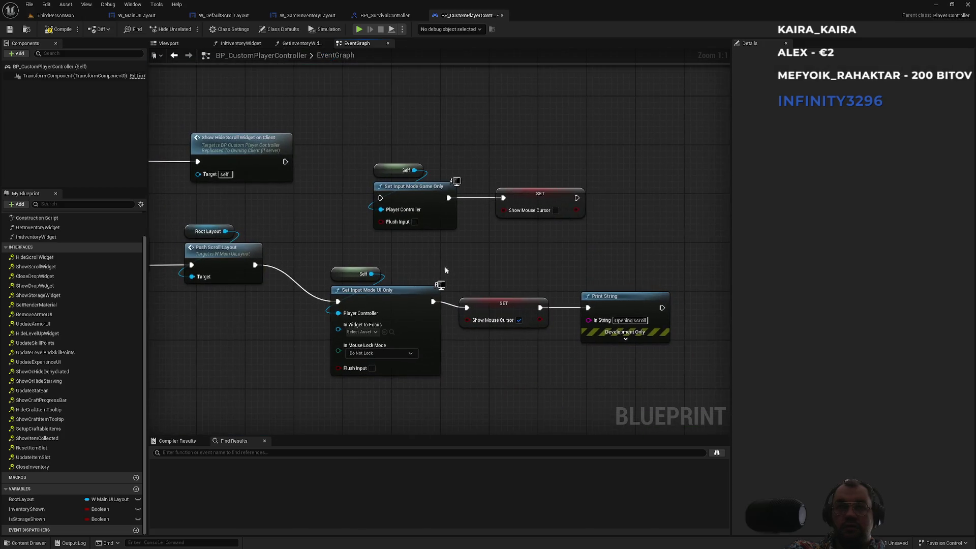
Step: Relocate the Self, Game Only and SET nodes below the HideScrollWidget event
{"action": "left_click_drag", "start_coordinate": [593, 227], "coordinate": [450, 186]}
{"action": "left_click_drag", "start_coordinate": [370, 145], "coordinate": [539, 227]}
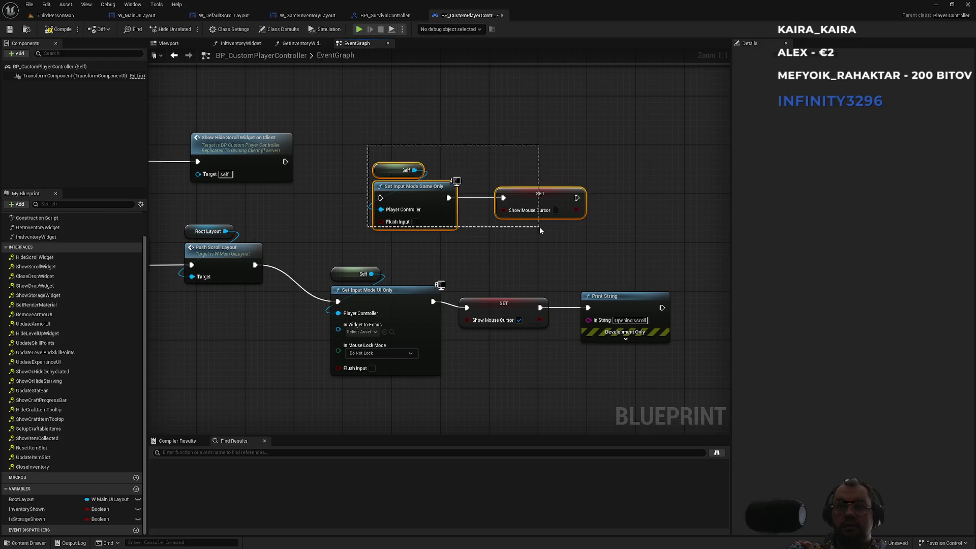
{"action": "key", "text": "Delete"}
{"action": "scroll", "coordinate": [500, 300], "scroll_direction": "down", "scroll_amount": 1}
{"action": "left_click_drag", "start_coordinate": [500, 300], "coordinate": [546, 74]}
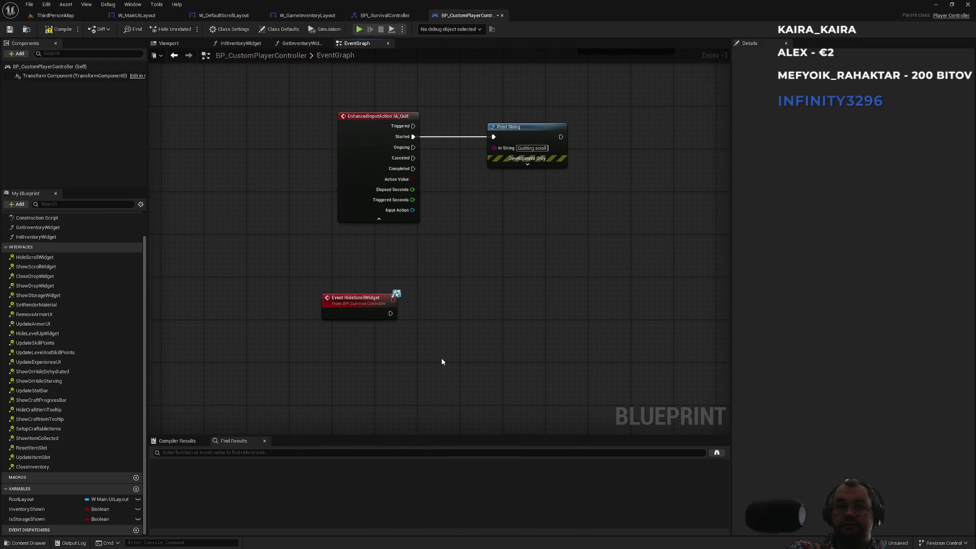
{"action": "key", "text": "ctrl+z"}
{"action": "left_click_drag", "start_coordinate": [451, 308], "coordinate": [507, 274]}
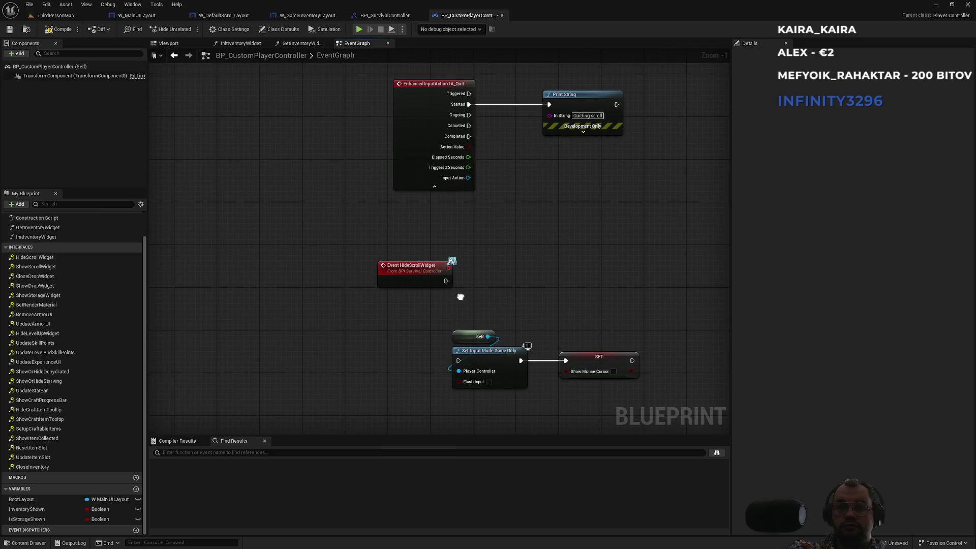
Step: Add a new Custom Event node to the graph
{"action": "right_click", "coordinate": [385, 343]}
{"action": "type", "text": "custom"}
{"action": "key", "text": "Return"}
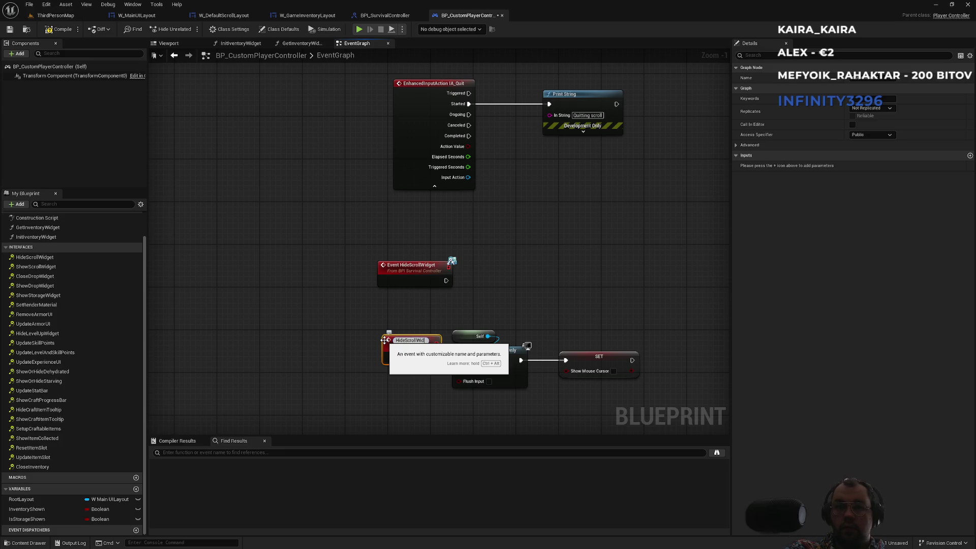
Step: Name the custom event HideScrollWidgetOnClient and set it to Run on owning Client
{"action": "type", "text": "HideScrollWidget"}
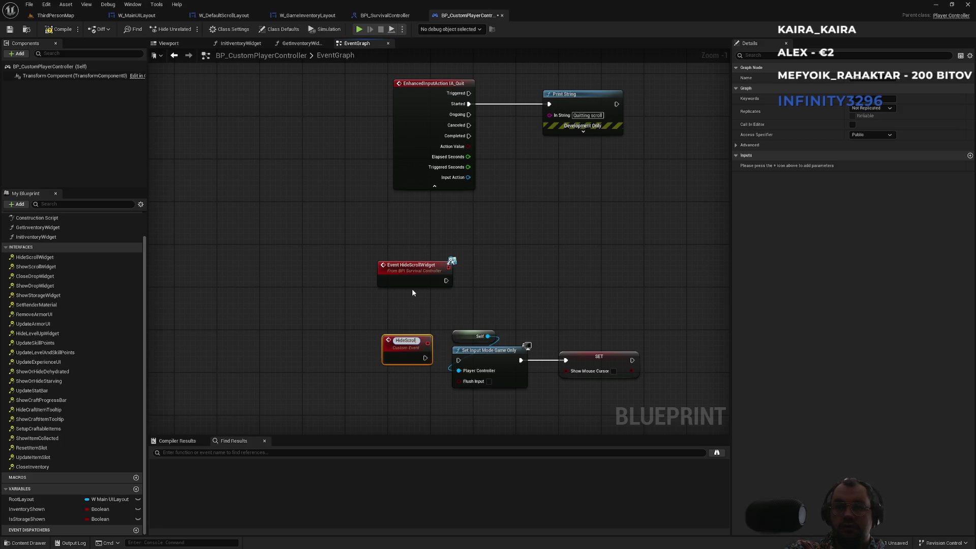
{"action": "type", "text": "OnClient"}
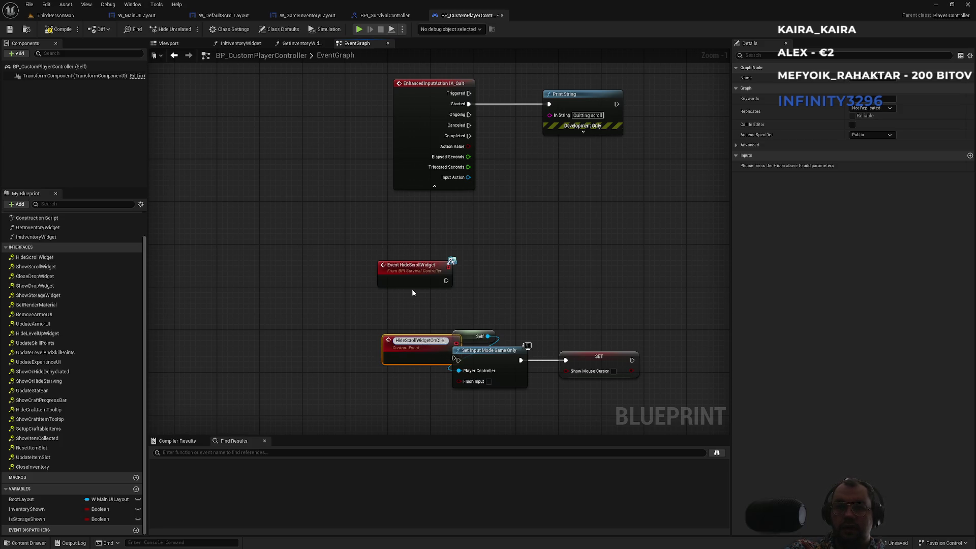
{"action": "key", "text": "Return"}
{"action": "left_click", "coordinate": [872, 107]}
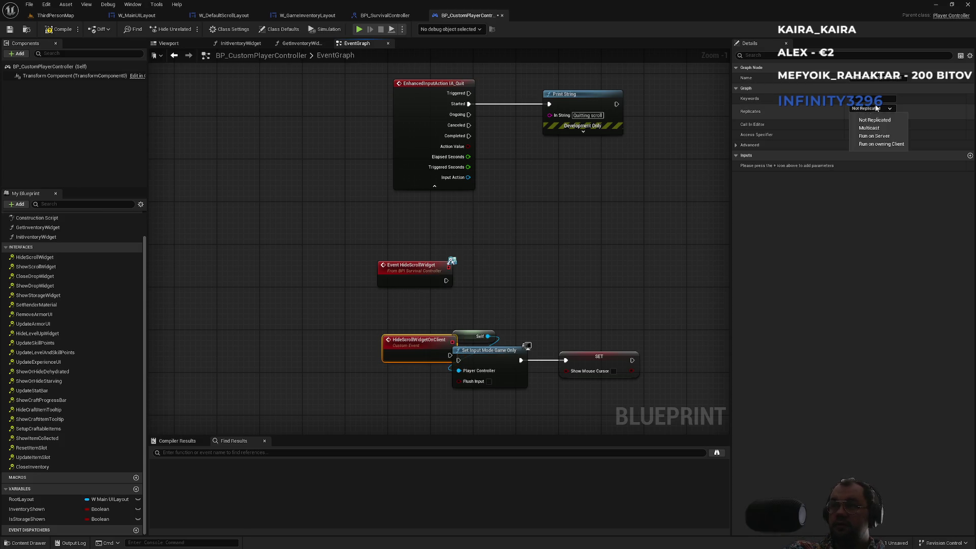
{"action": "left_click", "coordinate": [868, 142]}
{"action": "left_click", "coordinate": [454, 274]}
Step: Call Hide Scroll Widget on Client from the HideScrollWidget event's execution output
{"action": "left_click_drag", "start_coordinate": [471, 278], "coordinate": [483, 279]}
{"action": "type", "text": "hidescr"}
{"action": "left_click", "coordinate": [531, 321]}
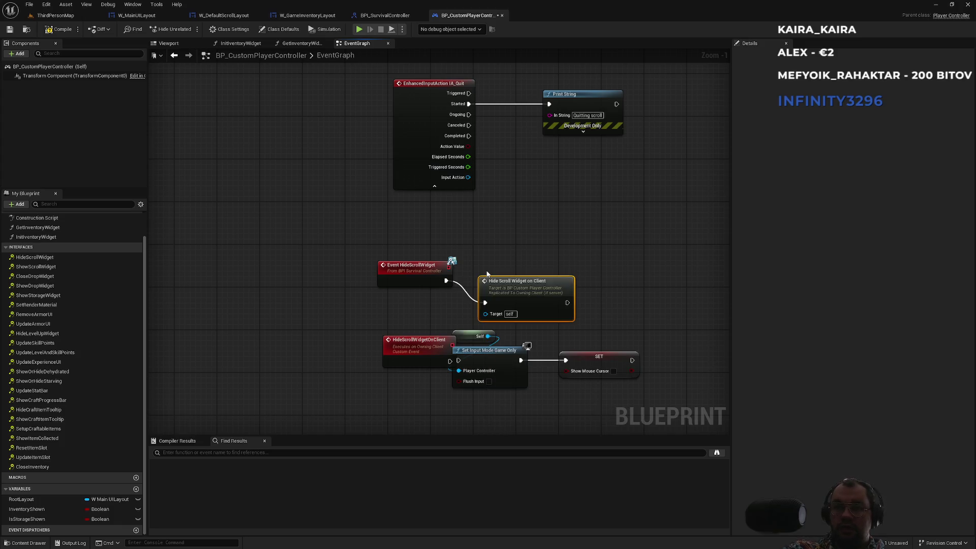
{"action": "double_click", "coordinate": [512, 286]}
Step: Align the Hide Scroll Widget on Client call with the Game Only input nodes
{"action": "mouse_move", "coordinate": [557, 222]}
{"action": "left_mouse_down"}
{"action": "mouse_move", "coordinate": [534, 284]}
{"action": "mouse_move", "coordinate": [497, 279]}
{"action": "left_mouse_up"}
{"action": "left_click_drag", "start_coordinate": [497, 279], "coordinate": [540, 278]}
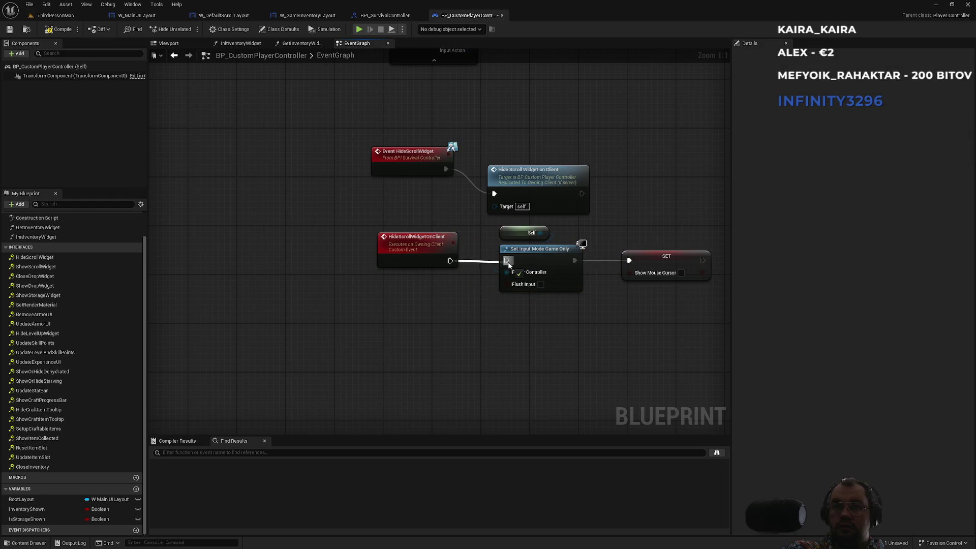
{"action": "mouse_move", "coordinate": [532, 181]}
{"action": "left_mouse_down"}
{"action": "mouse_move", "coordinate": [546, 148]}
{"action": "mouse_move", "coordinate": [550, 157]}
{"action": "left_mouse_up"}
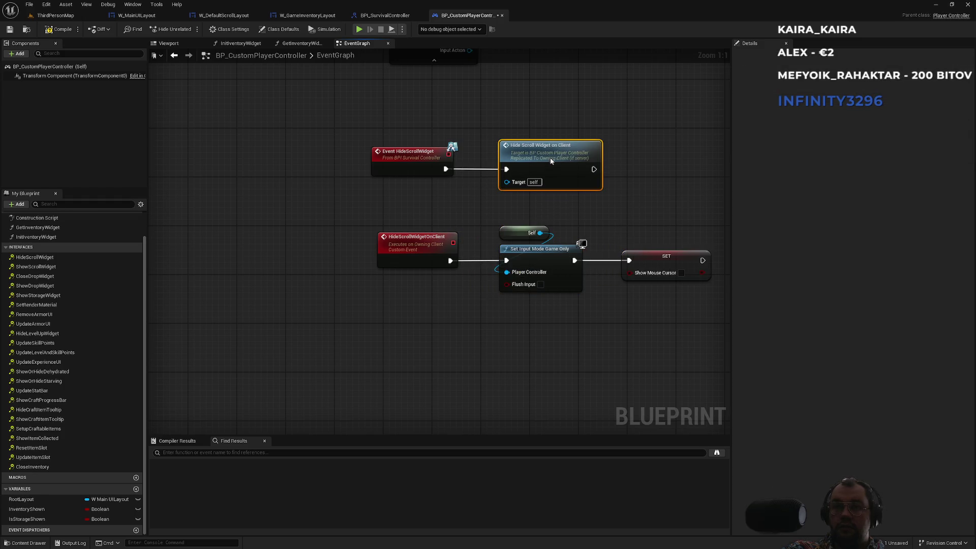
{"action": "mouse_move", "coordinate": [673, 223]}
{"action": "left_mouse_down"}
{"action": "mouse_move", "coordinate": [438, 283]}
{"action": "mouse_move", "coordinate": [416, 257]}
{"action": "left_mouse_up"}
{"action": "left_click", "coordinate": [499, 146]}
{"action": "scroll", "coordinate": [498, 142], "scroll_direction": "down", "scroll_amount": 2}
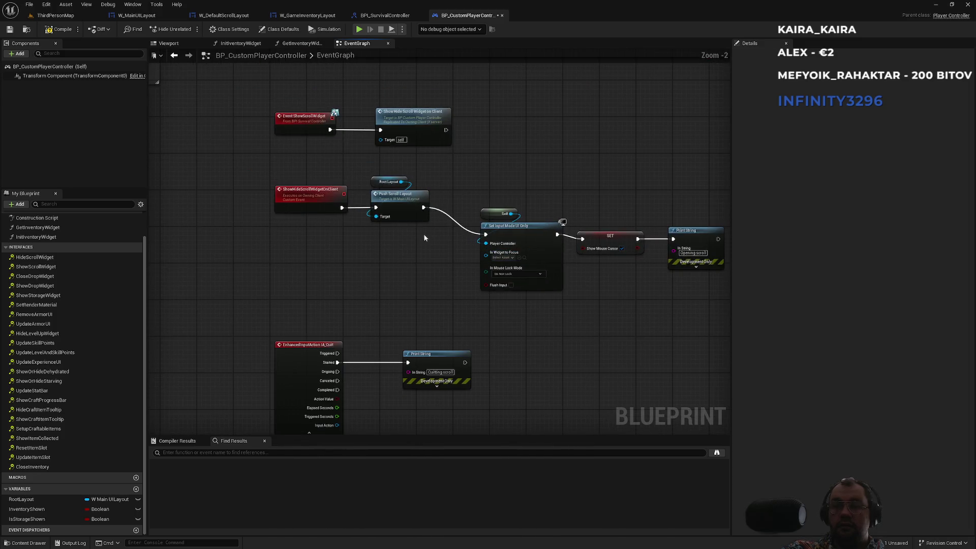
{"action": "scroll", "coordinate": [425, 229], "scroll_direction": "down", "scroll_amount": 7}
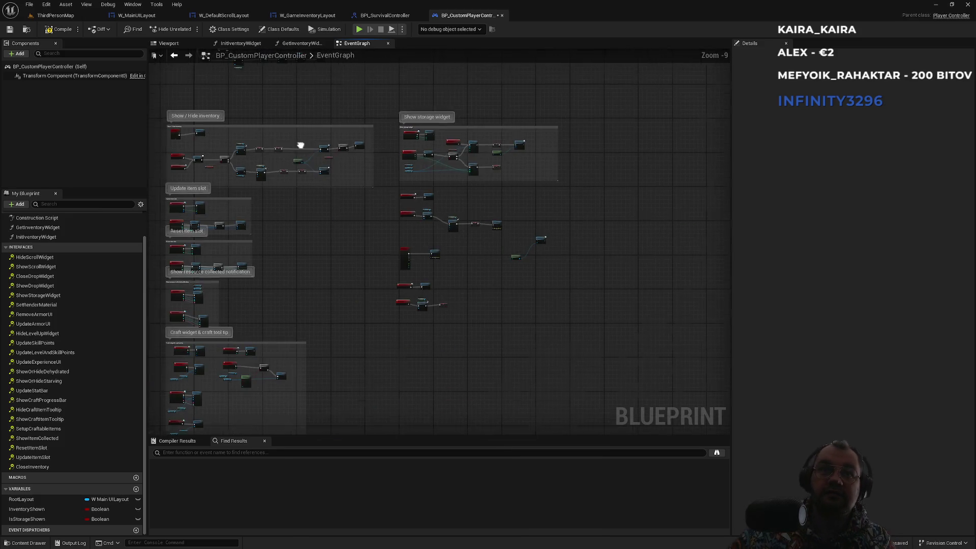
{"action": "scroll", "coordinate": [278, 213], "scroll_direction": "up", "scroll_amount": 5}
{"action": "scroll", "coordinate": [419, 252], "scroll_direction": "up", "scroll_amount": 4}
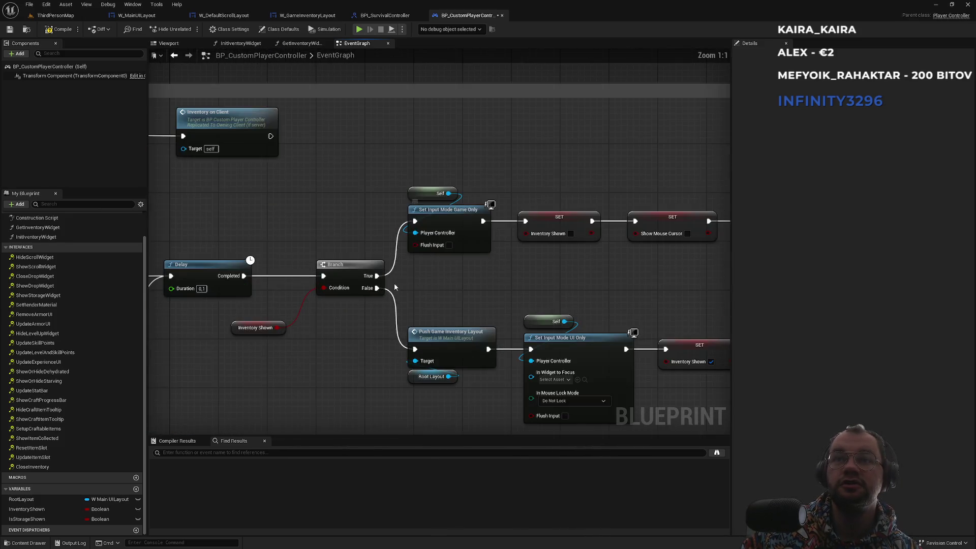
{"action": "scroll", "coordinate": [612, 208], "scroll_direction": "down", "scroll_amount": 4}
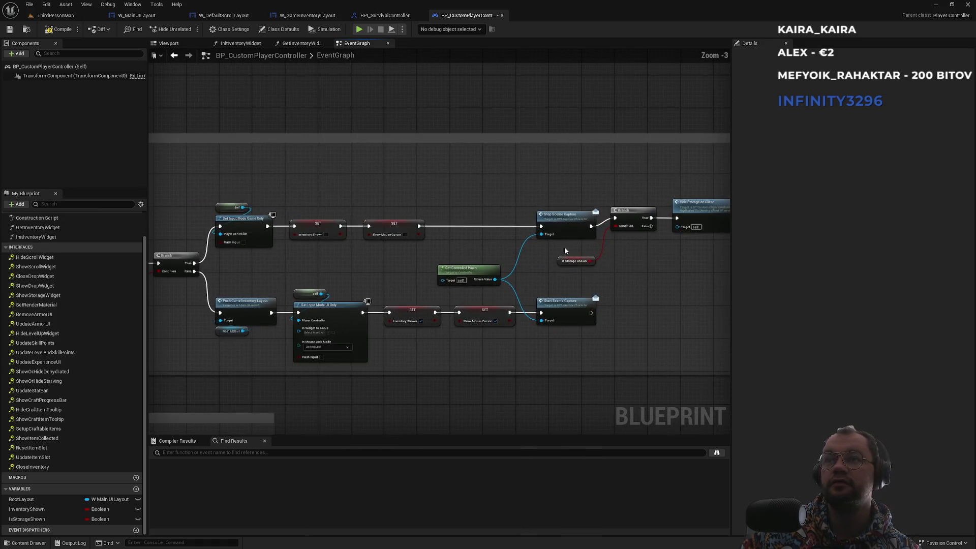
{"action": "scroll", "coordinate": [522, 233], "scroll_direction": "down", "scroll_amount": 2}
{"action": "scroll", "coordinate": [555, 320], "scroll_direction": "up", "scroll_amount": 5}
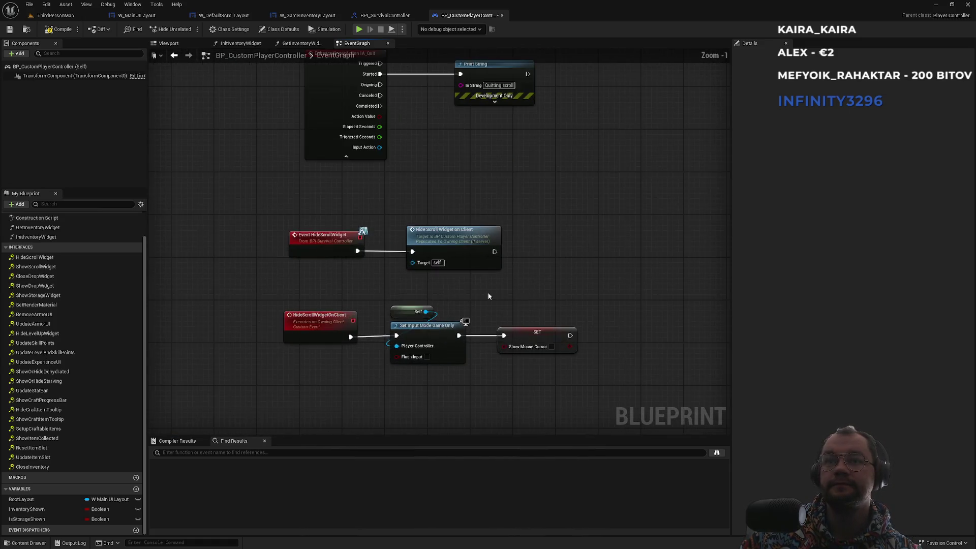
{"action": "scroll", "coordinate": [600, 231], "scroll_direction": "down", "scroll_amount": 2}
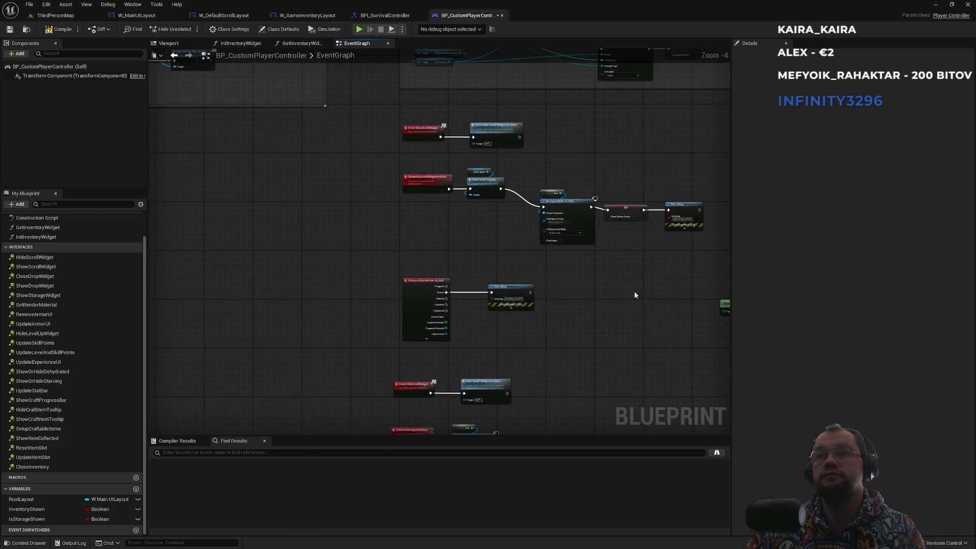
{"action": "scroll", "coordinate": [569, 257], "scroll_direction": "up", "scroll_amount": 3}
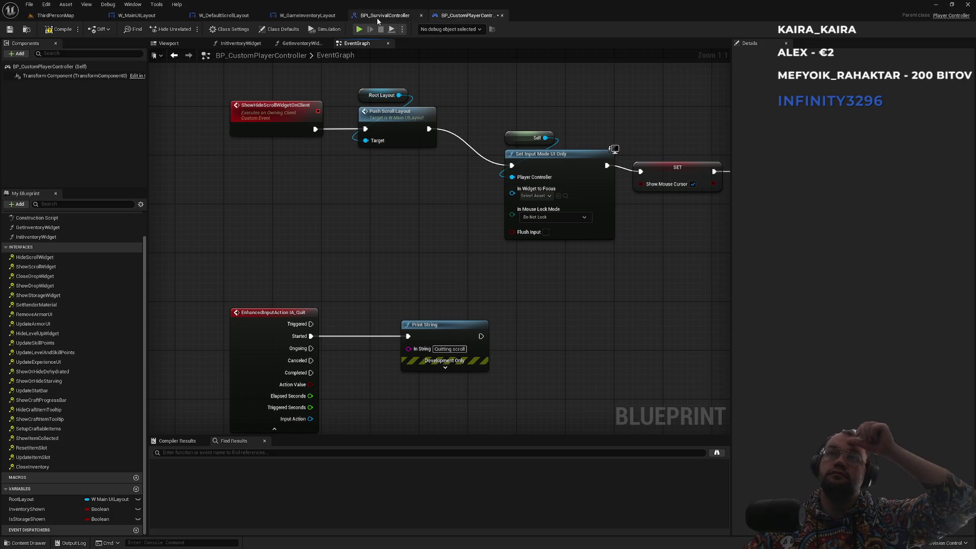
Step: In W_DefaultScrollLayout, replace Show Scroll Widget with Hide Scroll Widget on the valid owning player
{"action": "left_click", "coordinate": [307, 16]}
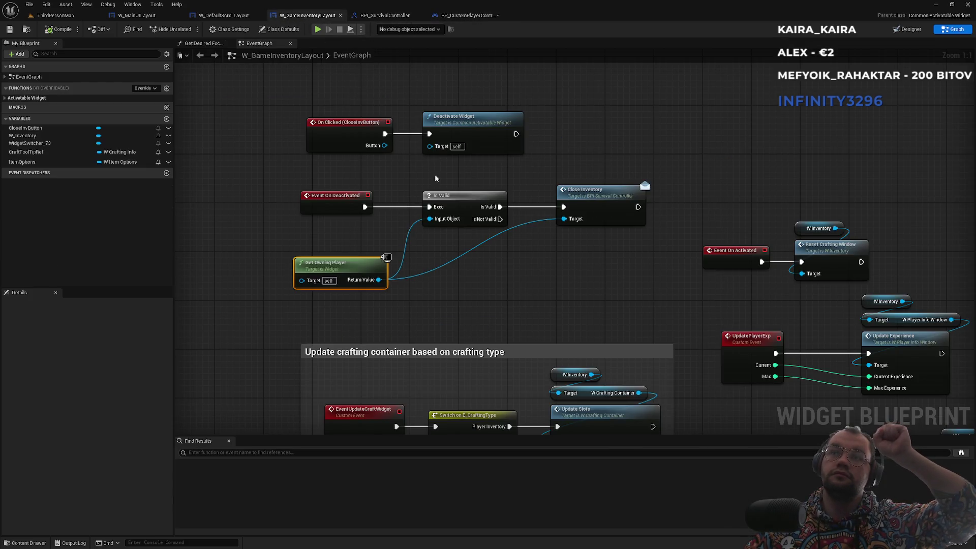
{"action": "left_click", "coordinate": [224, 15]}
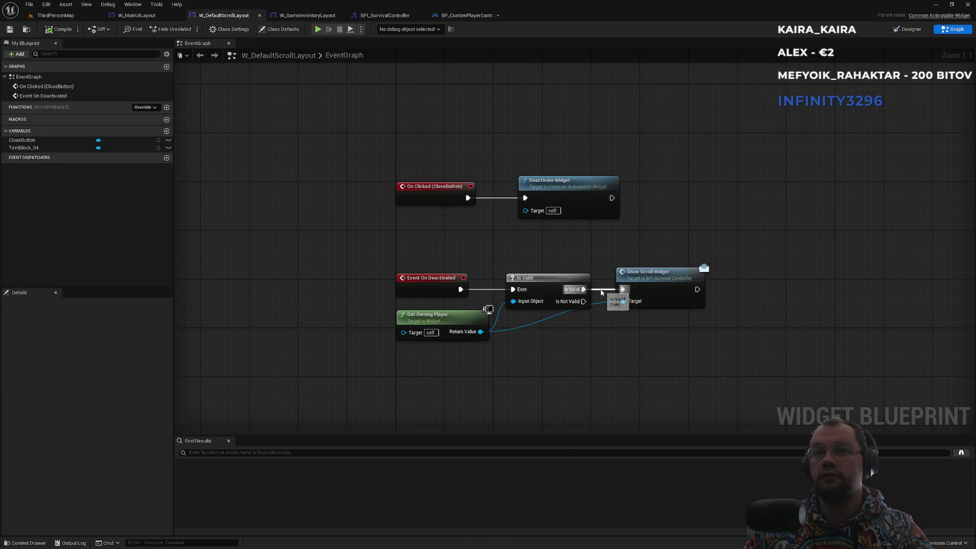
{"action": "left_click_drag", "start_coordinate": [658, 320], "coordinate": [653, 328]}
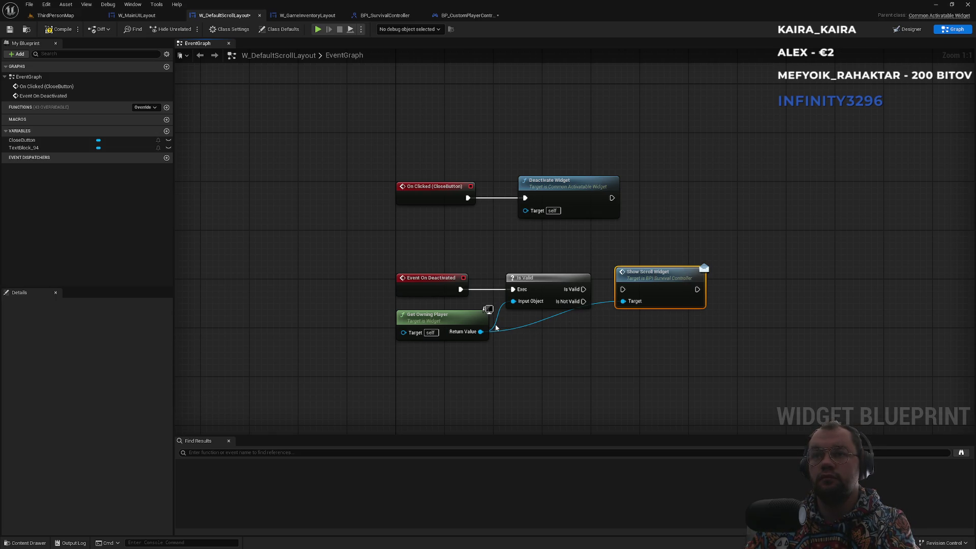
{"action": "key", "text": "Delete"}
{"action": "left_click_drag", "start_coordinate": [480, 331], "coordinate": [670, 289]}
{"action": "type", "text": "hides"}
{"action": "key", "text": "Return"}
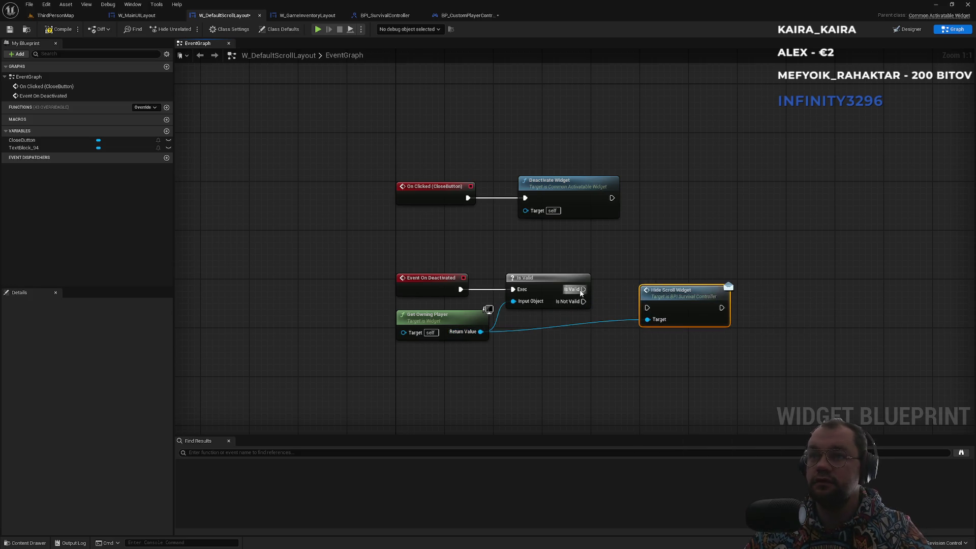
{"action": "mouse_move", "coordinate": [584, 289]}
{"action": "left_mouse_down"}
{"action": "mouse_move", "coordinate": [645, 308]}
{"action": "mouse_move", "coordinate": [646, 279]}
{"action": "left_mouse_up"}
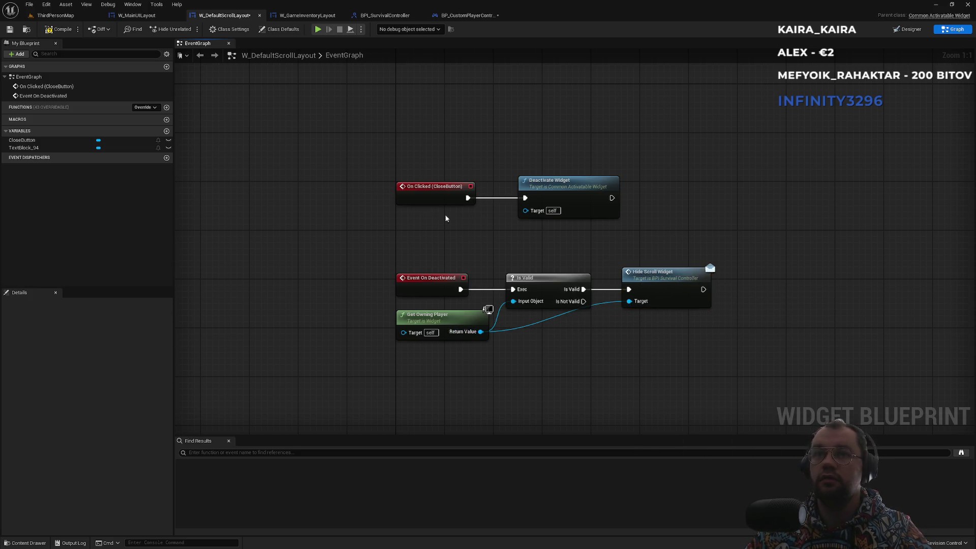
{"action": "left_click", "coordinate": [73, 17]}
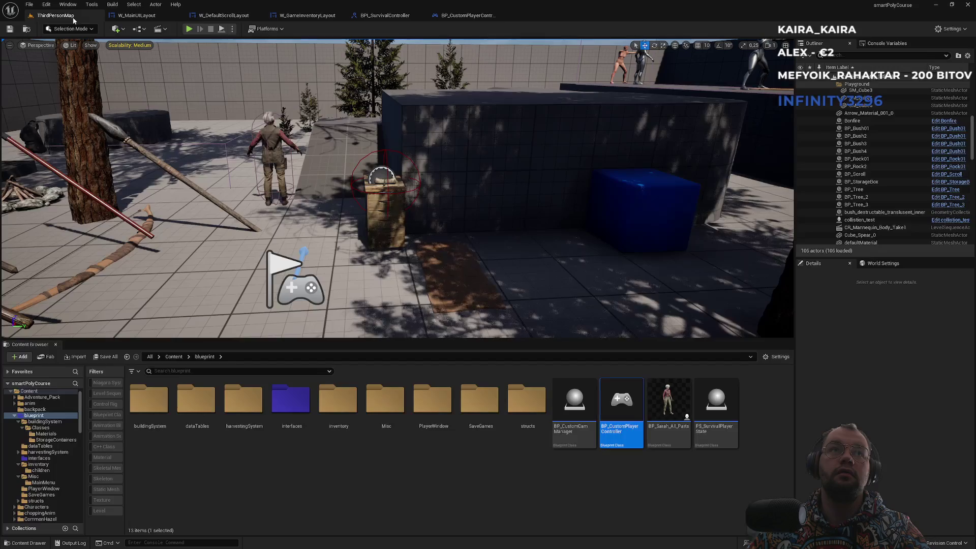
Step: Play the level and repeatedly open the scroll at the crate and close it with Close
{"action": "left_click", "coordinate": [188, 29]}
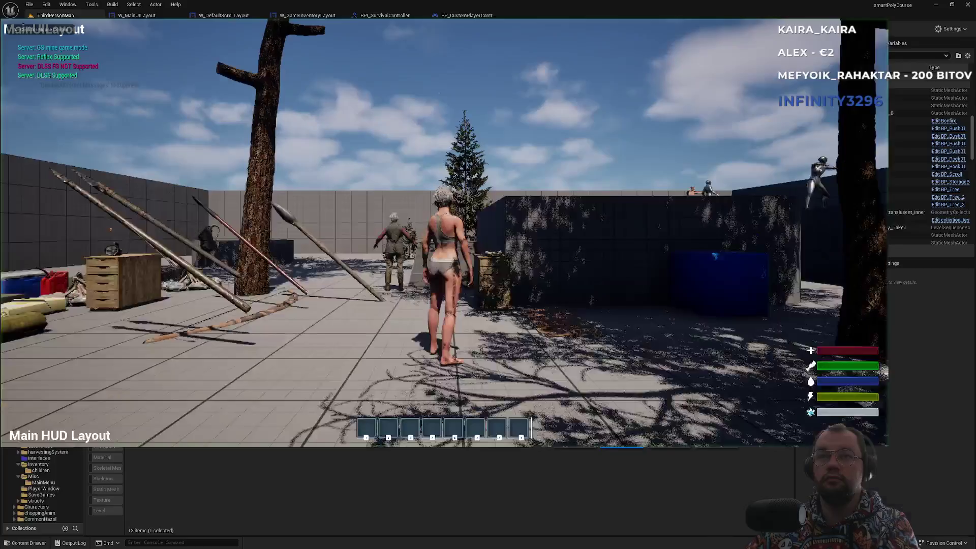
{"action": "key", "text": "w"}
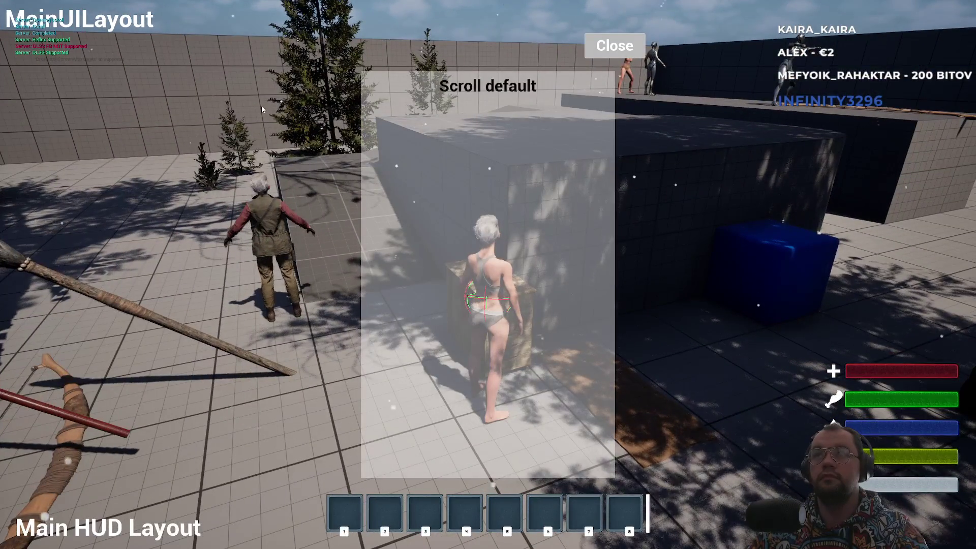
{"action": "left_click", "coordinate": [614, 46]}
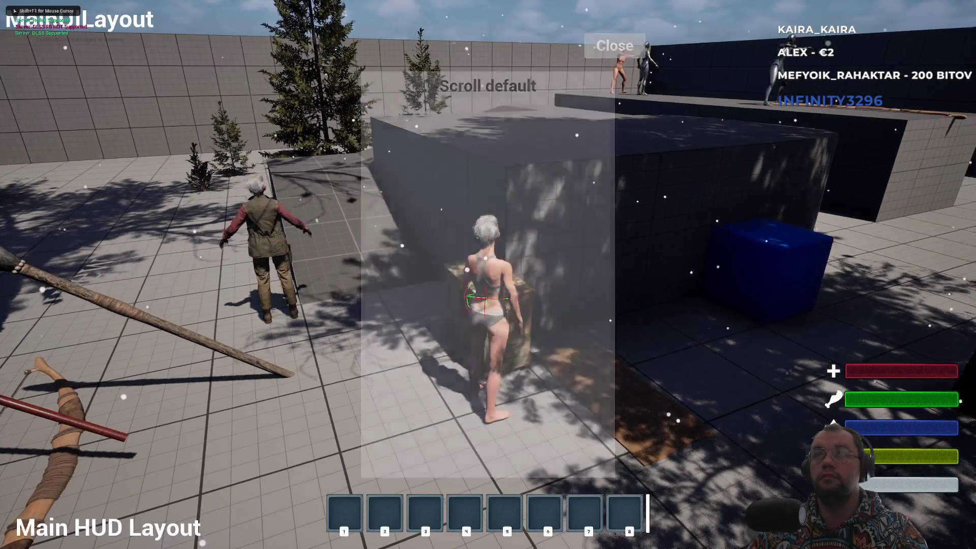
{"action": "left_click", "coordinate": [616, 46]}
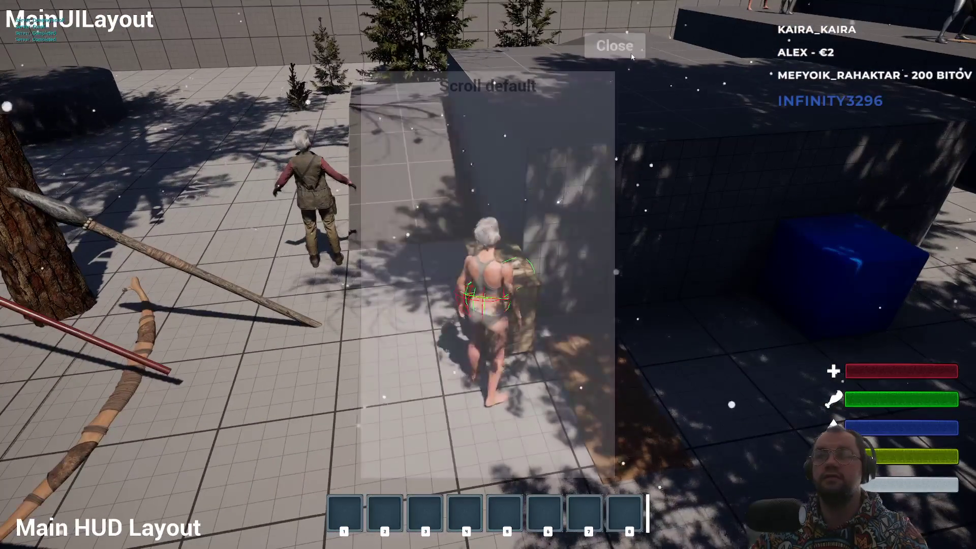
{"action": "left_click", "coordinate": [630, 41]}
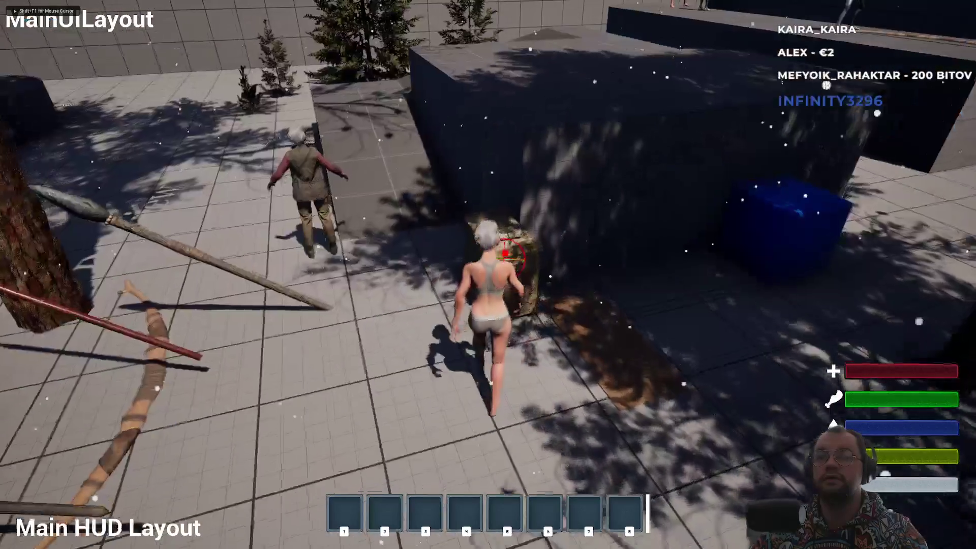
{"action": "key", "text": "e"}
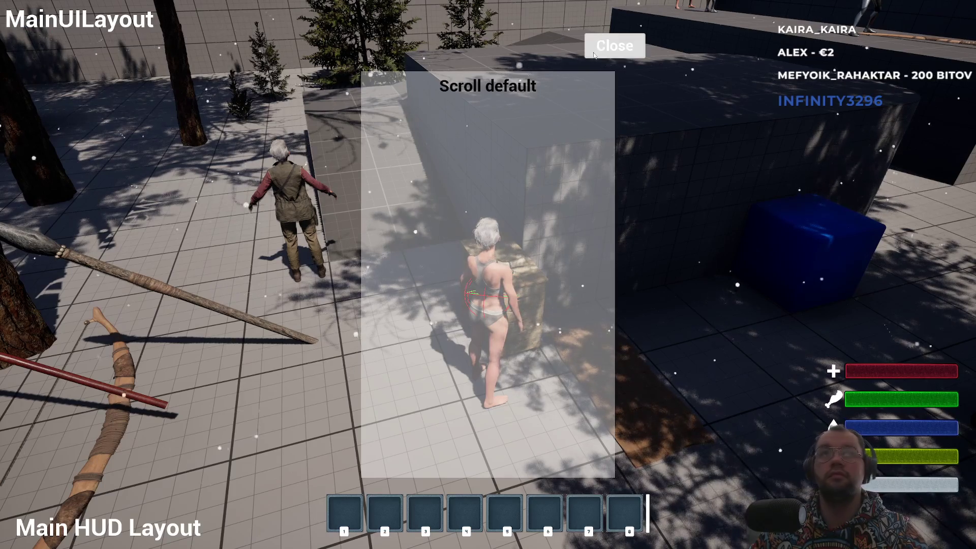
{"action": "left_click", "coordinate": [614, 45]}
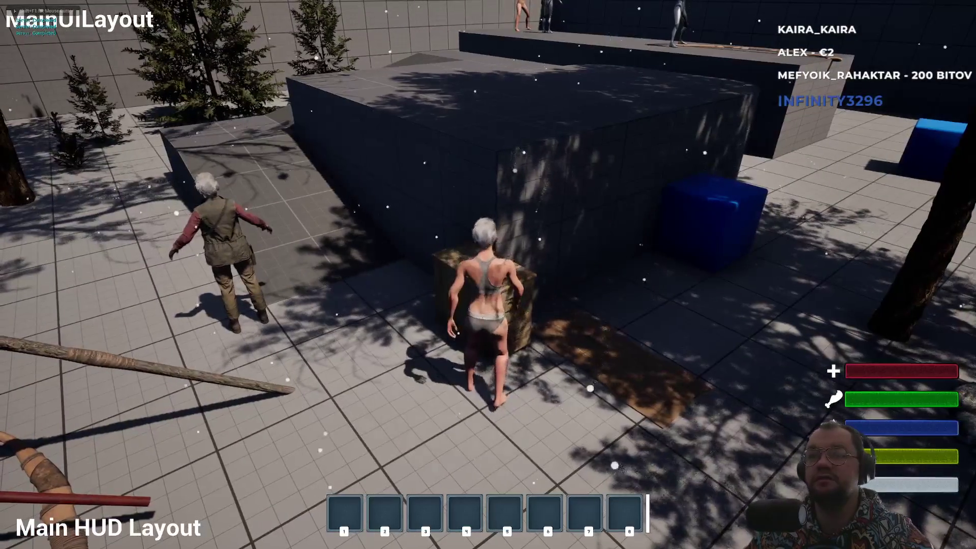
{"action": "key", "text": "e"}
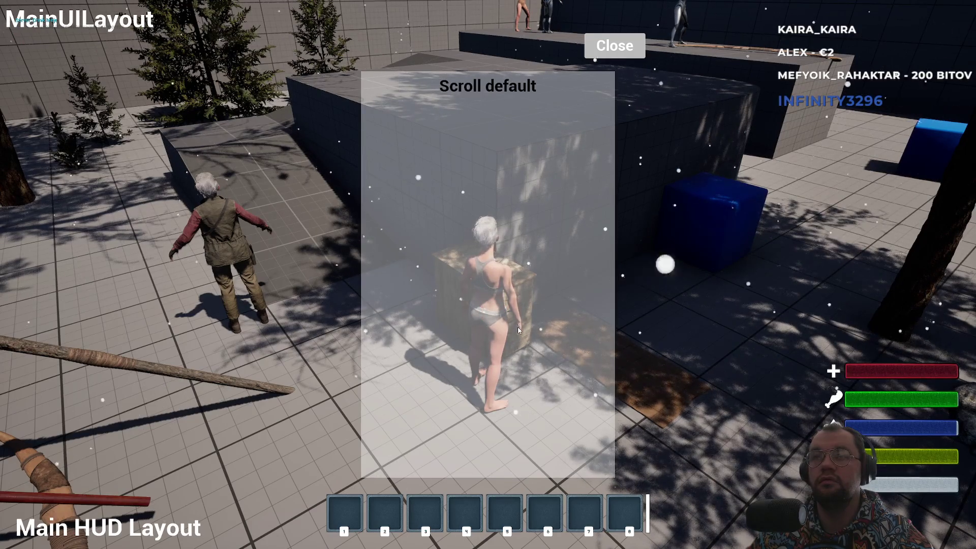
{"action": "left_click", "coordinate": [614, 46]}
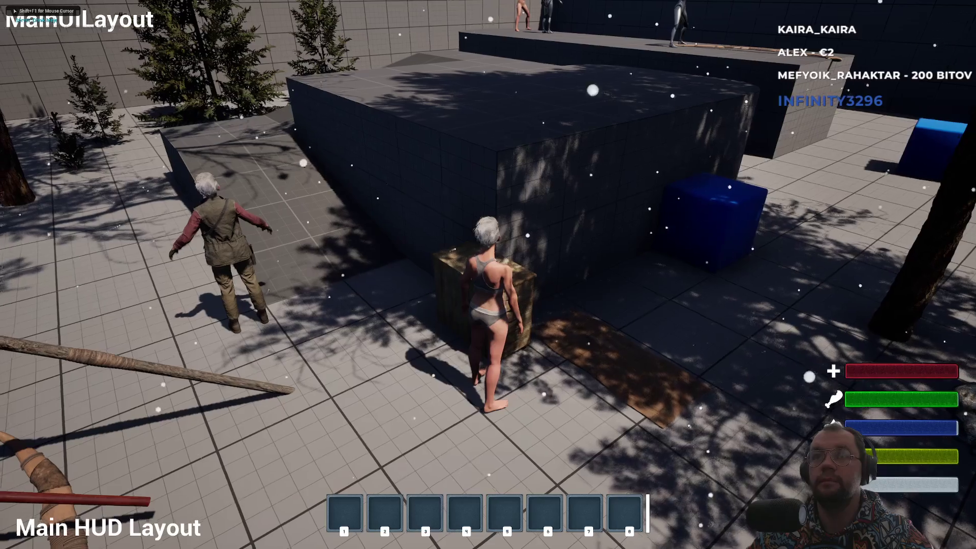
{"action": "key", "text": "e"}
{"action": "left_click", "coordinate": [614, 45]}
{"action": "key", "text": "e"}
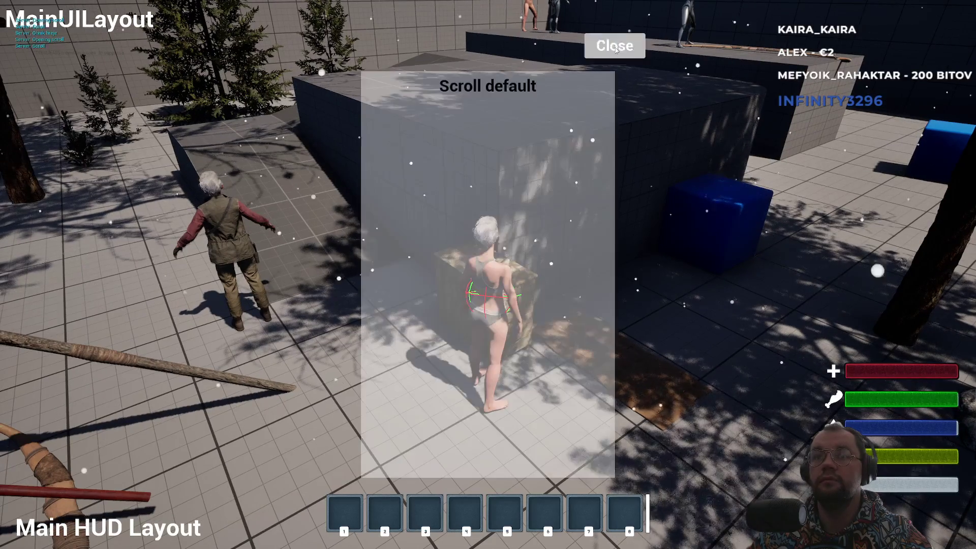
{"action": "left_click", "coordinate": [622, 41]}
{"action": "key", "text": "e"}
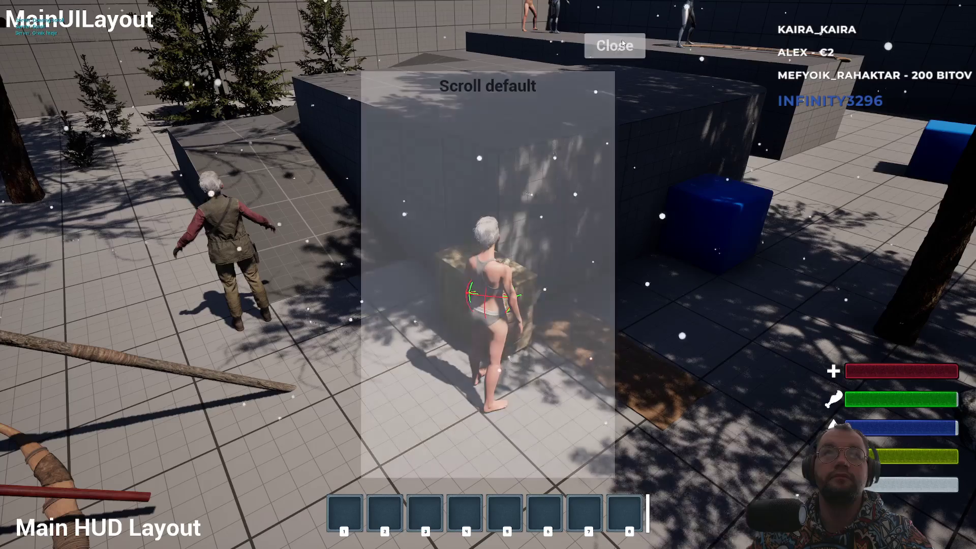
{"action": "left_click", "coordinate": [616, 43]}
{"action": "key", "text": "e"}
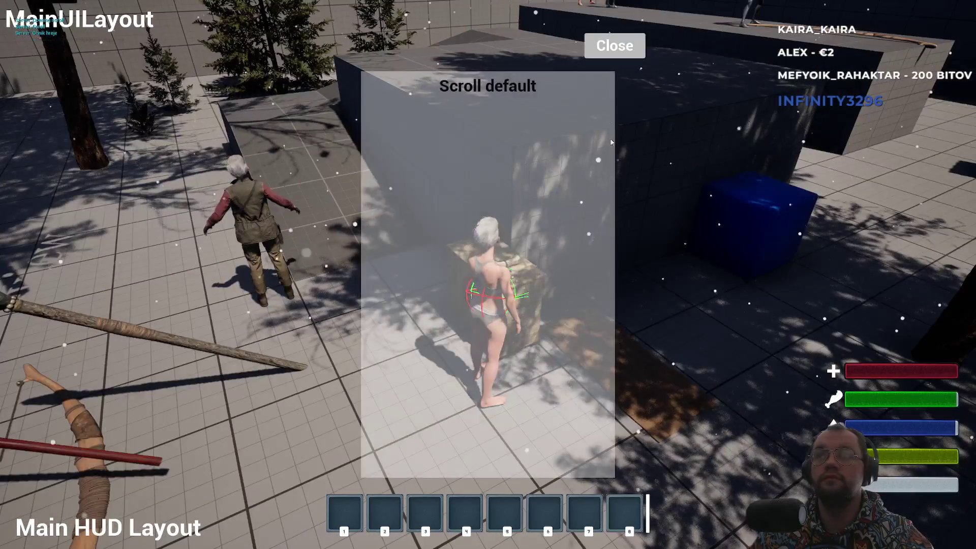
{"action": "left_click", "coordinate": [628, 55]}
{"action": "key", "text": "e"}
{"action": "left_click", "coordinate": [629, 51]}
{"action": "key", "text": "e"}
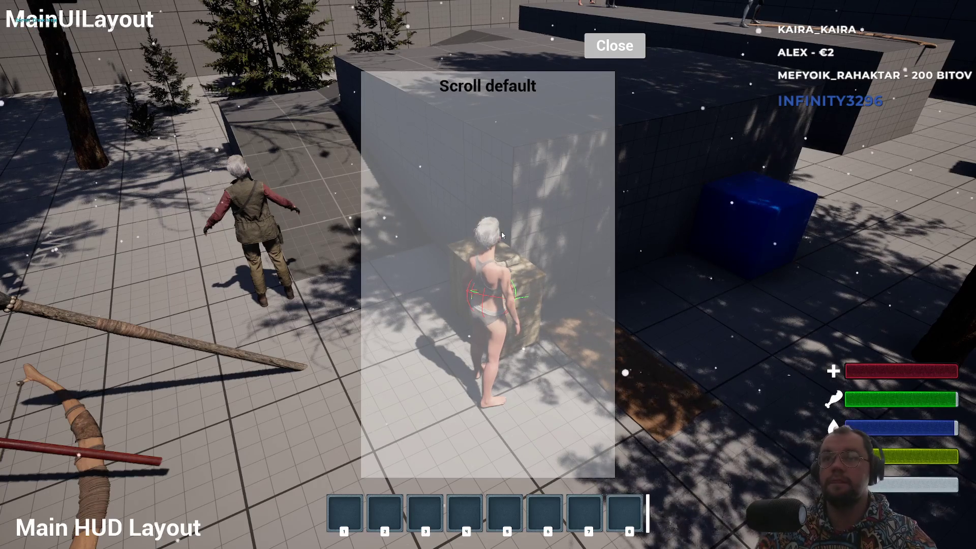
{"action": "left_click", "coordinate": [620, 51]}
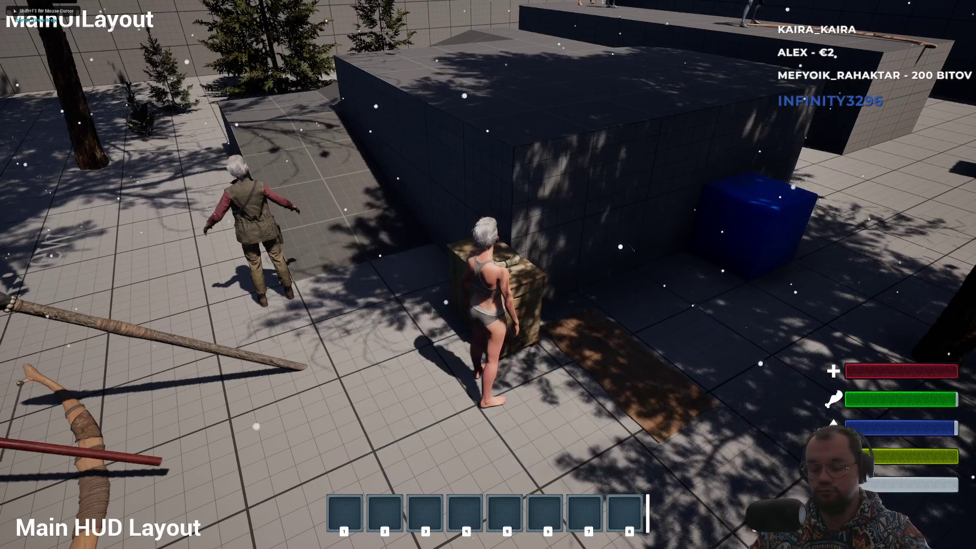
Step: Toggle the inventory and character panels with I, then stop the play-in-editor session
{"action": "key", "text": "i"}
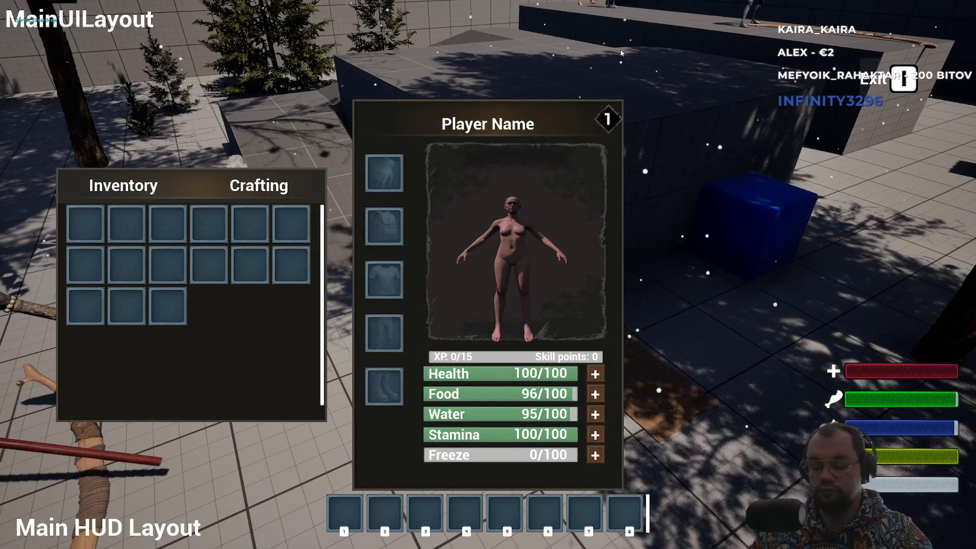
{"action": "key", "text": "i"}
{"action": "left_click", "coordinate": [620, 47]}
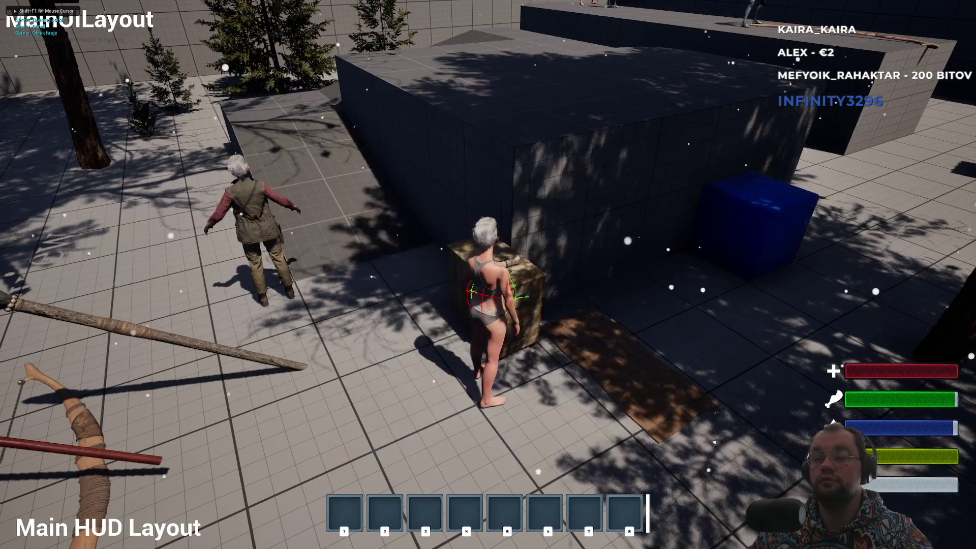
{"action": "key", "text": "i"}
{"action": "key", "text": "i"}
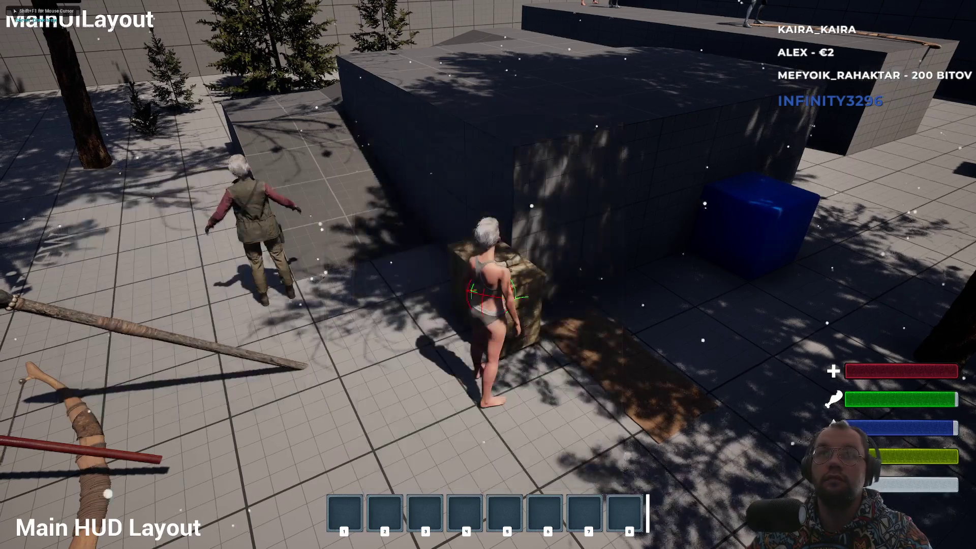
{"action": "key", "text": "i"}
{"action": "key", "text": "i"}
{"action": "key", "text": "i"}
{"action": "key", "text": "i"}
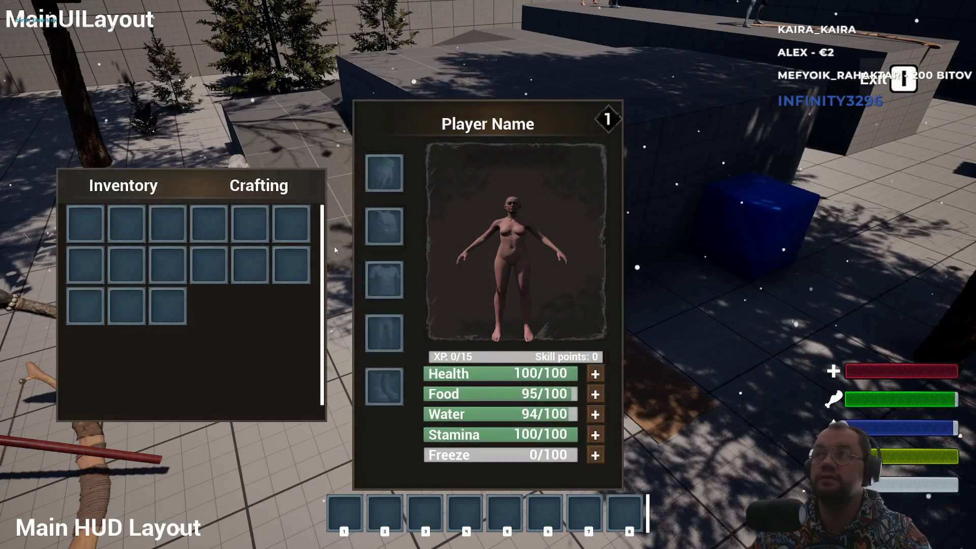
{"action": "key", "text": "i"}
{"action": "key", "text": "i"}
{"action": "key", "text": "i"}
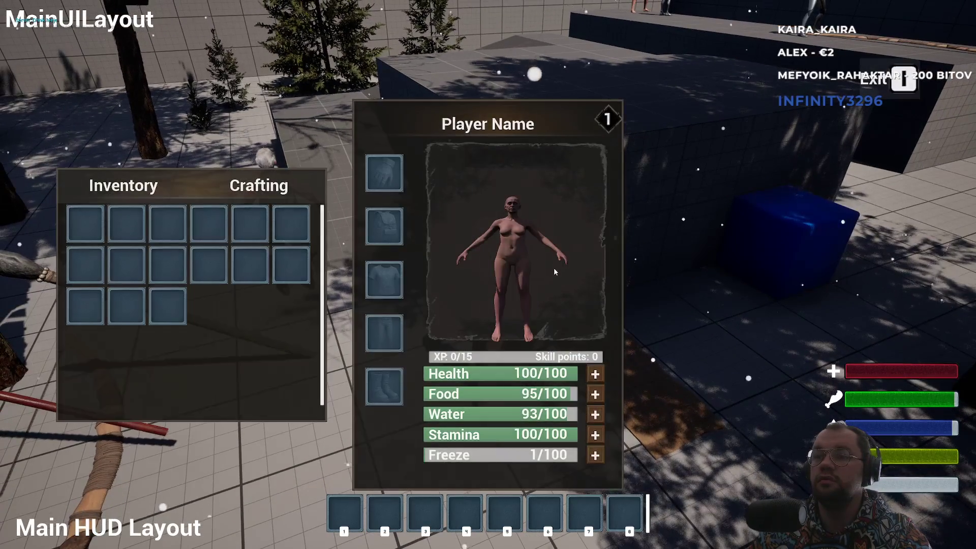
{"action": "key", "text": "i"}
{"action": "key", "text": "i"}
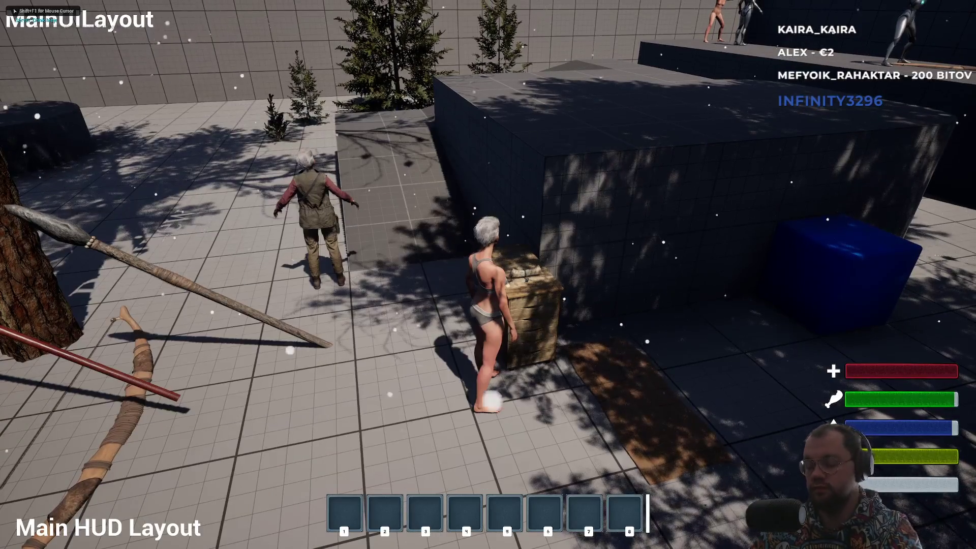
{"action": "key", "text": "F11"}
{"action": "key", "text": "Escape"}
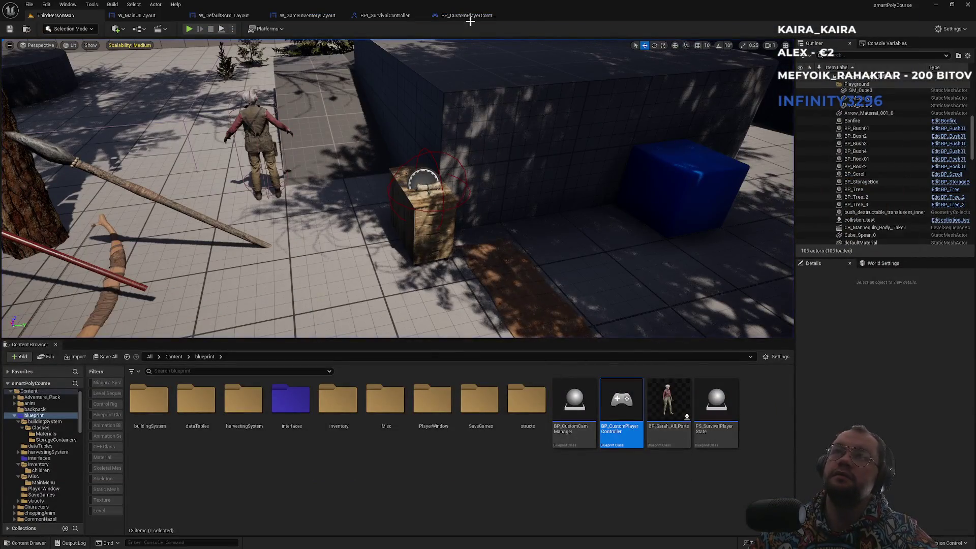
{"action": "left_click", "coordinate": [472, 16]}
Step: Straighten and align the Set Input Mode, Self, SET and Print String nodes
{"action": "left_click", "coordinate": [554, 153]}
{"action": "left_click_drag", "start_coordinate": [663, 259], "coordinate": [685, 253]}
{"action": "key", "text": "q"}
{"action": "mouse_move", "coordinate": [655, 193]}
{"action": "left_mouse_down"}
{"action": "mouse_move", "coordinate": [443, 247]}
{"action": "mouse_move", "coordinate": [423, 213]}
{"action": "left_mouse_up"}
{"action": "left_click", "coordinate": [564, 179]}
{"action": "left_click_drag", "start_coordinate": [564, 179], "coordinate": [660, 239]}
{"action": "left_click", "coordinate": [457, 343]}
{"action": "scroll", "coordinate": [477, 340], "scroll_direction": "down", "scroll_amount": 2}
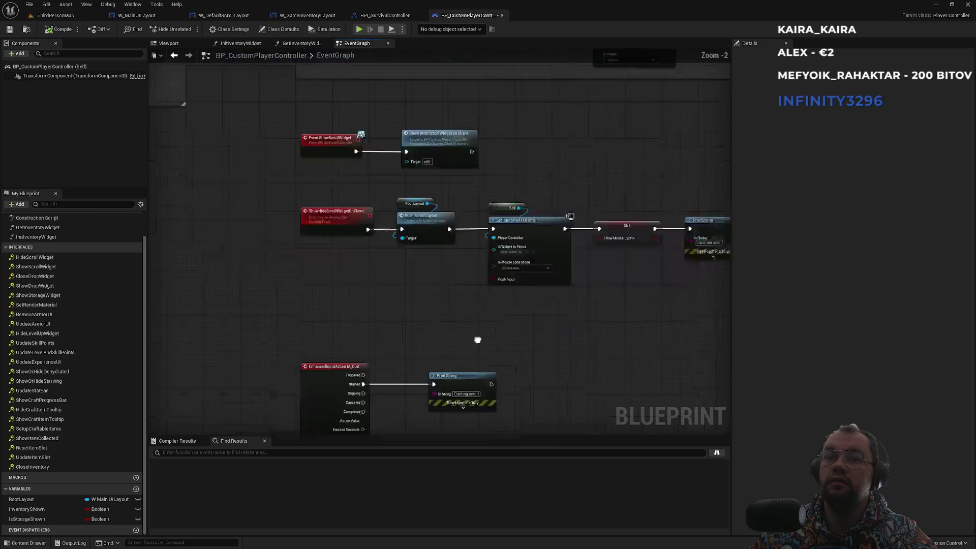
{"action": "left_click_drag", "start_coordinate": [477, 340], "coordinate": [546, 293]}
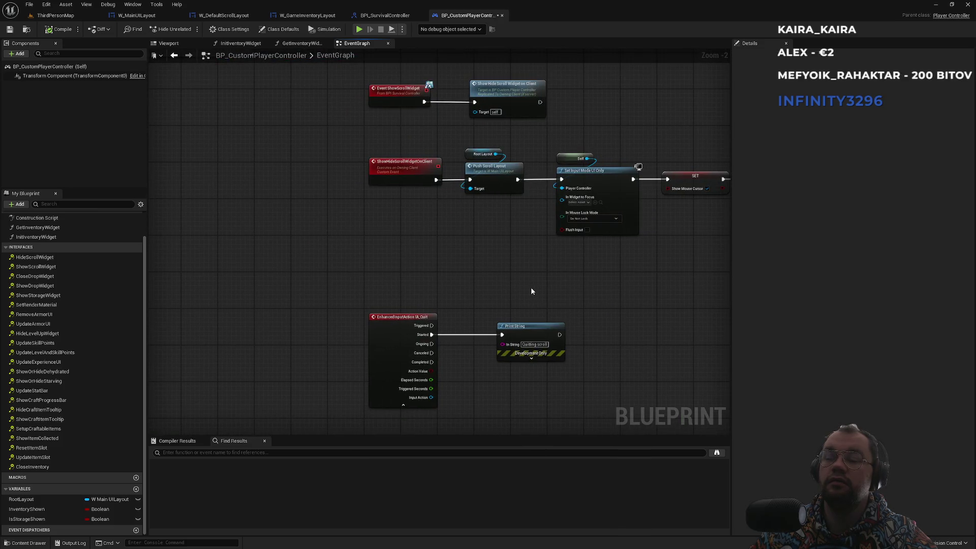
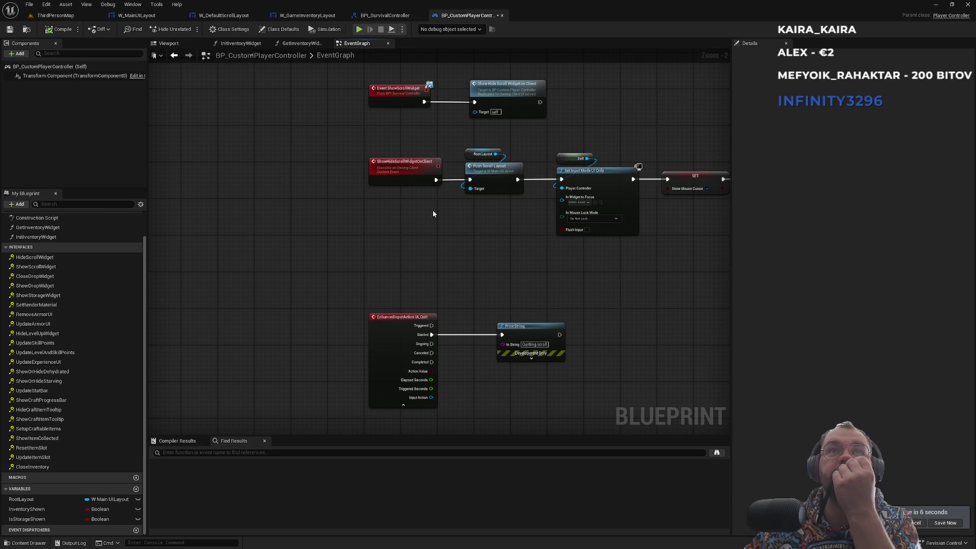
Step: Open the W_GameInventoryLayout widget blueprint and glance at its Get Desired Focus Target function
{"action": "left_click", "coordinate": [307, 16]}
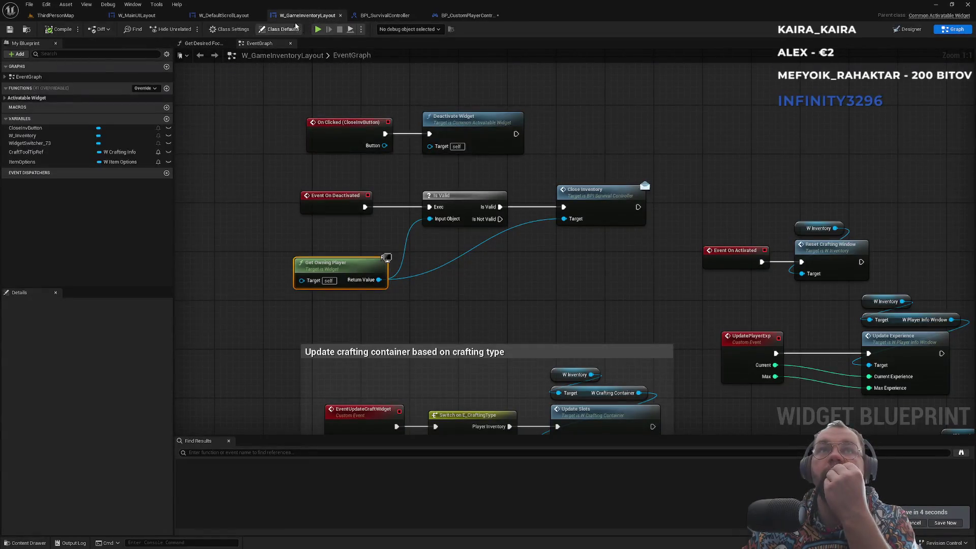
{"action": "left_click", "coordinate": [27, 30]}
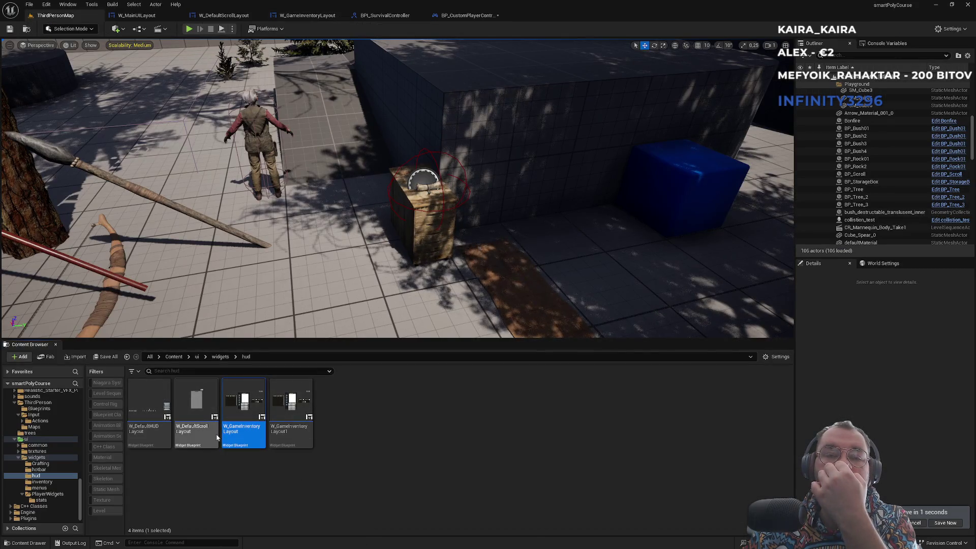
{"action": "double_click", "coordinate": [241, 438]}
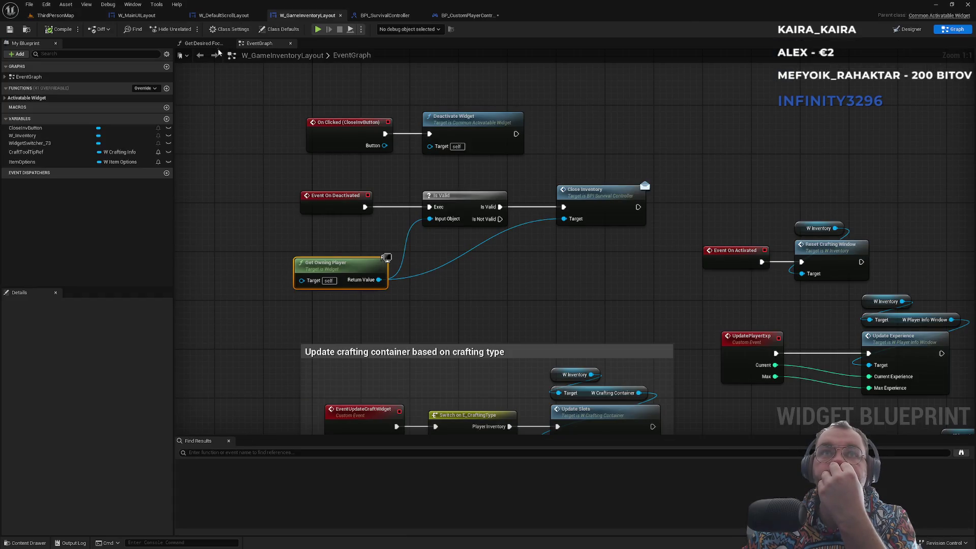
{"action": "left_click", "coordinate": [210, 44]}
{"action": "left_click", "coordinate": [229, 44]}
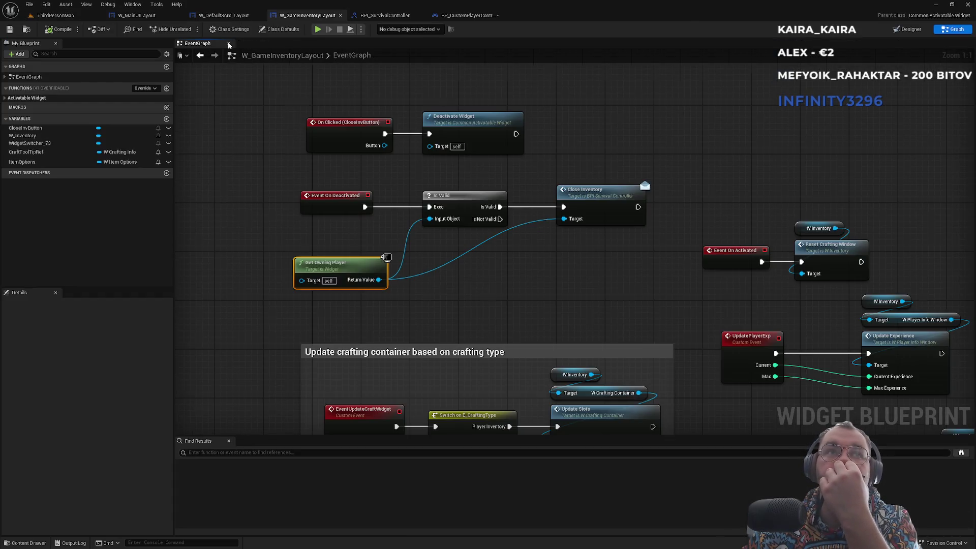
Step: Expand the My Blueprint lists and jump to the Event On Deactivated and On Clicked (CloseInvButton) nodes
{"action": "left_click", "coordinate": [5, 98]}
{"action": "left_click", "coordinate": [6, 89]}
{"action": "left_click", "coordinate": [13, 90]}
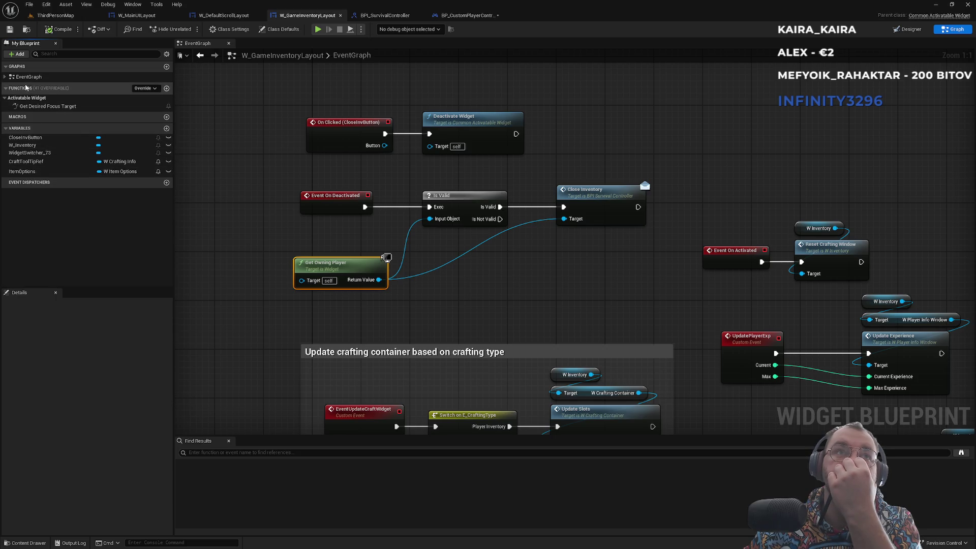
{"action": "left_click", "coordinate": [5, 77]}
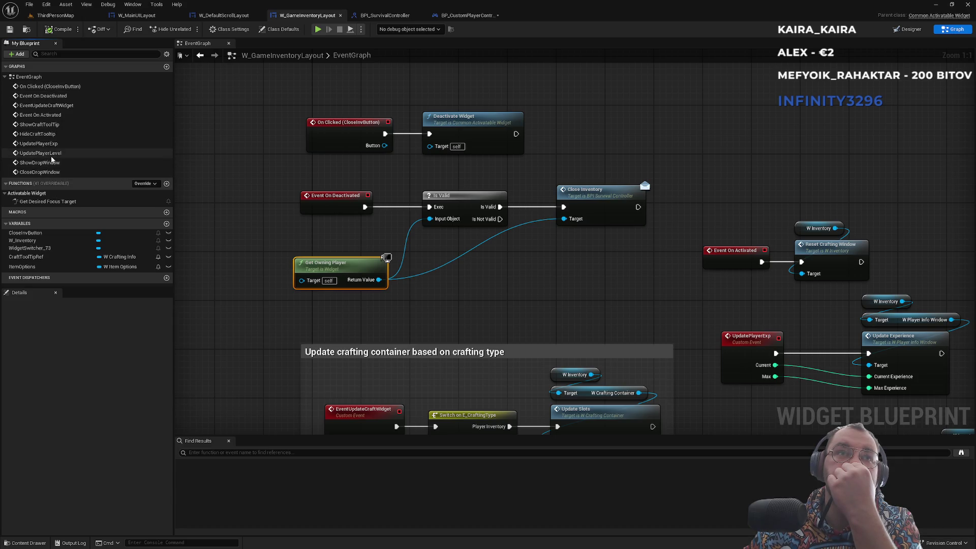
{"action": "double_click", "coordinate": [40, 97]}
{"action": "double_click", "coordinate": [41, 86]}
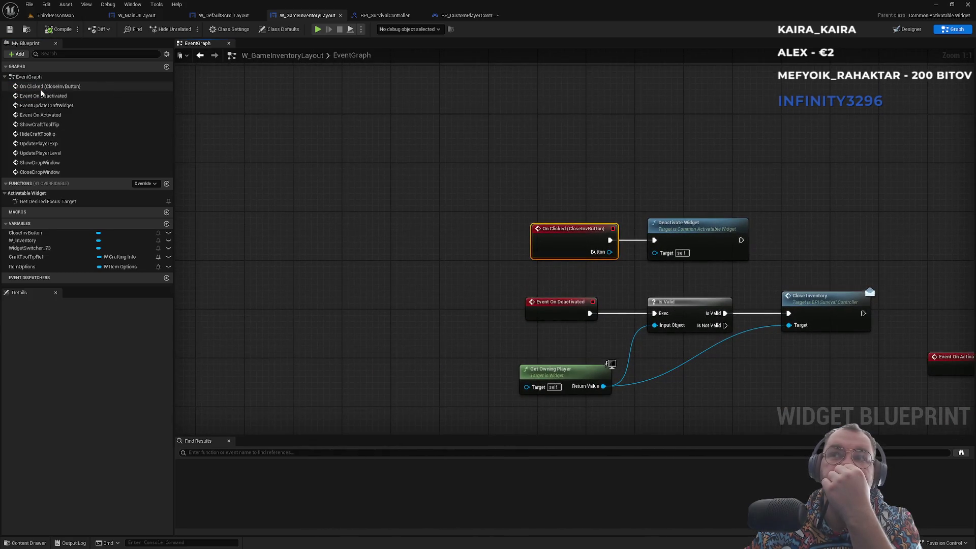
{"action": "scroll", "coordinate": [473, 302], "scroll_direction": "down", "scroll_amount": 8}
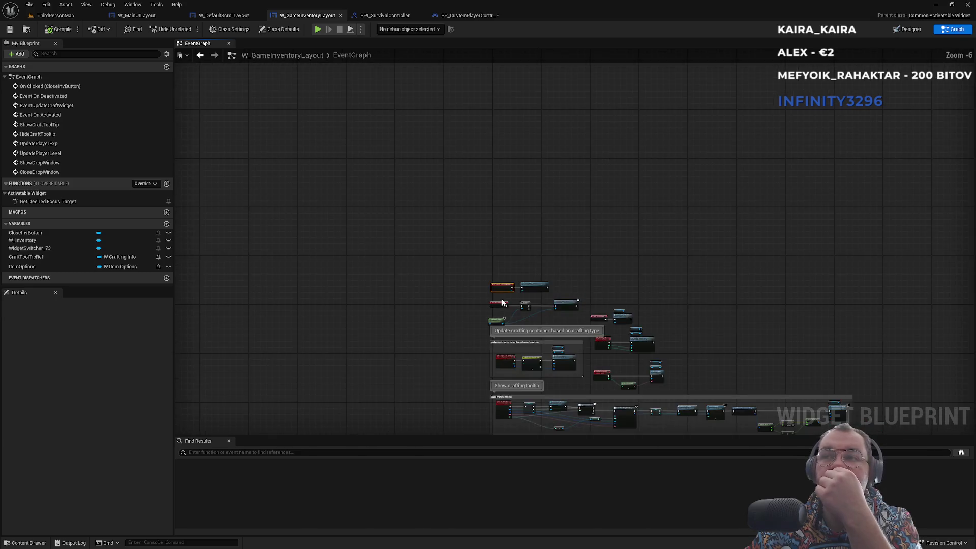
{"action": "scroll", "coordinate": [479, 316], "scroll_direction": "up", "scroll_amount": 6}
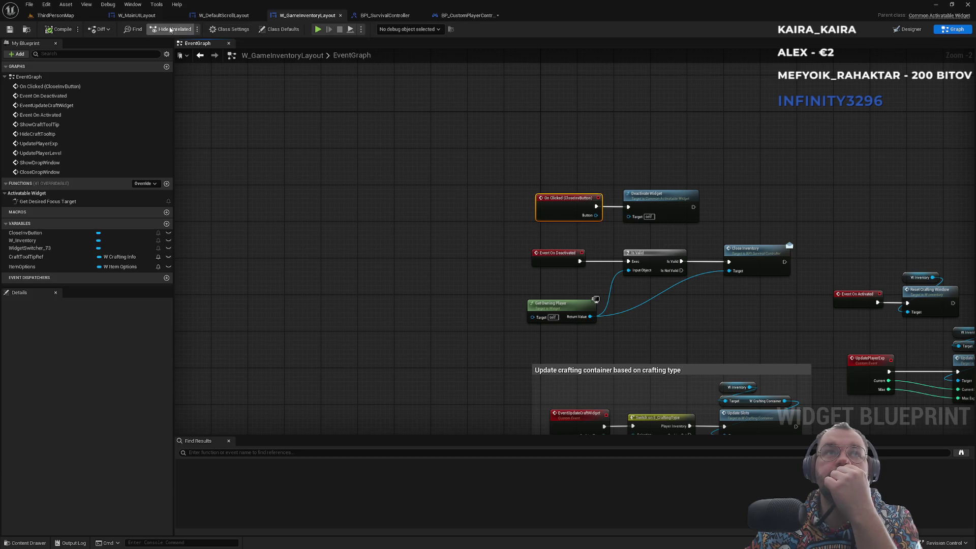
Step: Return to the ThirdPersonMap level with the Content root folder displayed
{"action": "left_click", "coordinate": [81, 19]}
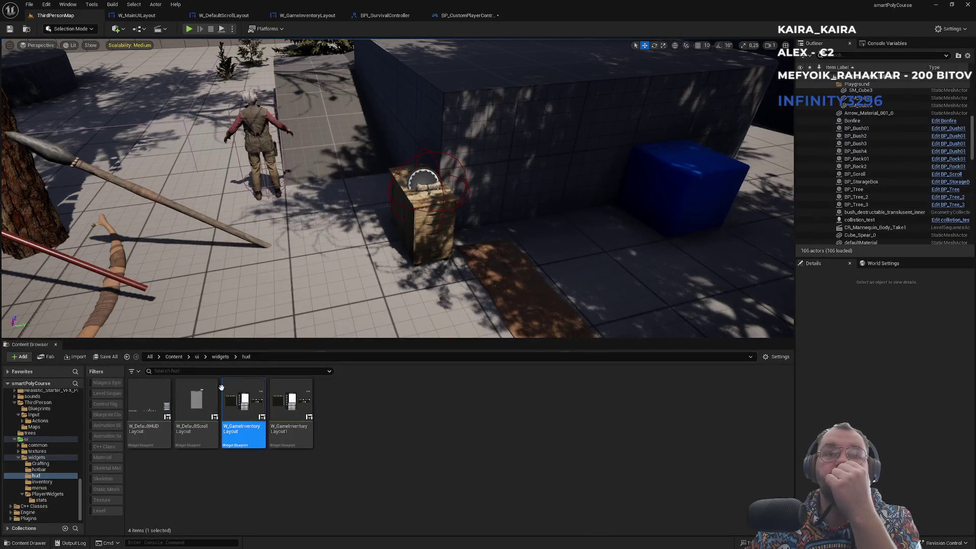
{"action": "left_click", "coordinate": [174, 356]}
{"action": "scroll", "coordinate": [395, 451], "scroll_direction": "down", "scroll_amount": 2}
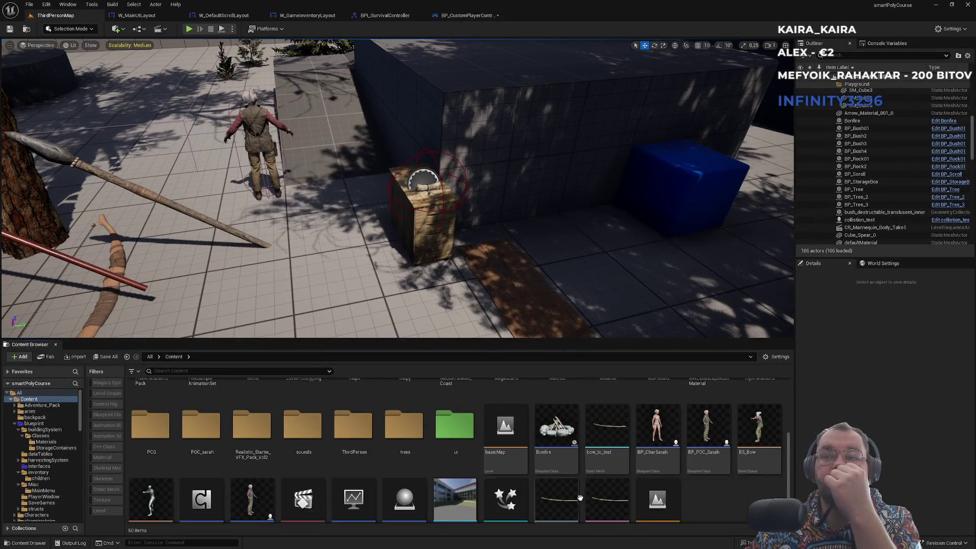
Step: Close the BP_CharSarah editor and expand BP_ThirdPersonCharacter's EventGraph list
{"action": "left_click", "coordinate": [652, 470]}
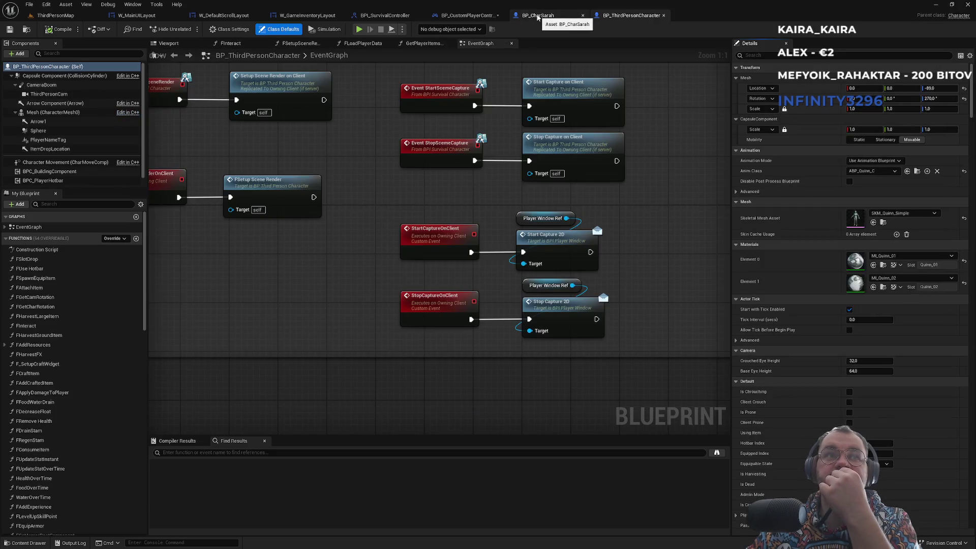
{"action": "middle_click", "coordinate": [537, 16]}
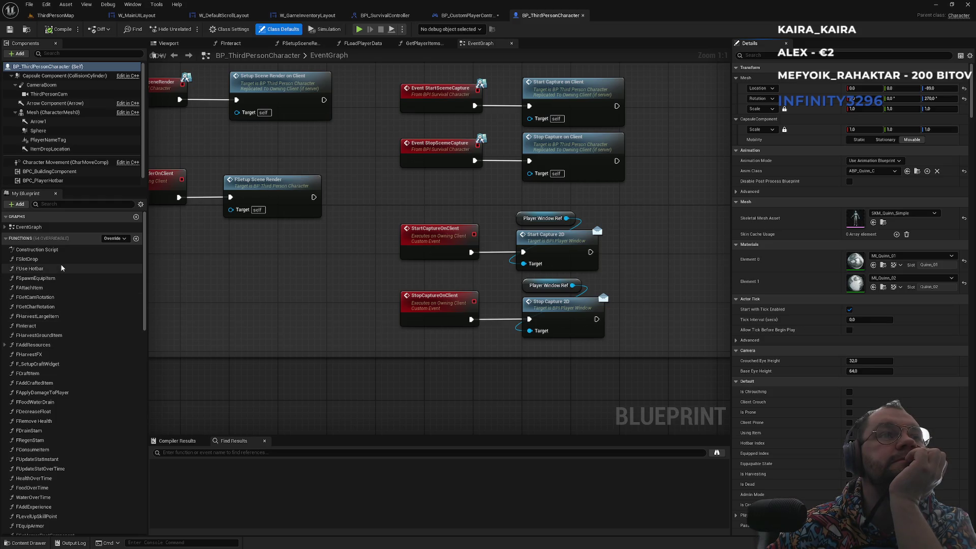
{"action": "left_click", "coordinate": [5, 227]}
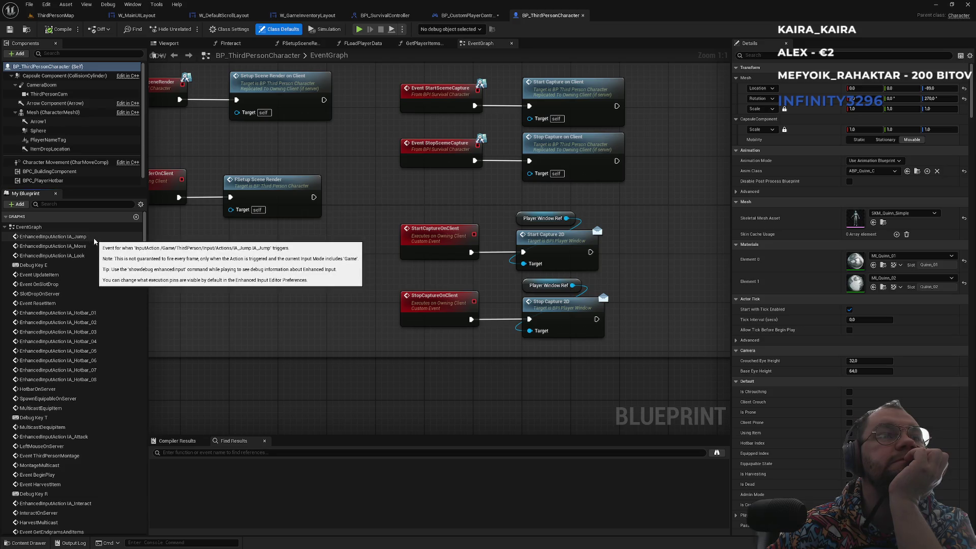
Step: Search BP_ThirdPersonCharacter's members for 'inve', clear the filter, and go back to ThirdPersonMap
{"action": "left_click", "coordinate": [49, 204]}
{"action": "type", "text": "in"}
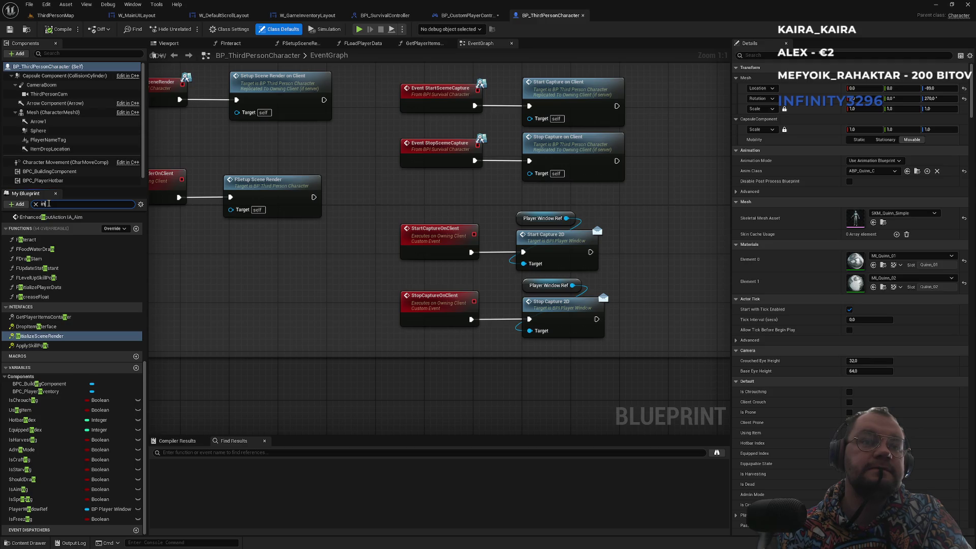
{"action": "type", "text": "ve"}
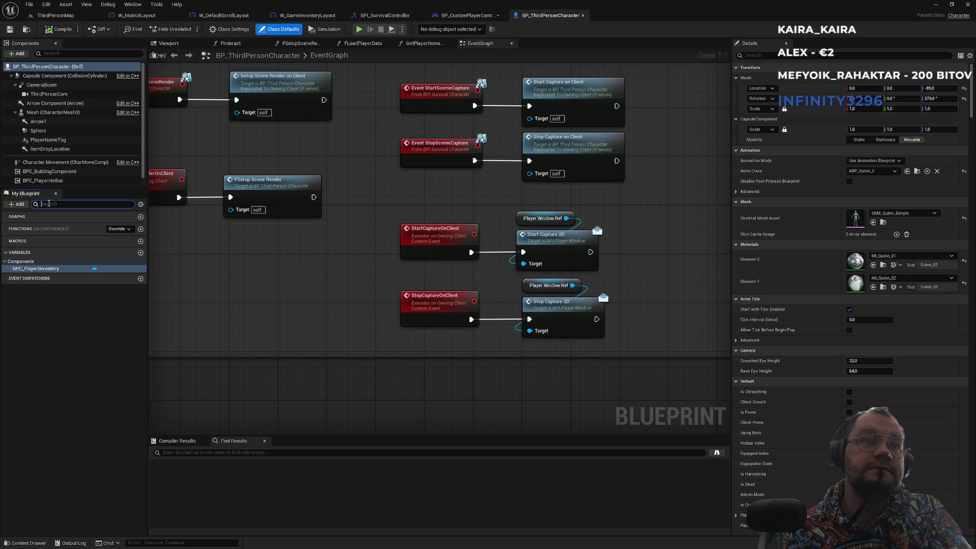
{"action": "type", "text": "in"}
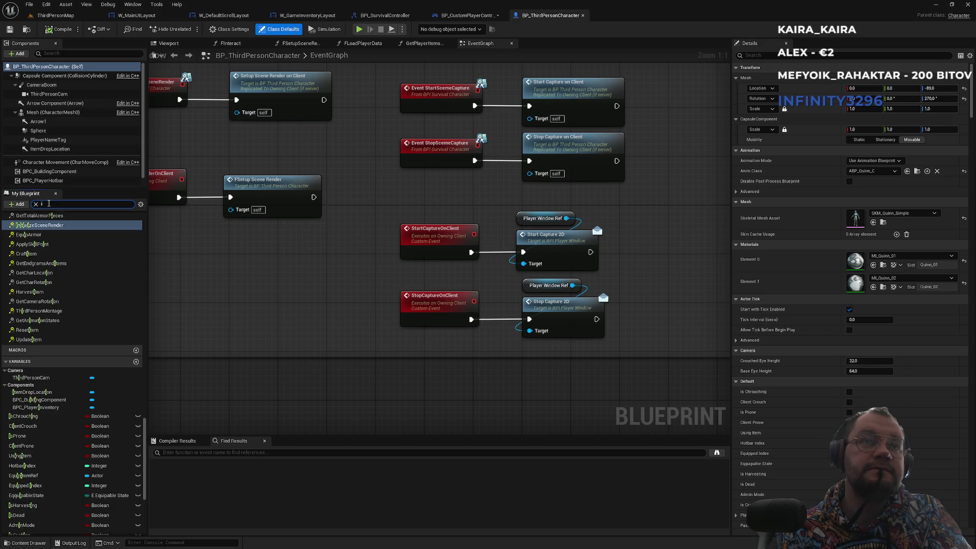
{"action": "key", "text": "BackSpace"}
{"action": "key", "text": "BackSpace"}
{"action": "left_click", "coordinate": [67, 19]}
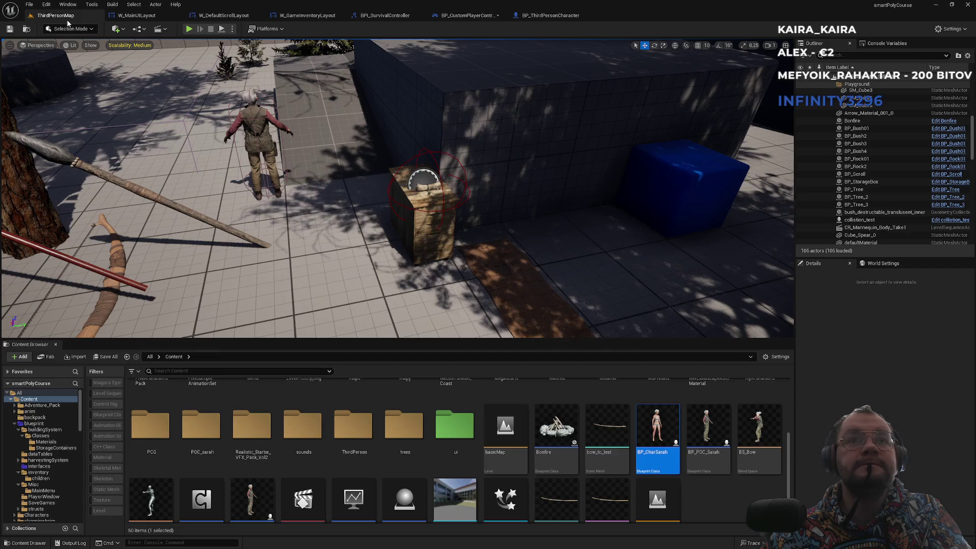
Step: Search the Content Browser for 'input' and open the IA_Sprint input action
{"action": "scroll", "coordinate": [356, 448], "scroll_direction": "up", "scroll_amount": 3}
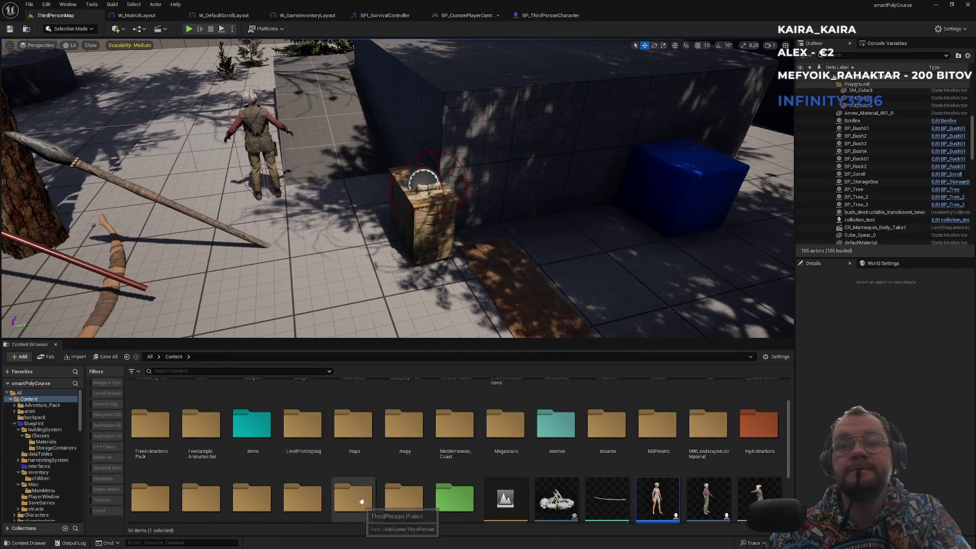
{"action": "left_click", "coordinate": [185, 370]}
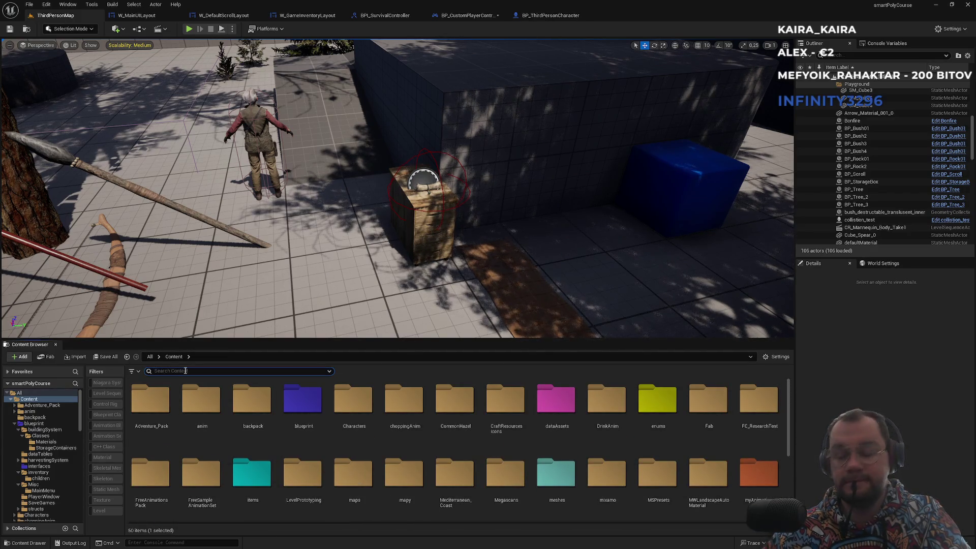
{"action": "type", "text": "input"}
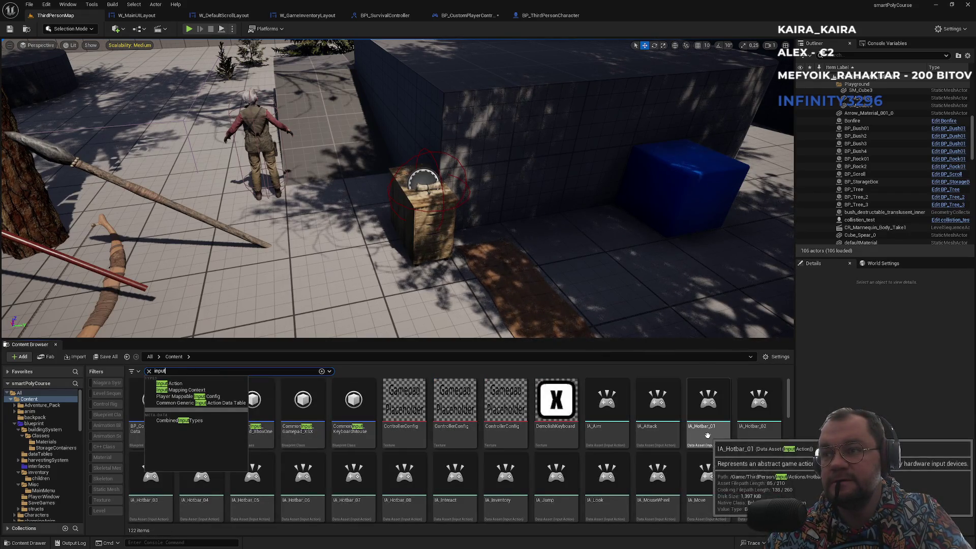
{"action": "left_click", "coordinate": [402, 483]}
{"action": "scroll", "coordinate": [338, 488], "scroll_direction": "down", "scroll_amount": 2}
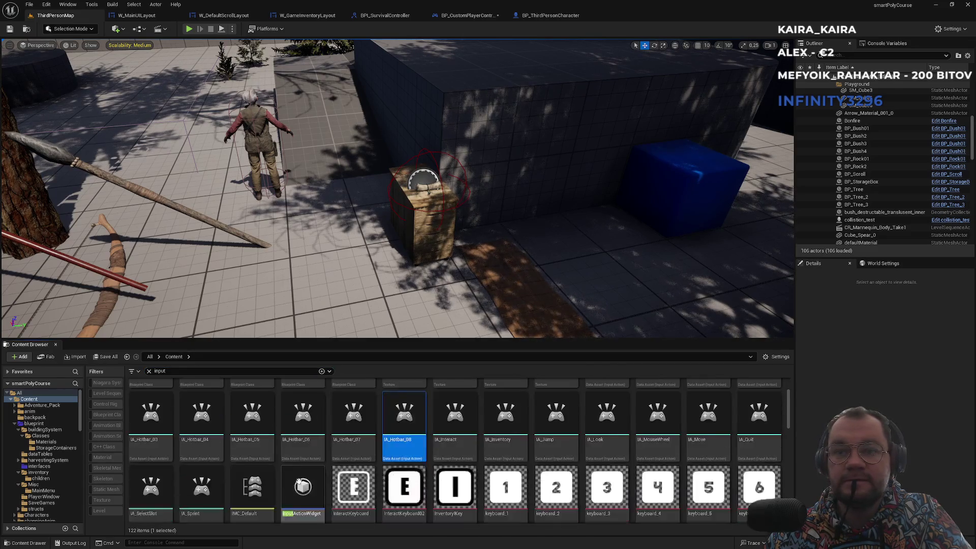
{"action": "left_click", "coordinate": [210, 491]}
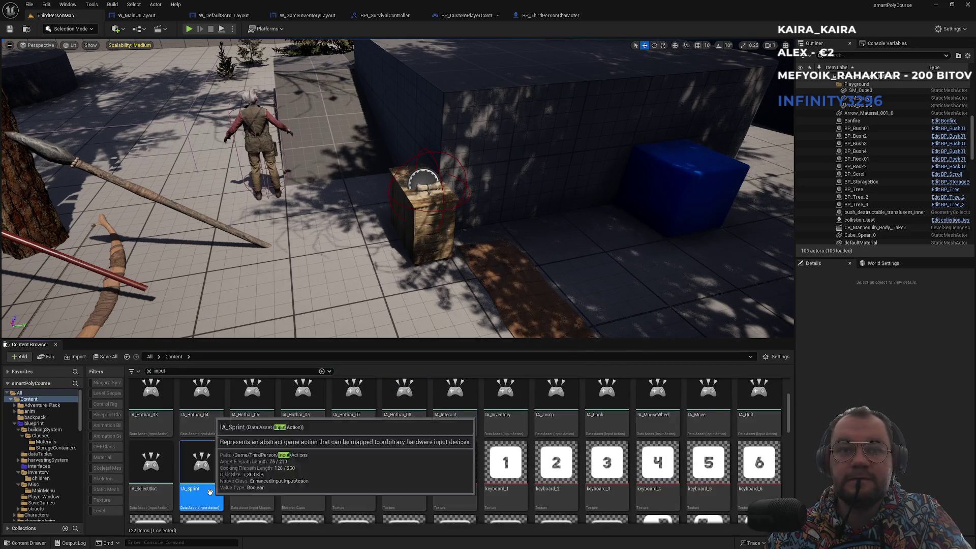
{"action": "double_click", "coordinate": [210, 490]}
Step: In ThirdPerson/Input/Actions, open the Reference Viewer for IA_Inventory
{"action": "left_click", "coordinate": [27, 30]}
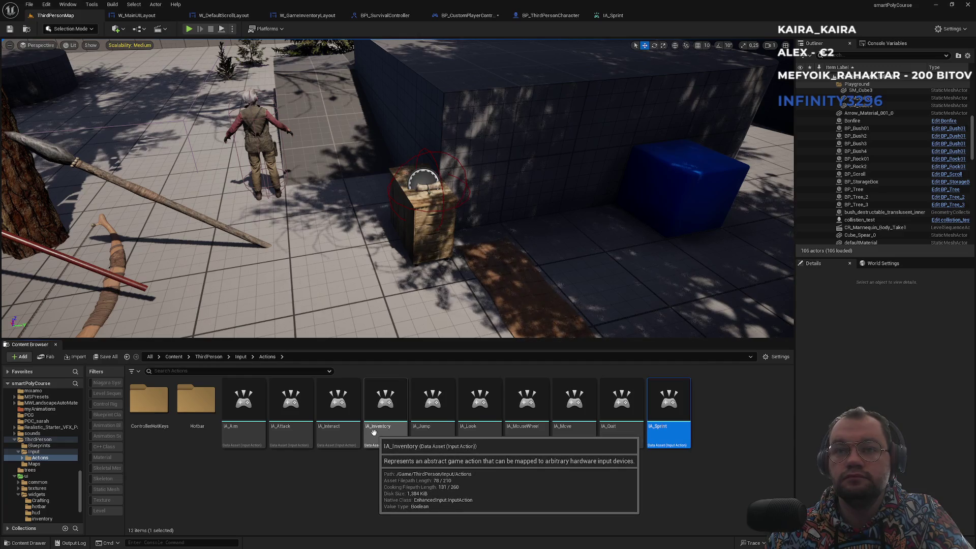
{"action": "right_click", "coordinate": [388, 438]}
{"action": "mouse_move", "coordinate": [436, 307]}
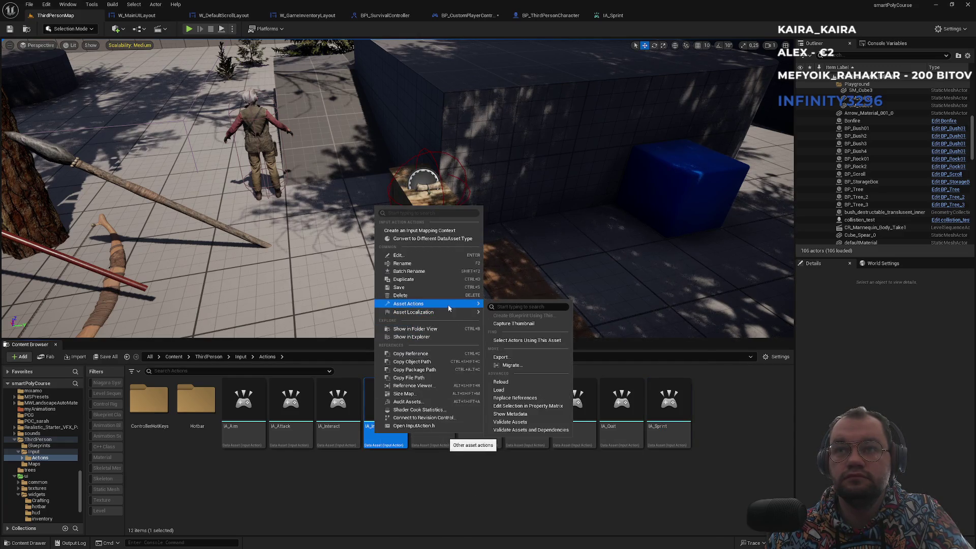
{"action": "left_click", "coordinate": [418, 386]}
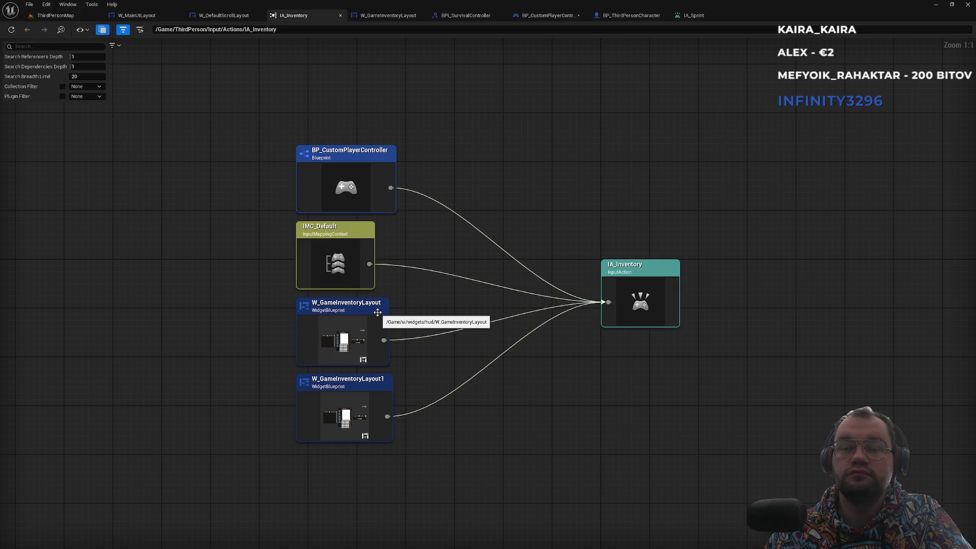
Step: Recentre the Reference Viewer on W_GameInventoryLayout and open that widget blueprint's EventGraph
{"action": "double_click", "coordinate": [377, 312]}
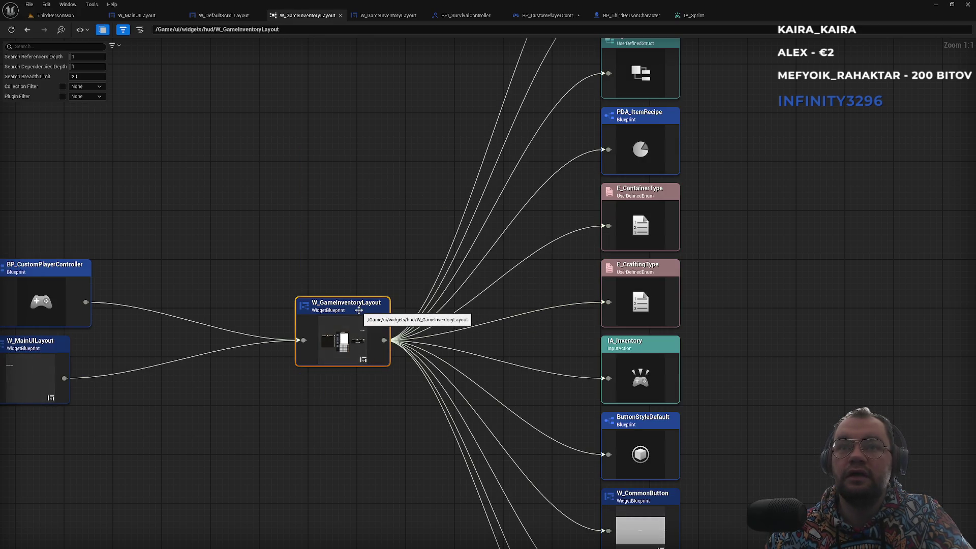
{"action": "right_click", "coordinate": [359, 312]}
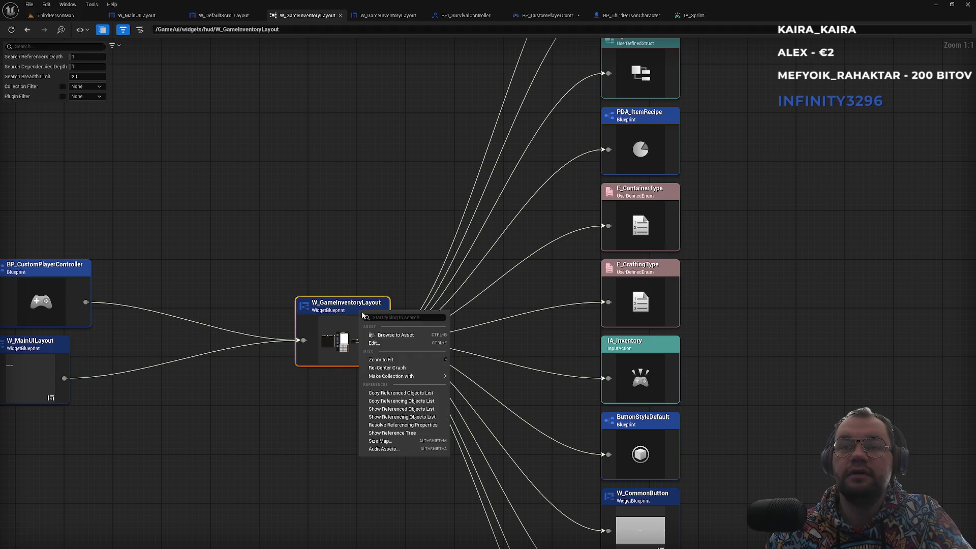
{"action": "left_click", "coordinate": [252, 272]}
{"action": "double_click", "coordinate": [353, 309]}
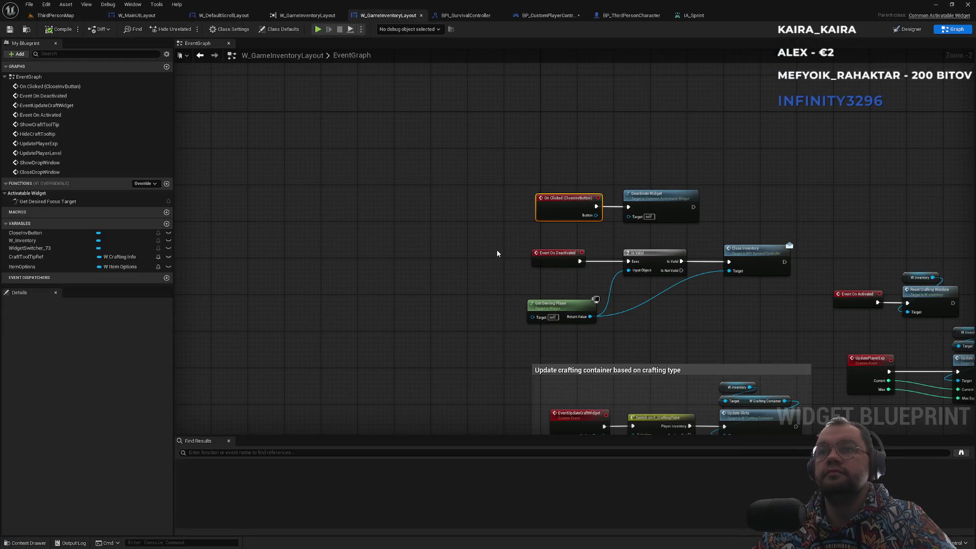
Step: Search the blueprint's members for 'inve', then clear it and expand the Activatable Widget functions
{"action": "scroll", "coordinate": [496, 248], "scroll_direction": "down", "scroll_amount": 1}
{"action": "mouse_move", "coordinate": [617, 337]}
{"action": "left_mouse_down"}
{"action": "mouse_move", "coordinate": [552, 279]}
{"action": "mouse_move", "coordinate": [585, 271]}
{"action": "mouse_move", "coordinate": [536, 314]}
{"action": "left_mouse_up"}
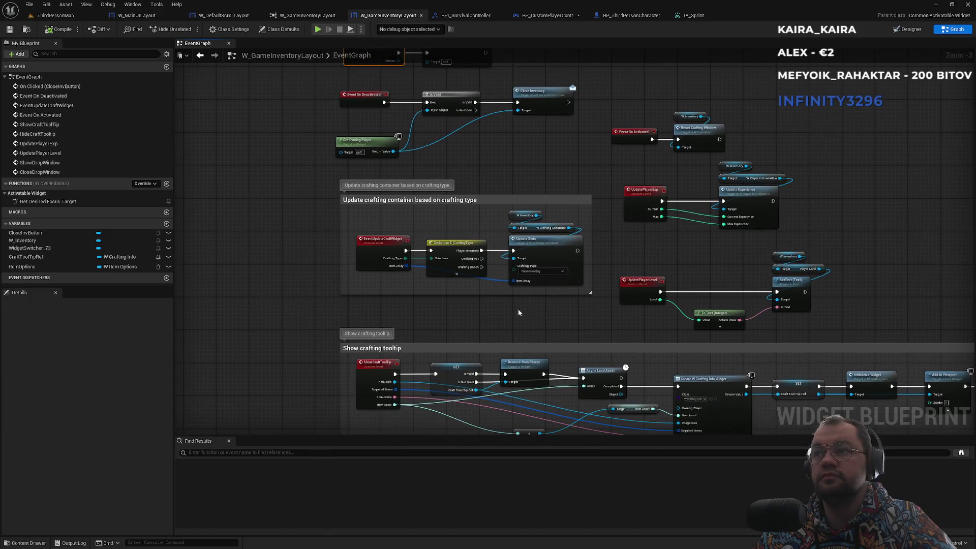
{"action": "left_click", "coordinate": [53, 55]}
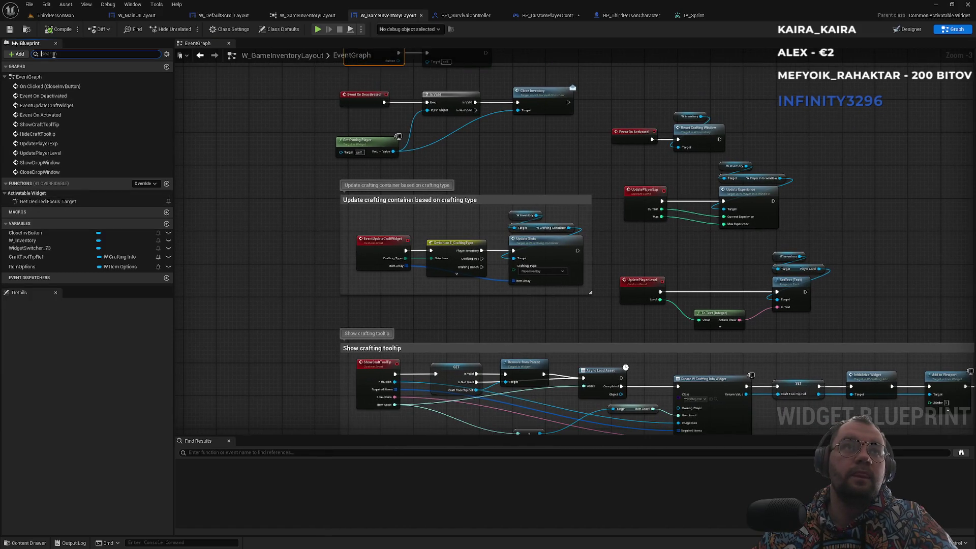
{"action": "type", "text": "inve"}
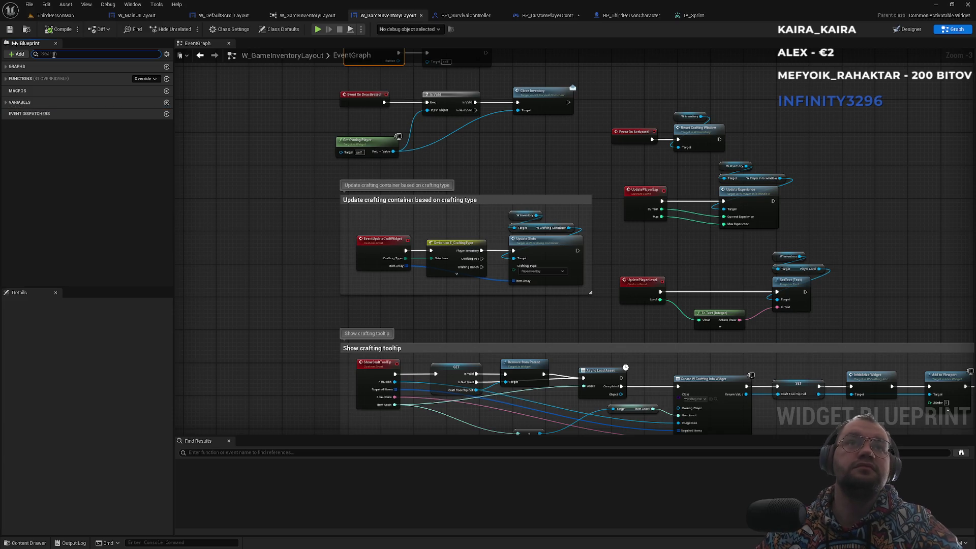
{"action": "left_click", "coordinate": [6, 80]}
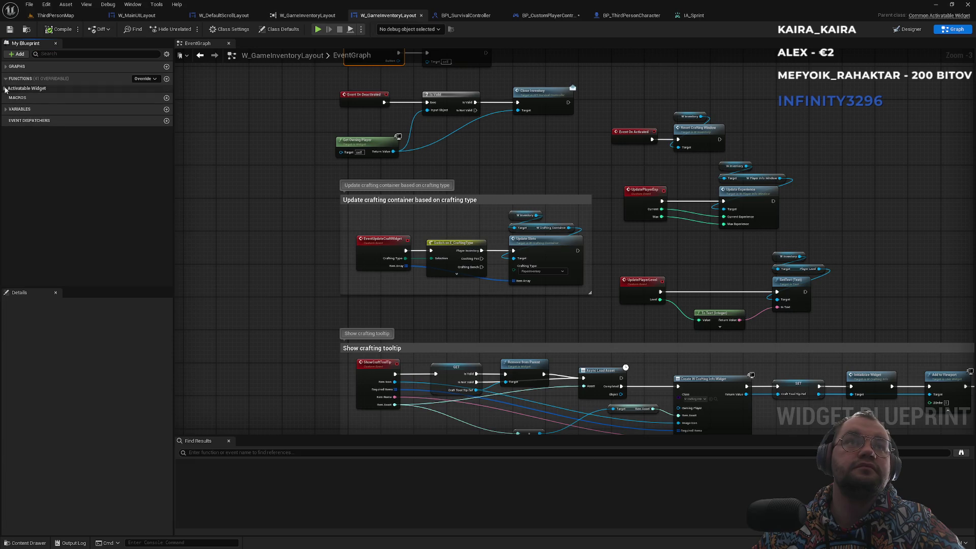
{"action": "left_click", "coordinate": [5, 88]}
{"action": "scroll", "coordinate": [347, 311], "scroll_direction": "down", "scroll_amount": 3}
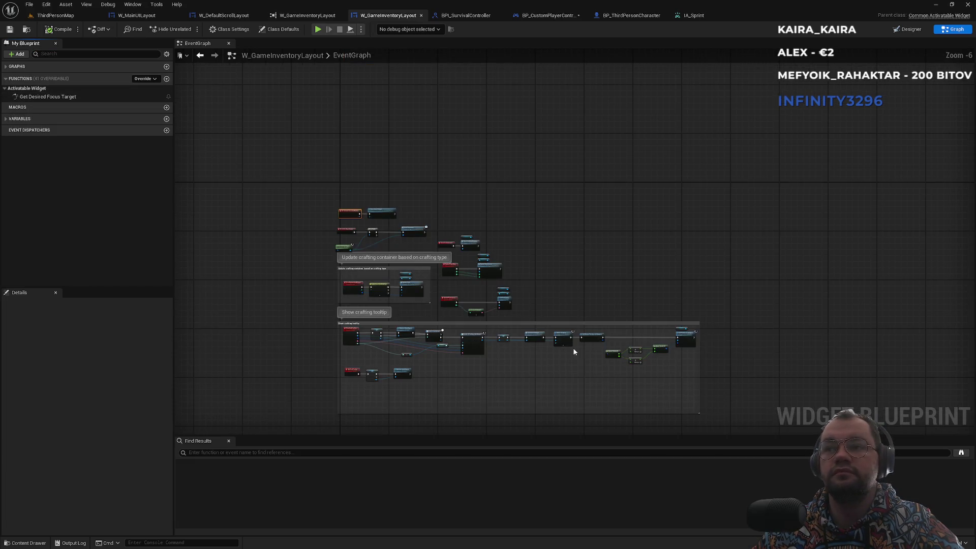
{"action": "scroll", "coordinate": [389, 244], "scroll_direction": "up", "scroll_amount": 3}
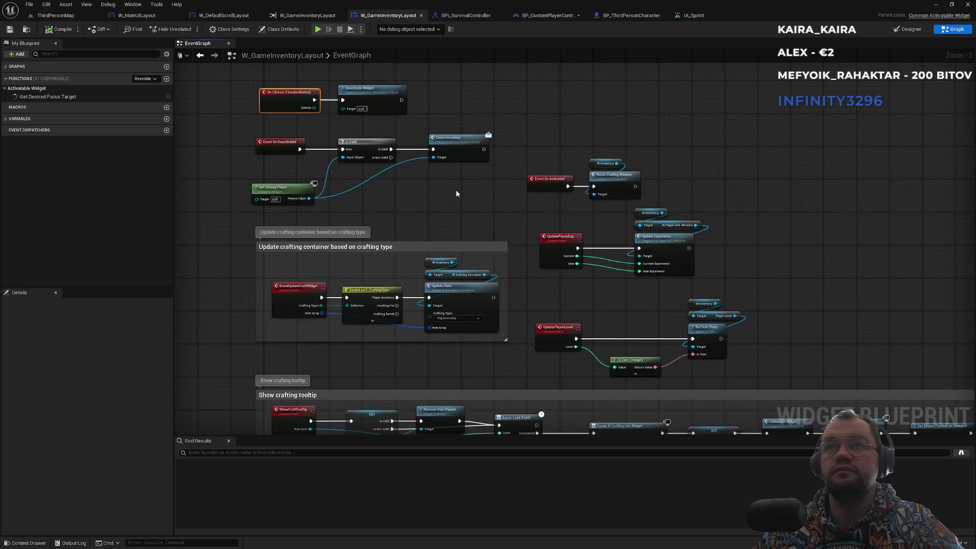
Step: Inspect the crafting tooltip, Set Position in Viewport and activate/deactivate event nodes in the EventGraph
{"action": "left_click_drag", "start_coordinate": [455, 193], "coordinate": [540, 256]}
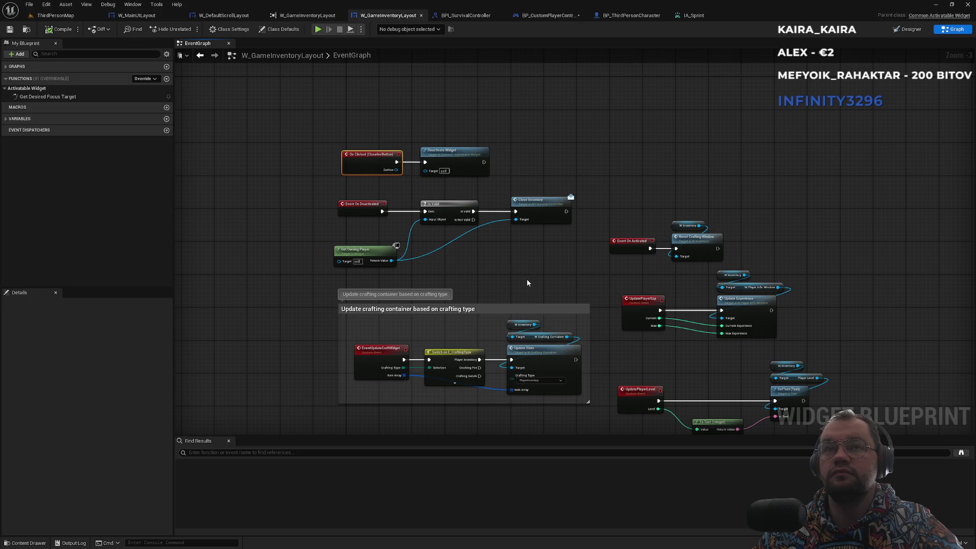
{"action": "mouse_move", "coordinate": [527, 281]}
{"action": "left_mouse_down"}
{"action": "mouse_move", "coordinate": [523, 228]}
{"action": "mouse_move", "coordinate": [551, 178]}
{"action": "mouse_move", "coordinate": [562, 212]}
{"action": "mouse_move", "coordinate": [526, 373]}
{"action": "mouse_move", "coordinate": [483, 310]}
{"action": "mouse_move", "coordinate": [478, 273]}
{"action": "mouse_move", "coordinate": [527, 352]}
{"action": "mouse_move", "coordinate": [400, 370]}
{"action": "mouse_move", "coordinate": [294, 366]}
{"action": "left_mouse_up"}
{"action": "scroll", "coordinate": [504, 376], "scroll_direction": "down", "scroll_amount": 4}
{"action": "scroll", "coordinate": [489, 332], "scroll_direction": "up", "scroll_amount": 5}
{"action": "mouse_move", "coordinate": [518, 342]}
{"action": "left_mouse_down"}
{"action": "mouse_move", "coordinate": [319, 349]}
{"action": "mouse_move", "coordinate": [497, 374]}
{"action": "left_mouse_up"}
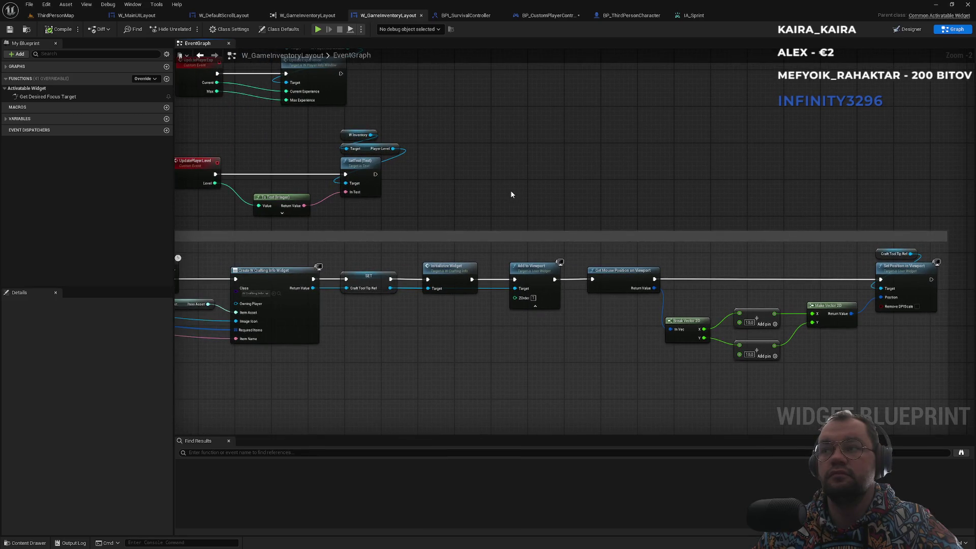
{"action": "mouse_move", "coordinate": [456, 149]}
{"action": "left_mouse_down"}
{"action": "mouse_move", "coordinate": [625, 207]}
{"action": "mouse_move", "coordinate": [886, 174]}
{"action": "left_mouse_up"}
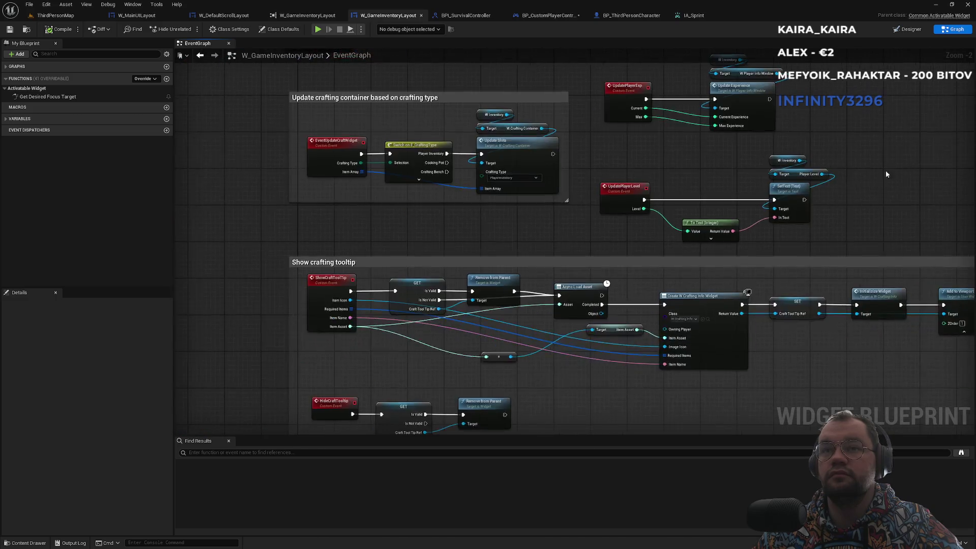
{"action": "left_click_drag", "start_coordinate": [604, 186], "coordinate": [479, 274]}
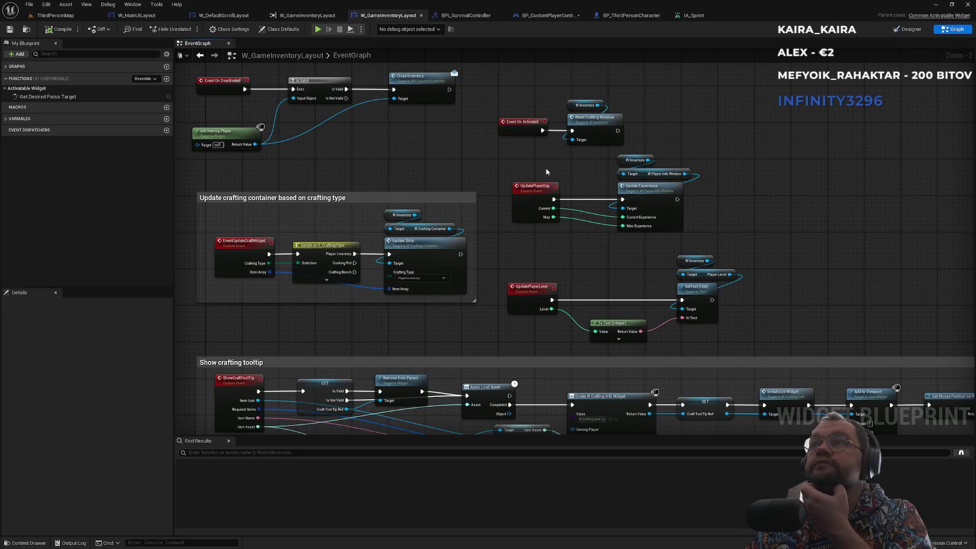
Step: Glance at the Designer layout, then add NewEventDispatcher under Event Dispatchers
{"action": "left_click", "coordinate": [905, 30]}
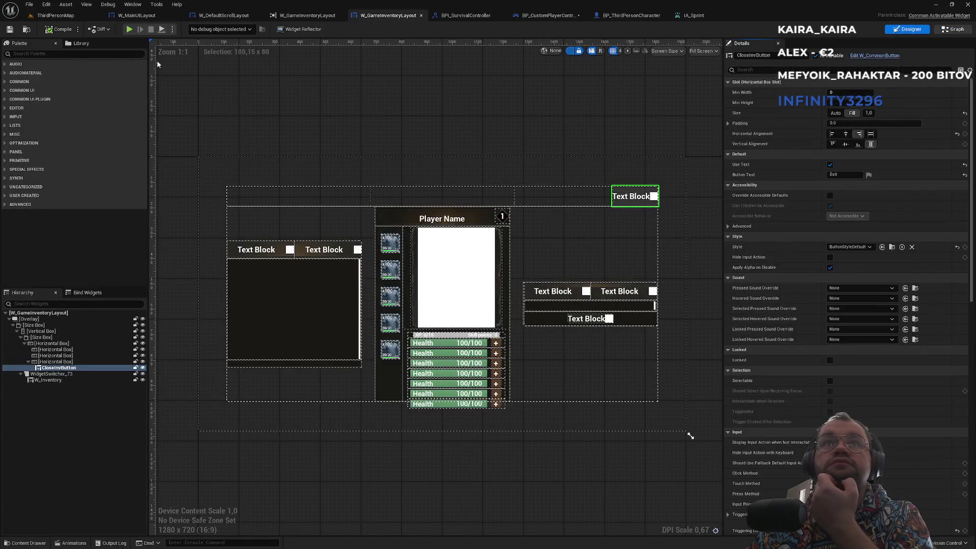
{"action": "left_click", "coordinate": [950, 30]}
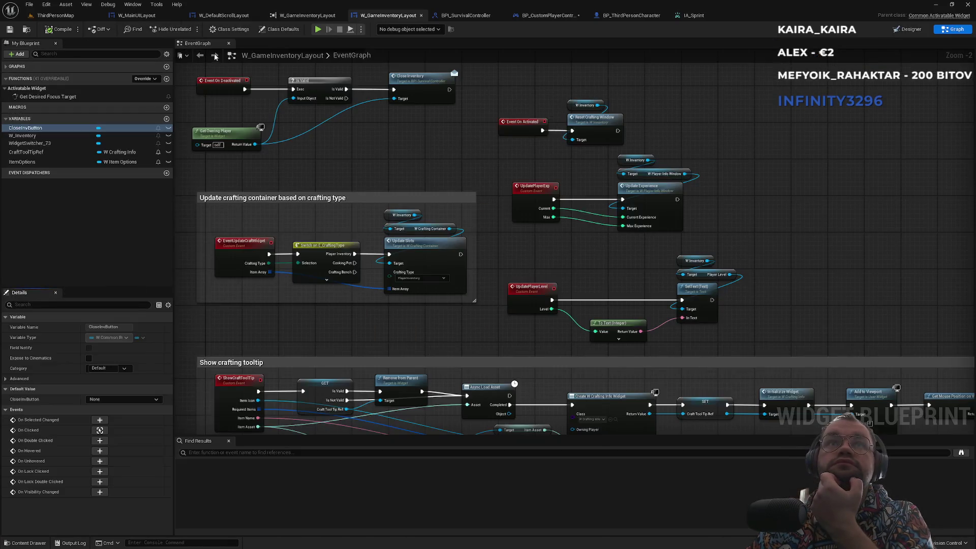
{"action": "left_click", "coordinate": [6, 68]}
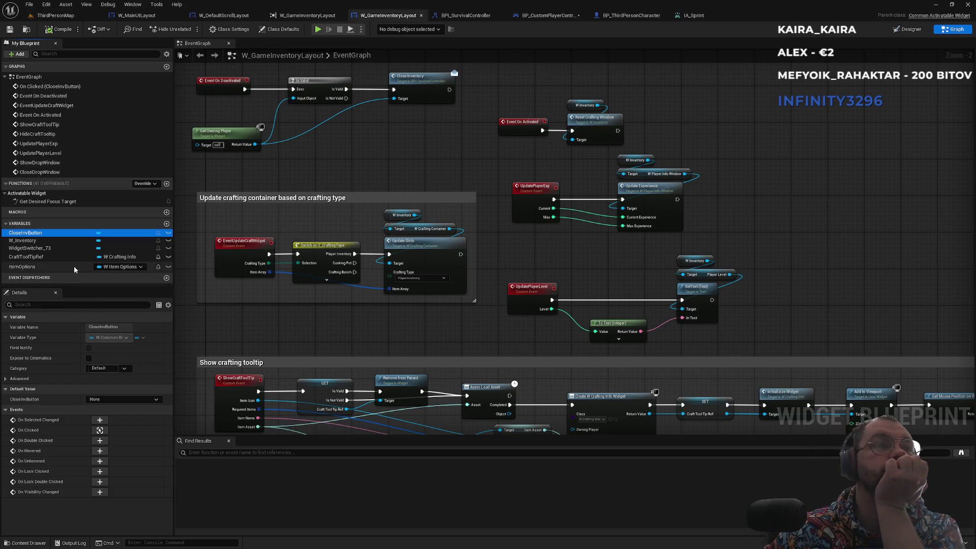
{"action": "left_click", "coordinate": [6, 224]}
{"action": "left_click", "coordinate": [5, 223]}
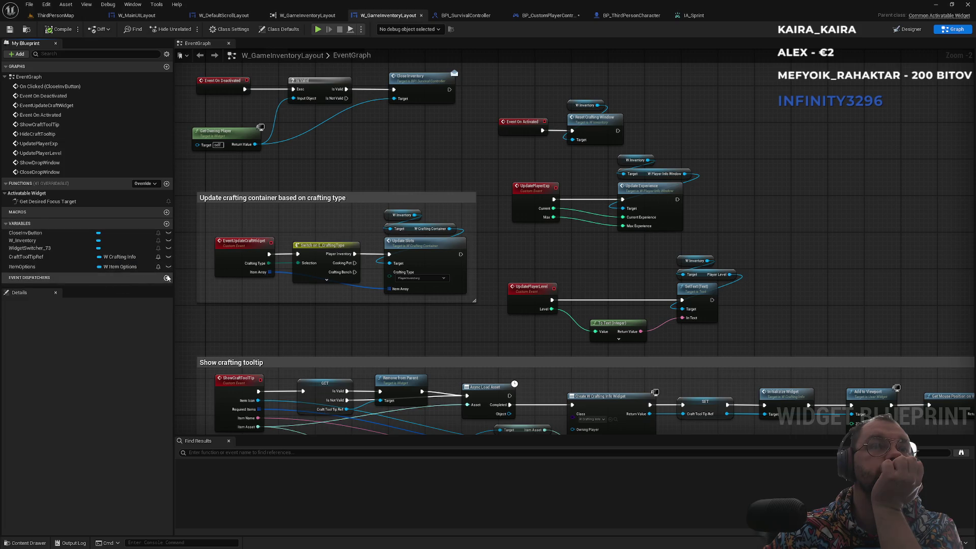
{"action": "left_click", "coordinate": [167, 278]}
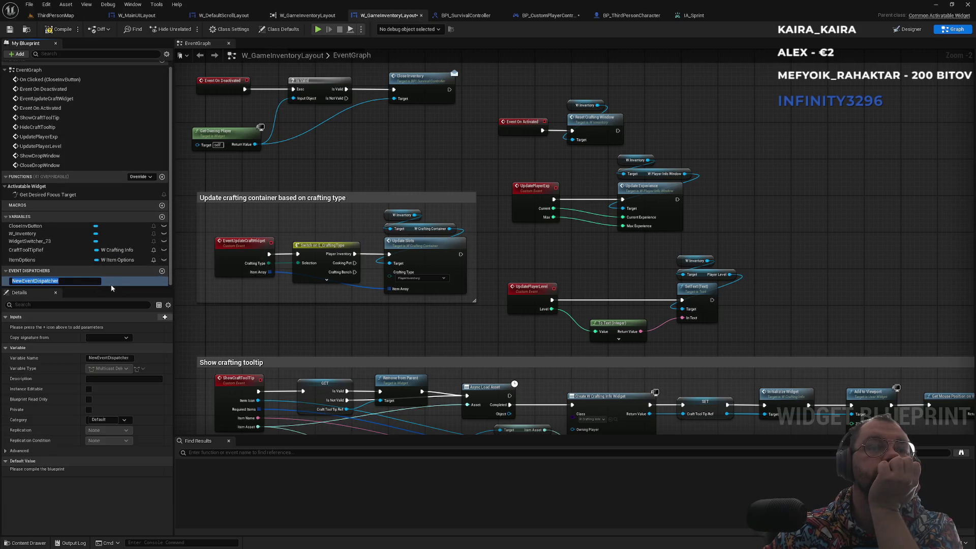
Step: Confirm the NewEventDispatcher name, then select it and delete it
{"action": "key", "text": "Return"}
{"action": "double_click", "coordinate": [117, 282]}
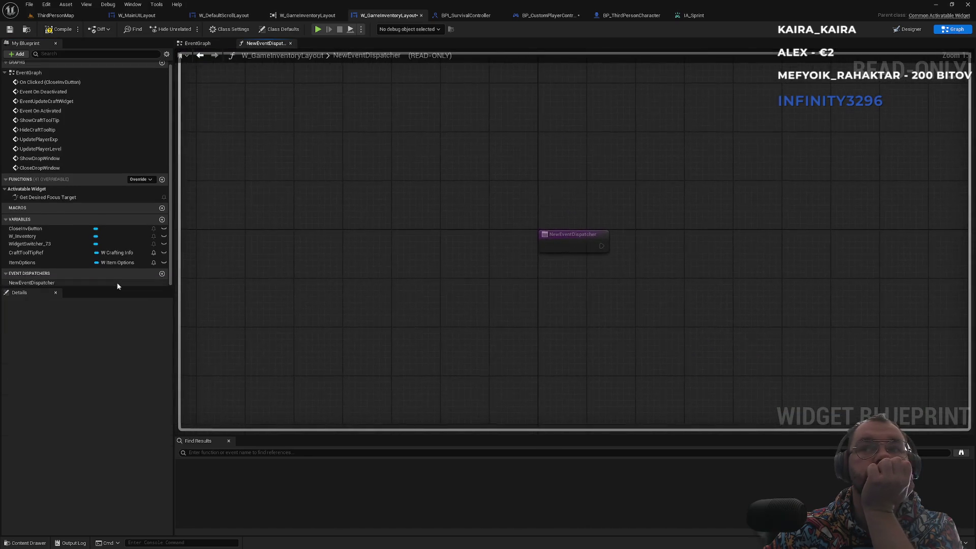
{"action": "left_click", "coordinate": [57, 282]}
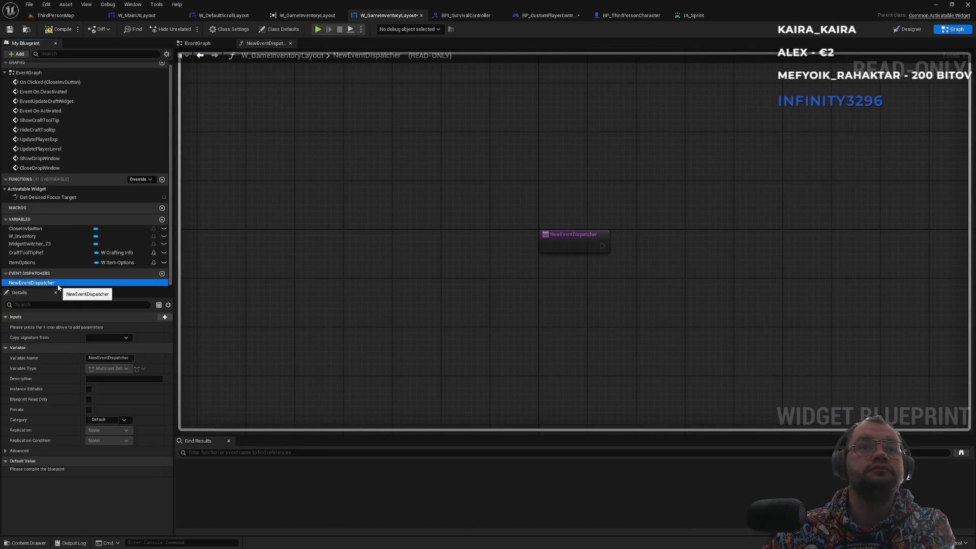
{"action": "key", "text": "Delete"}
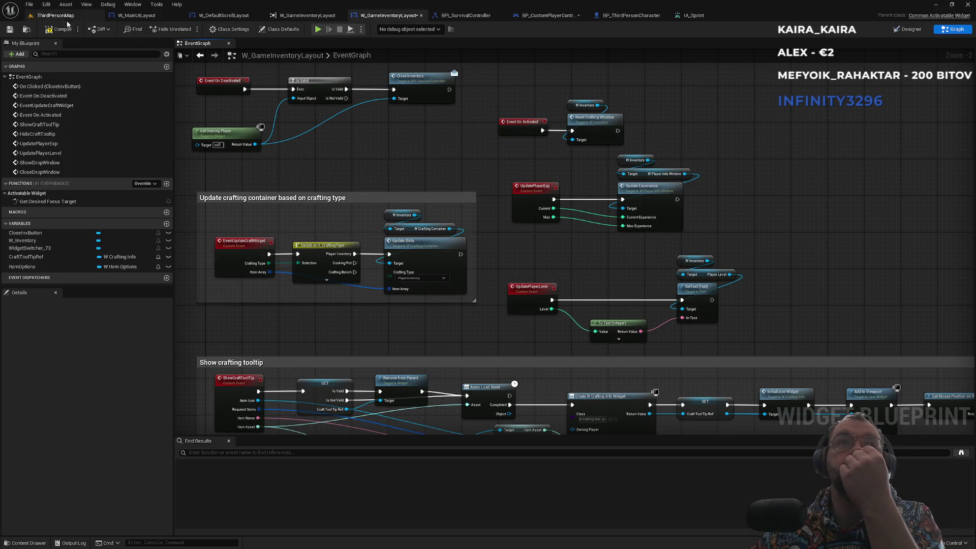
Step: Return to ThirdPersonMap, close the IA_Sprint editor, and select an asset in ThirdPerson/Input/Actions
{"action": "left_click", "coordinate": [53, 15]}
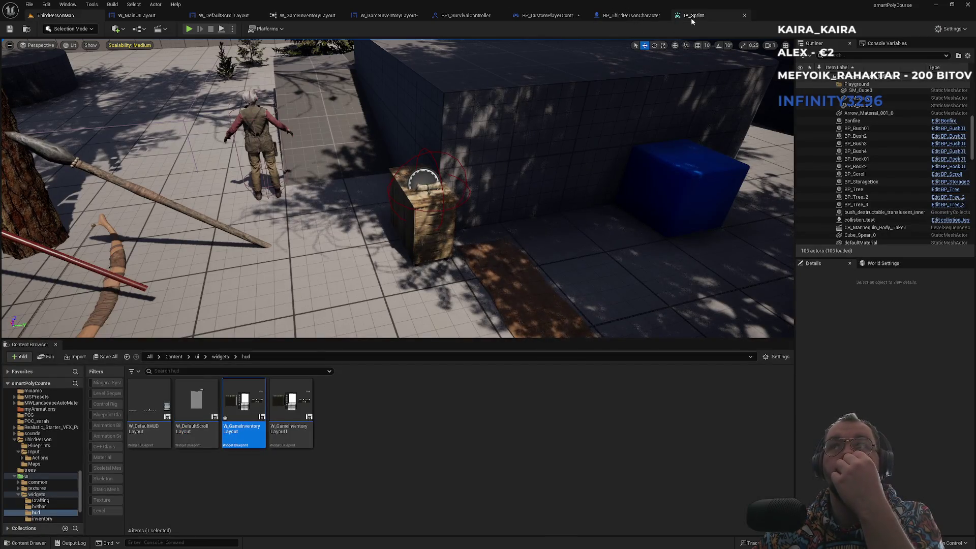
{"action": "left_click", "coordinate": [691, 16]}
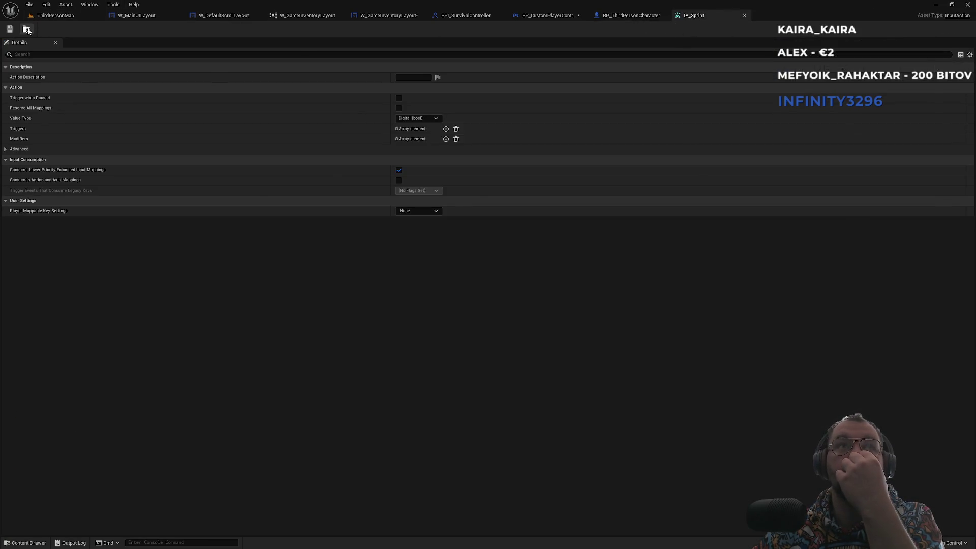
{"action": "left_click", "coordinate": [64, 16]}
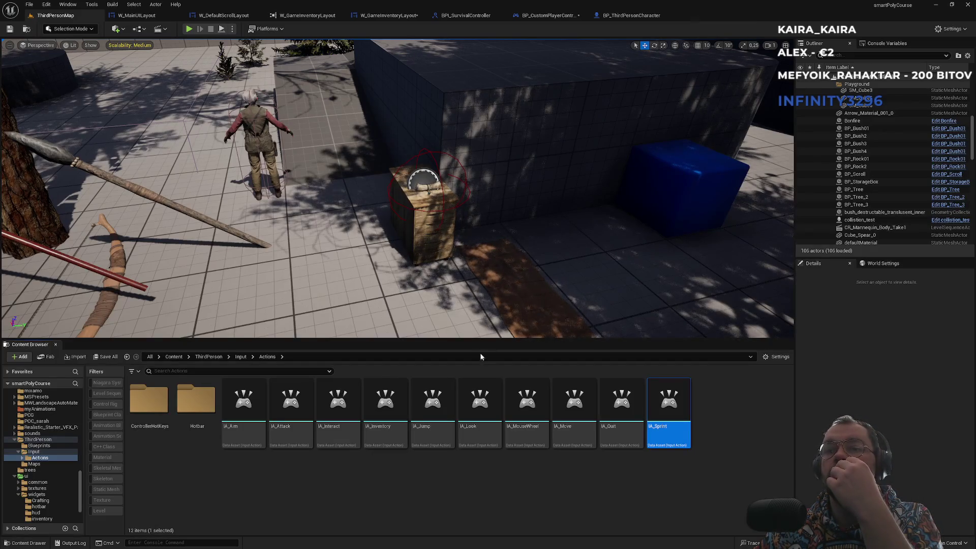
{"action": "left_click", "coordinate": [337, 430]}
Step: Open the Reference Viewer for IA_Inventory
{"action": "right_click", "coordinate": [380, 438]}
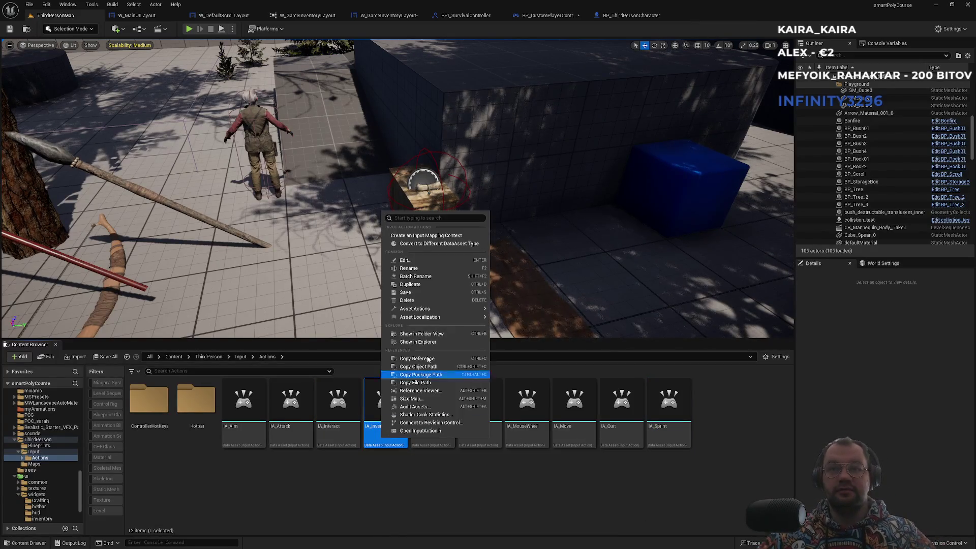
{"action": "mouse_move", "coordinate": [444, 317]}
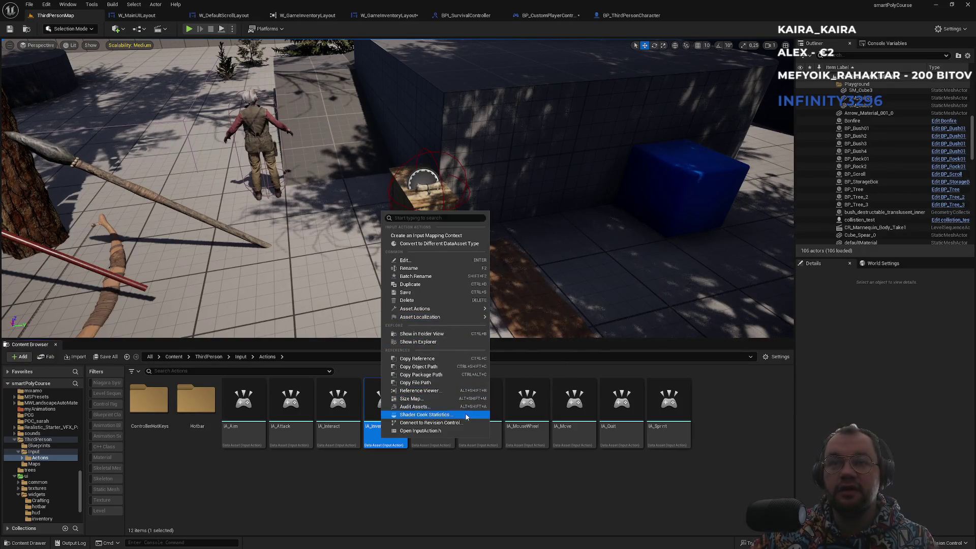
{"action": "left_click", "coordinate": [429, 391]}
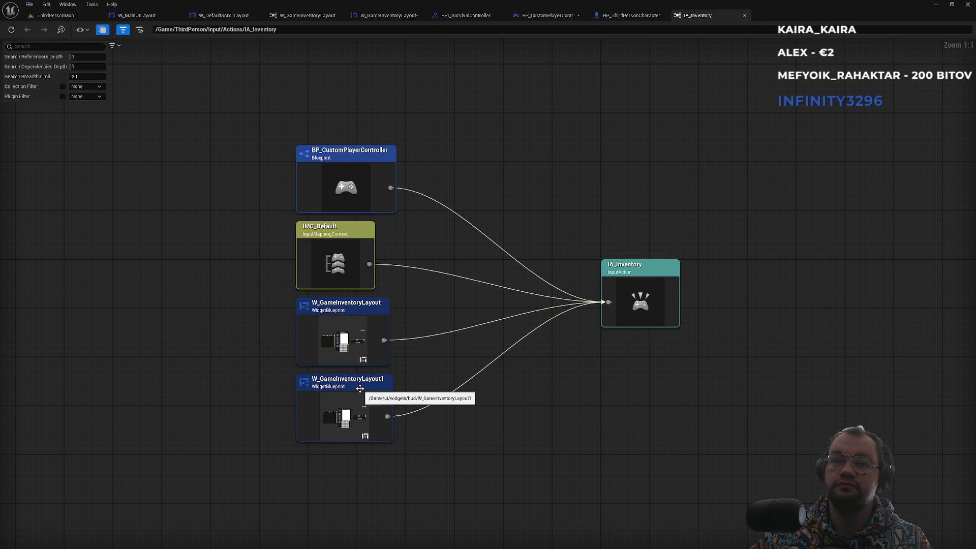
Step: Recentre on W_GameInventoryLayout, browse to it in the Content Browser, and open it
{"action": "double_click", "coordinate": [358, 319]}
{"action": "right_click", "coordinate": [327, 328]}
{"action": "left_click", "coordinate": [391, 335]}
{"action": "double_click", "coordinate": [244, 401]}
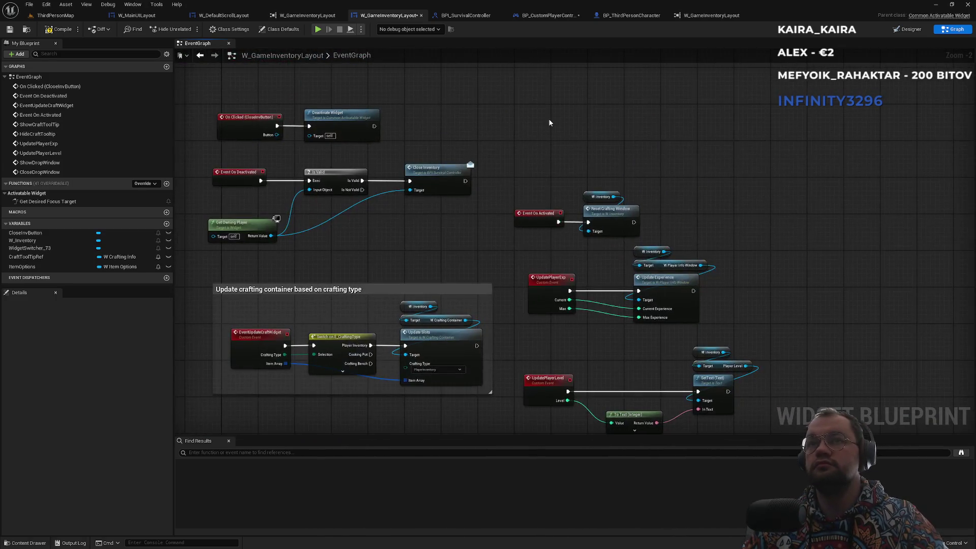
Step: Place an IA_Inventory input event node, delete it again, and save the blueprint
{"action": "right_click", "coordinate": [549, 116]}
{"action": "type", "text": "ia_i"}
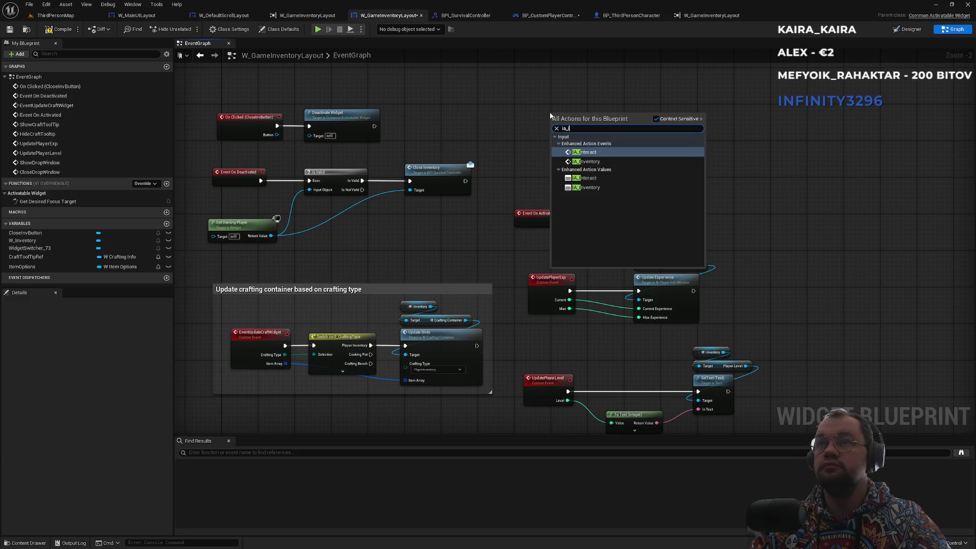
{"action": "key", "text": "Down"}
{"action": "key", "text": "Return"}
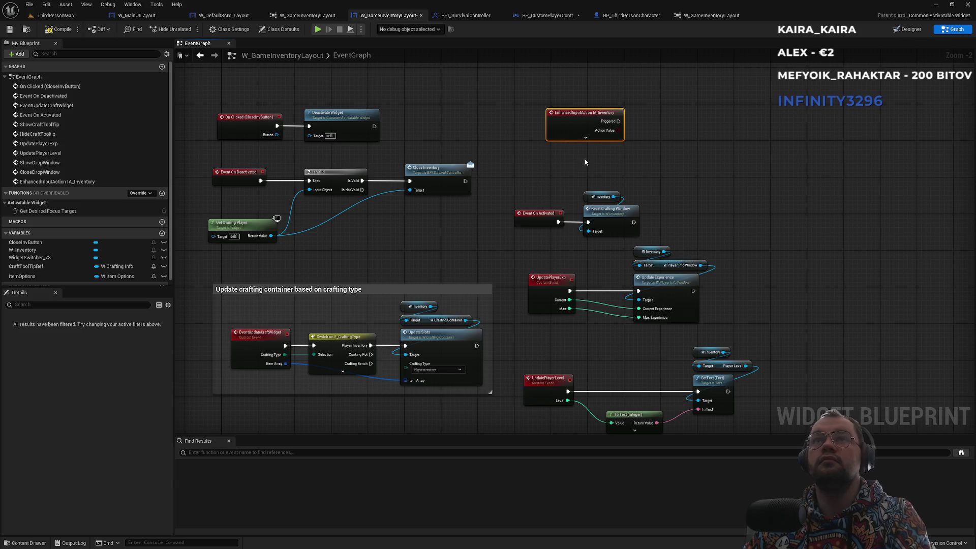
{"action": "key", "text": "Delete"}
{"action": "key", "text": "ctrl+s"}
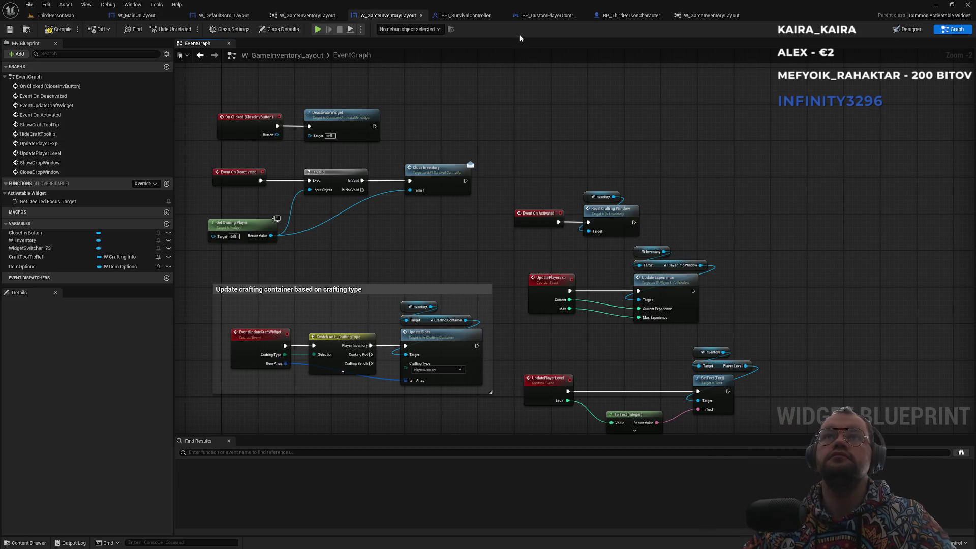
Step: Pan and zoom out the graph, then switch to the W_GameInventoryLayout Reference Viewer
{"action": "left_click_drag", "start_coordinate": [288, 100], "coordinate": [510, 128]}
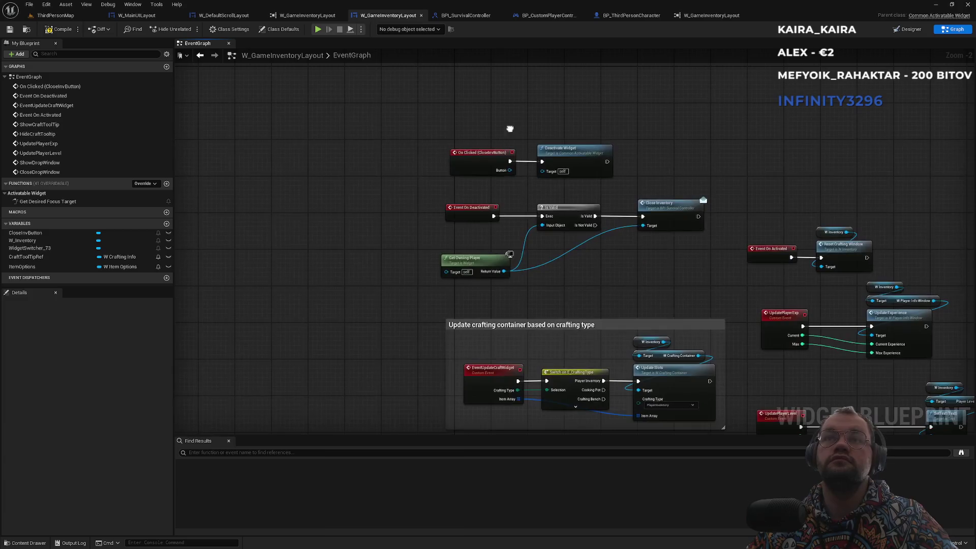
{"action": "scroll", "coordinate": [553, 260], "scroll_direction": "down", "scroll_amount": 3}
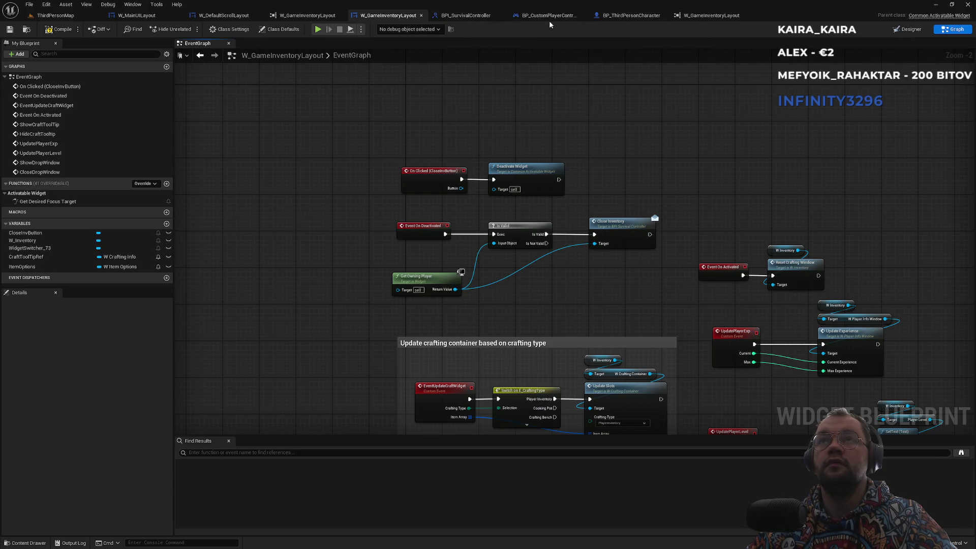
{"action": "left_click", "coordinate": [309, 16]}
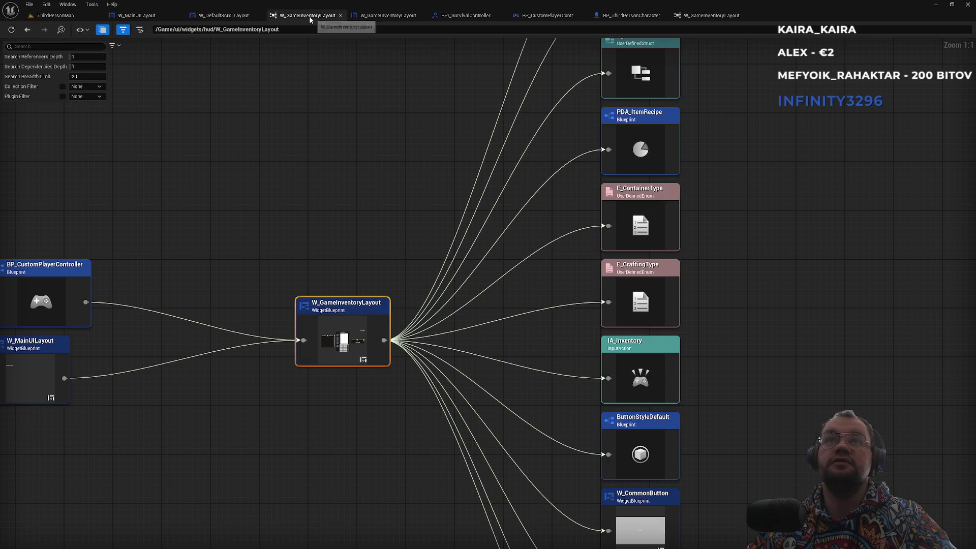
Step: Check W_DefaultScrollLayout, close the W_GameInventoryLayout Reference Viewer, and show BP_CustomPlayerController's EventGraph
{"action": "left_click", "coordinate": [223, 15]}
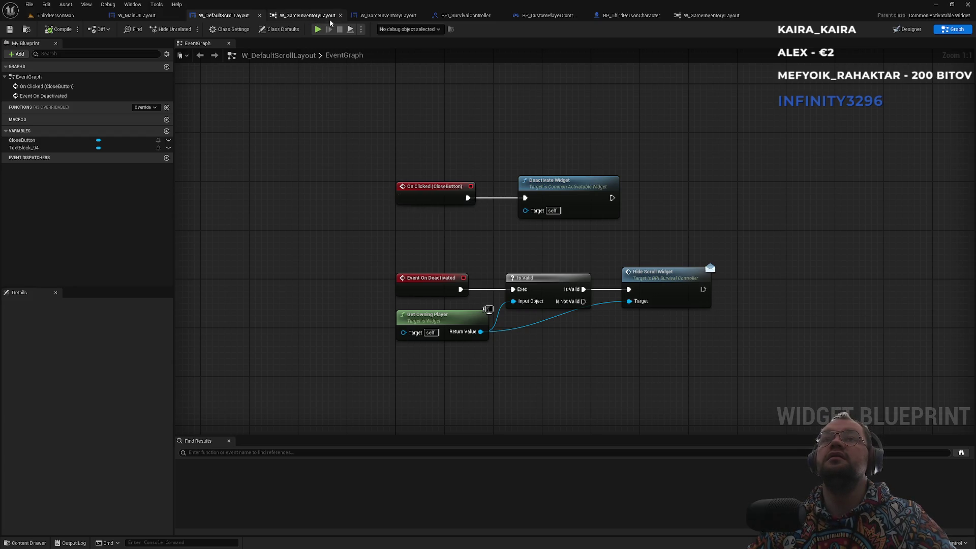
{"action": "left_click", "coordinate": [358, 15]}
{"action": "middle_click", "coordinate": [351, 15]}
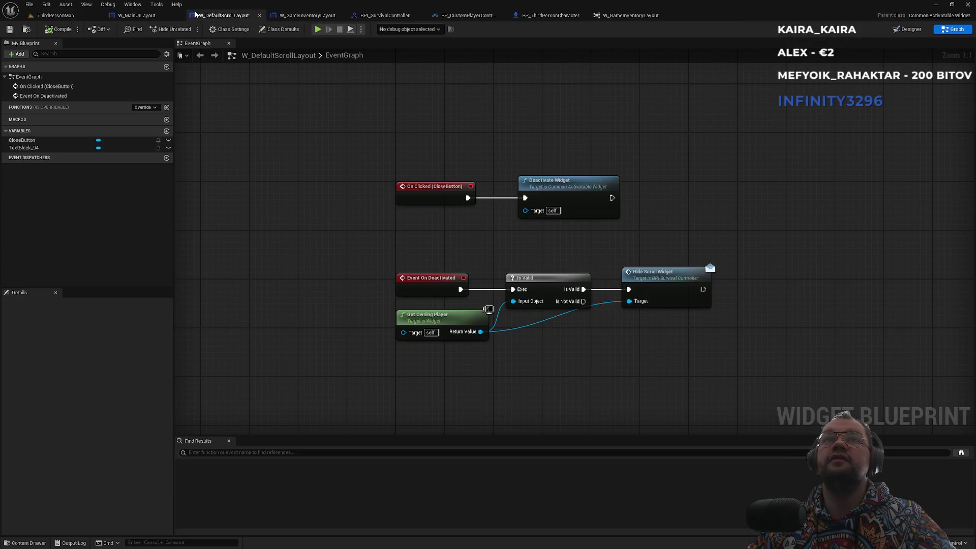
{"action": "left_click", "coordinate": [457, 15]}
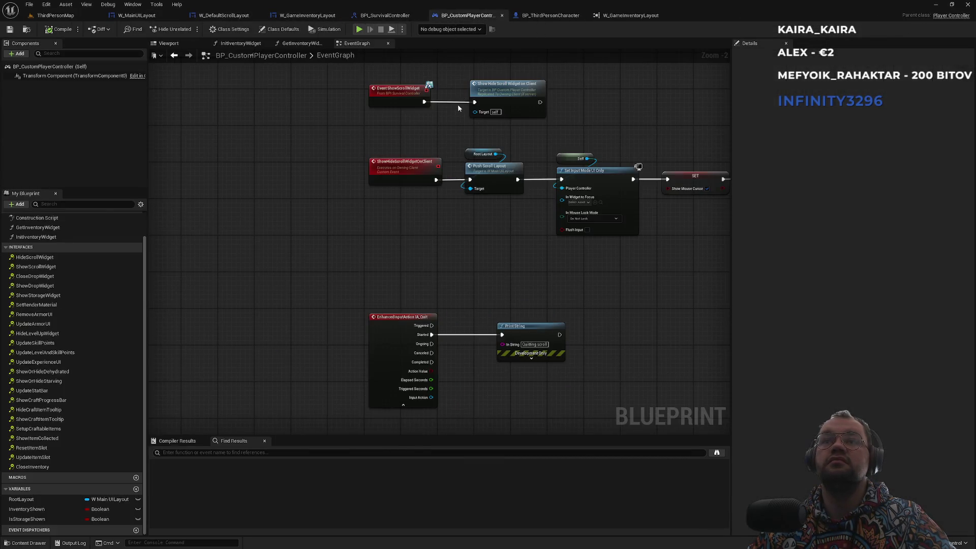
Step: Inspect the InventoryShown variable, then close the extra W_GameInventoryLayout editor
{"action": "scroll", "coordinate": [432, 315], "scroll_direction": "down", "scroll_amount": 1}
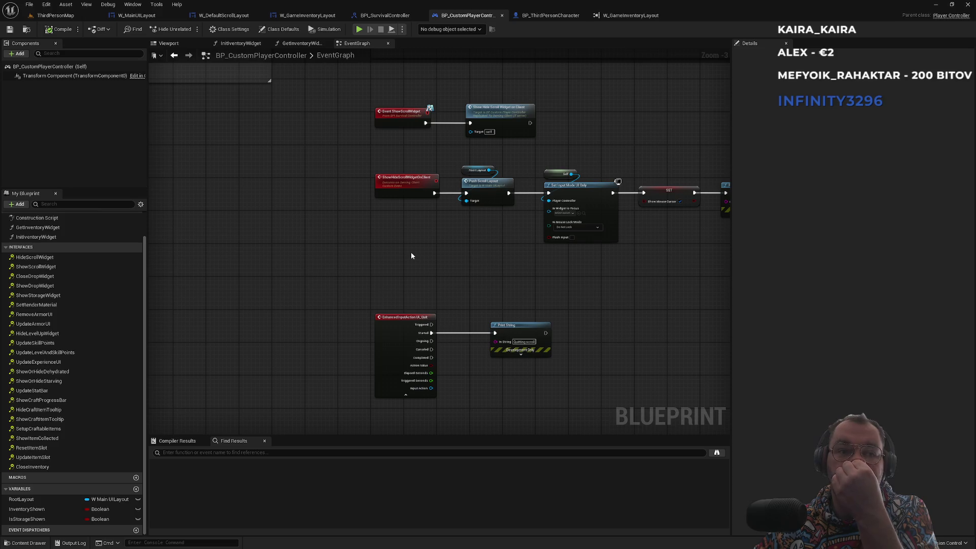
{"action": "left_click", "coordinate": [40, 510]}
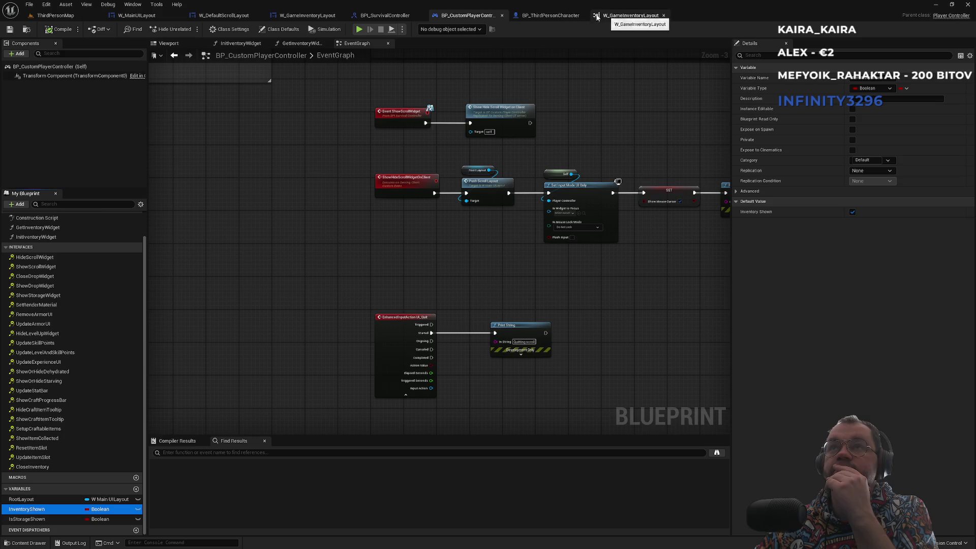
{"action": "left_click", "coordinate": [628, 15]}
{"action": "middle_click", "coordinate": [624, 16]}
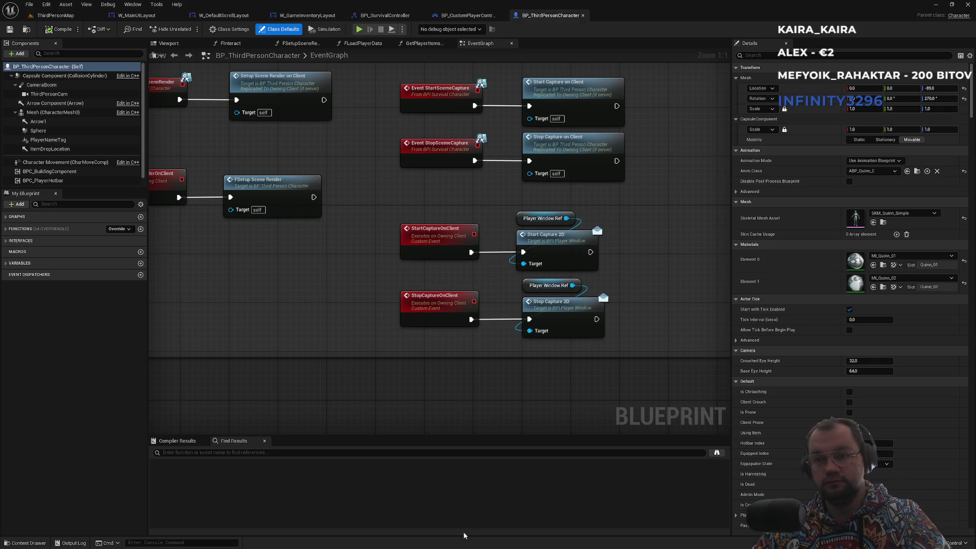
Step: Dismiss the Windows Start menu and return to W_DefaultScrollLayout's EventGraph
{"action": "key", "text": "super"}
{"action": "mouse_move", "coordinate": [457, 544]}
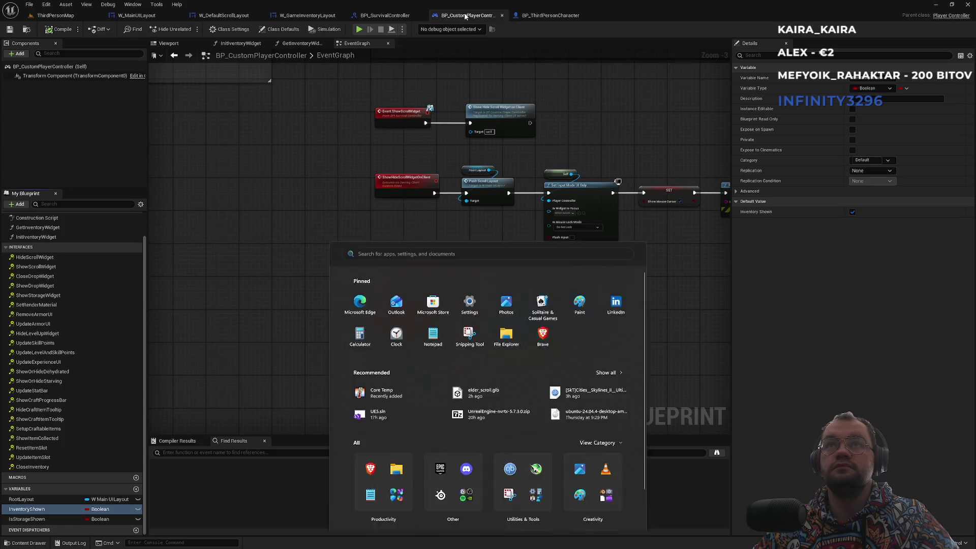
{"action": "left_click", "coordinate": [385, 15]}
{"action": "left_click", "coordinate": [385, 15]}
{"action": "left_click", "coordinate": [223, 17]}
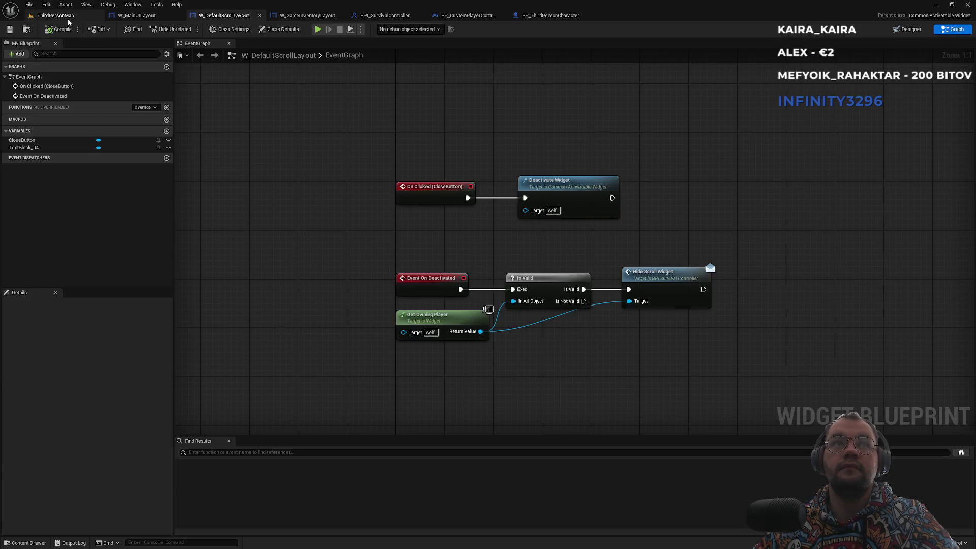
Step: Search the Content Browser for 'ia_inventory' and open the IA_Inventory input action
{"action": "left_click", "coordinate": [56, 15]}
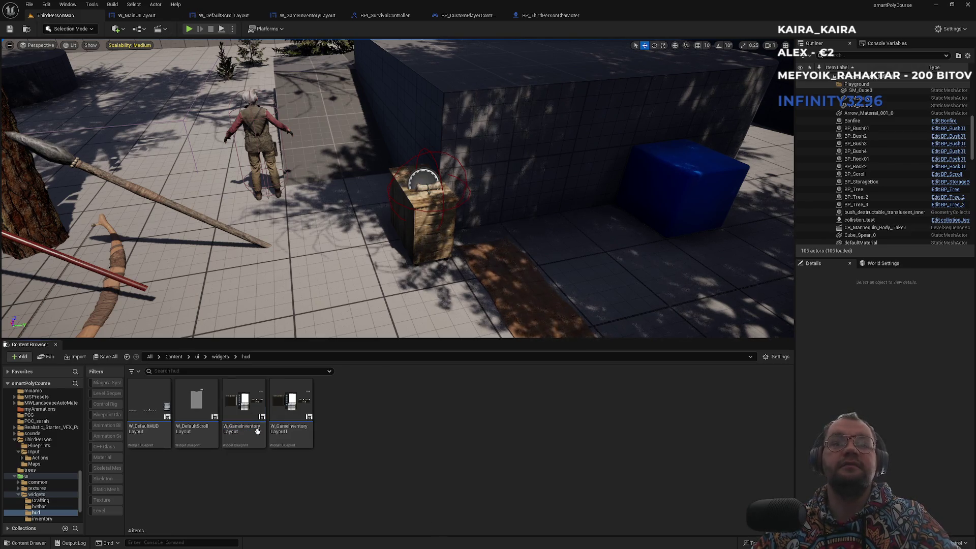
{"action": "left_click", "coordinate": [174, 356]}
{"action": "left_click", "coordinate": [183, 372]}
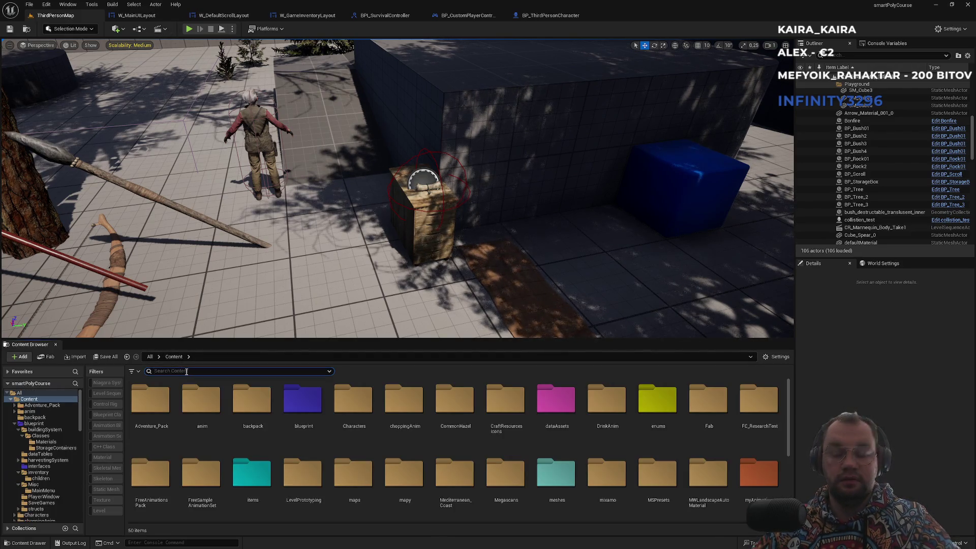
{"action": "type", "text": "inventory"}
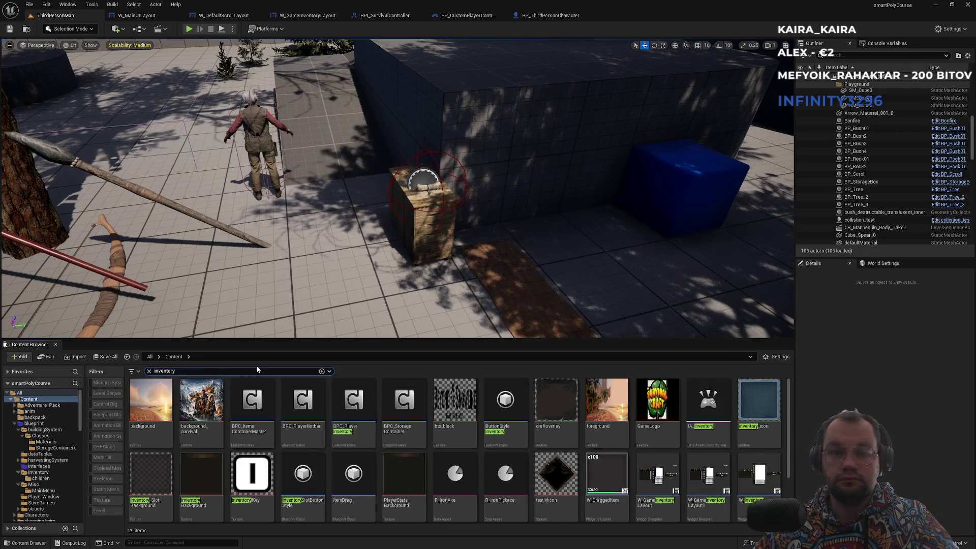
{"action": "key", "text": "Home"}
{"action": "type", "text": "ia_"}
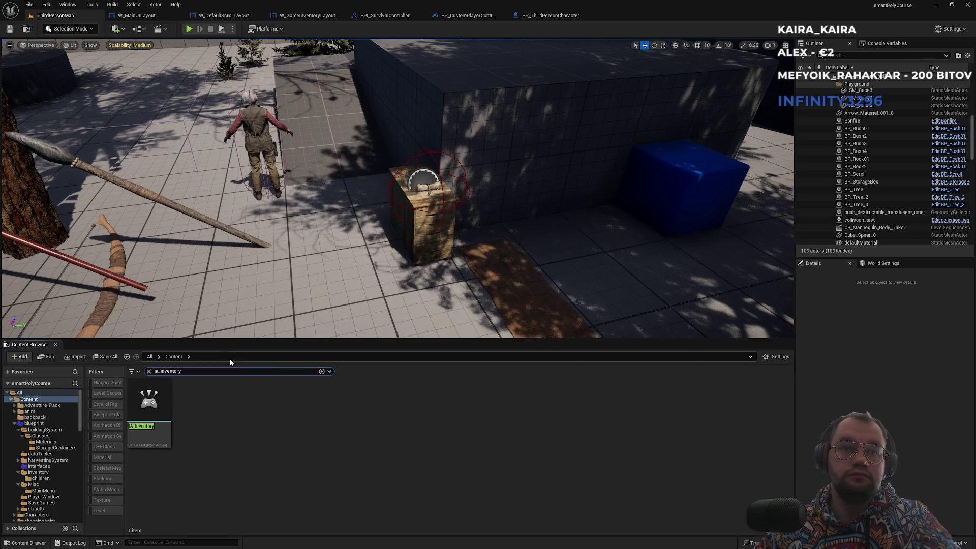
{"action": "double_click", "coordinate": [153, 415]}
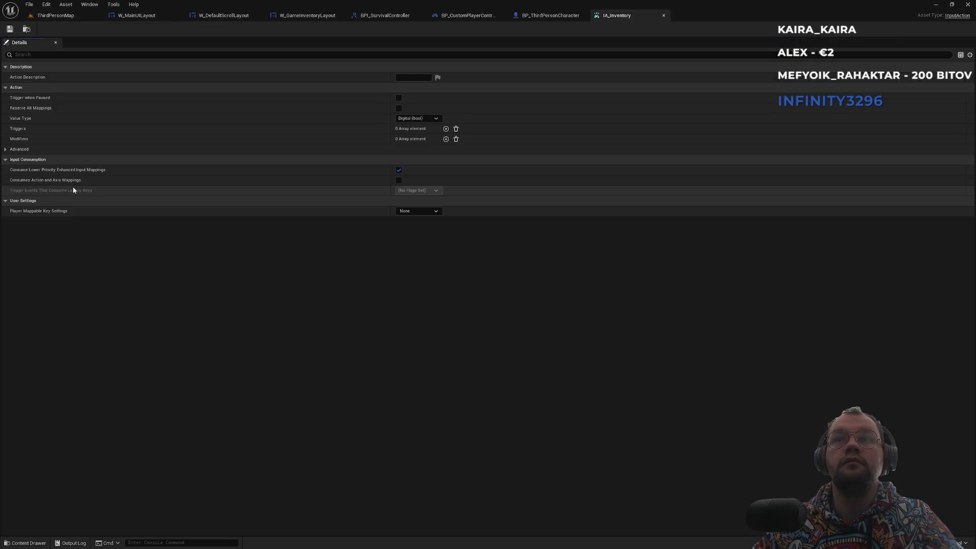
Step: Open the IMC_Default mapping context from the Input folder
{"action": "left_click", "coordinate": [53, 15]}
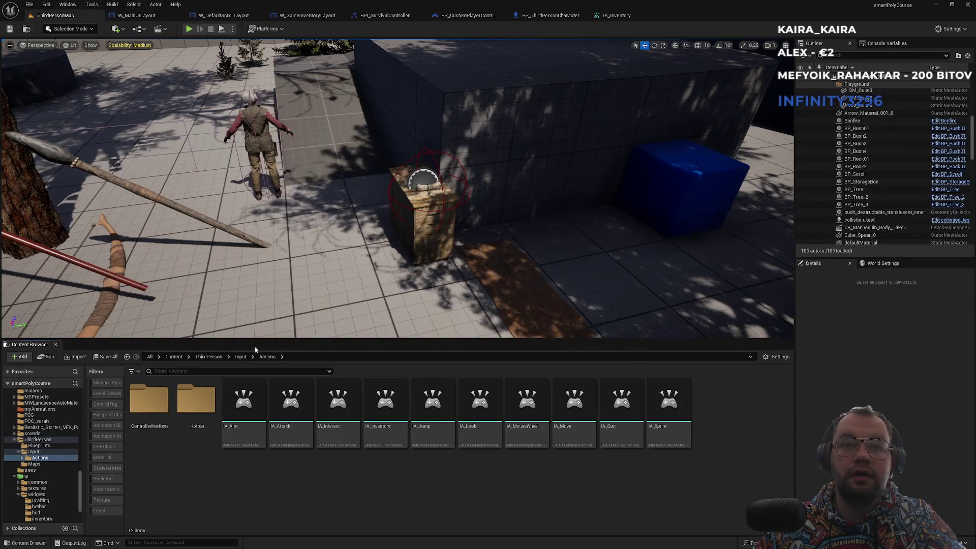
{"action": "left_click", "coordinate": [240, 356]}
{"action": "left_click", "coordinate": [203, 418]}
{"action": "double_click", "coordinate": [204, 417]}
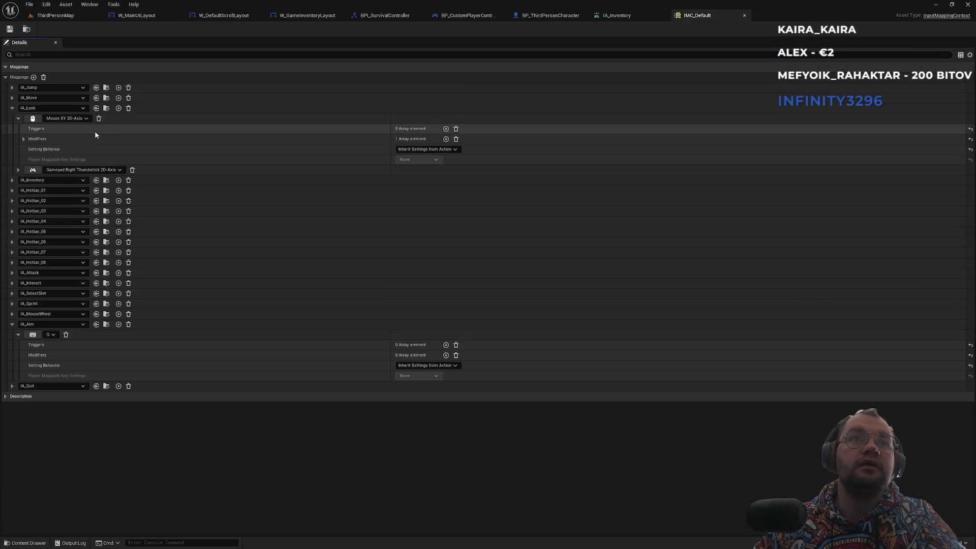
Step: Expand IA_Inventory in IMC_Default and review its Tab and I key mapping settings
{"action": "left_click", "coordinate": [13, 108]}
{"action": "left_click", "coordinate": [12, 118]}
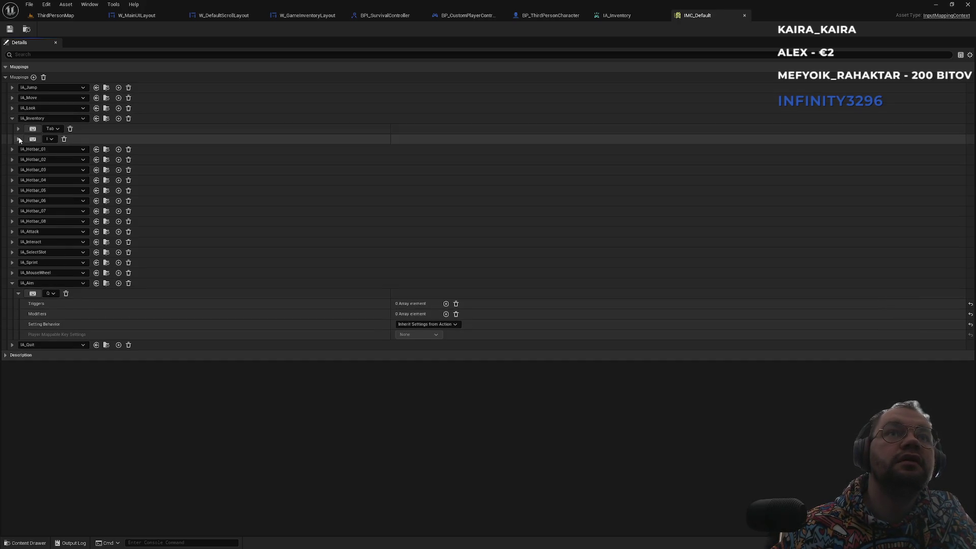
{"action": "left_click", "coordinate": [19, 139]}
{"action": "left_click", "coordinate": [19, 129]}
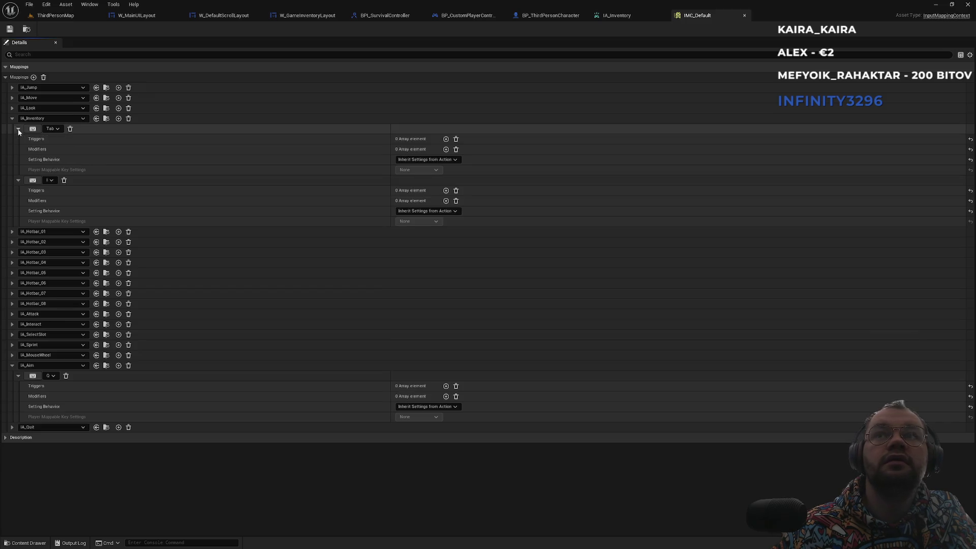
{"action": "left_click", "coordinate": [19, 129]}
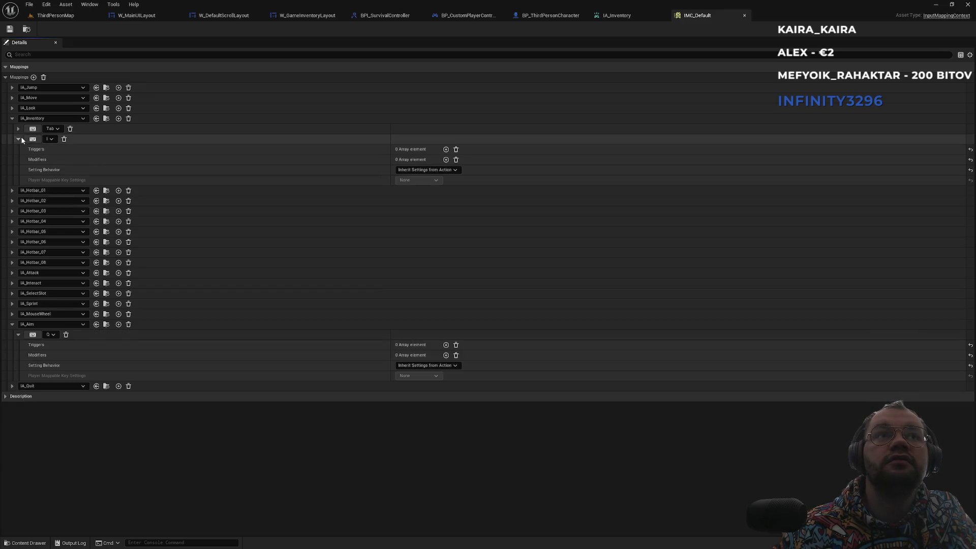
{"action": "left_click", "coordinate": [19, 139]}
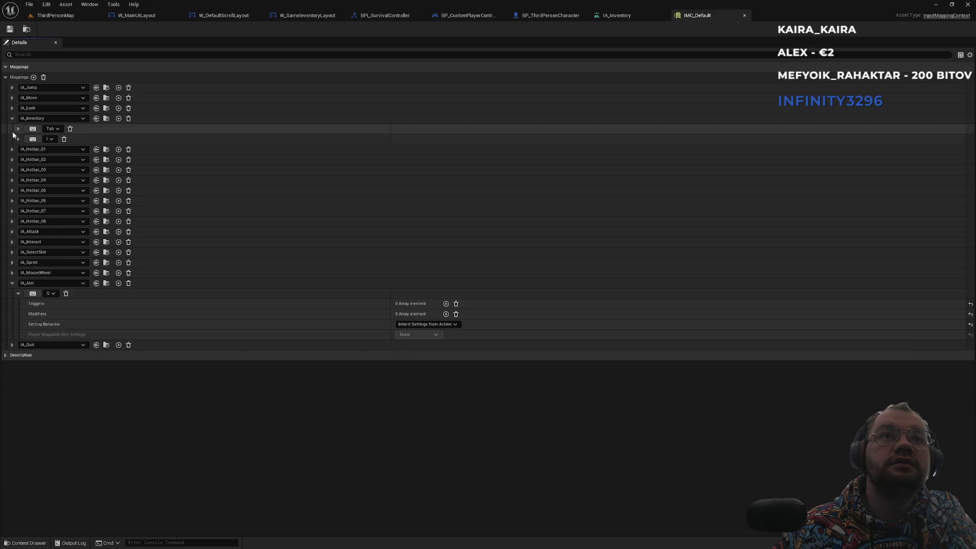
Step: Open IA_Inventory from its mapping, view its Advanced settings, then close its editor
{"action": "left_click", "coordinate": [106, 118]}
{"action": "double_click", "coordinate": [386, 427]}
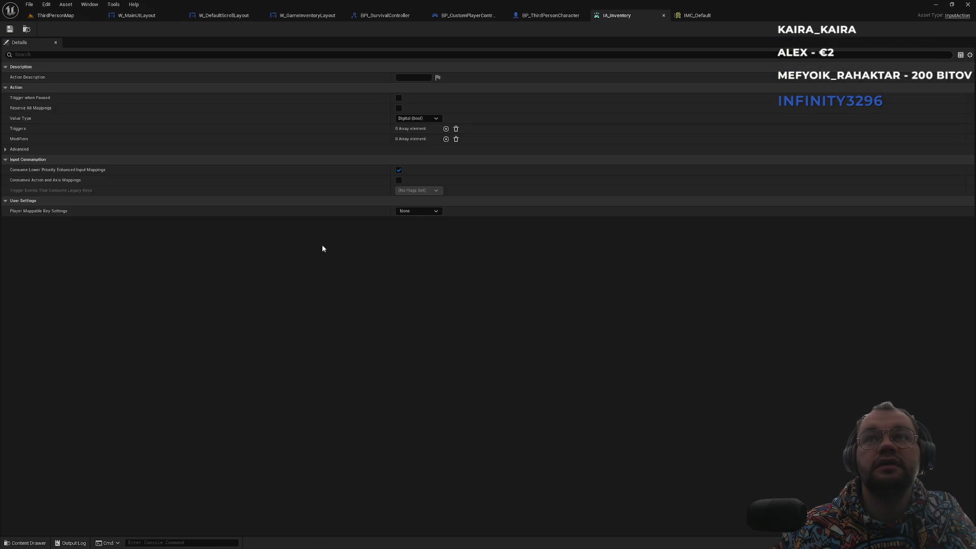
{"action": "left_click", "coordinate": [11, 150]}
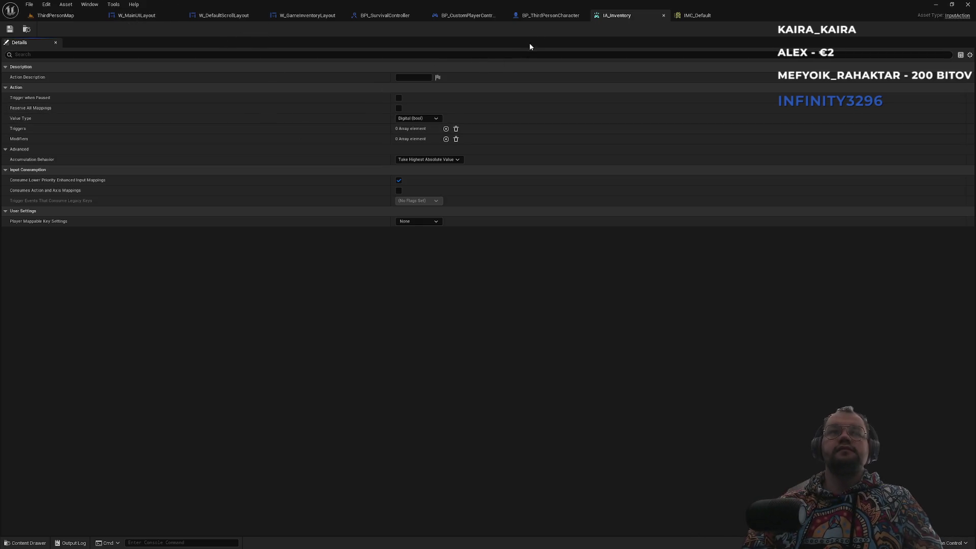
{"action": "middle_click", "coordinate": [613, 17]}
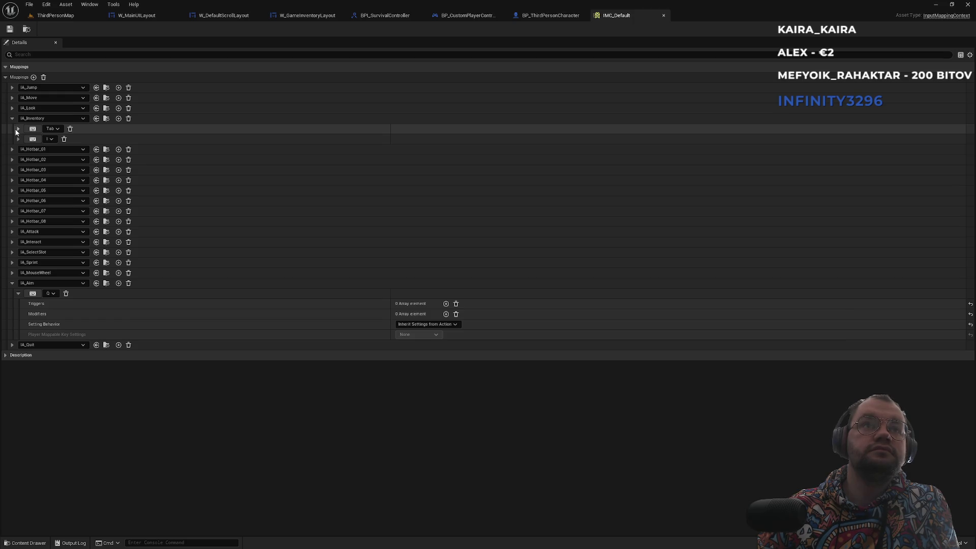
Step: Review IA_Interact's E key and IA_Attack's Left Mouse Button mappings, then open IA_Interact
{"action": "left_click", "coordinate": [11, 118]}
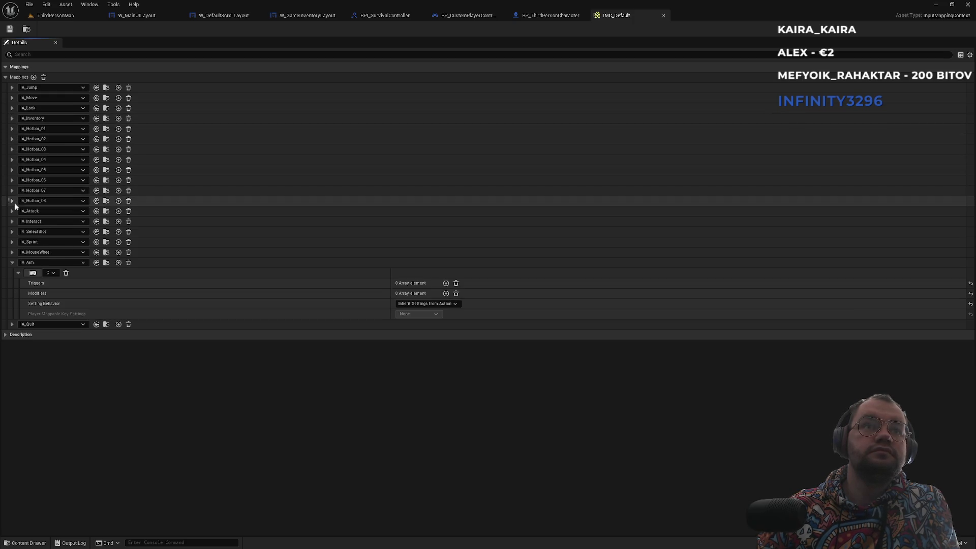
{"action": "left_click", "coordinate": [13, 211]}
{"action": "left_click", "coordinate": [11, 211]}
{"action": "left_click", "coordinate": [12, 221]}
{"action": "left_click", "coordinate": [18, 232]}
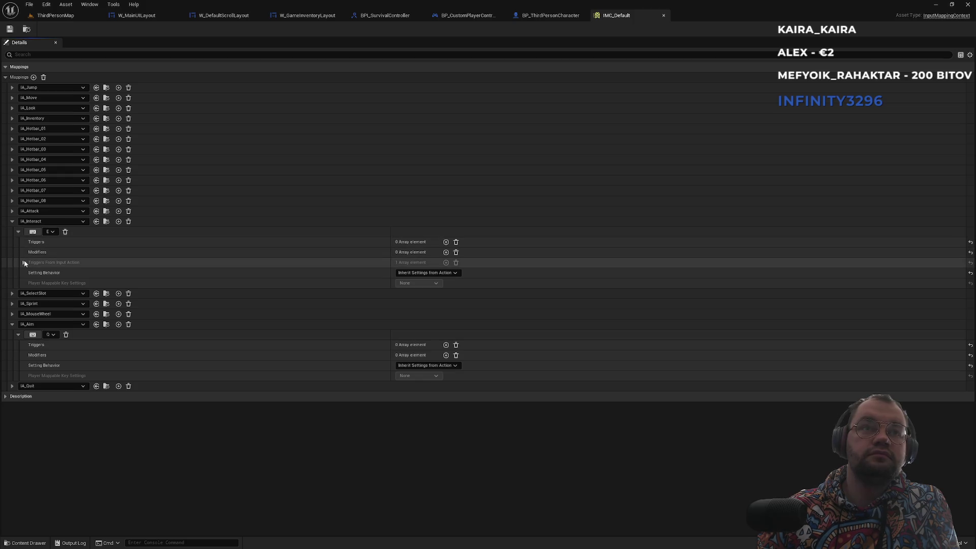
{"action": "left_click", "coordinate": [13, 211]}
{"action": "left_click", "coordinate": [18, 222]}
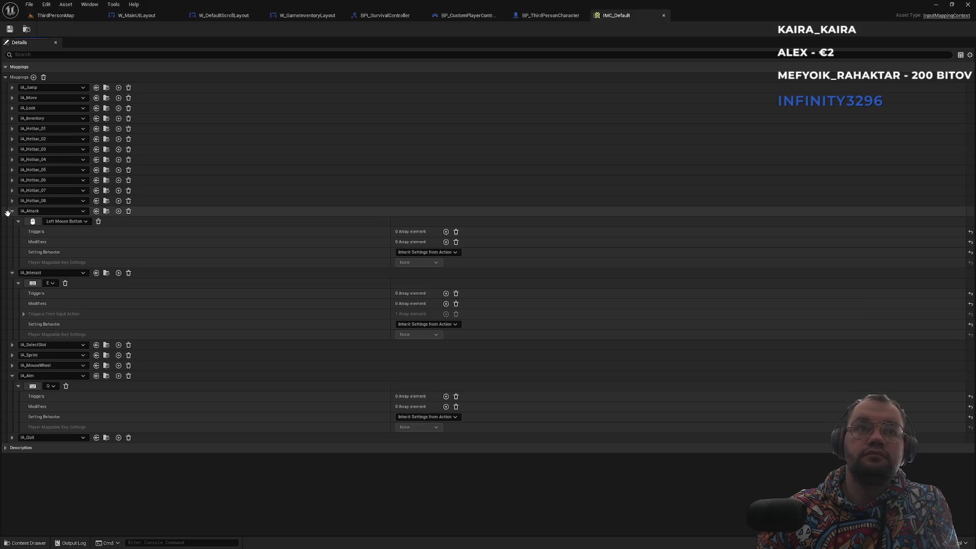
{"action": "left_click", "coordinate": [13, 212]}
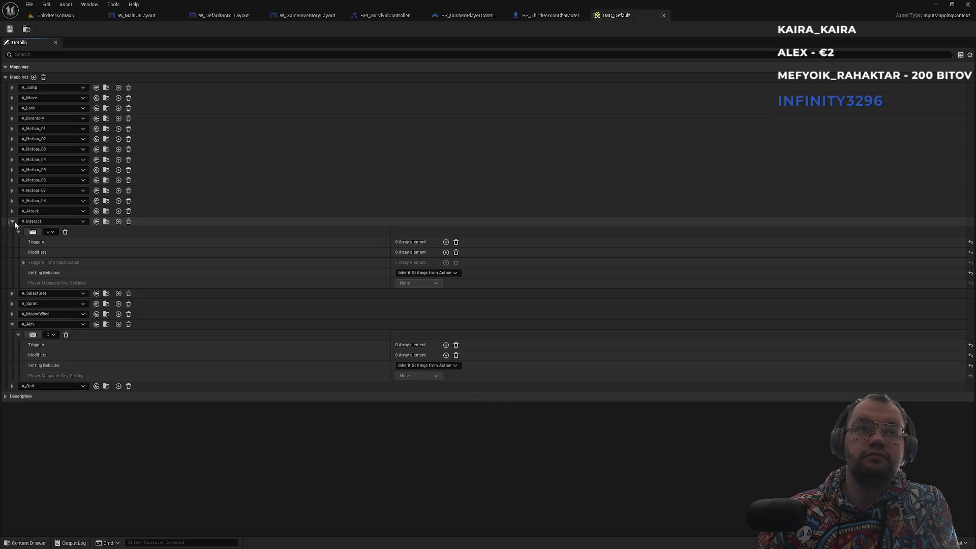
{"action": "left_click", "coordinate": [107, 222]}
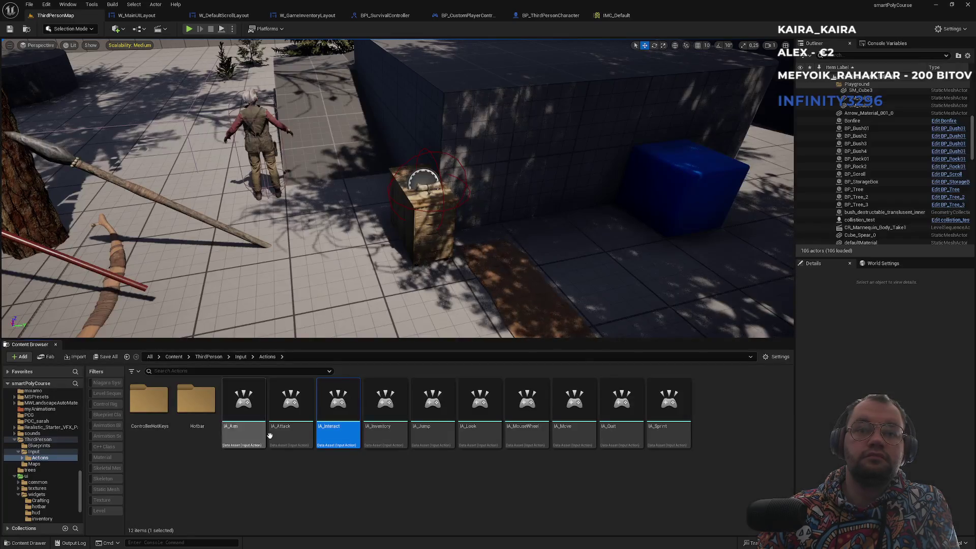
{"action": "double_click", "coordinate": [358, 440]}
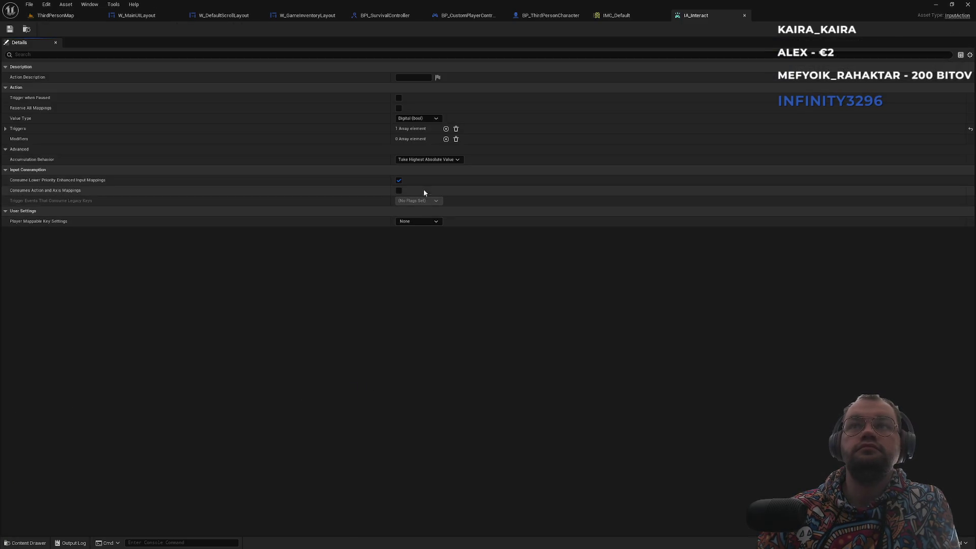
Step: Confirm IA_Interact's trigger is Pressed with a 0.5 threshold, then close its editor
{"action": "left_click", "coordinate": [7, 129]}
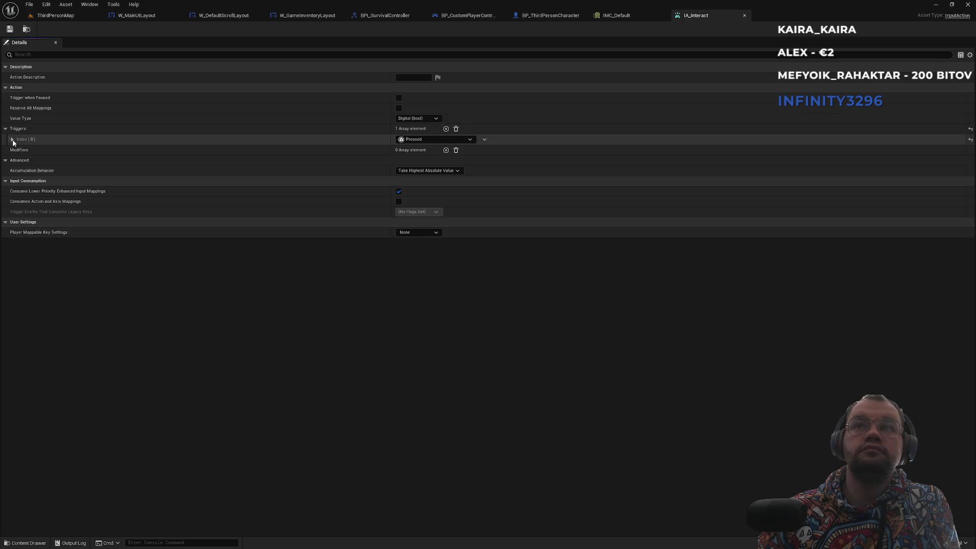
{"action": "left_click", "coordinate": [12, 139]}
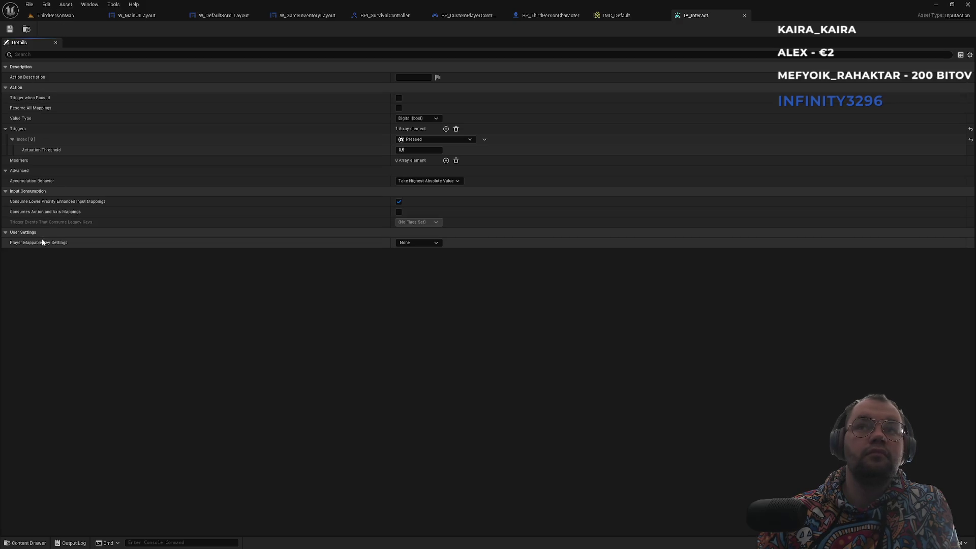
{"action": "middle_click", "coordinate": [700, 18]}
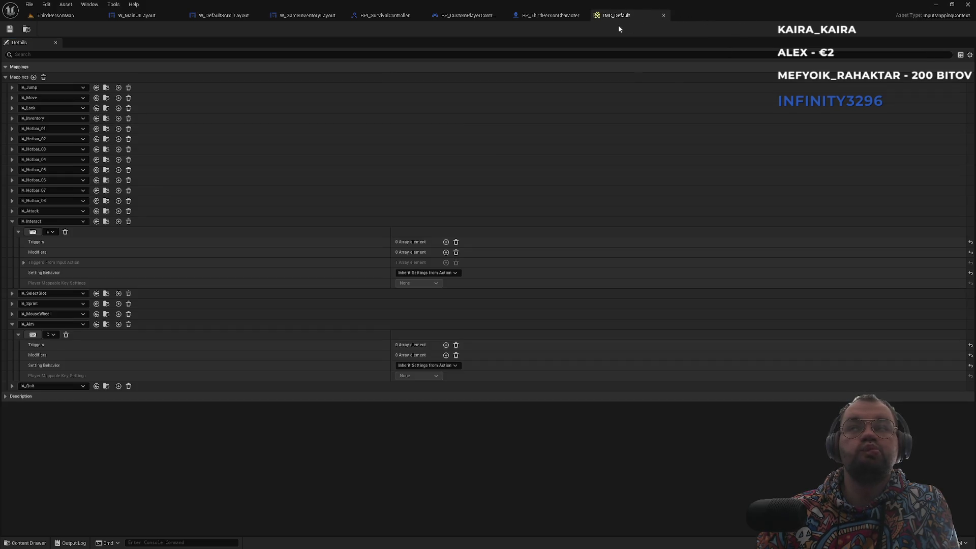
Step: Ask ChatGPT whether a UI button can be bound to keyboard input
{"action": "left_click", "coordinate": [396, 536]}
{"action": "left_click", "coordinate": [434, 528]}
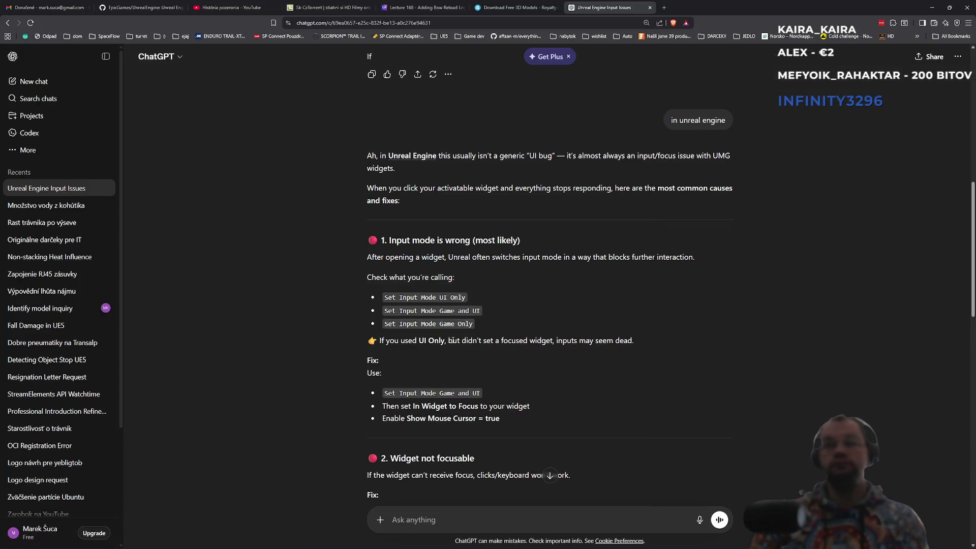
{"action": "scroll", "coordinate": [452, 340], "scroll_direction": "down", "scroll_amount": 15}
{"action": "left_click", "coordinate": [450, 517]}
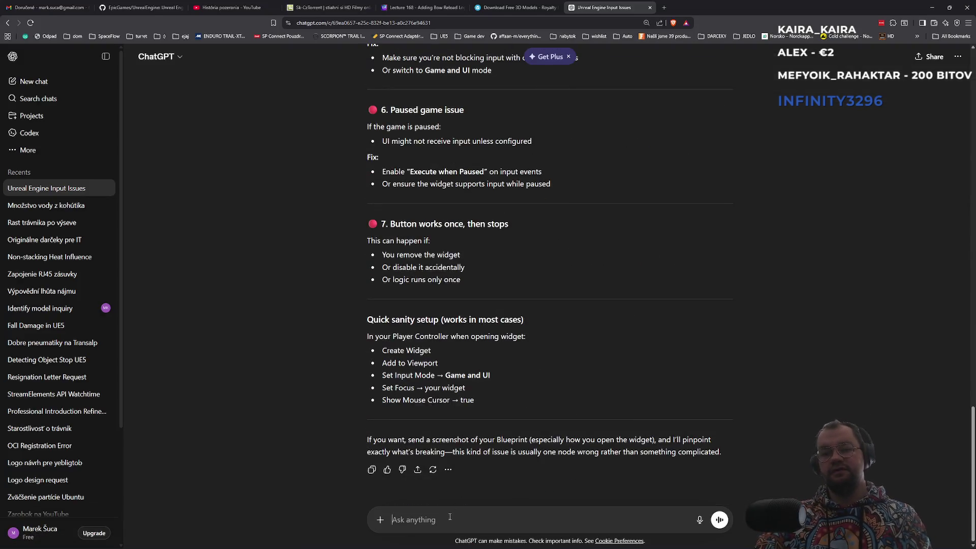
{"action": "type", "text": "is it possible somehow bind button in UI with"}
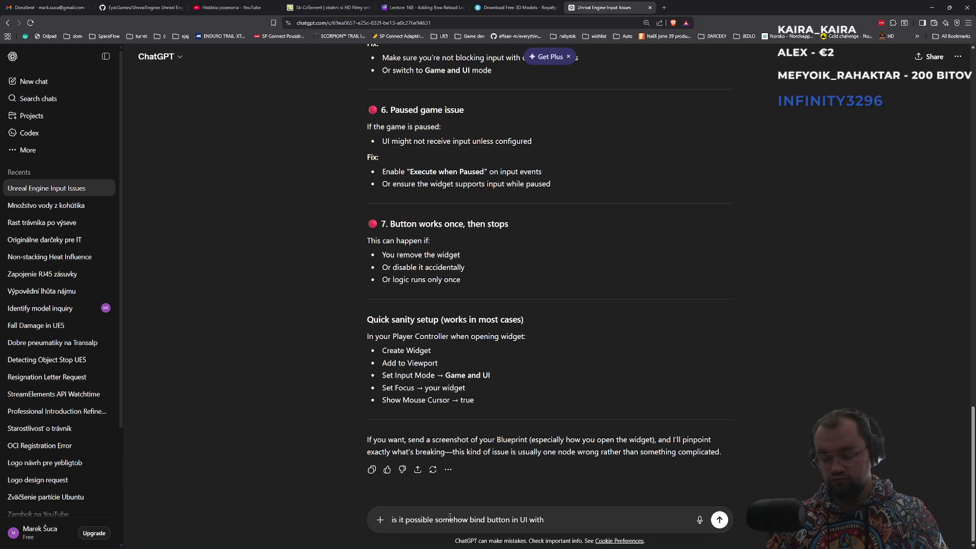
{"action": "type", "text": " inp"}
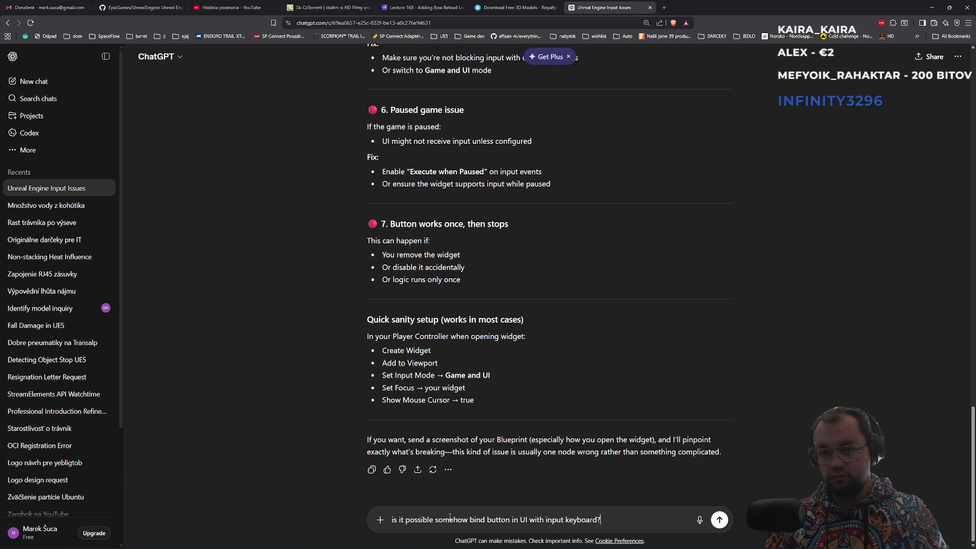
{"action": "key", "text": "Return"}
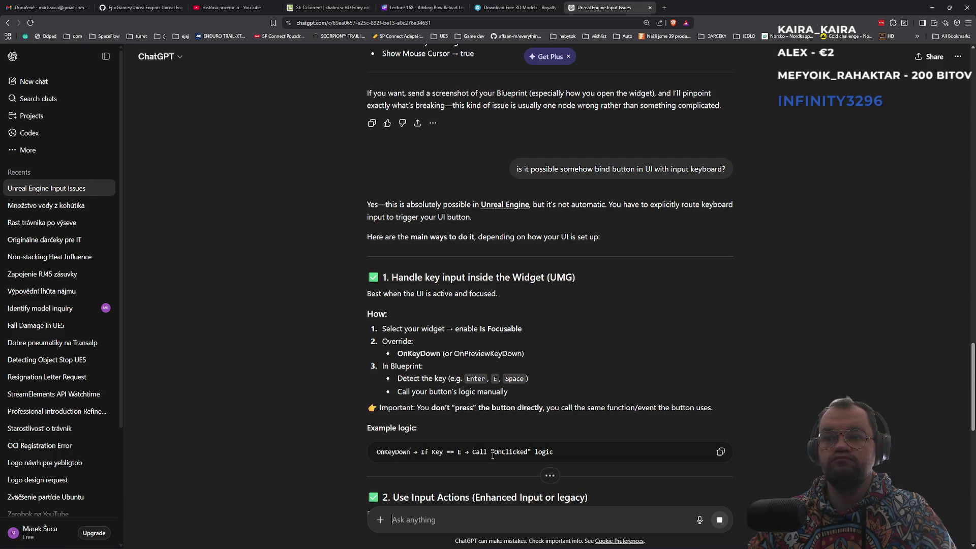
Step: Read through ChatGPT's suggested approaches, then return to Unreal Engine
{"action": "scroll", "coordinate": [465, 455], "scroll_direction": "down", "scroll_amount": 3}
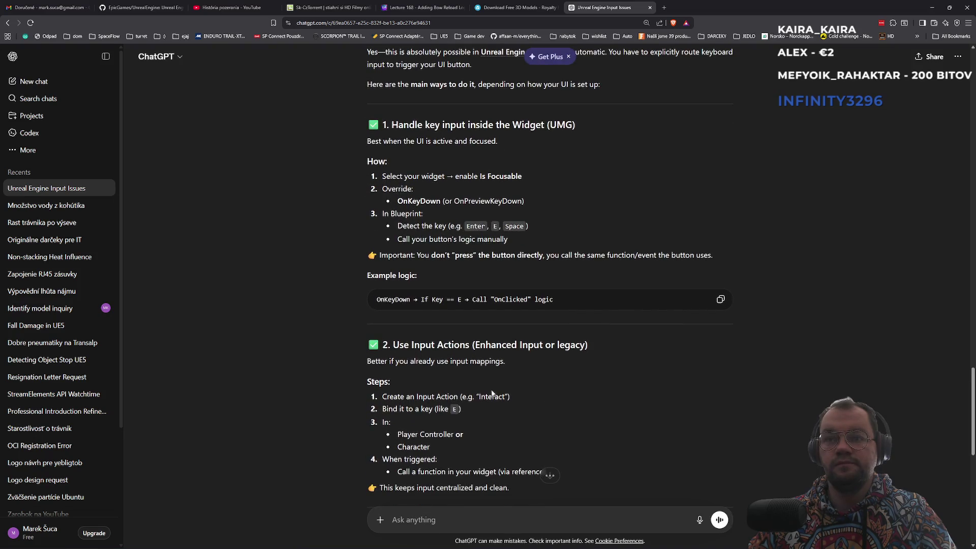
{"action": "scroll", "coordinate": [433, 443], "scroll_direction": "down", "scroll_amount": 2}
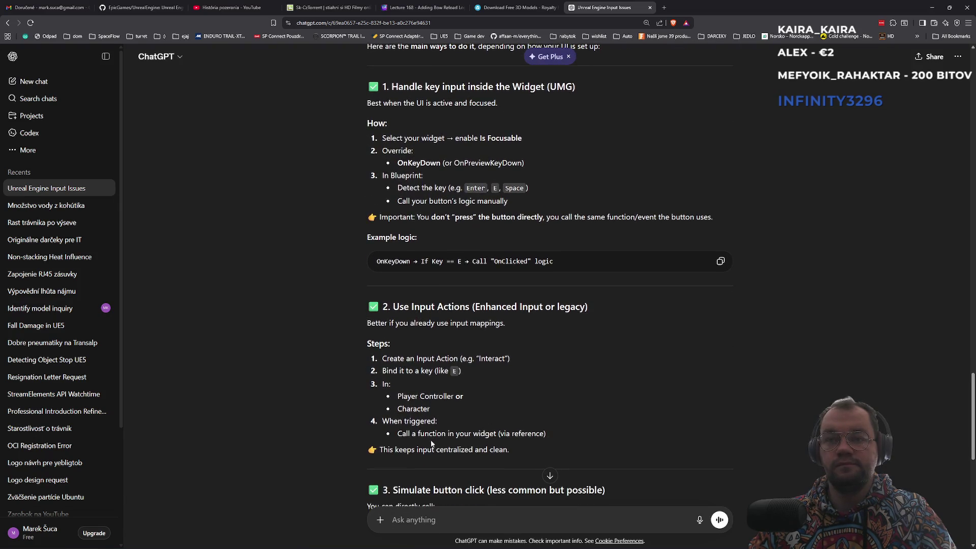
{"action": "key", "text": "alt+Tab"}
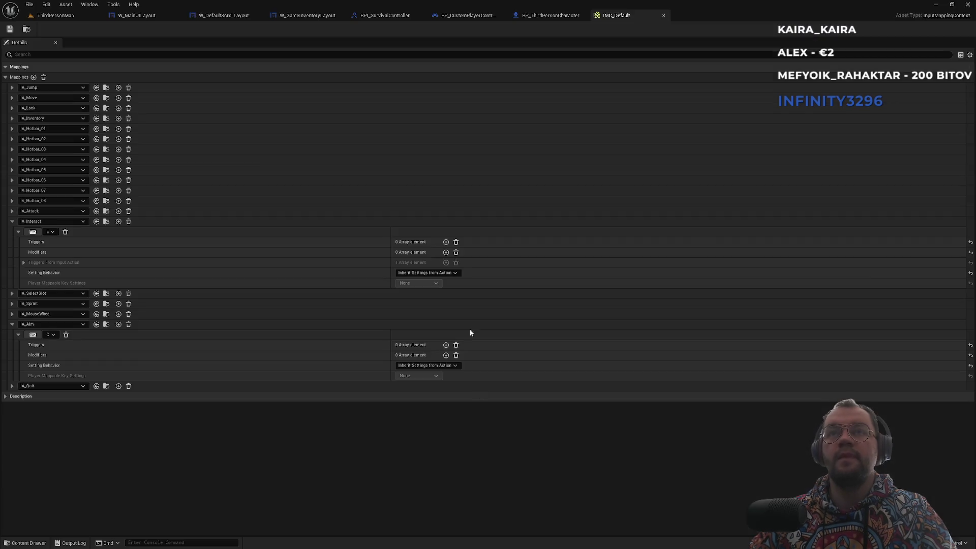
Step: Bring up W_GameInventoryLayout's Designer view and scroll through the close button's details
{"action": "left_click", "coordinate": [394, 16]}
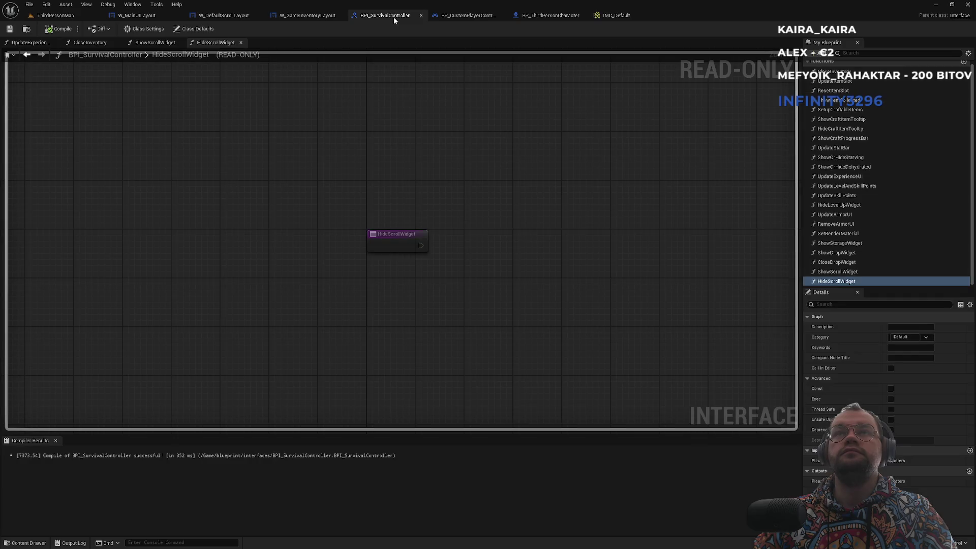
{"action": "left_click", "coordinate": [233, 16]}
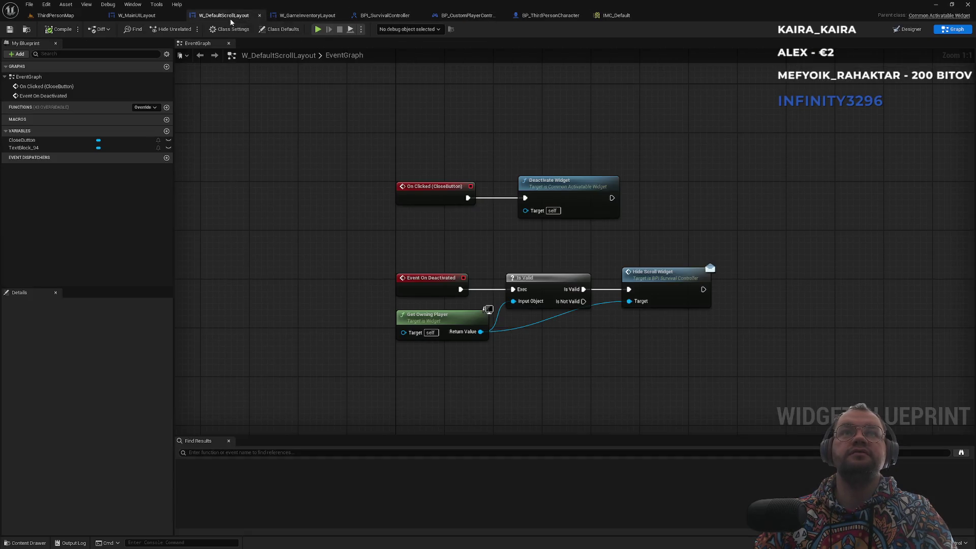
{"action": "left_click", "coordinate": [313, 15]}
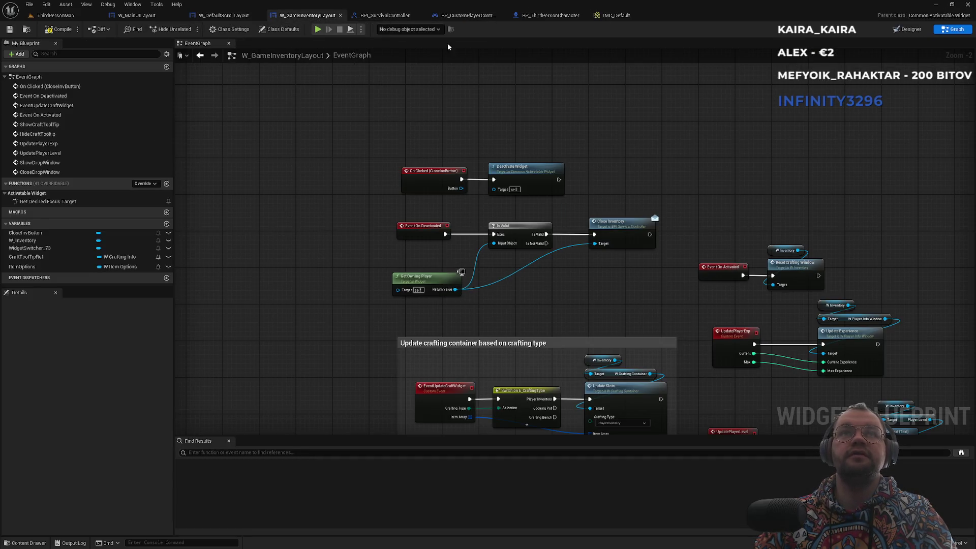
{"action": "left_click", "coordinate": [905, 30]}
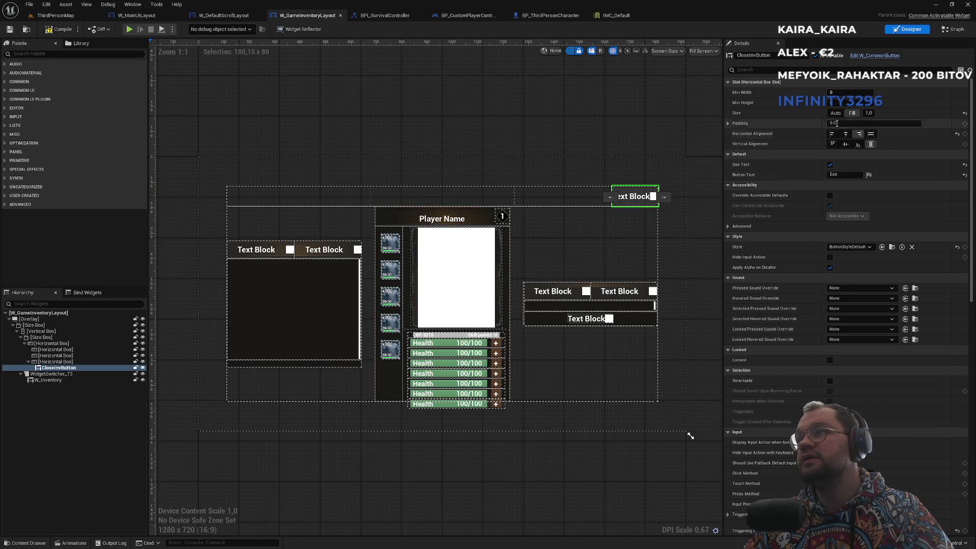
{"action": "scroll", "coordinate": [846, 260], "scroll_direction": "down", "scroll_amount": 2}
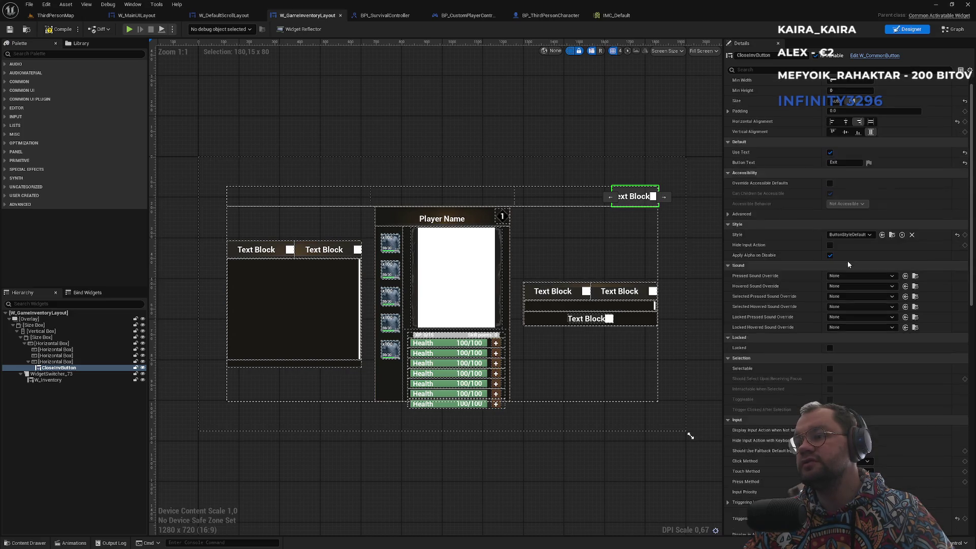
{"action": "scroll", "coordinate": [828, 333], "scroll_direction": "down", "scroll_amount": 3}
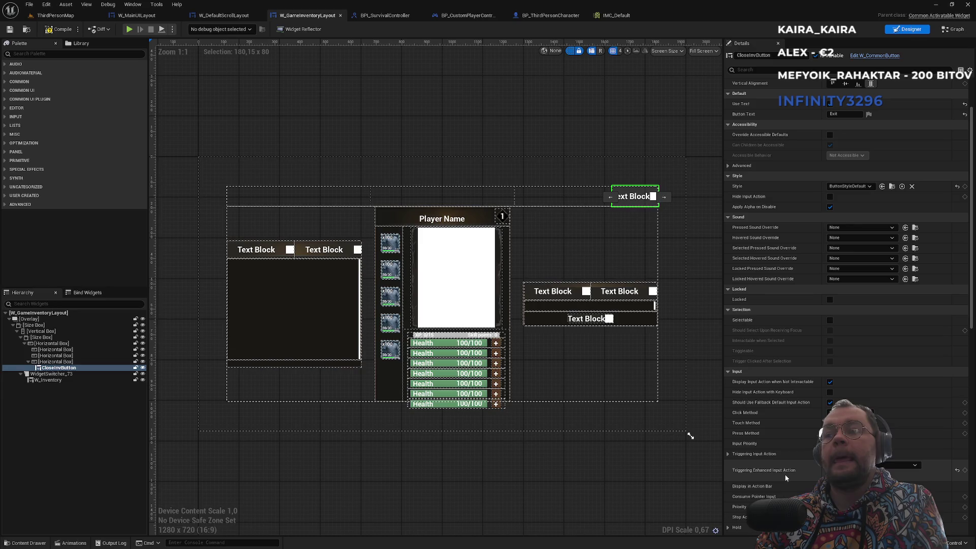
Step: Check the Triggering Input Action settings, then show BP_CustomPlayerController's EventGraph
{"action": "left_click", "coordinate": [727, 453]}
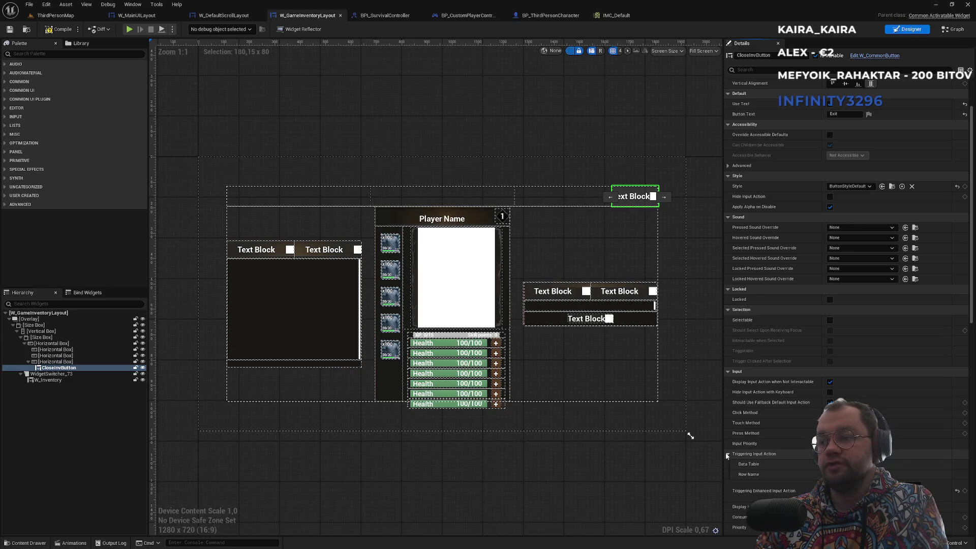
{"action": "left_click", "coordinate": [728, 454]}
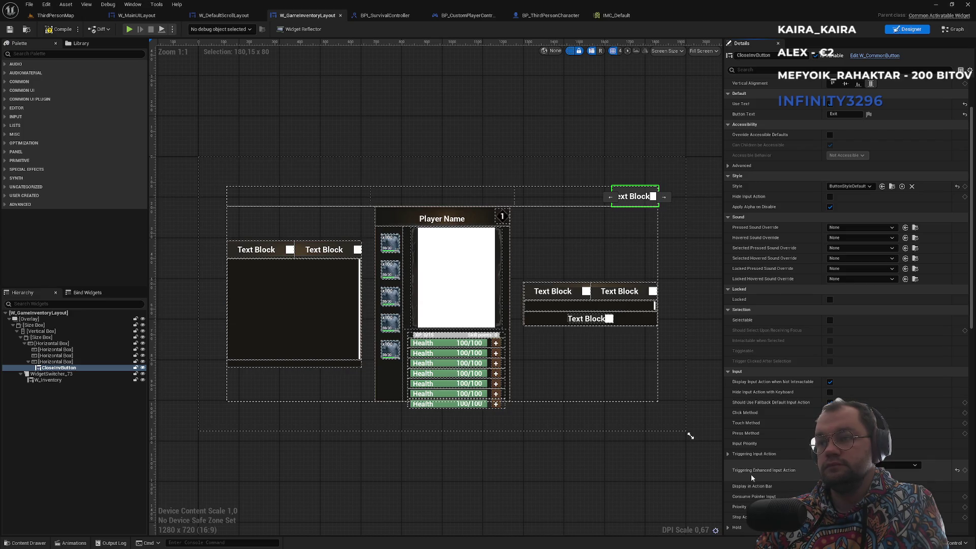
{"action": "mouse_move", "coordinate": [754, 474]}
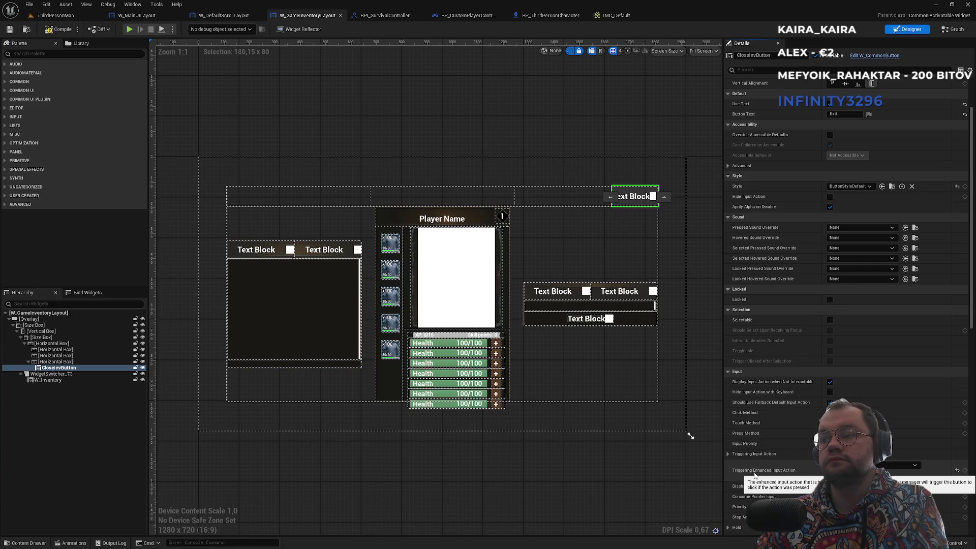
{"action": "left_click", "coordinate": [471, 16]}
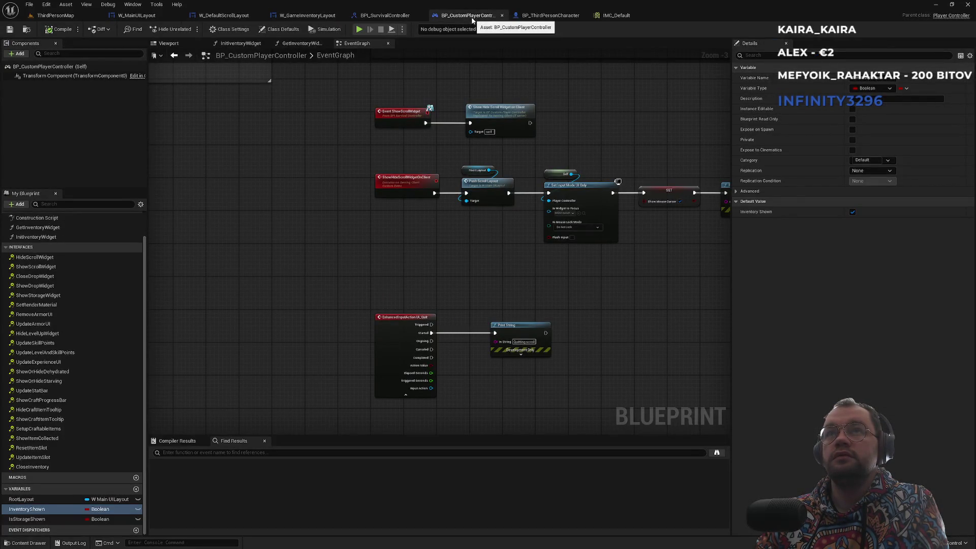
Step: Glance at the controller's GetInventoryWidget, EventGraph and Viewport, then show W_DefaultScrollLayout's EventGraph
{"action": "left_click", "coordinate": [300, 43]}
{"action": "left_click", "coordinate": [358, 43]}
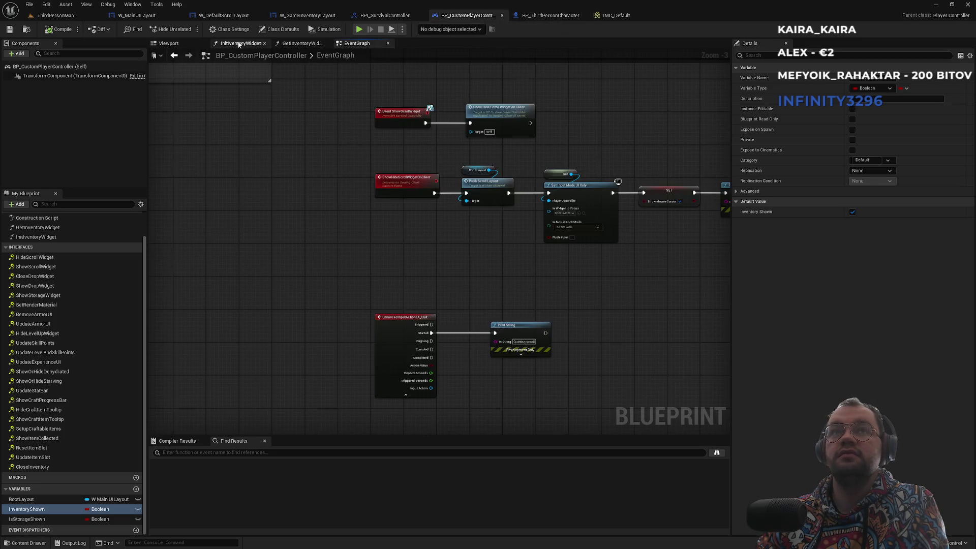
{"action": "left_click", "coordinate": [180, 43]}
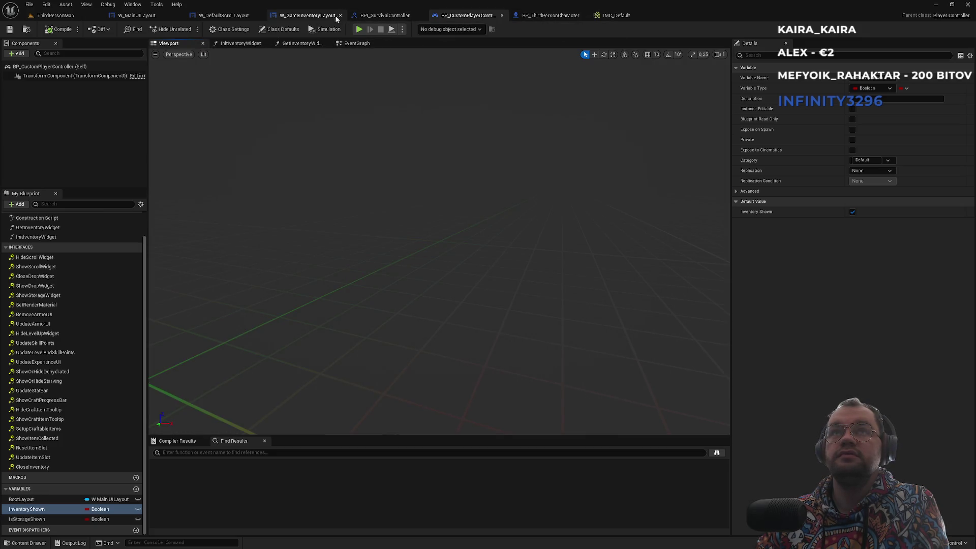
{"action": "left_click", "coordinate": [232, 18]}
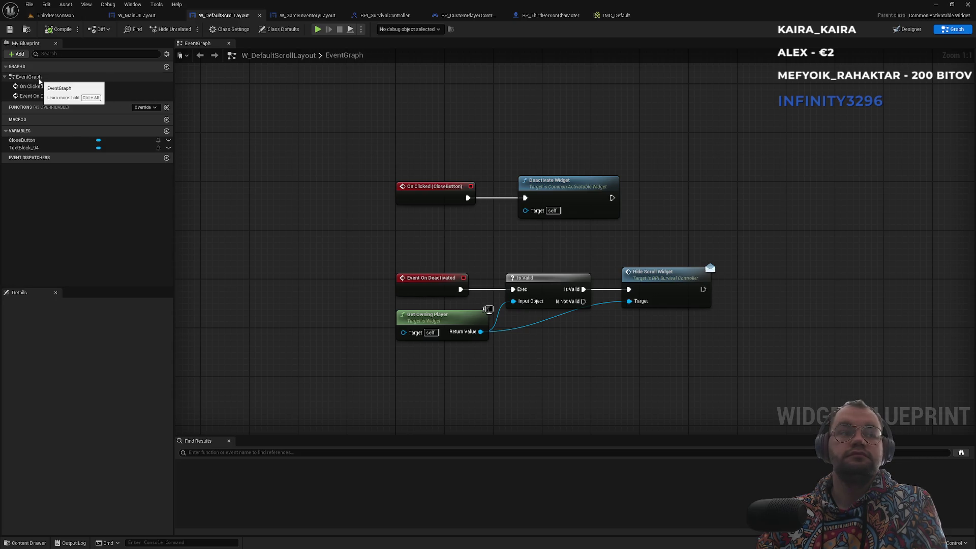
Step: Inspect the scroll layout's CloseButton interaction and advanced click method settings in Designer
{"action": "left_click", "coordinate": [907, 29]}
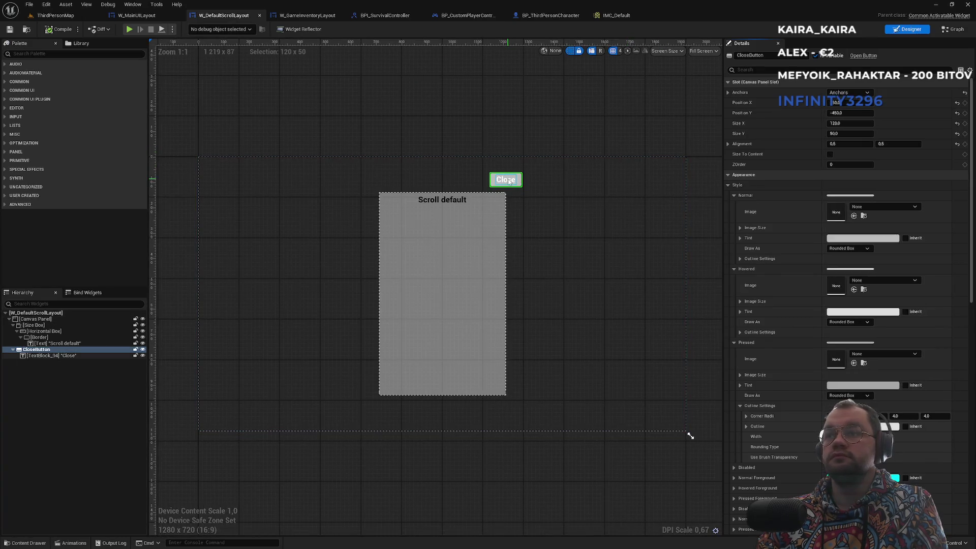
{"action": "scroll", "coordinate": [803, 392], "scroll_direction": "down", "scroll_amount": 5}
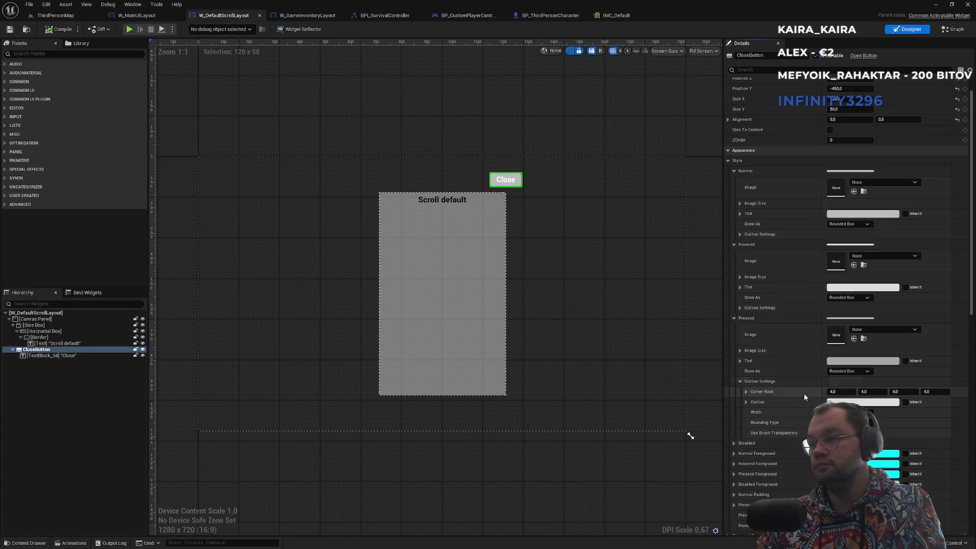
{"action": "scroll", "coordinate": [803, 392], "scroll_direction": "down", "scroll_amount": 4}
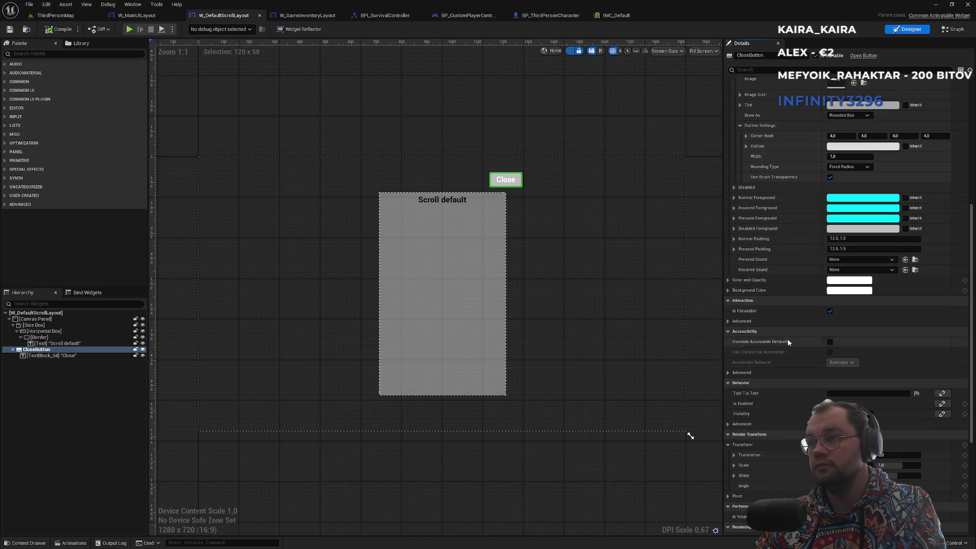
{"action": "left_click", "coordinate": [729, 321]}
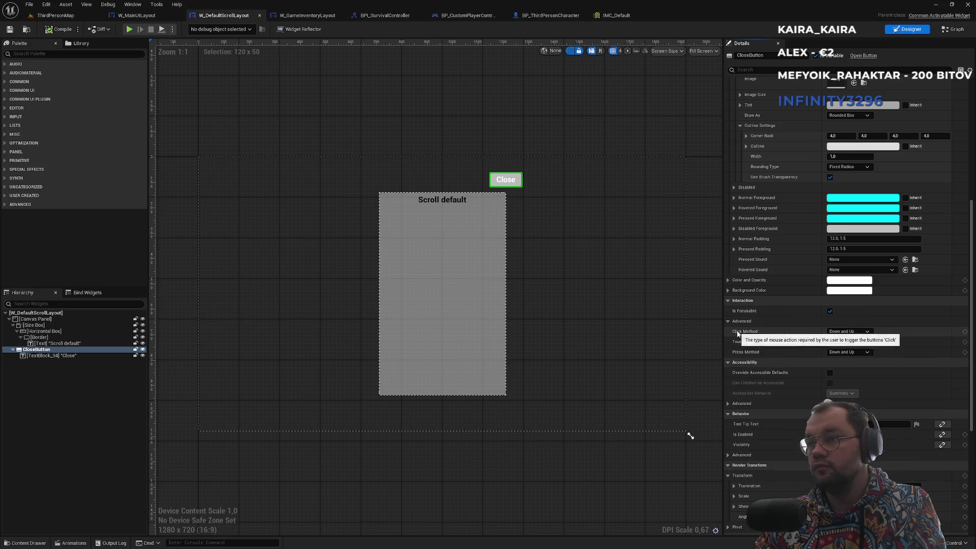
{"action": "left_click", "coordinate": [866, 332]}
{"action": "left_click", "coordinate": [867, 333]}
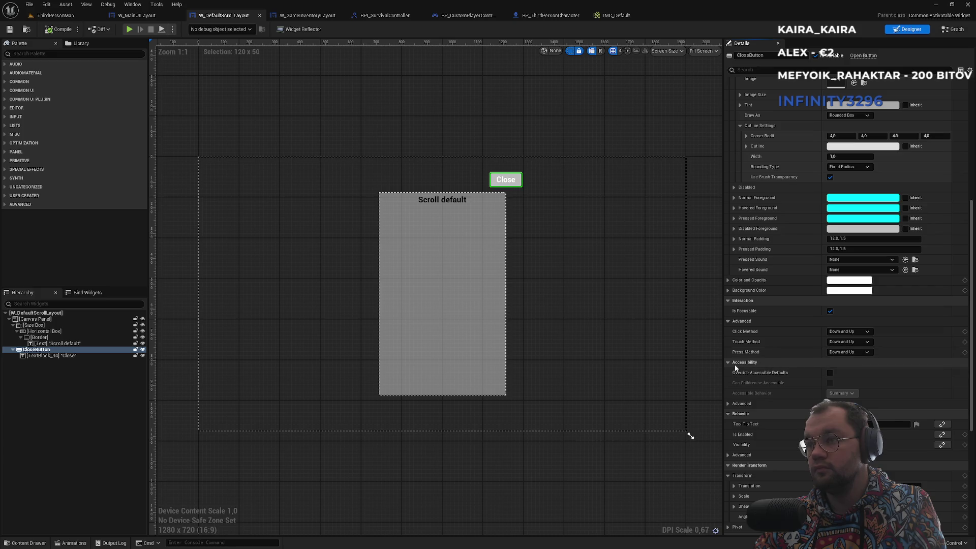
{"action": "scroll", "coordinate": [777, 435], "scroll_direction": "down", "scroll_amount": 4}
{"action": "scroll", "coordinate": [776, 435], "scroll_direction": "down", "scroll_amount": 5}
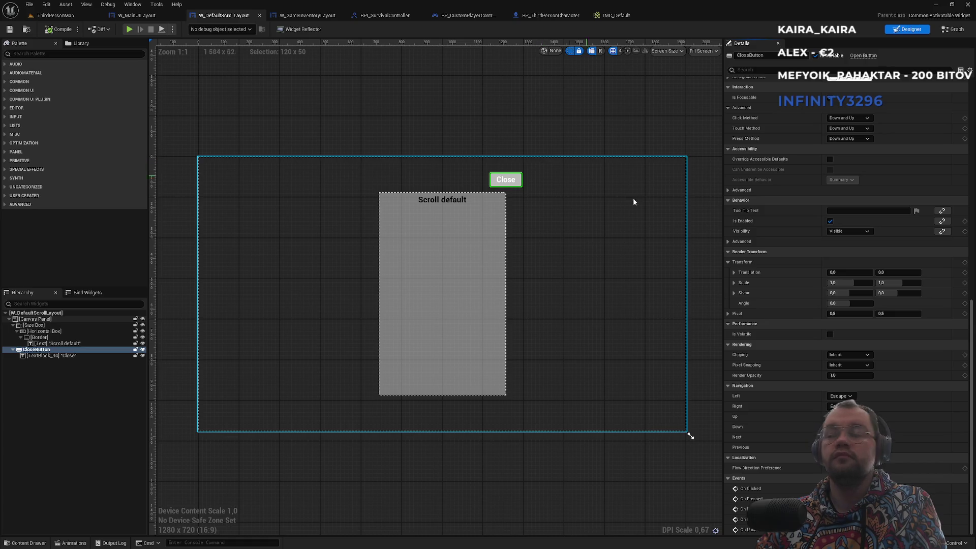
{"action": "scroll", "coordinate": [826, 291], "scroll_direction": "up", "scroll_amount": 12}
{"action": "scroll", "coordinate": [824, 287], "scroll_direction": "up", "scroll_amount": 8}
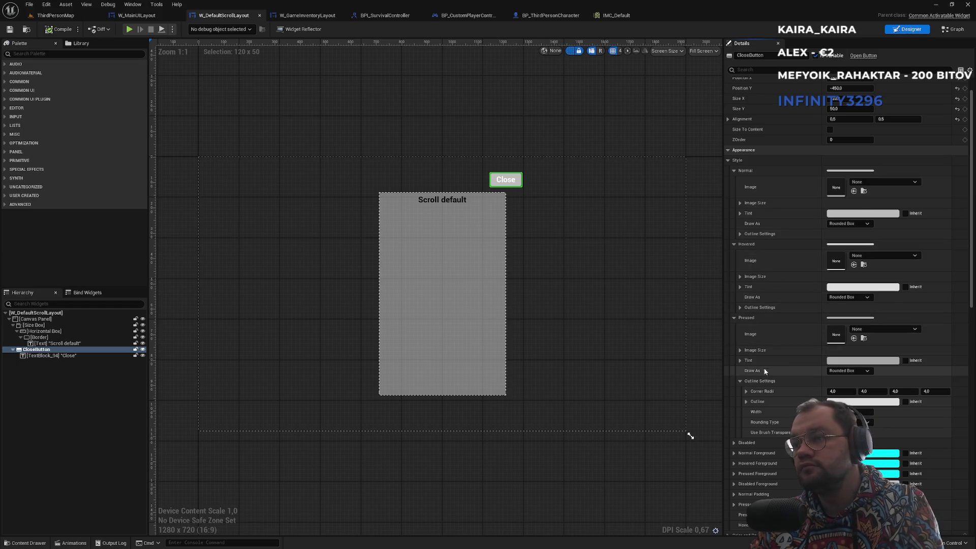
{"action": "scroll", "coordinate": [763, 371], "scroll_direction": "up", "scroll_amount": 1}
{"action": "scroll", "coordinate": [765, 357], "scroll_direction": "down", "scroll_amount": 3}
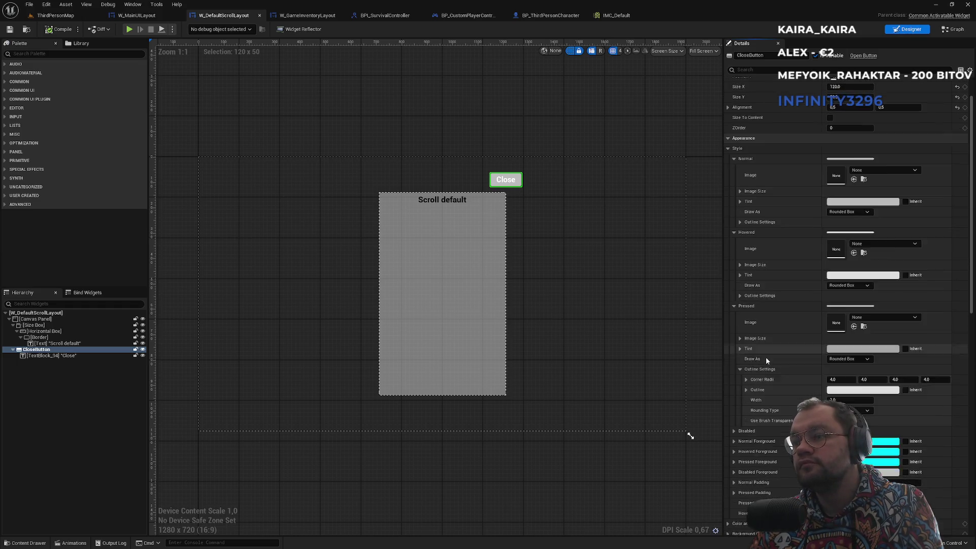
{"action": "scroll", "coordinate": [765, 363], "scroll_direction": "down", "scroll_amount": 3}
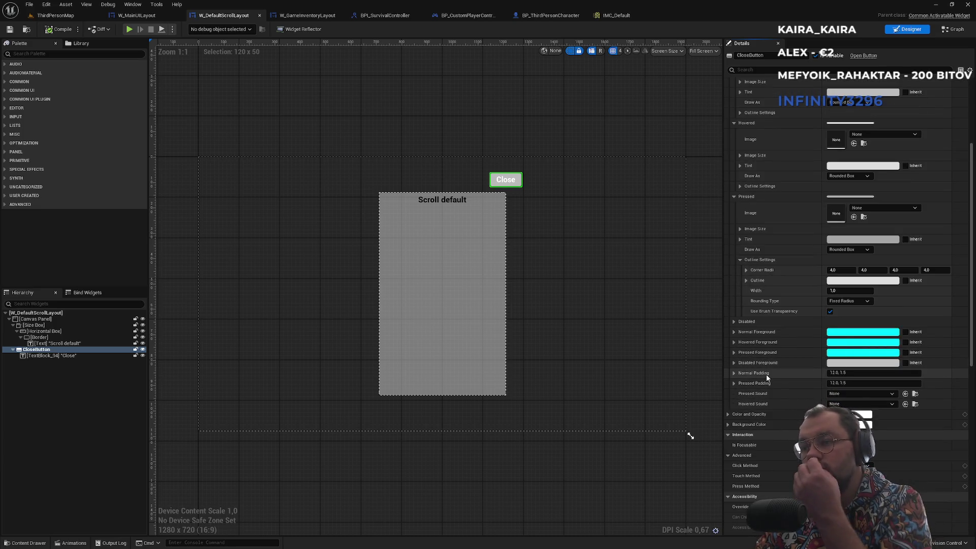
{"action": "scroll", "coordinate": [768, 379], "scroll_direction": "down", "scroll_amount": 2}
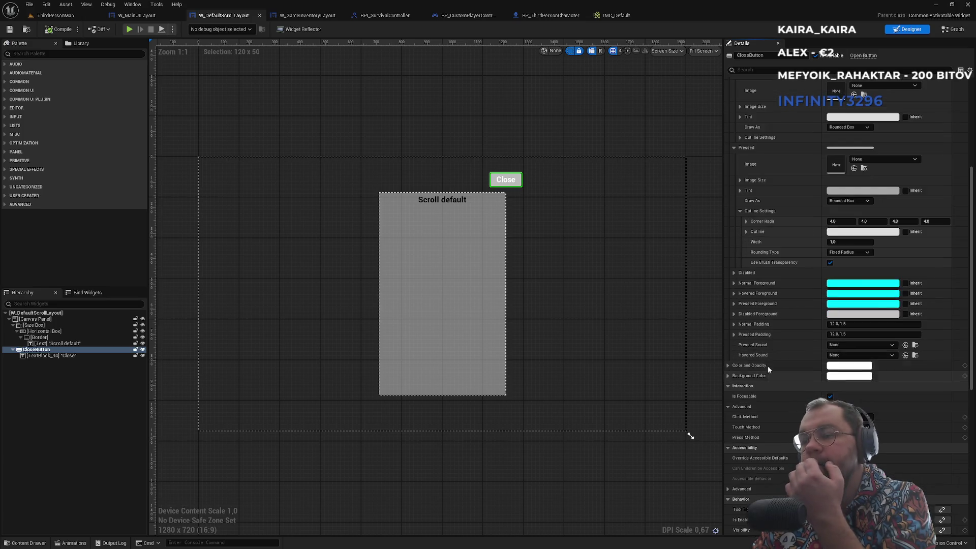
Step: Filter the Close button's Details for 'input', then open W_CommonButton from W_GameInventoryLayout
{"action": "left_click", "coordinate": [327, 16]}
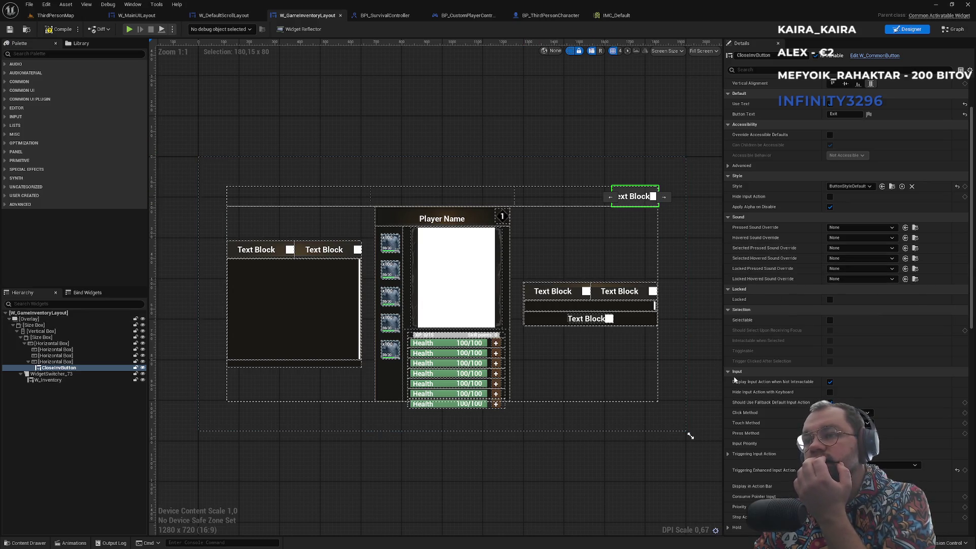
{"action": "left_click", "coordinate": [223, 16]}
{"action": "scroll", "coordinate": [773, 349], "scroll_direction": "down", "scroll_amount": 10}
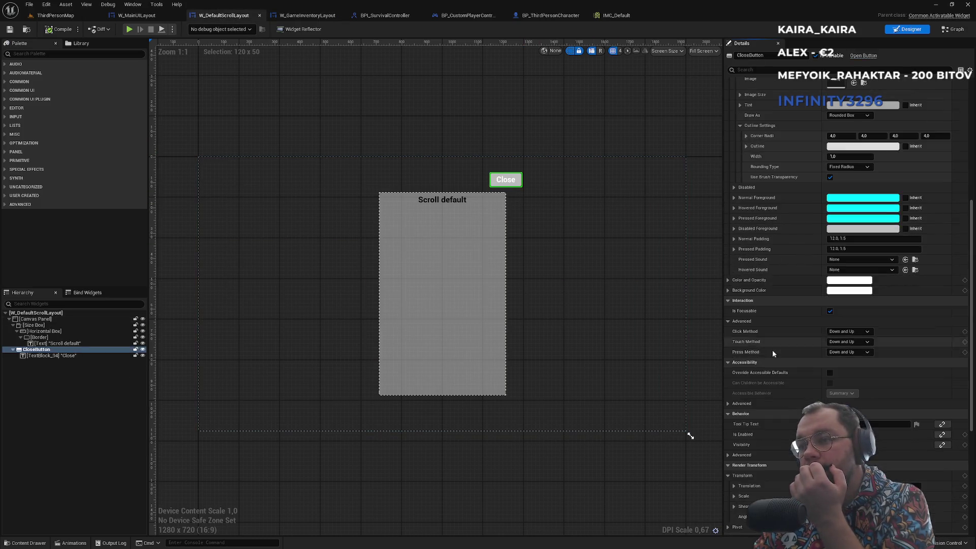
{"action": "scroll", "coordinate": [775, 347], "scroll_direction": "down", "scroll_amount": 3}
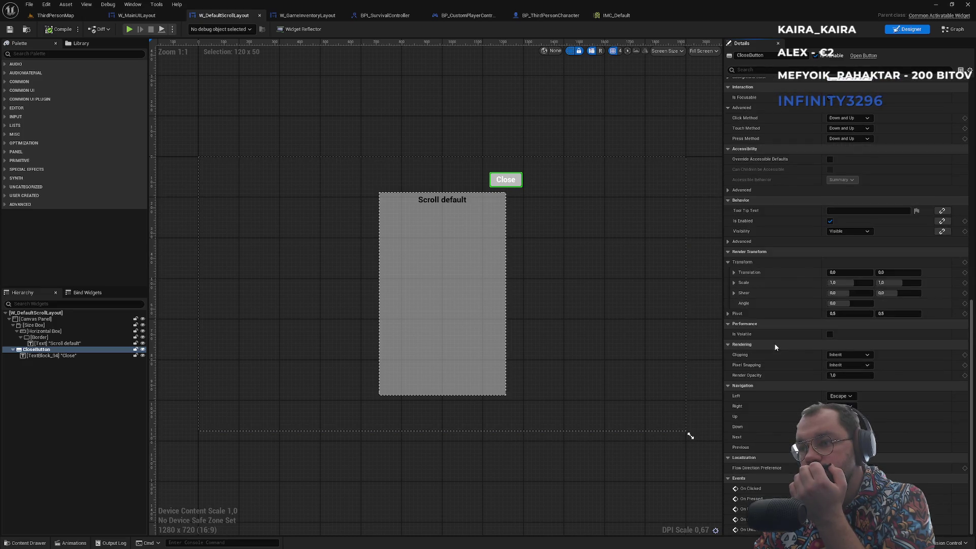
{"action": "scroll", "coordinate": [741, 237], "scroll_direction": "up", "scroll_amount": 4}
{"action": "scroll", "coordinate": [741, 236], "scroll_direction": "up", "scroll_amount": 17}
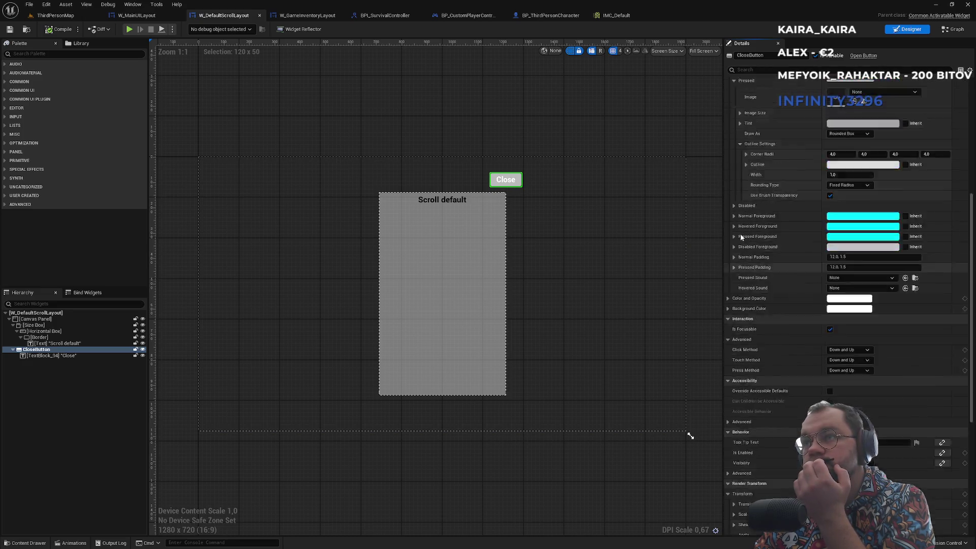
{"action": "left_click", "coordinate": [747, 69]}
{"action": "type", "text": "input"}
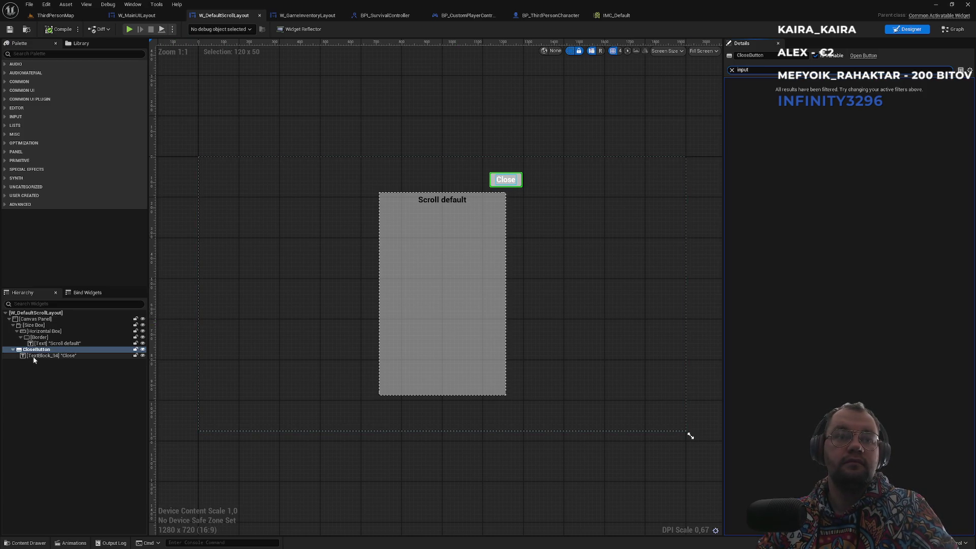
{"action": "left_click", "coordinate": [300, 16]}
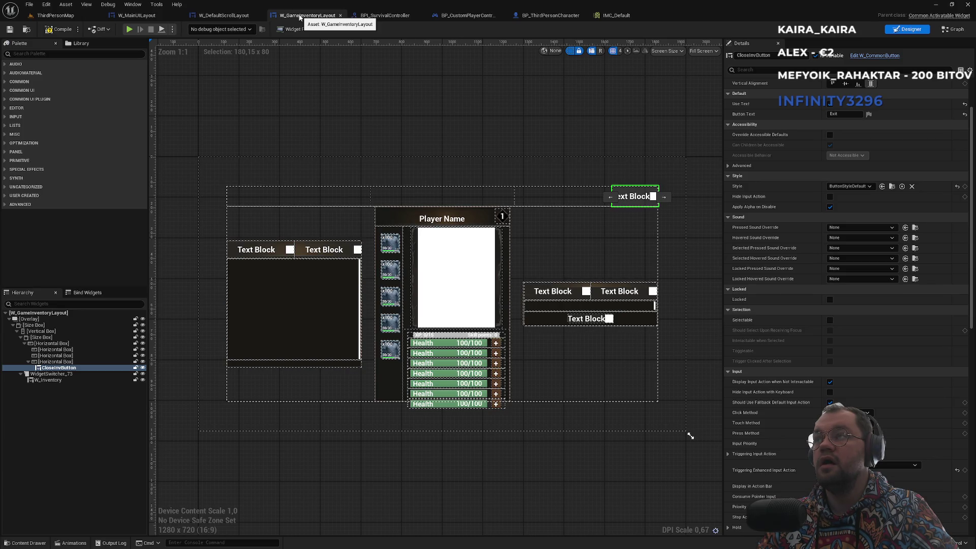
{"action": "left_click", "coordinate": [868, 56]}
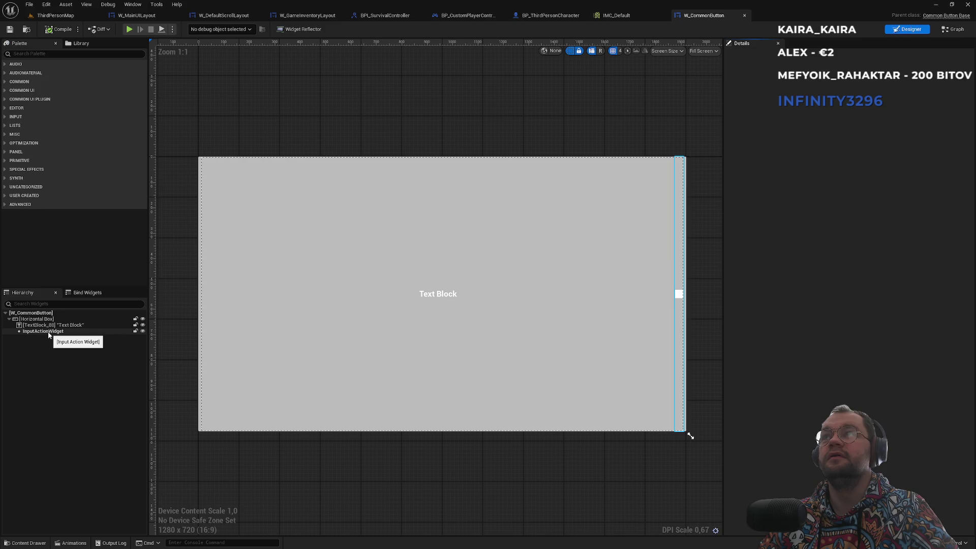
Step: Check W_CommonButton's graph and open its InputActionWidget class defaults
{"action": "left_click", "coordinate": [954, 31]}
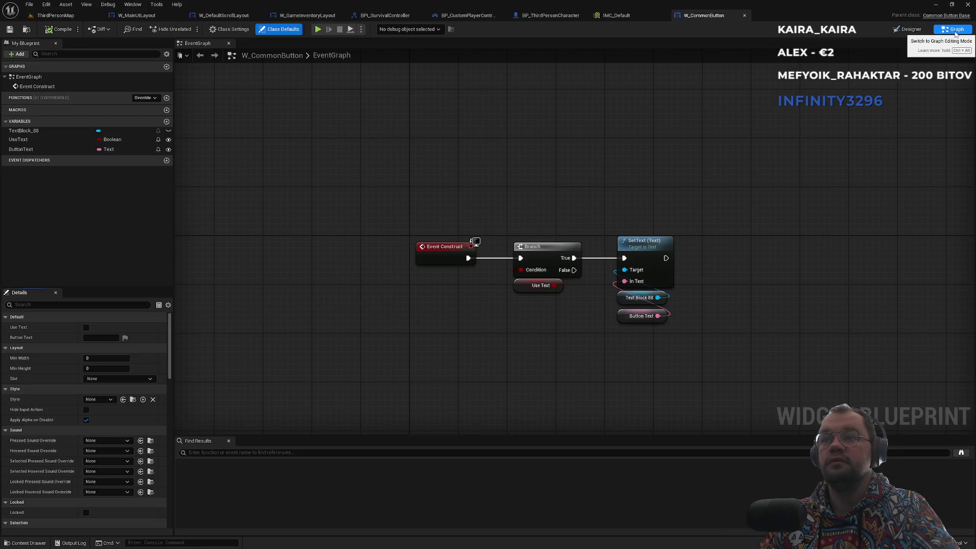
{"action": "left_click", "coordinate": [908, 29]}
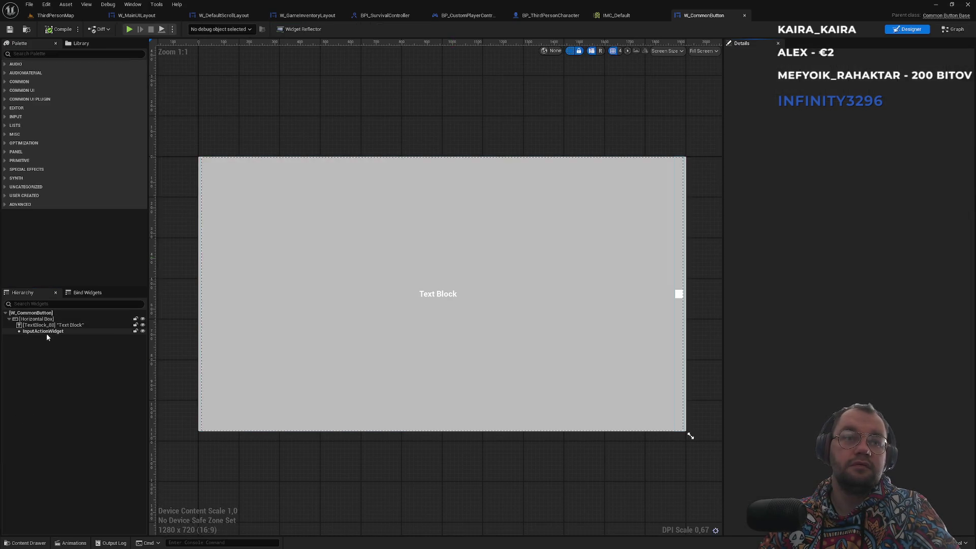
{"action": "left_click", "coordinate": [51, 332]}
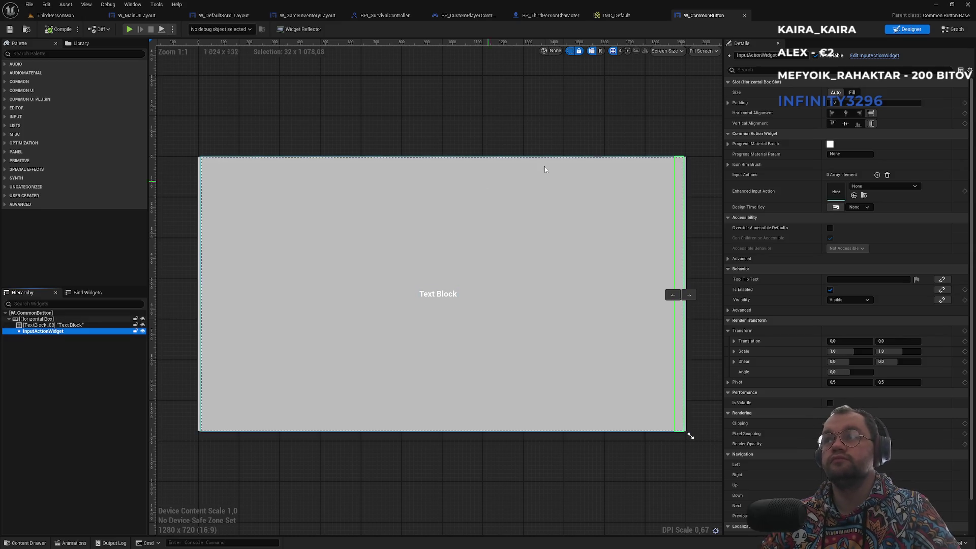
{"action": "double_click", "coordinate": [679, 279]}
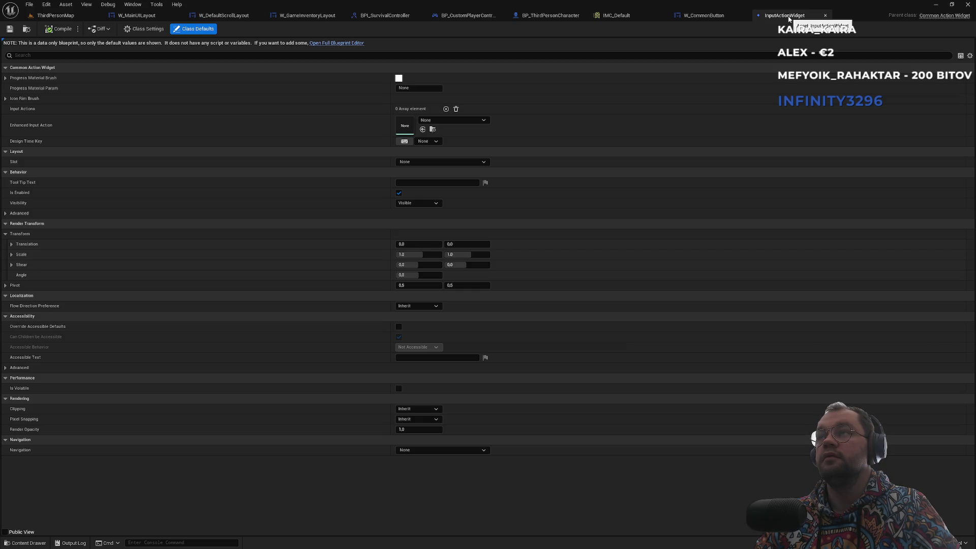
Step: Return to W_CommonButton, then bring up BP_ThirdPersonCharacter's EventGraph
{"action": "left_click", "coordinate": [716, 17]}
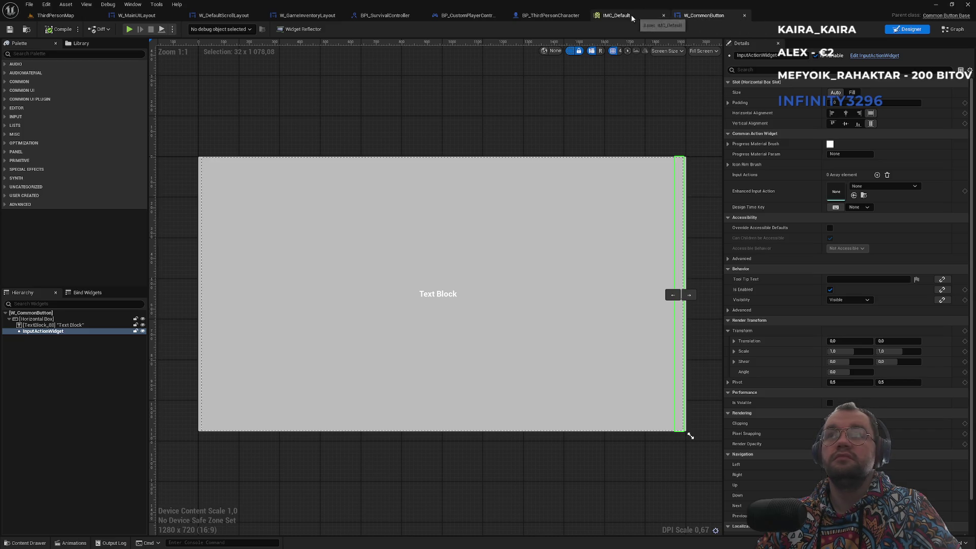
{"action": "left_click", "coordinate": [616, 16]}
{"action": "left_click", "coordinate": [550, 15]}
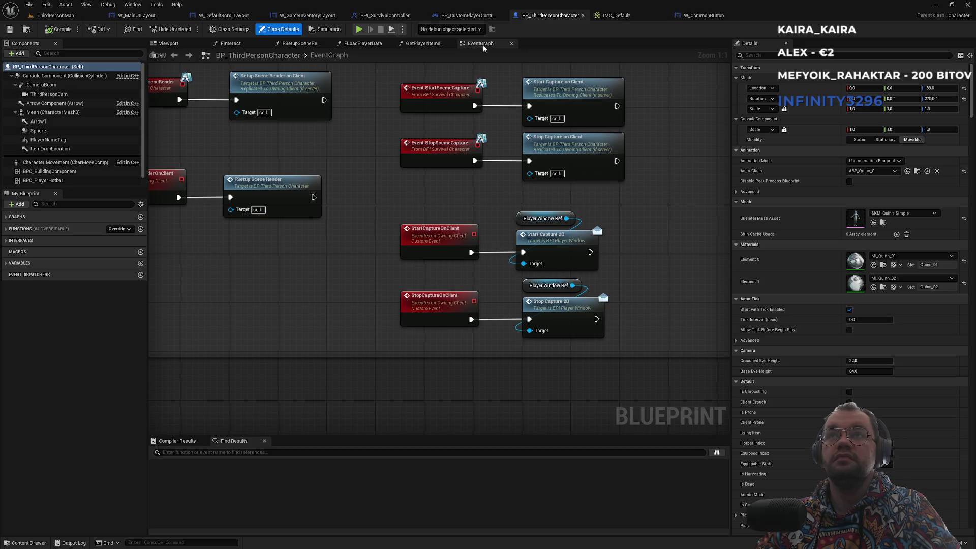
Step: In W_DefaultScrollLayout, add an Input Action Widget from the palette search 'in'
{"action": "left_click", "coordinate": [467, 15]}
{"action": "left_click", "coordinate": [384, 15]}
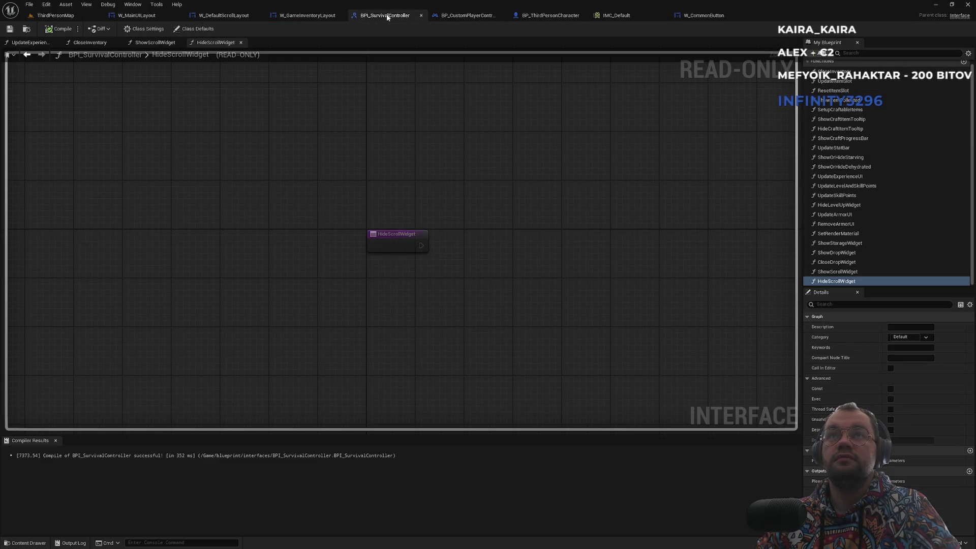
{"action": "left_click", "coordinate": [306, 16]}
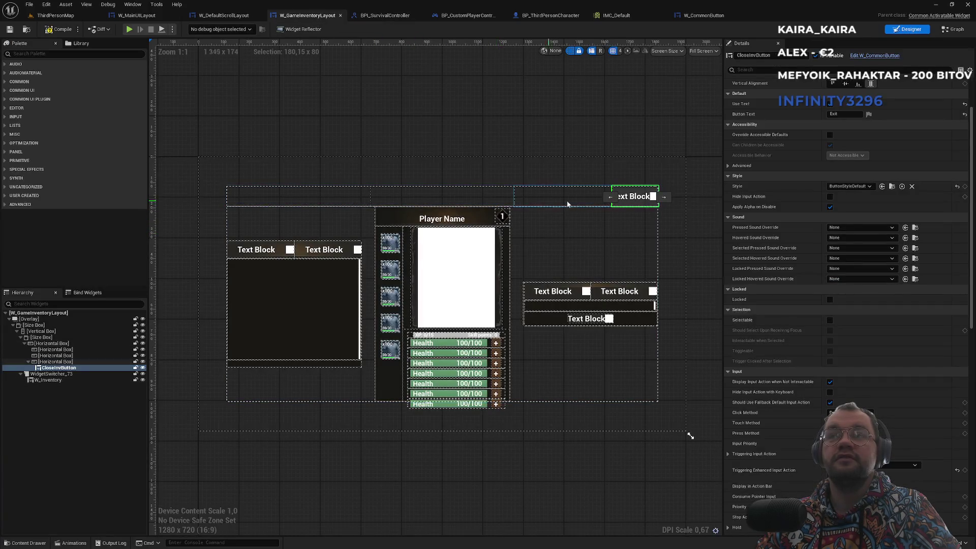
{"action": "left_click", "coordinate": [223, 15]}
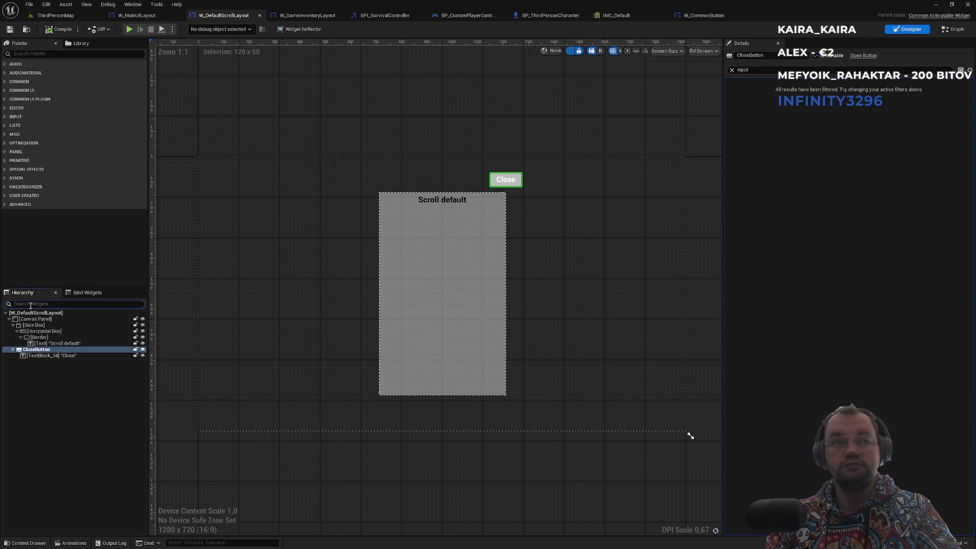
{"action": "left_click", "coordinate": [8, 304]}
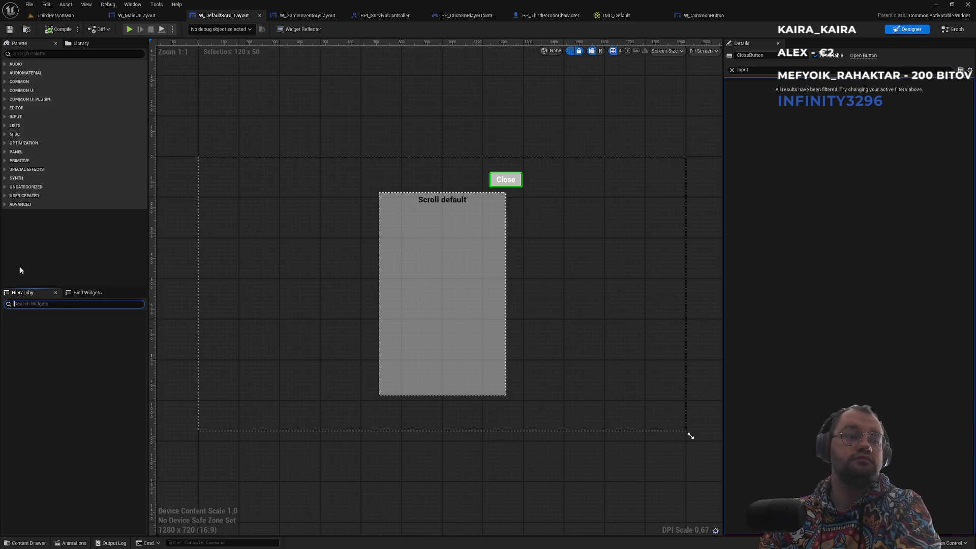
{"action": "left_click", "coordinate": [36, 54]}
{"action": "type", "text": "input"}
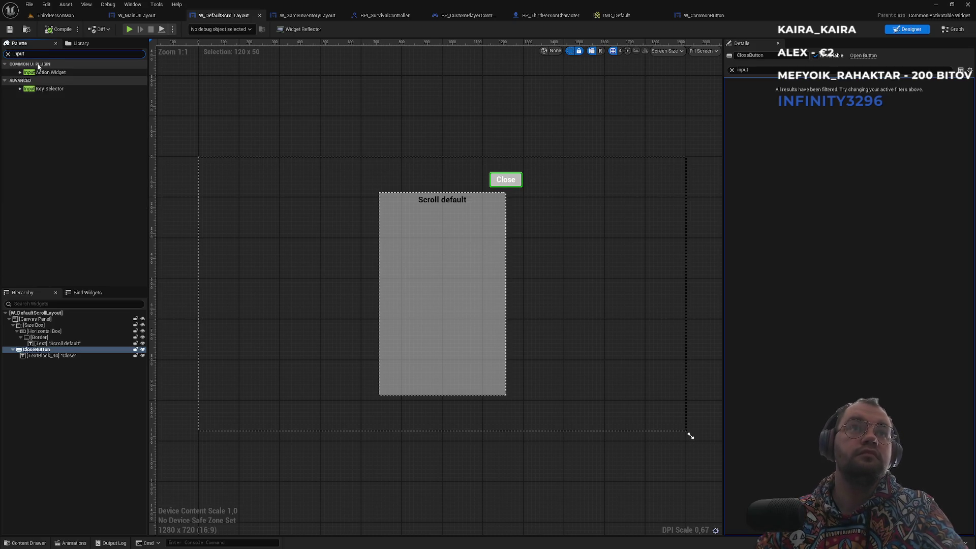
{"action": "left_click_drag", "start_coordinate": [48, 73], "coordinate": [42, 364]}
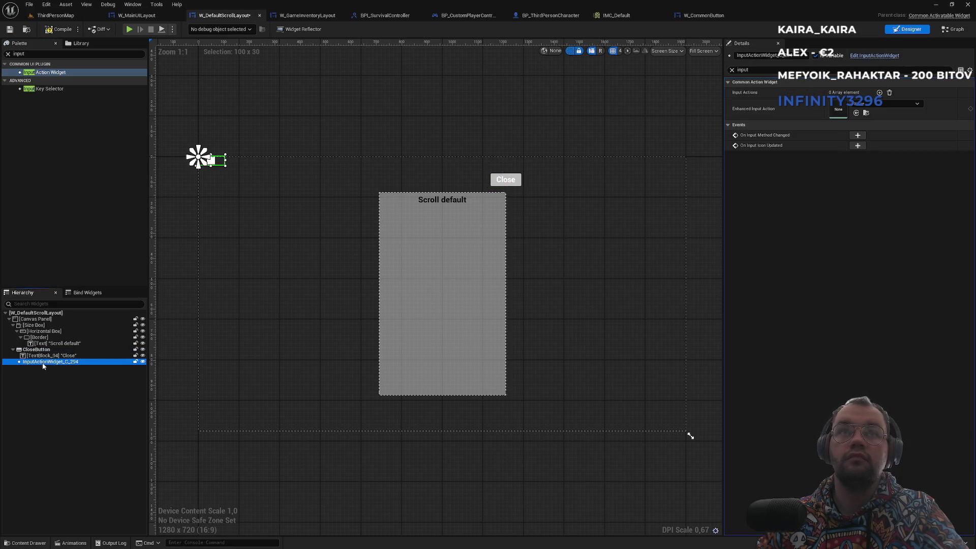
Step: Clear the Details filter and compare the new input action widget with the Close button
{"action": "scroll", "coordinate": [239, 171], "scroll_direction": "up", "scroll_amount": 2}
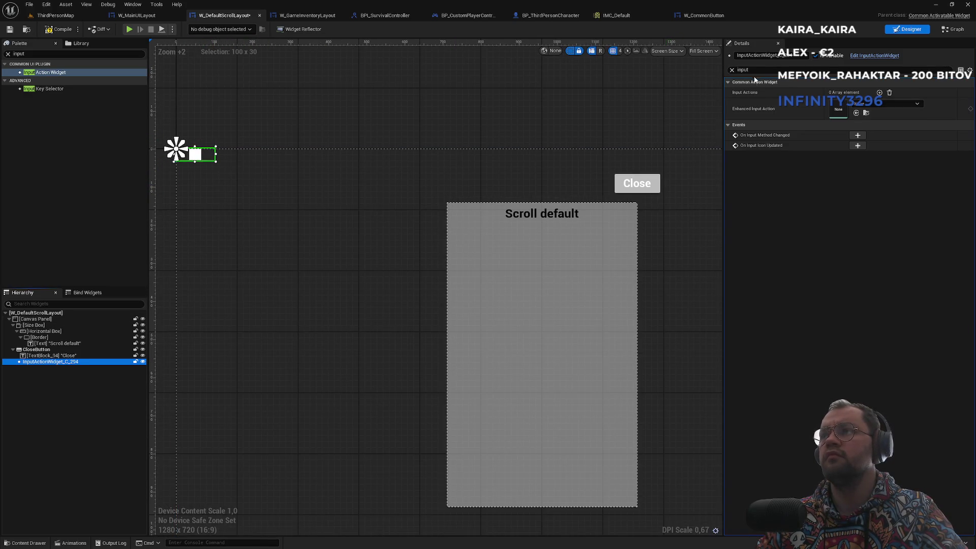
{"action": "left_click", "coordinate": [732, 70]}
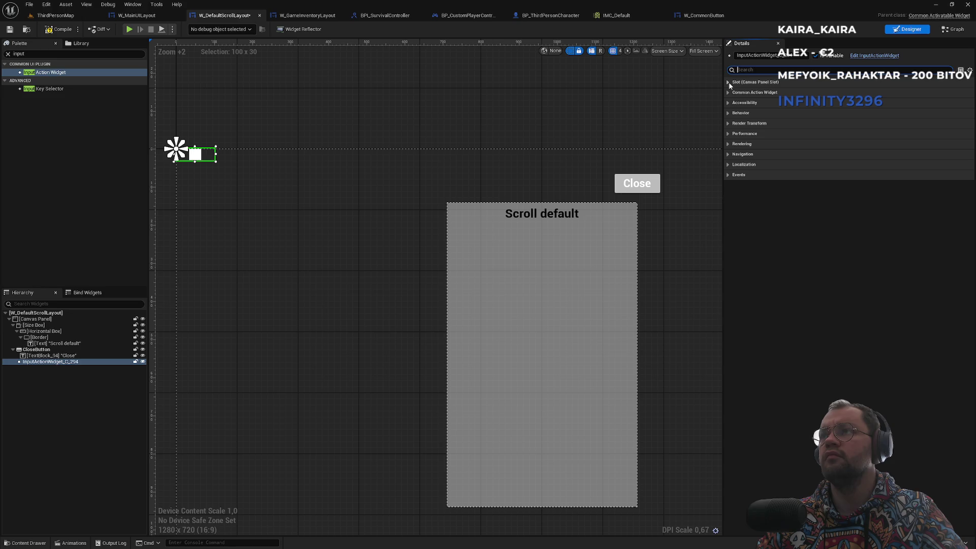
{"action": "left_click", "coordinate": [49, 362]}
{"action": "left_click", "coordinate": [729, 81]}
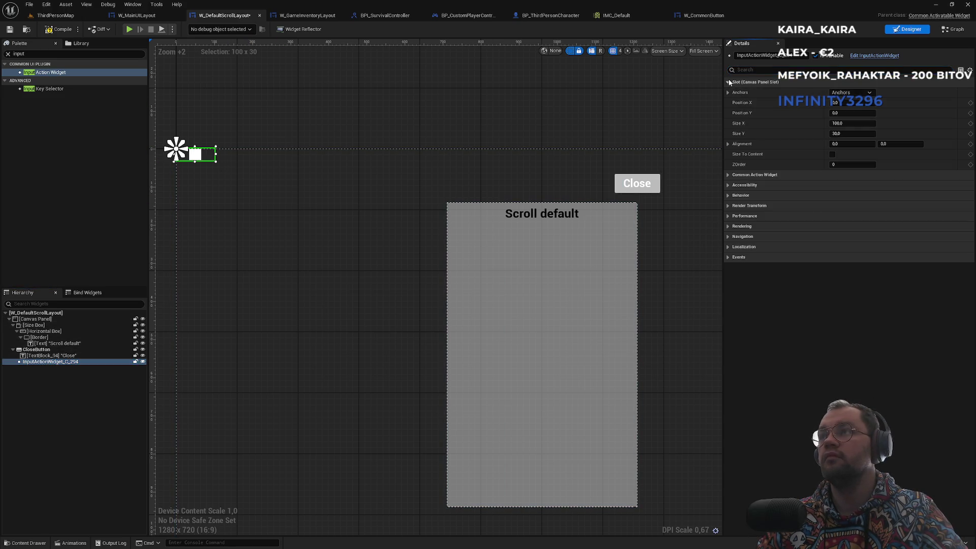
{"action": "left_click", "coordinate": [729, 81]}
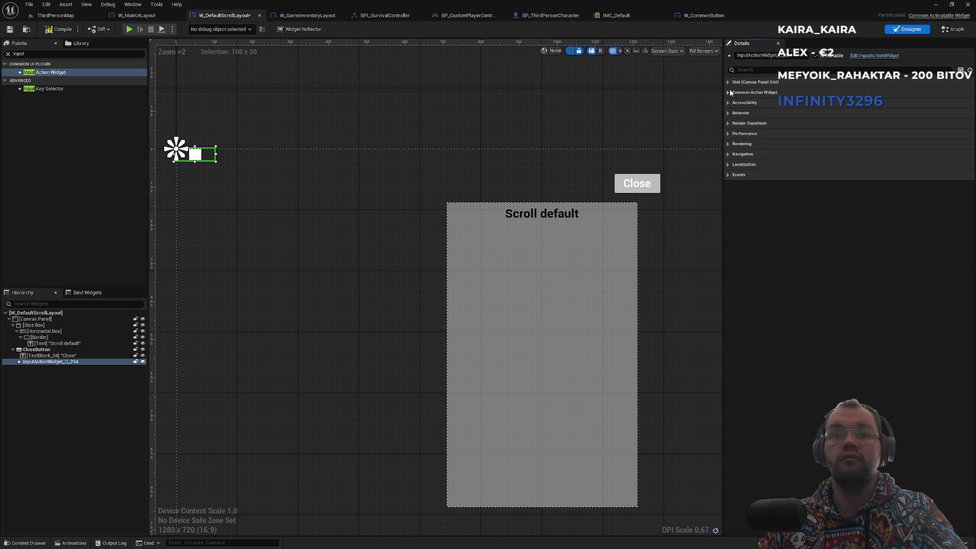
{"action": "left_click", "coordinate": [50, 349]}
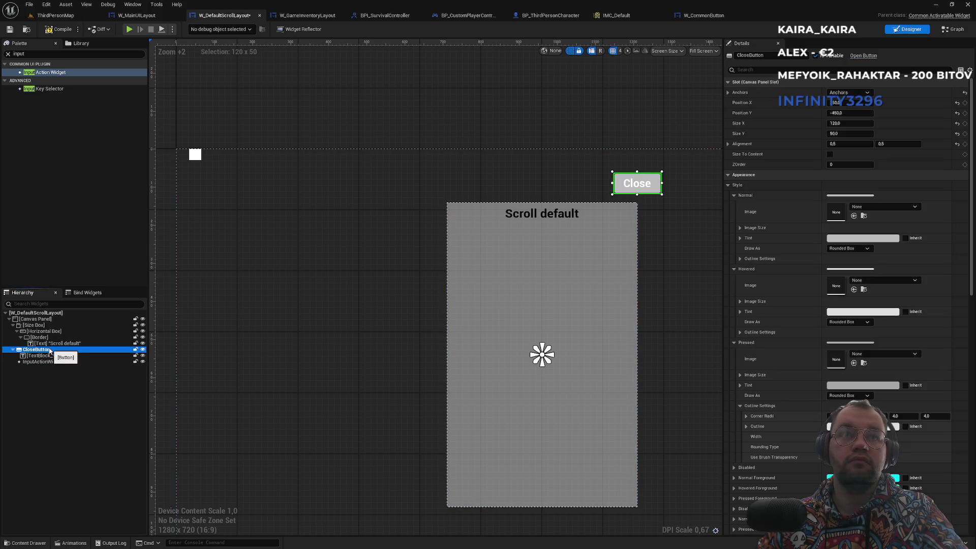
{"action": "left_click", "coordinate": [41, 362]}
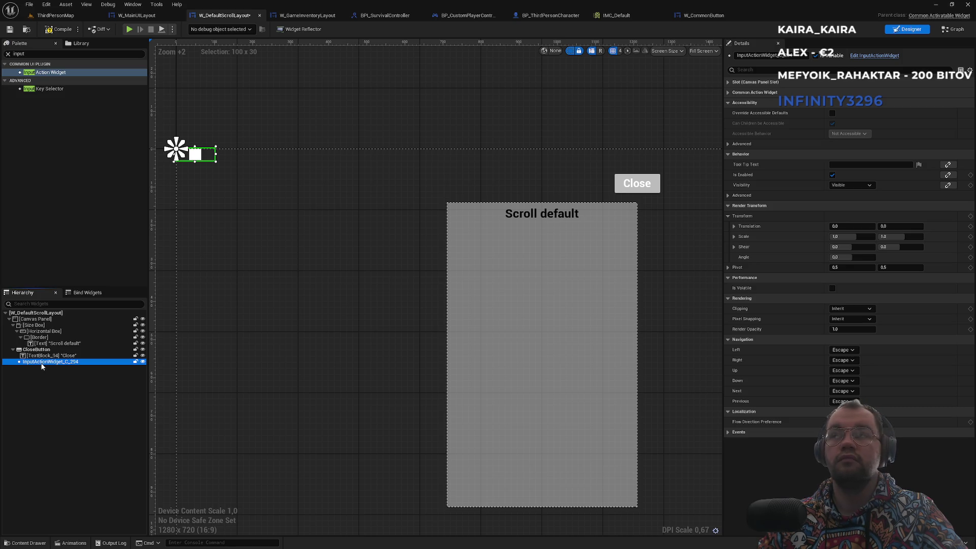
{"action": "left_click", "coordinate": [39, 350]}
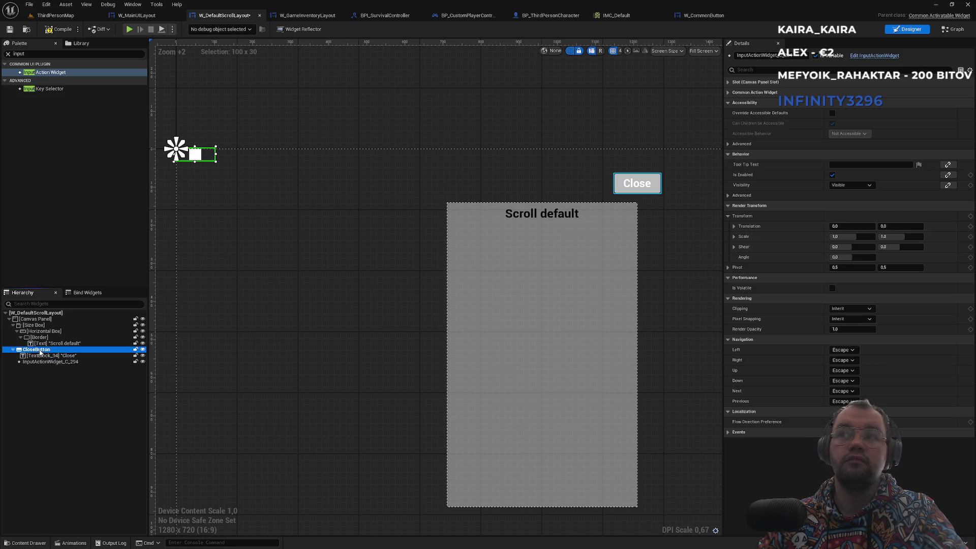
{"action": "left_click", "coordinate": [38, 362]}
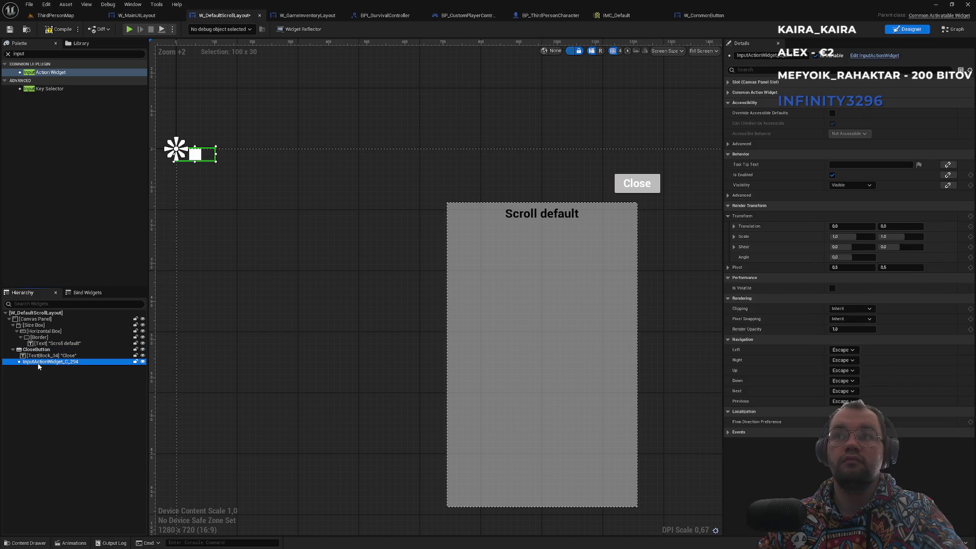
Step: Anchor the input action widget to the canvas centre, then switch to W_CommonButton
{"action": "left_click", "coordinate": [728, 83]}
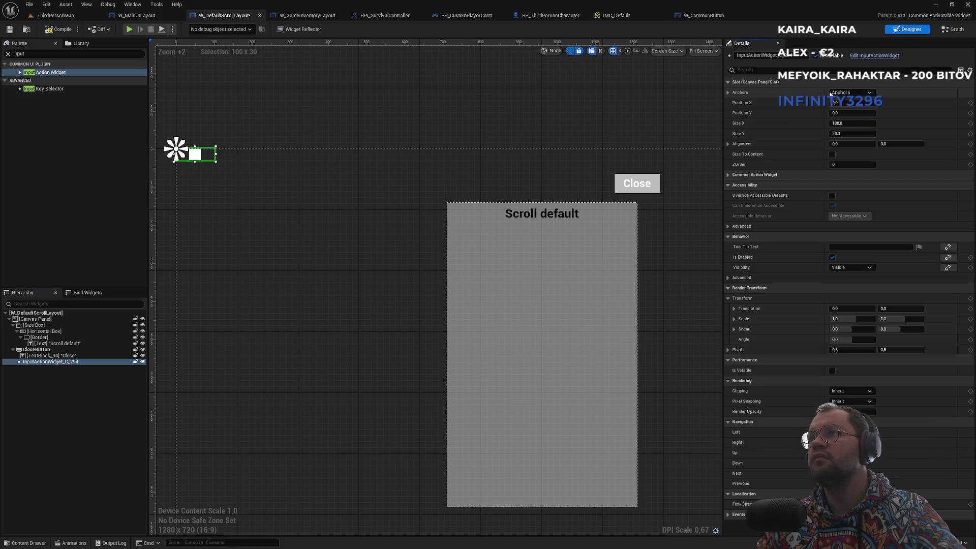
{"action": "left_click", "coordinate": [848, 92]}
{"action": "left_click", "coordinate": [879, 142]}
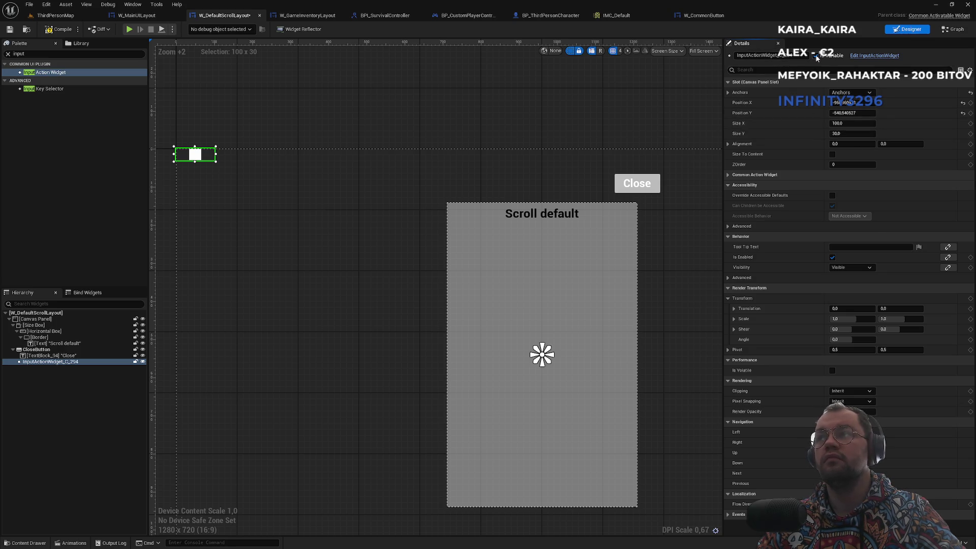
{"action": "left_click", "coordinate": [703, 15]}
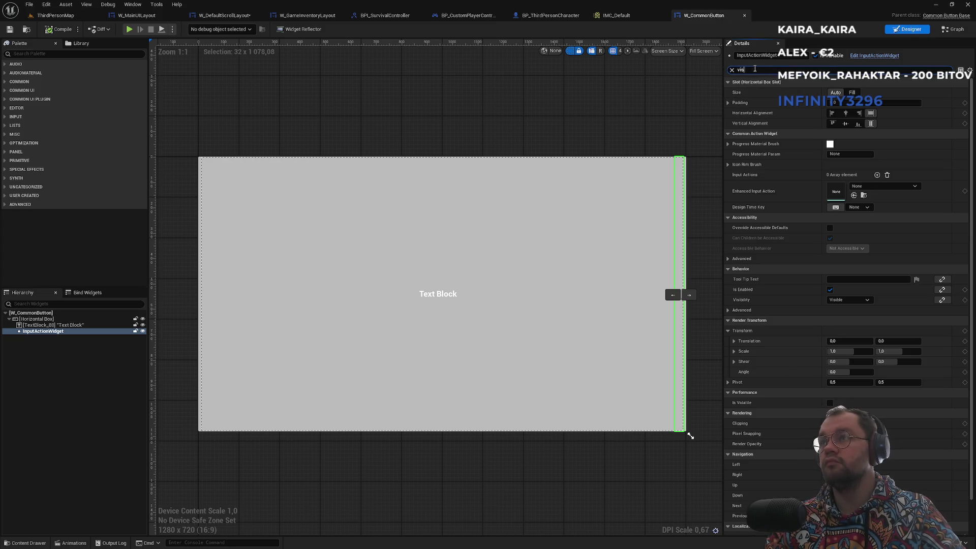
Step: Clear the Details search and glance at W_GameInventoryLayout and BPI_SurvivalController before returning to W_DefaultScrollLayout
{"action": "type", "text": "vis"}
{"action": "key", "text": "BackSpace"}
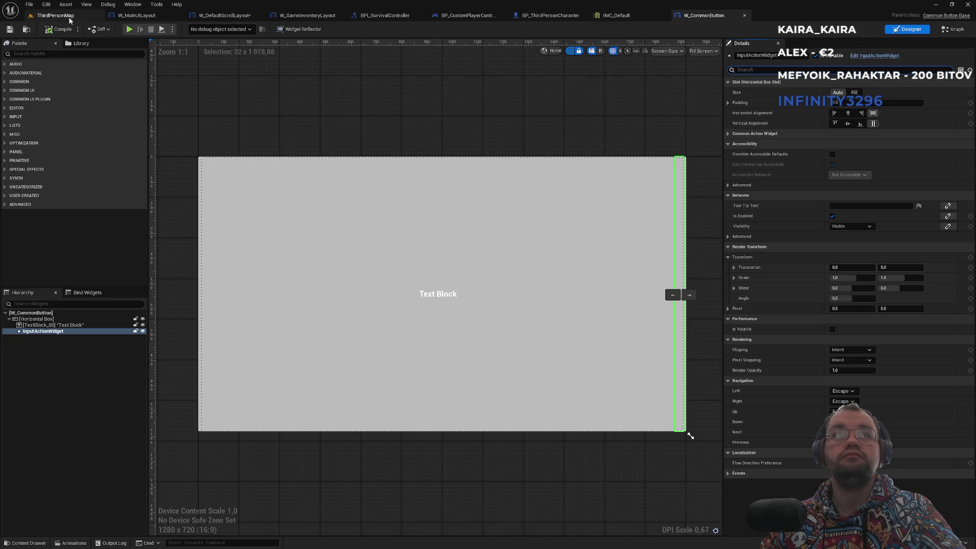
{"action": "left_click", "coordinate": [308, 15]}
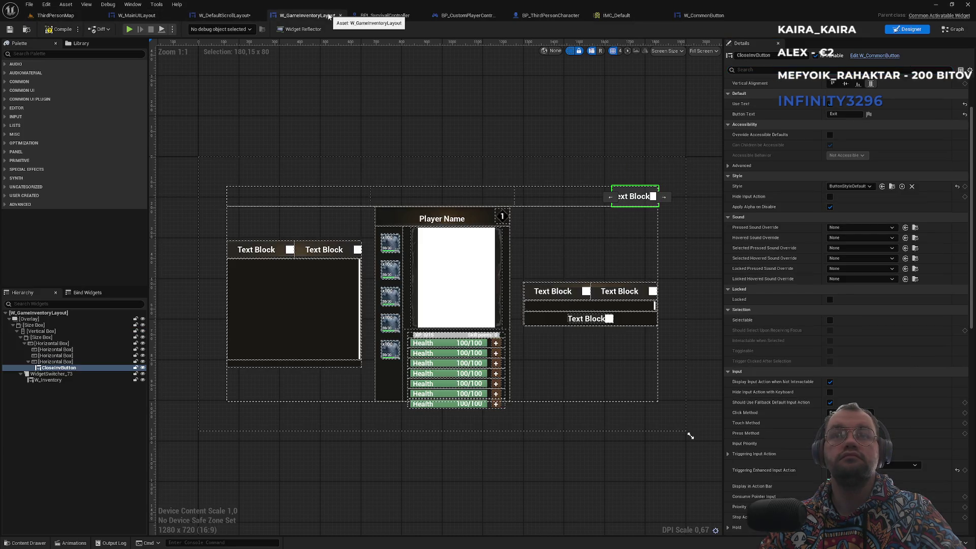
{"action": "left_click", "coordinate": [389, 16]}
{"action": "left_click", "coordinate": [223, 16]}
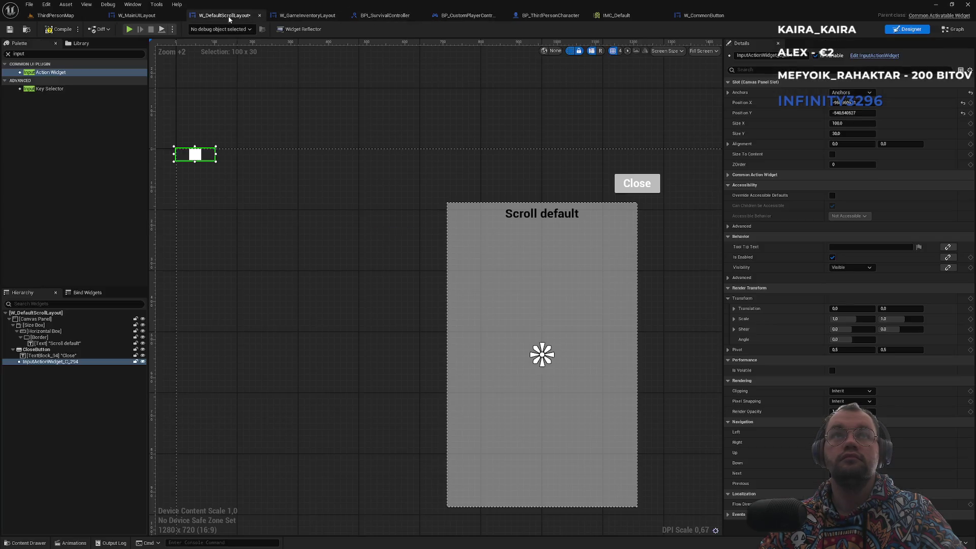
Step: Make InputActionWidget a variable with IA_Quit as its Enhanced Input Action, then go to ThirdPersonMap
{"action": "left_click", "coordinate": [58, 364]}
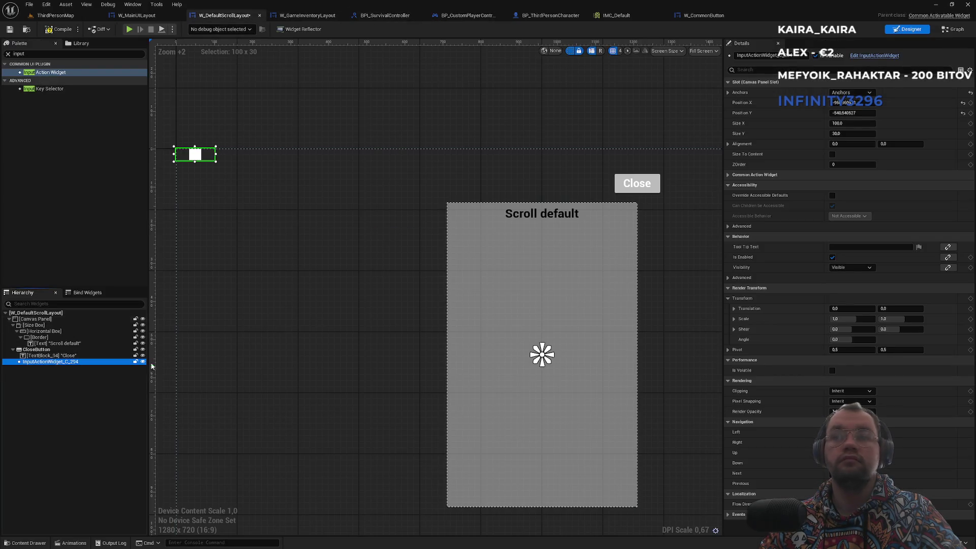
{"action": "left_click", "coordinate": [816, 55]}
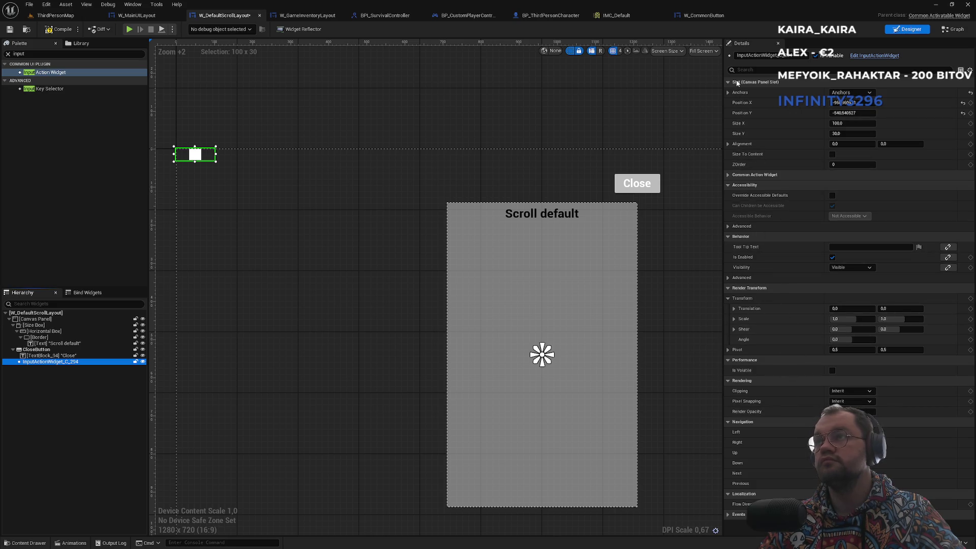
{"action": "left_click", "coordinate": [757, 71]}
{"action": "type", "text": "input"}
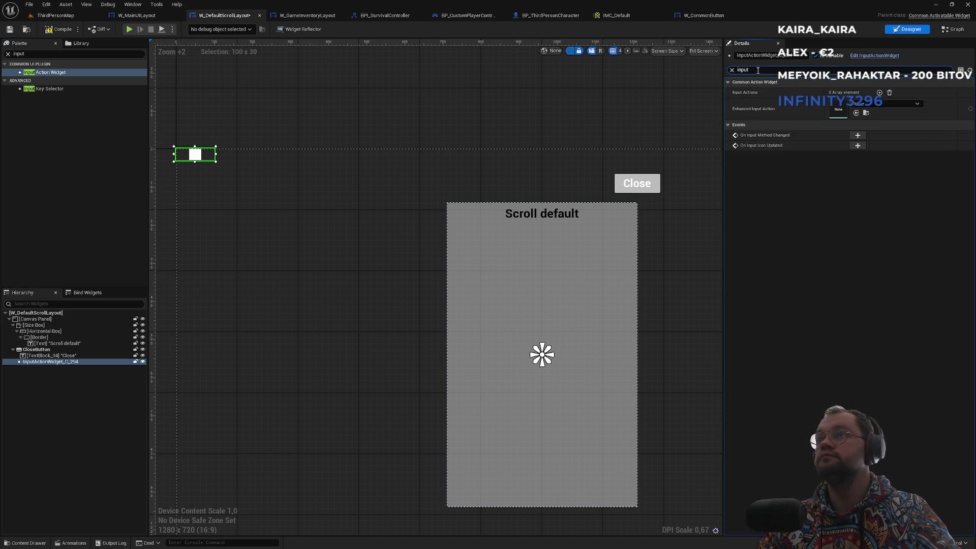
{"action": "left_click", "coordinate": [867, 103]}
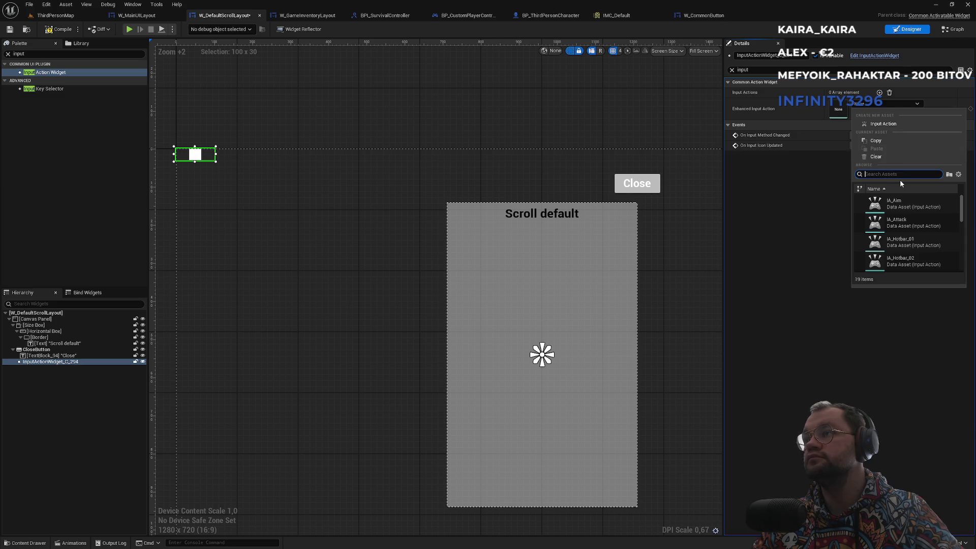
{"action": "type", "text": "qui"}
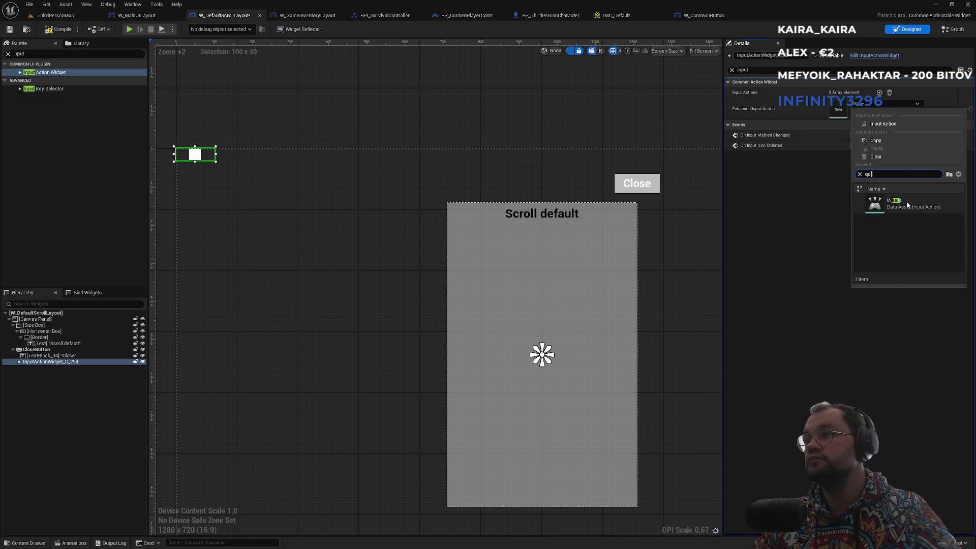
{"action": "left_click", "coordinate": [907, 205]}
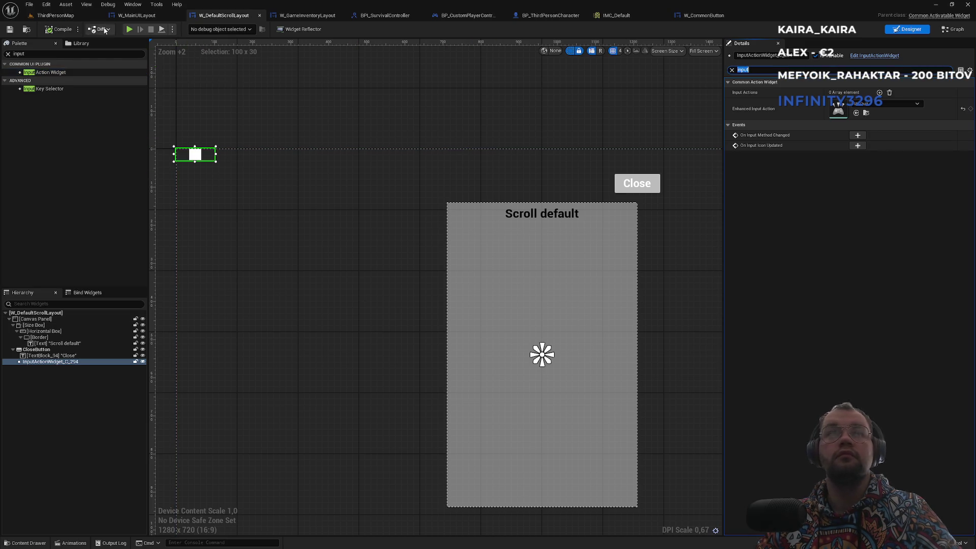
{"action": "left_click", "coordinate": [83, 16]}
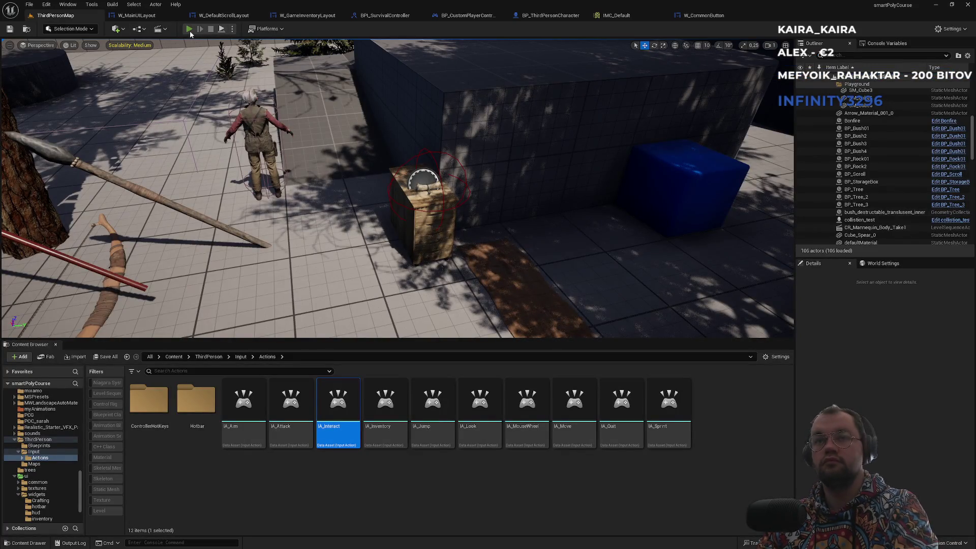
Step: Playtest the level, opening the scroll panel with I and closing it twice, then return to W_CommonButton
{"action": "left_click", "coordinate": [189, 30]}
{"action": "key", "text": "F11"}
{"action": "key", "text": "w"}
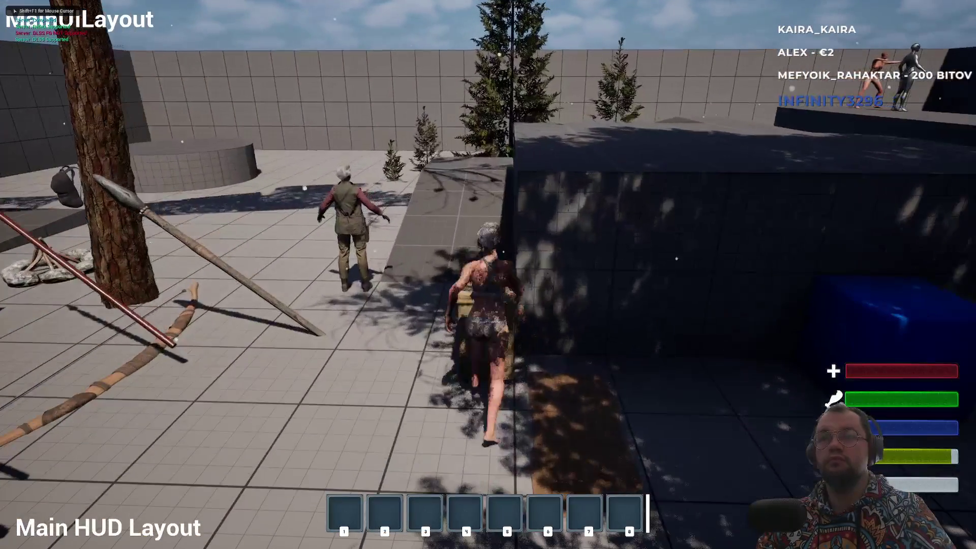
{"action": "key", "text": "i"}
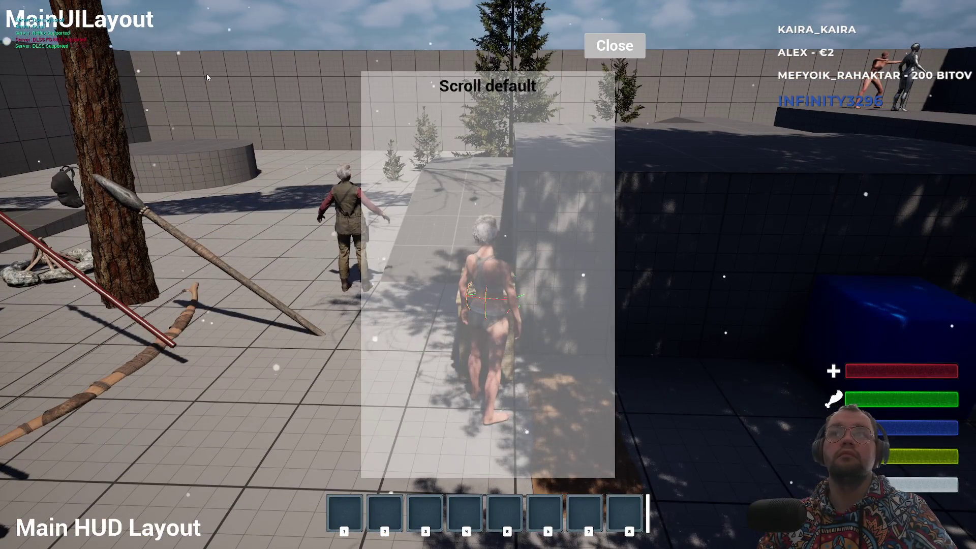
{"action": "left_click", "coordinate": [602, 48]}
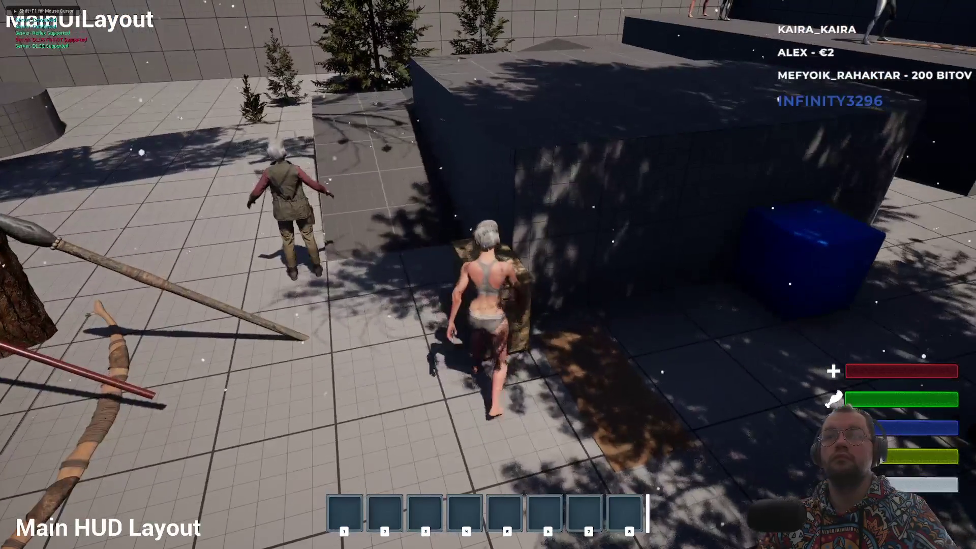
{"action": "key", "text": "i"}
{"action": "left_click", "coordinate": [612, 46]}
{"action": "key", "text": "F11"}
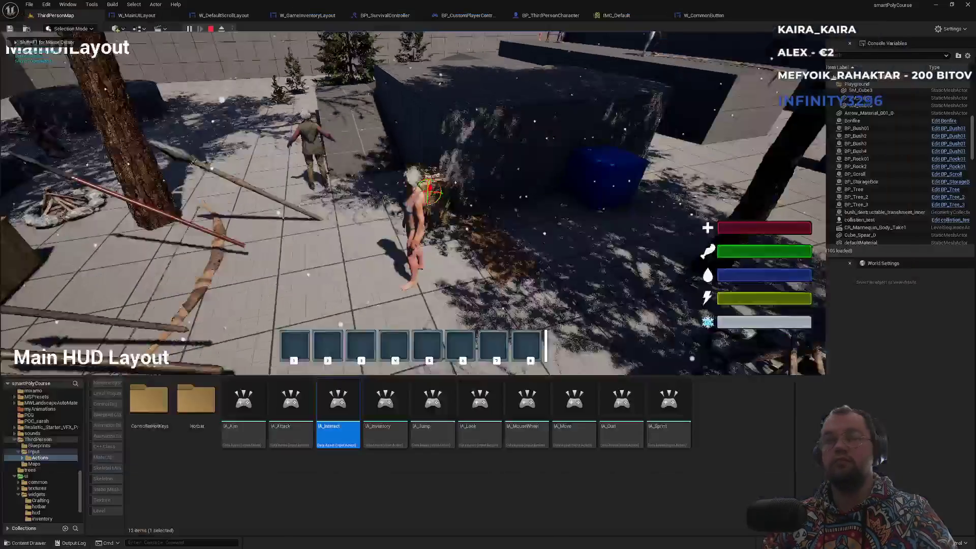
{"action": "key", "text": "shift+F1"}
{"action": "left_click", "coordinate": [704, 20]}
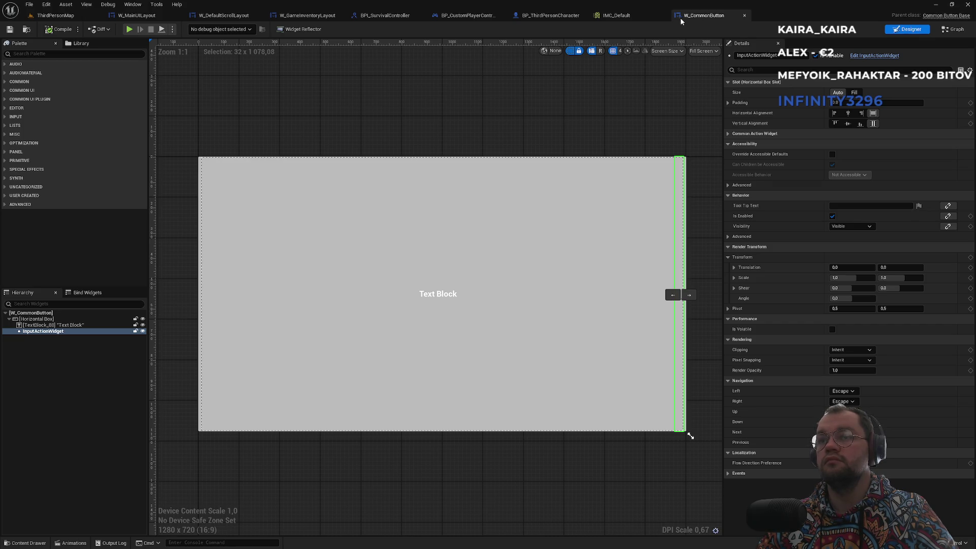
Step: Look over BP_ThirdPersonCharacter, BP_CustomPlayerController and W_GameInventoryLayout, then start a play session on ThirdPersonMap
{"action": "left_click", "coordinate": [549, 15]}
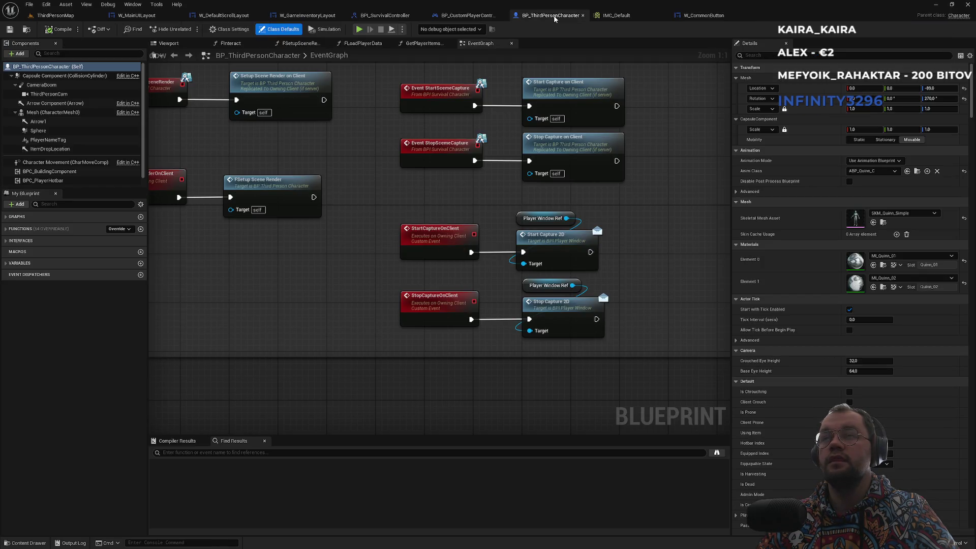
{"action": "left_click", "coordinate": [467, 16]}
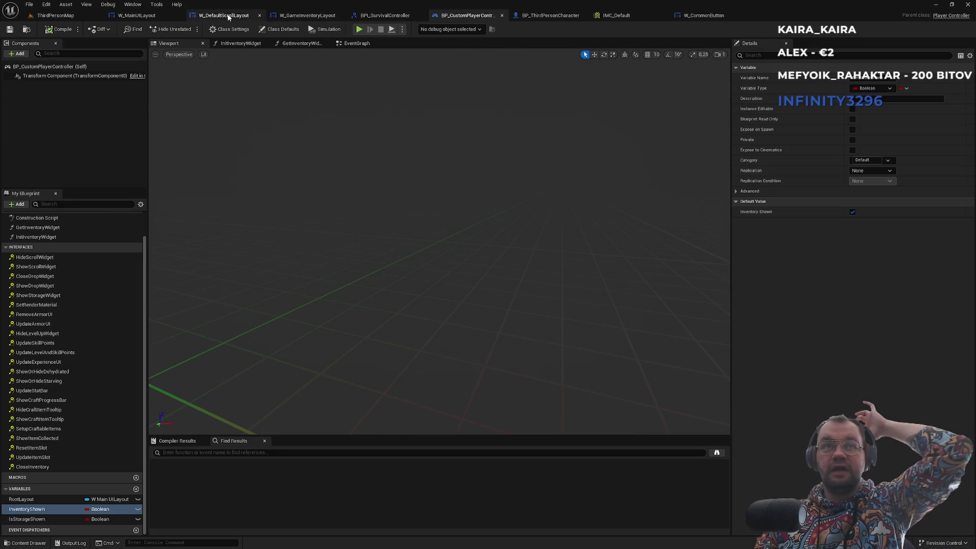
{"action": "left_click", "coordinate": [311, 17]}
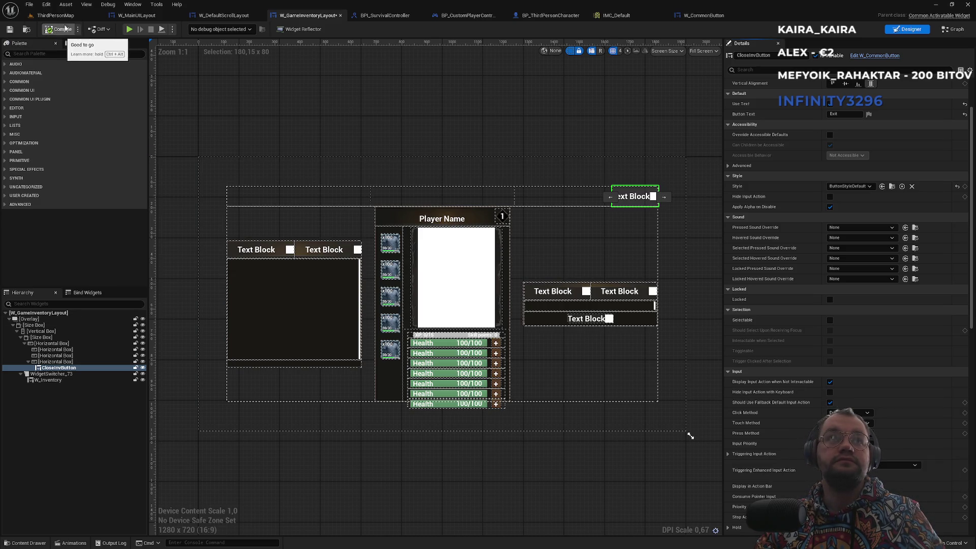
{"action": "left_click", "coordinate": [56, 15]}
{"action": "left_click", "coordinate": [189, 29]}
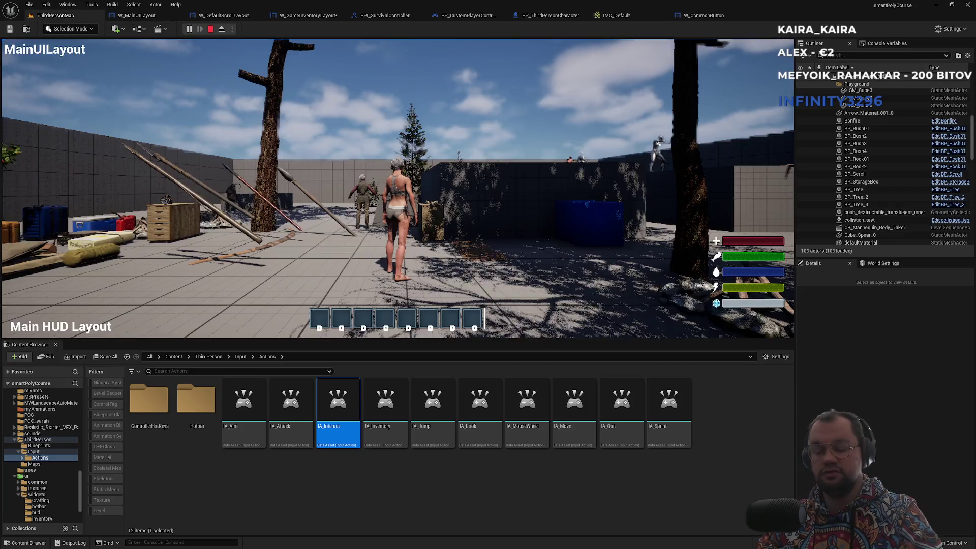
Step: Toggle the inventory in game with Tab, then end the play session with Escape
{"action": "key", "text": "Tab"}
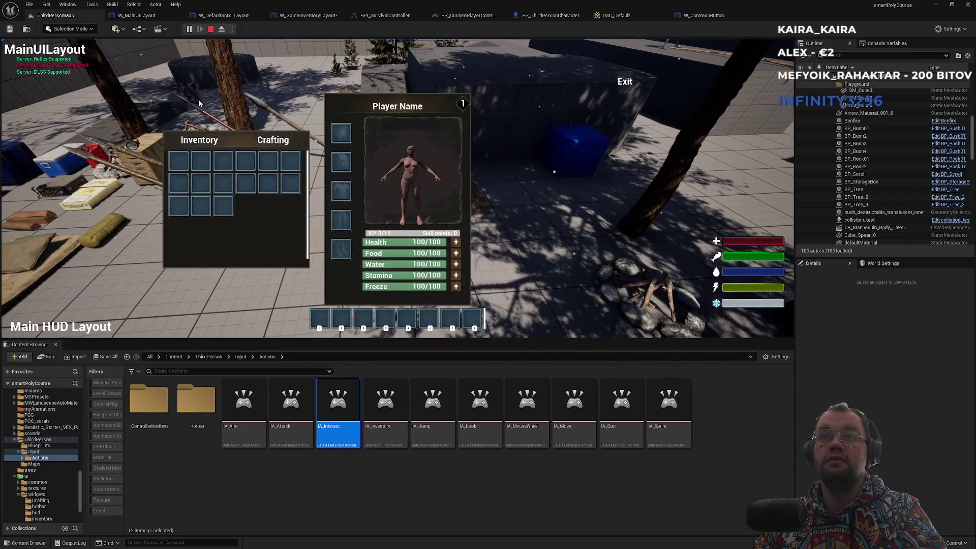
{"action": "key", "text": "Tab"}
{"action": "key", "text": "Tab"}
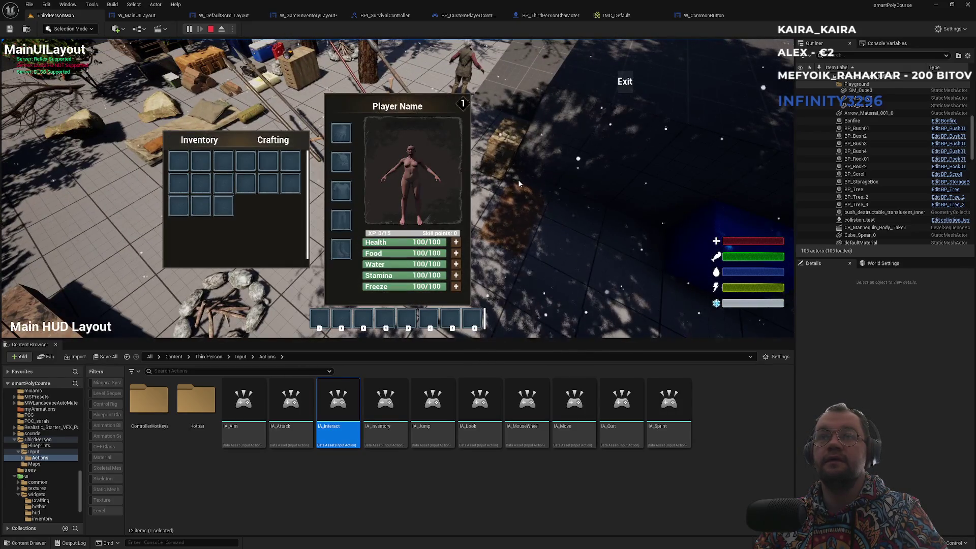
{"action": "key", "text": "Escape"}
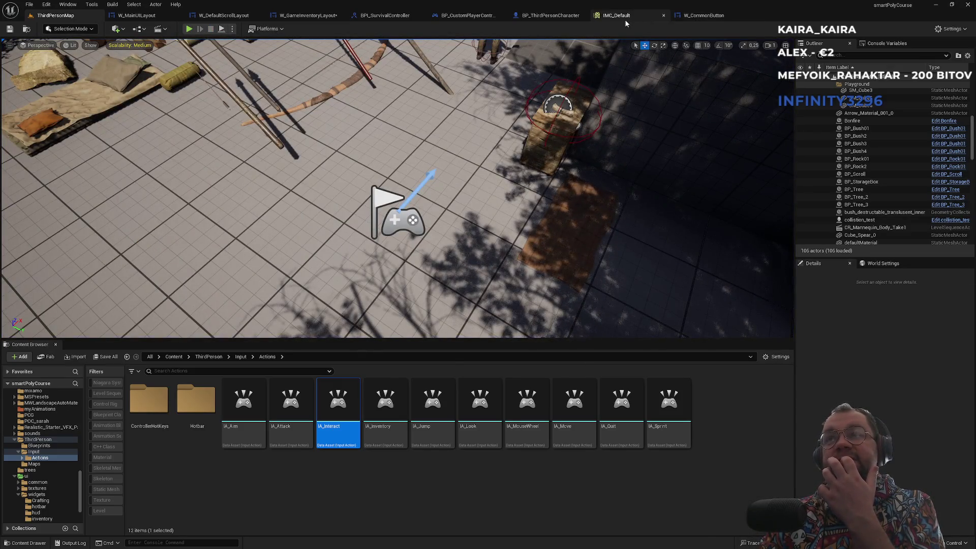
Step: Check the IMC_Default mappings, then bring BP_ThirdPersonCharacter's 'setup player window' section into view
{"action": "left_click", "coordinate": [638, 19]}
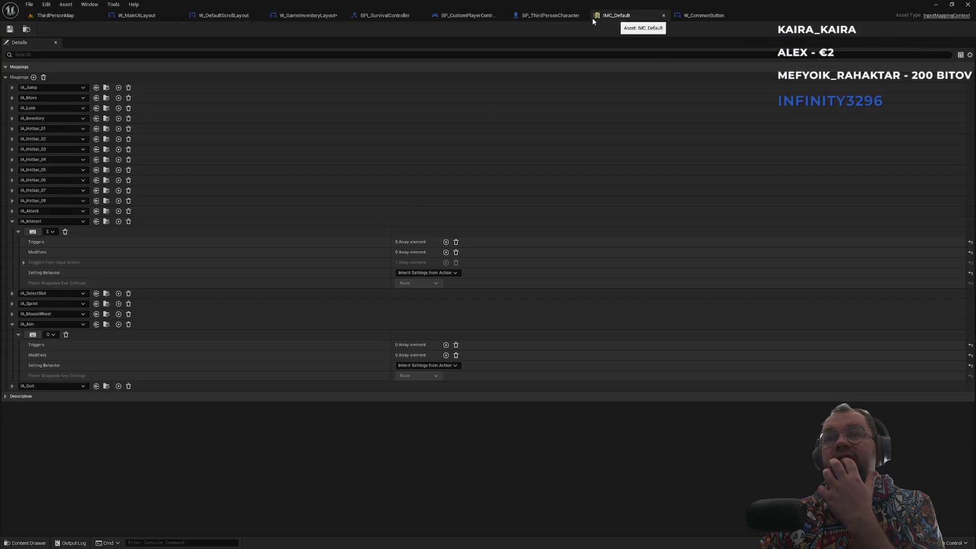
{"action": "left_click", "coordinate": [552, 19]}
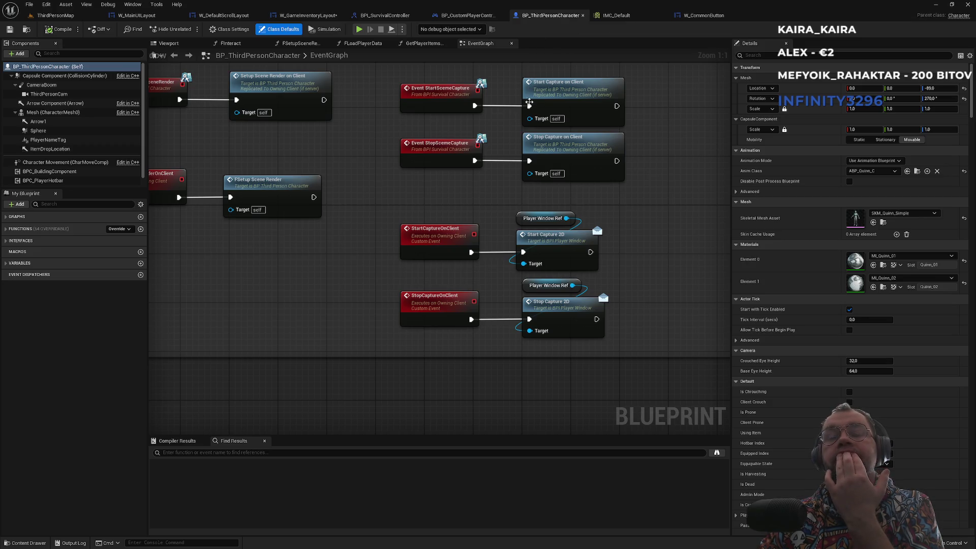
{"action": "left_click_drag", "start_coordinate": [419, 205], "coordinate": [576, 231]}
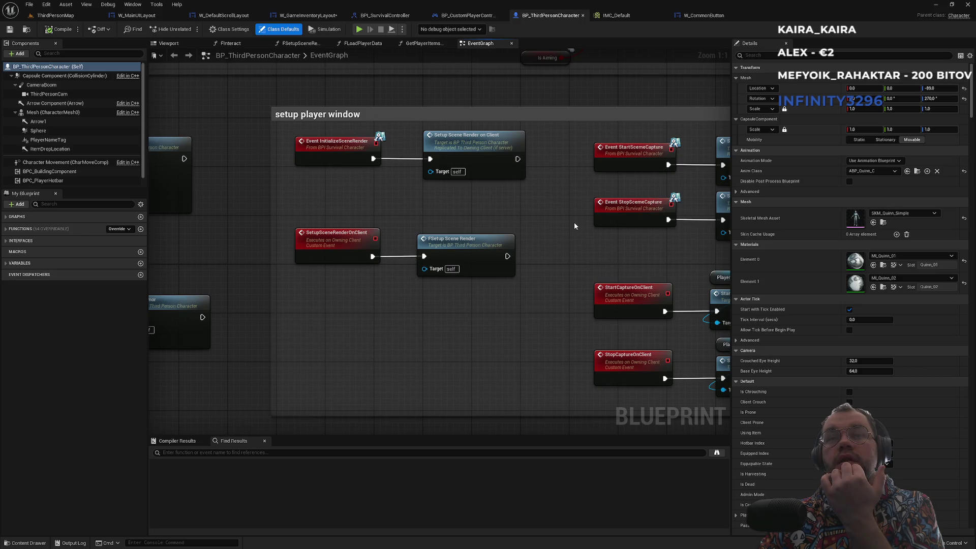
Step: Set CloseInvButton's Triggering Enhanced Input Action to IA_Inventory in W_GameInventoryLayout, then open W_DefaultScrollLayout
{"action": "left_click", "coordinate": [709, 18]}
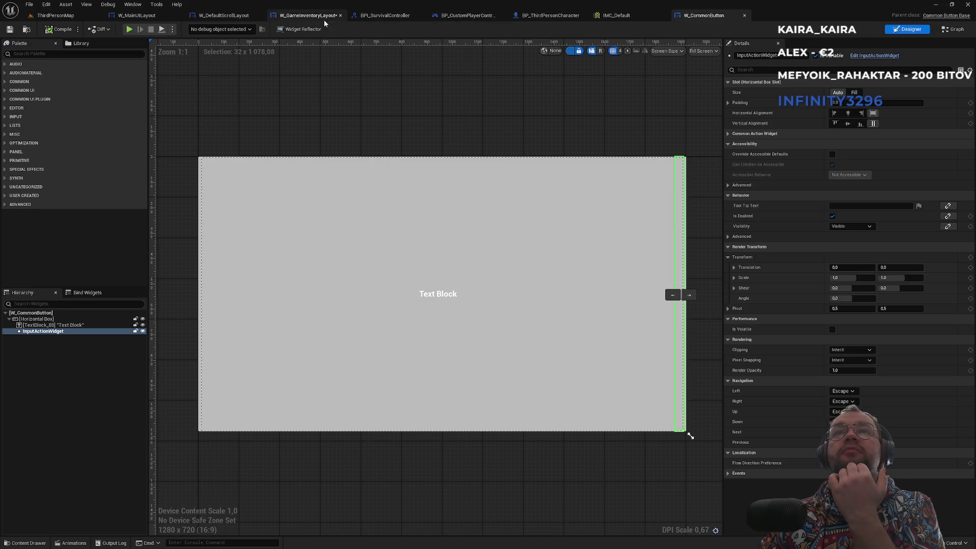
{"action": "left_click", "coordinate": [320, 16]}
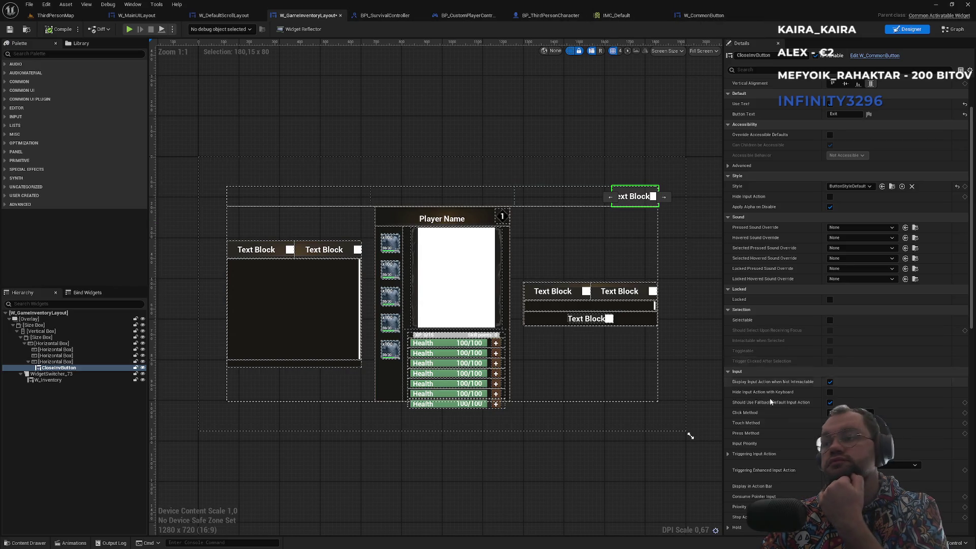
{"action": "left_click", "coordinate": [889, 465]}
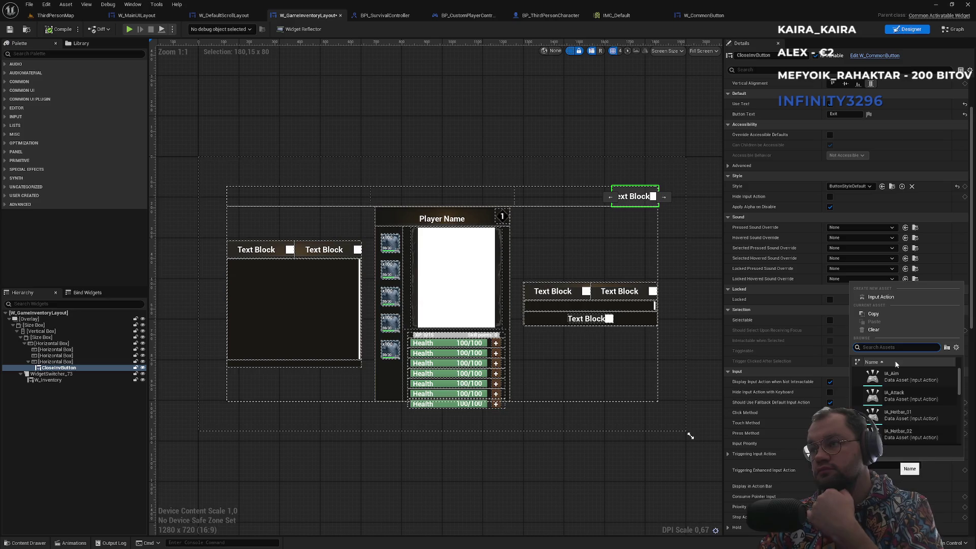
{"action": "type", "text": "inventory"}
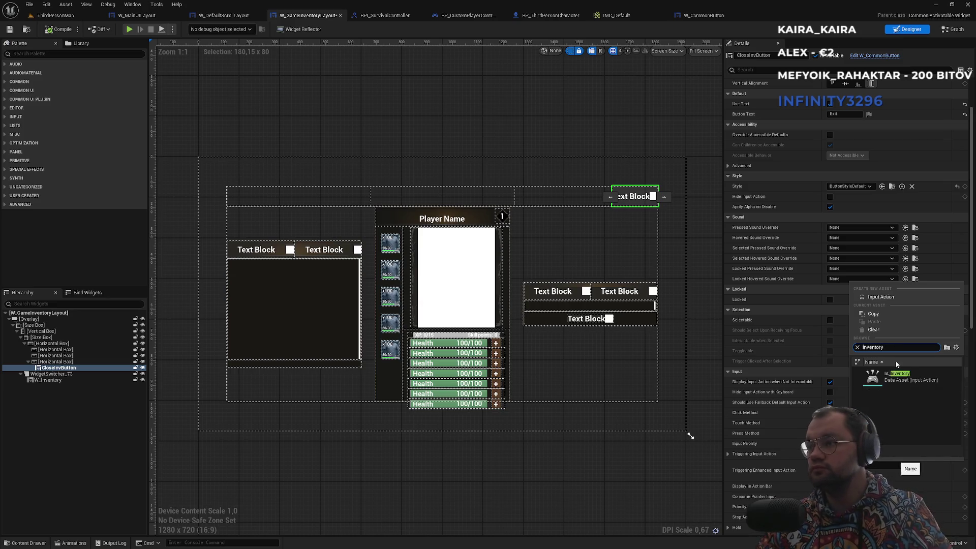
{"action": "left_click", "coordinate": [899, 376]}
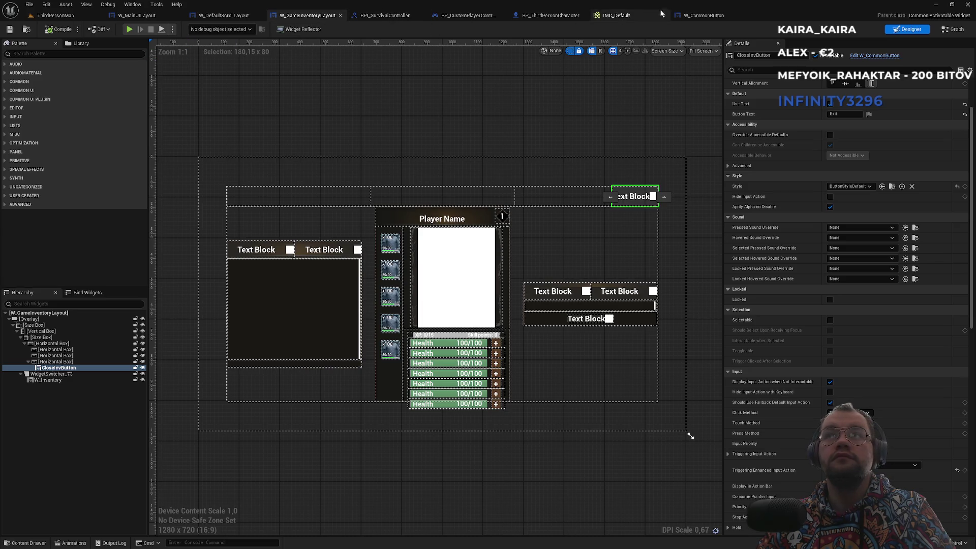
{"action": "left_click", "coordinate": [224, 16]}
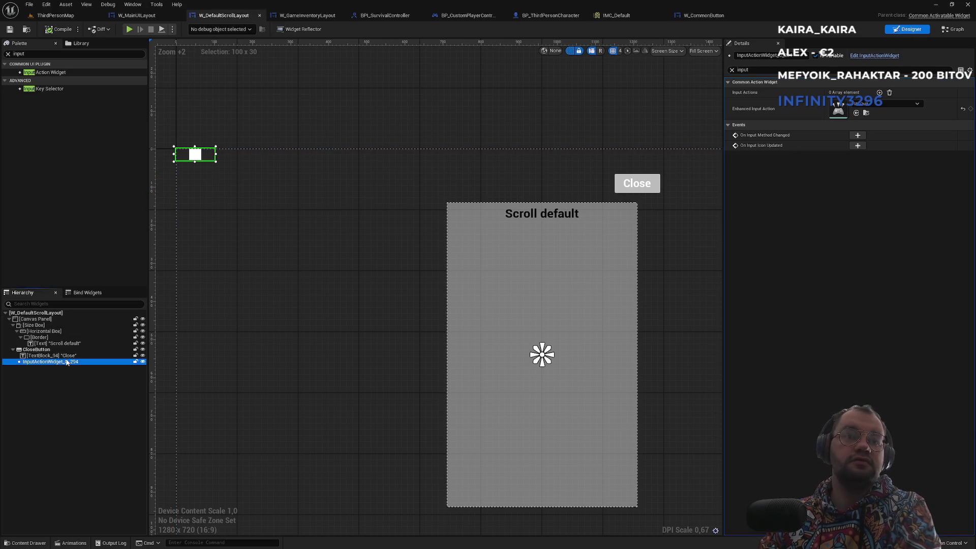
Step: Delete the old InputActionWidget and CloseButton from W_DefaultScrollLayout
{"action": "key", "text": "Delete"}
{"action": "left_click", "coordinate": [36, 349]}
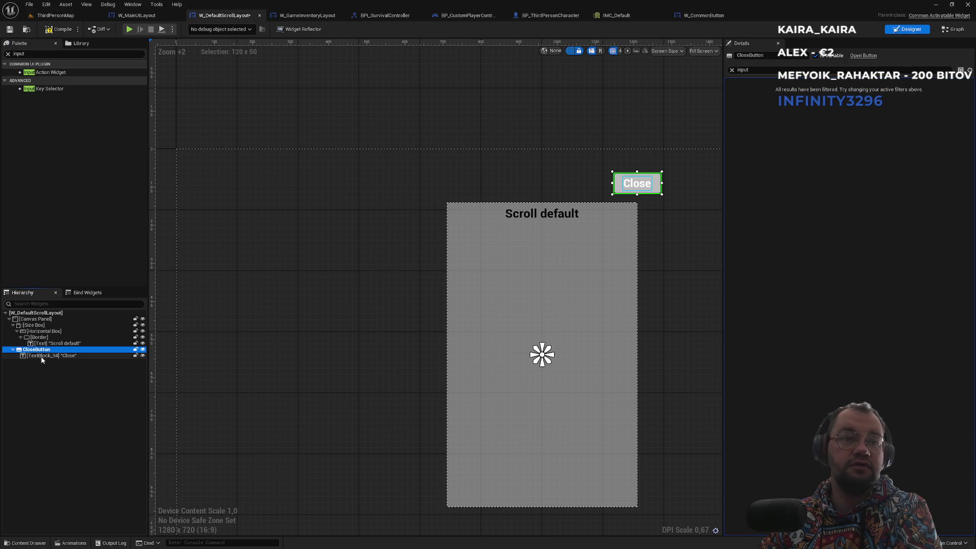
{"action": "key", "text": "Delete"}
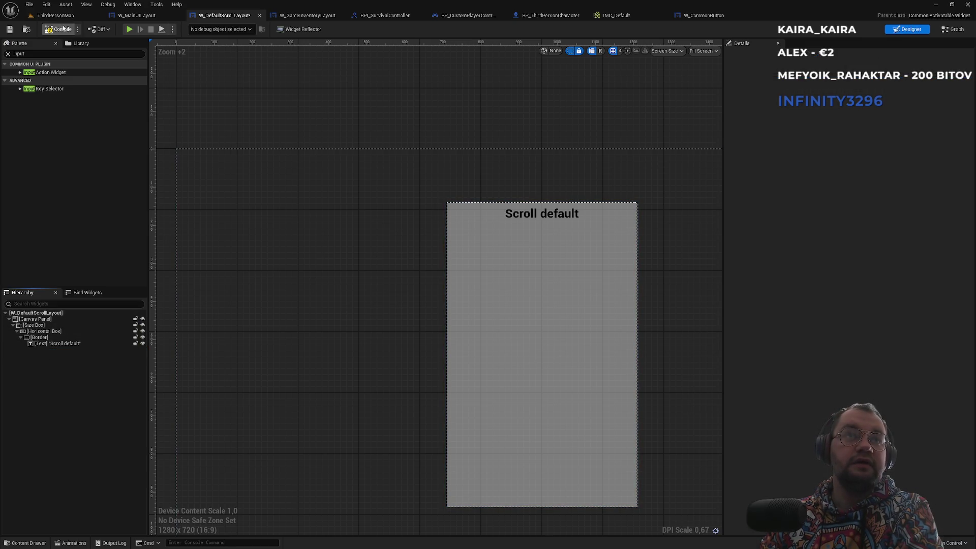
{"action": "left_click", "coordinate": [951, 31]}
{"action": "left_click", "coordinate": [909, 29]}
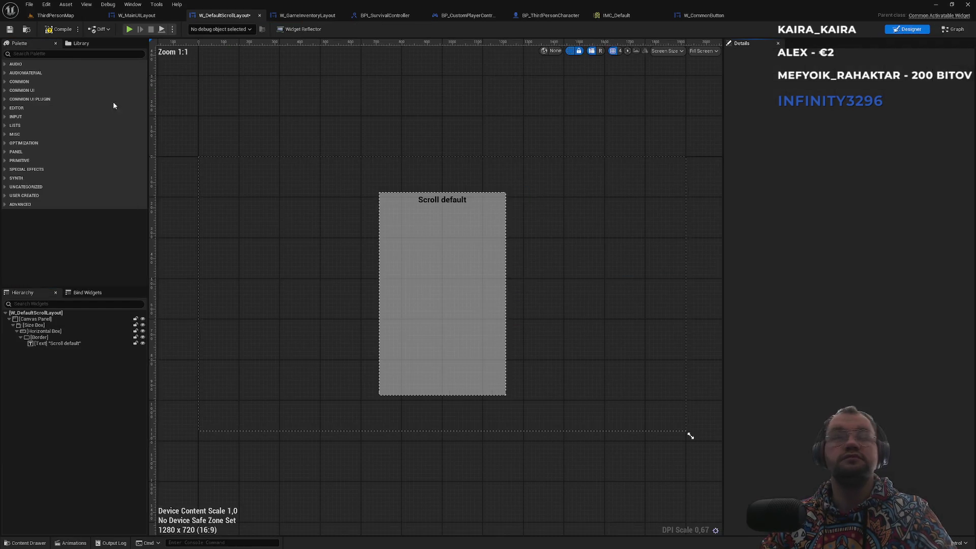
{"action": "type", "text": "w"}
Step: Add a W_CommonButton from the Palette, centre it, and move it directly under Canvas Panel
{"action": "left_click", "coordinate": [39, 53]}
{"action": "type", "text": "w_dom"}
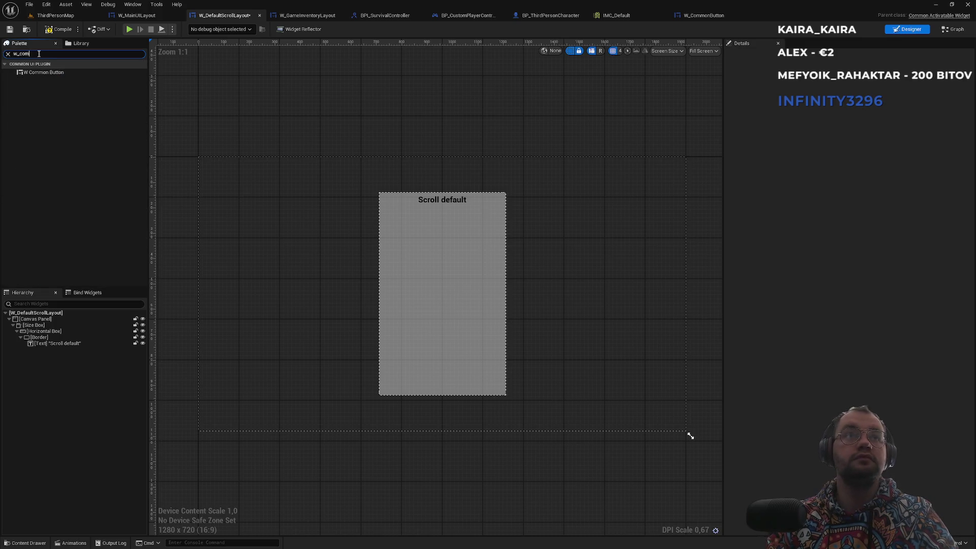
{"action": "mouse_move", "coordinate": [43, 72]}
{"action": "left_mouse_down"}
{"action": "mouse_move", "coordinate": [53, 250]}
{"action": "mouse_move", "coordinate": [44, 347]}
{"action": "left_mouse_up"}
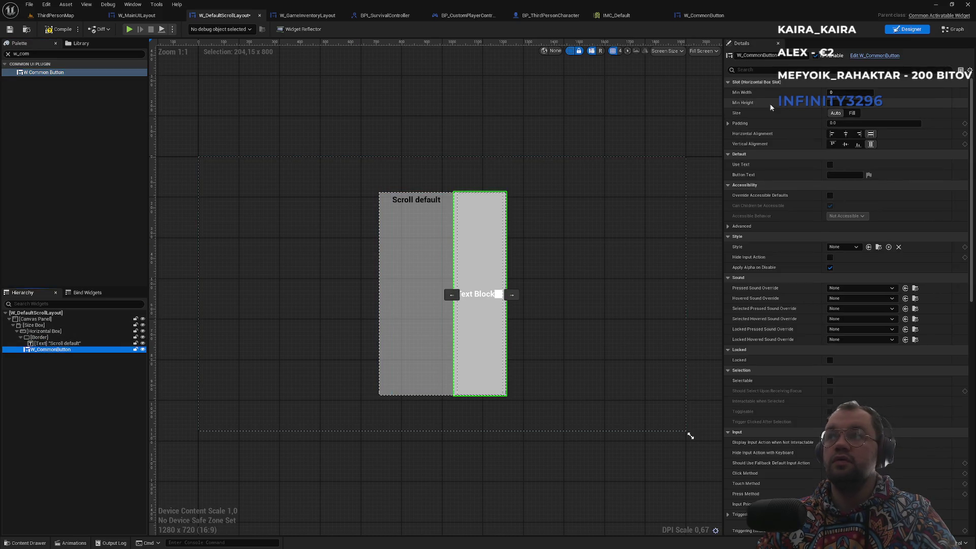
{"action": "left_click", "coordinate": [845, 134]}
{"action": "left_click", "coordinate": [845, 145]}
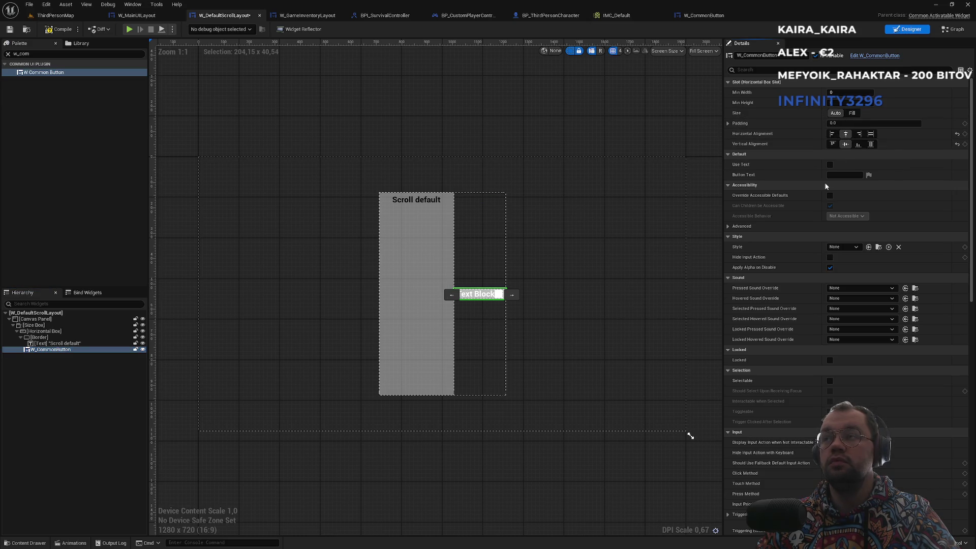
{"action": "left_click", "coordinate": [44, 351]}
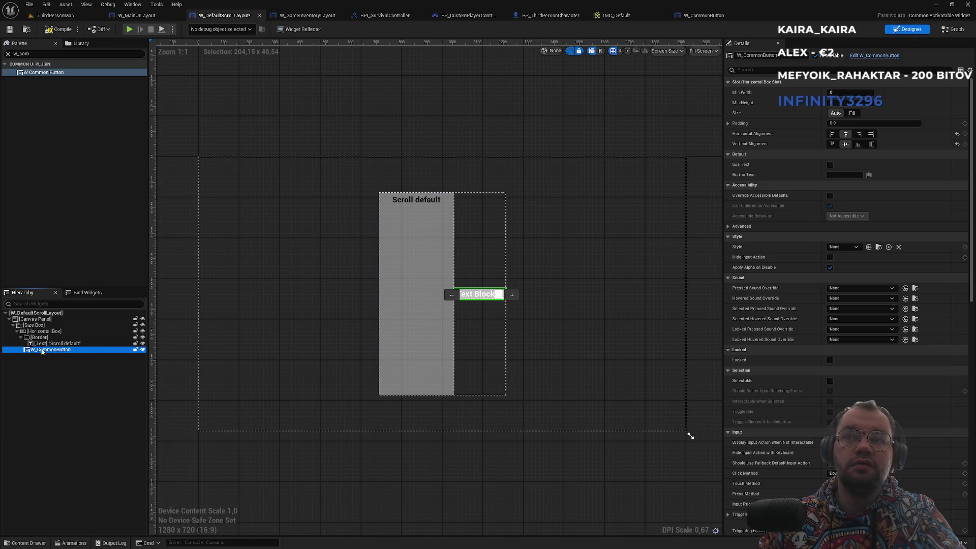
{"action": "mouse_move", "coordinate": [41, 353]}
{"action": "left_mouse_down"}
{"action": "mouse_move", "coordinate": [43, 341]}
{"action": "mouse_move", "coordinate": [35, 354]}
{"action": "left_mouse_up"}
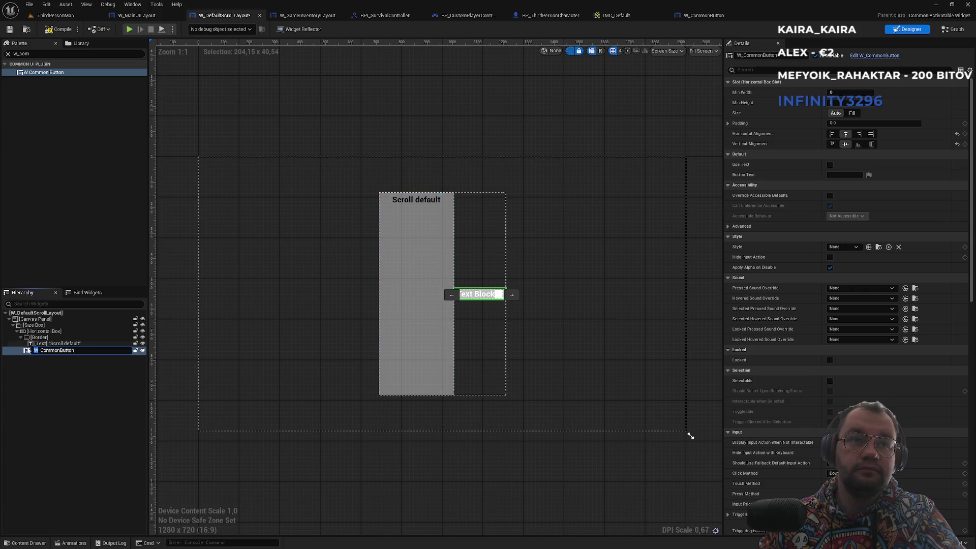
{"action": "left_click_drag", "start_coordinate": [33, 351], "coordinate": [37, 329]}
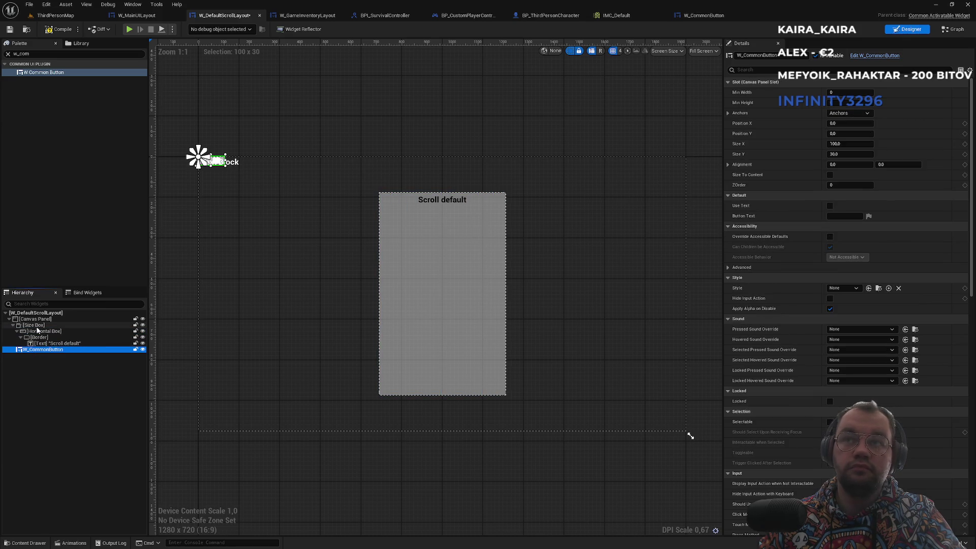
Step: Anchor the button to the centre, reset its position, and set alignment to 0.5, 0.5
{"action": "left_click", "coordinate": [846, 113]}
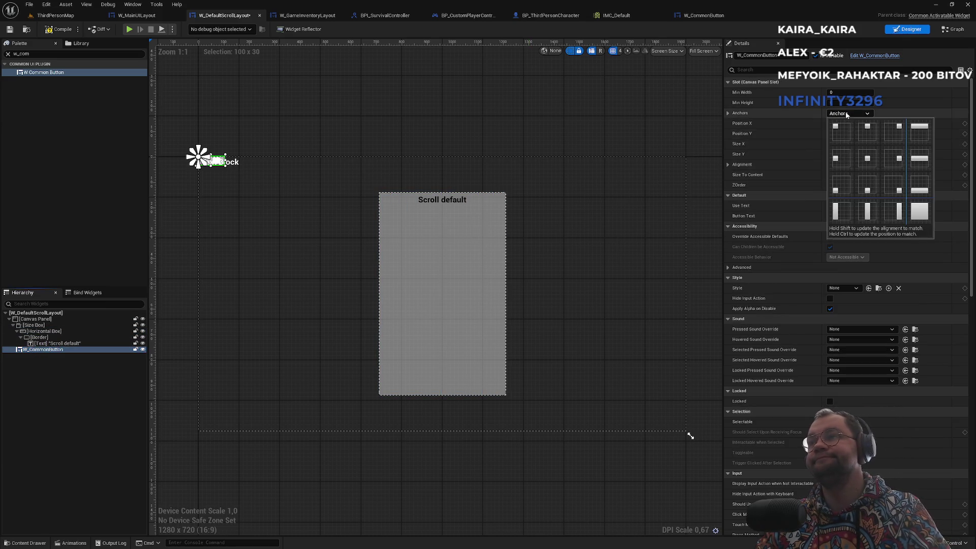
{"action": "left_click", "coordinate": [867, 159], "text": "ctrl"}
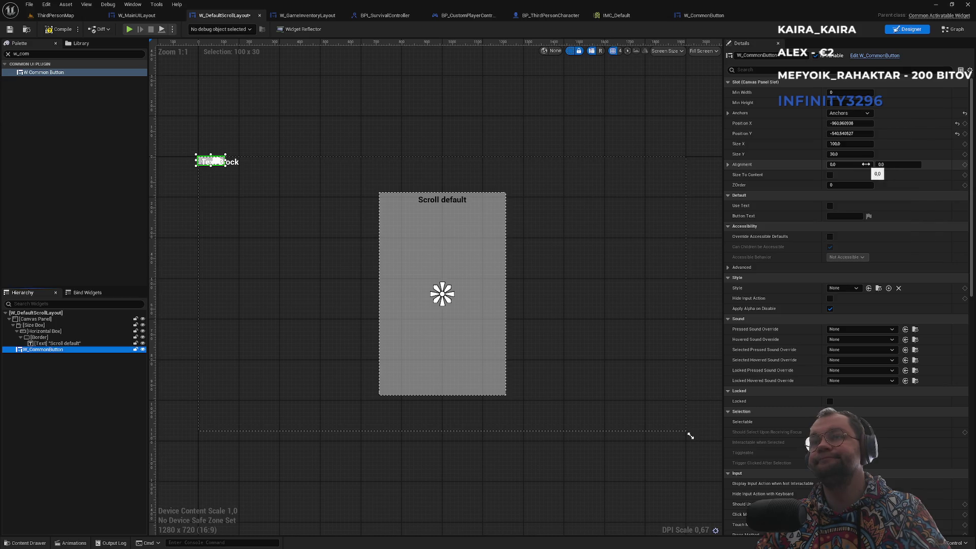
{"action": "left_click", "coordinate": [957, 123]}
{"action": "left_click", "coordinate": [957, 133]}
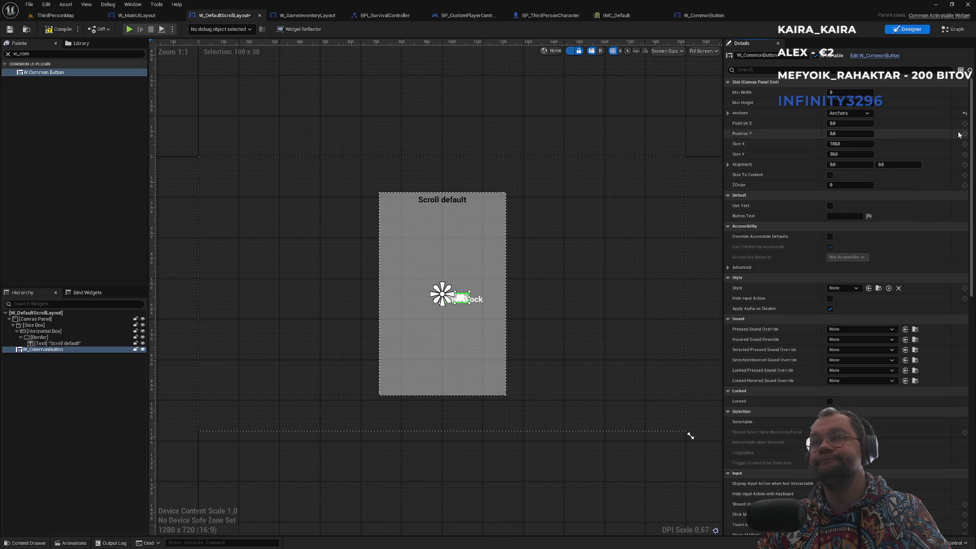
{"action": "left_click", "coordinate": [861, 163]}
{"action": "type", "text": "0.5"}
{"action": "key", "text": "Tab"}
{"action": "type", "text": "0.5"}
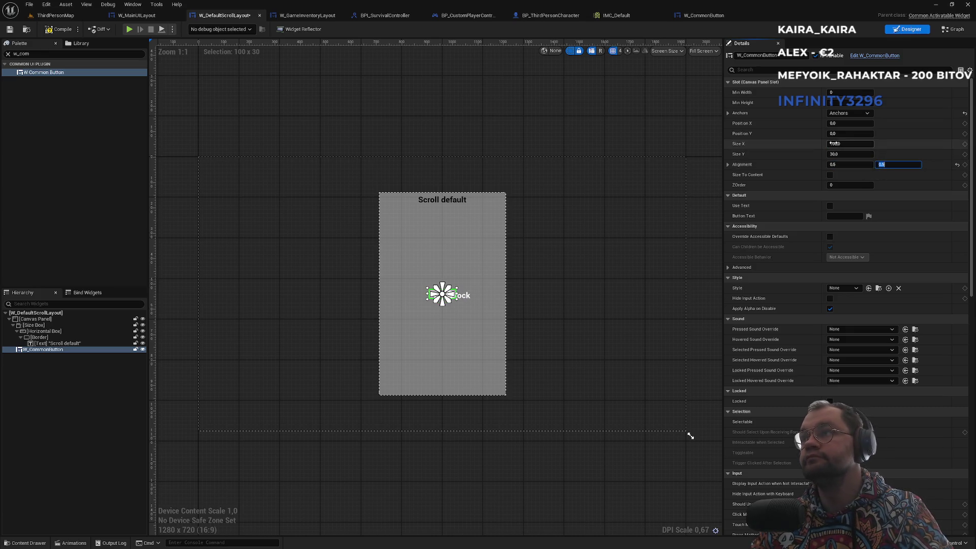
Step: Place the button at 250, -450 with width 100, label it 'Close' with Use Text, and compile
{"action": "left_click", "coordinate": [845, 144]}
{"action": "type", "text": "250"}
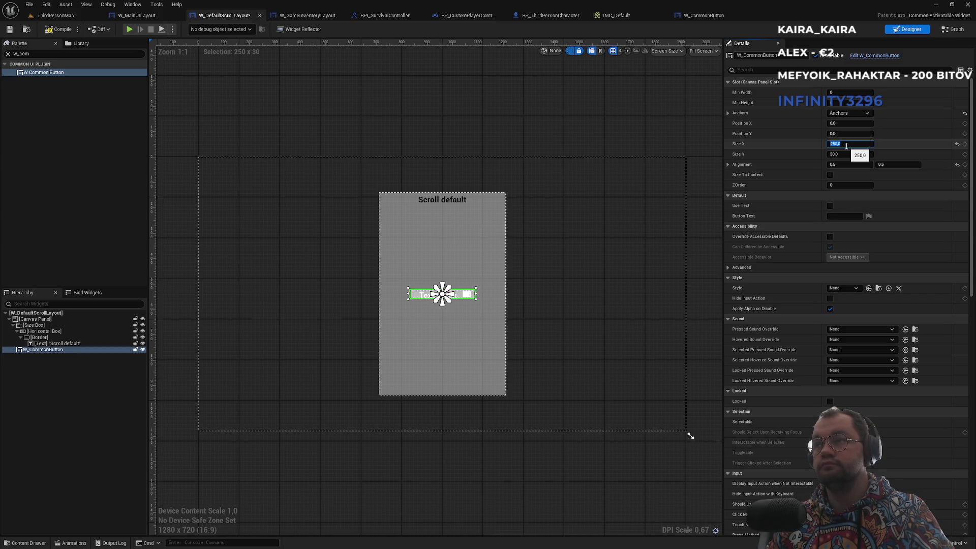
{"action": "key", "text": "Return"}
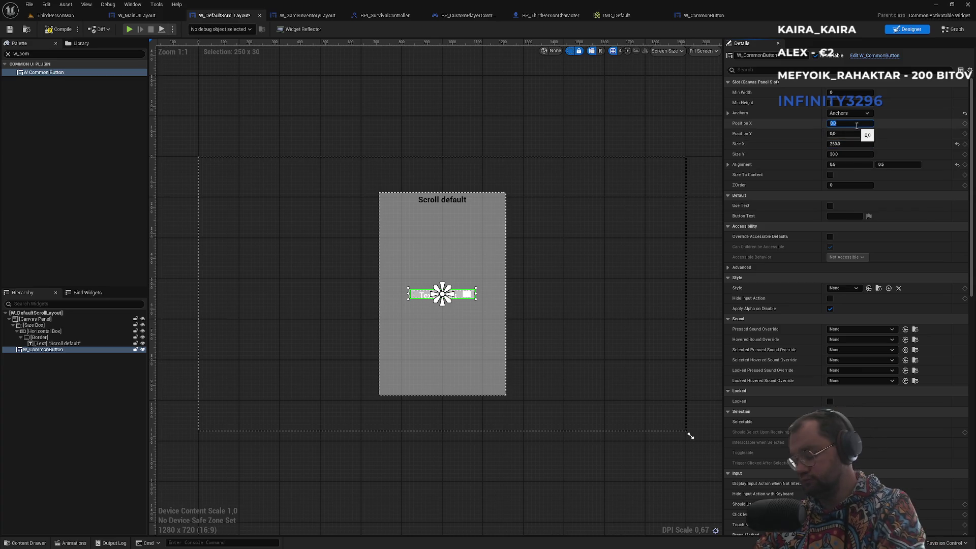
{"action": "type", "text": "250"}
{"action": "key", "text": "Return"}
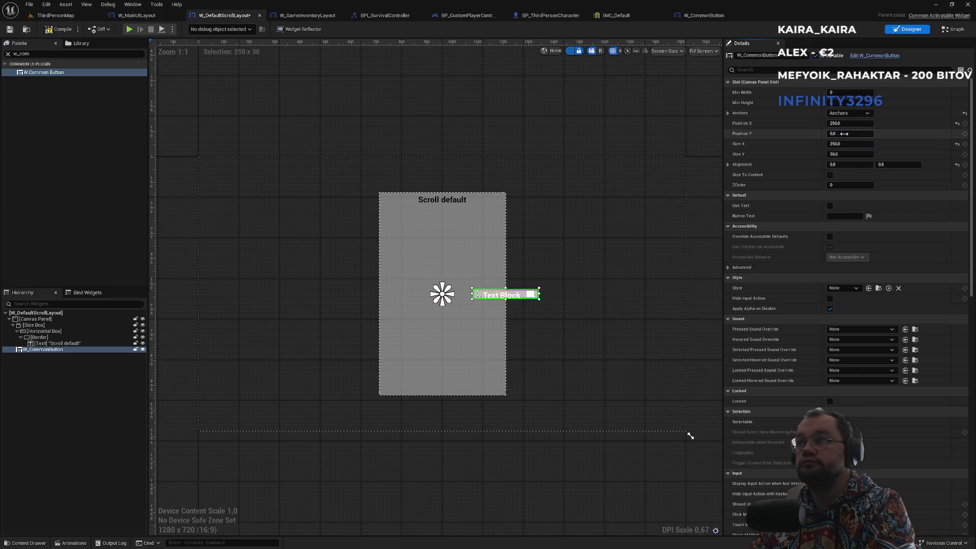
{"action": "type", "text": "-40"}
{"action": "key", "text": "Return"}
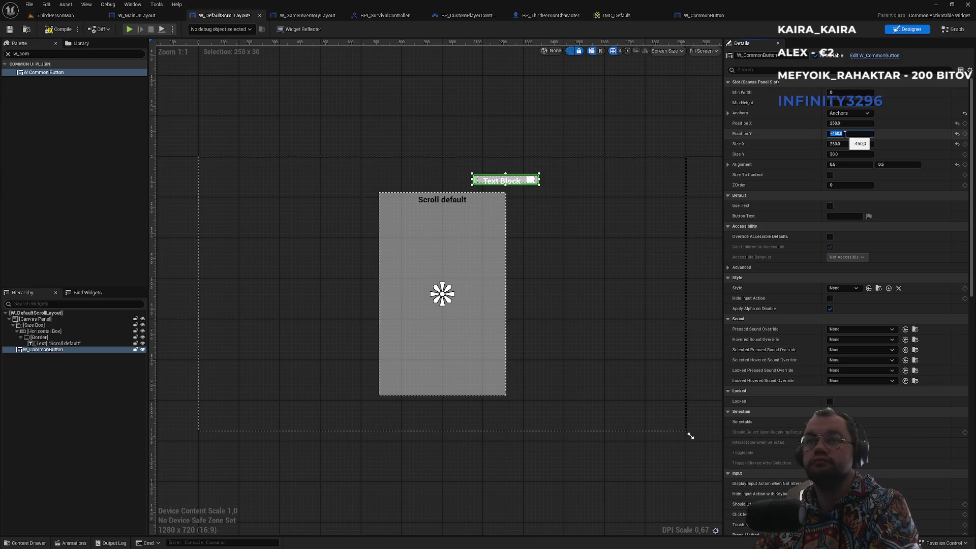
{"action": "type", "text": "100"}
{"action": "key", "text": "Return"}
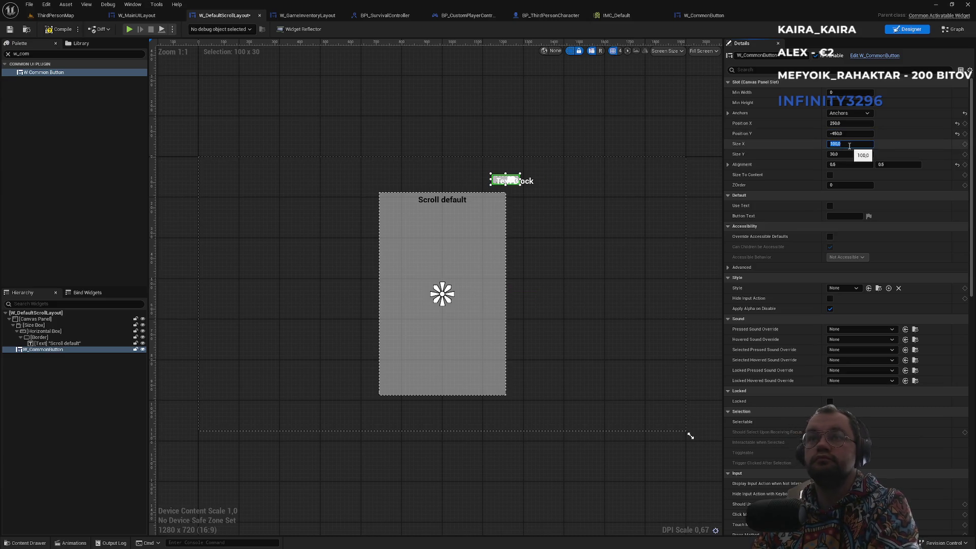
{"action": "left_click", "coordinate": [842, 217]}
{"action": "type", "text": "Close"}
{"action": "key", "text": "Return"}
{"action": "left_click", "coordinate": [829, 206]}
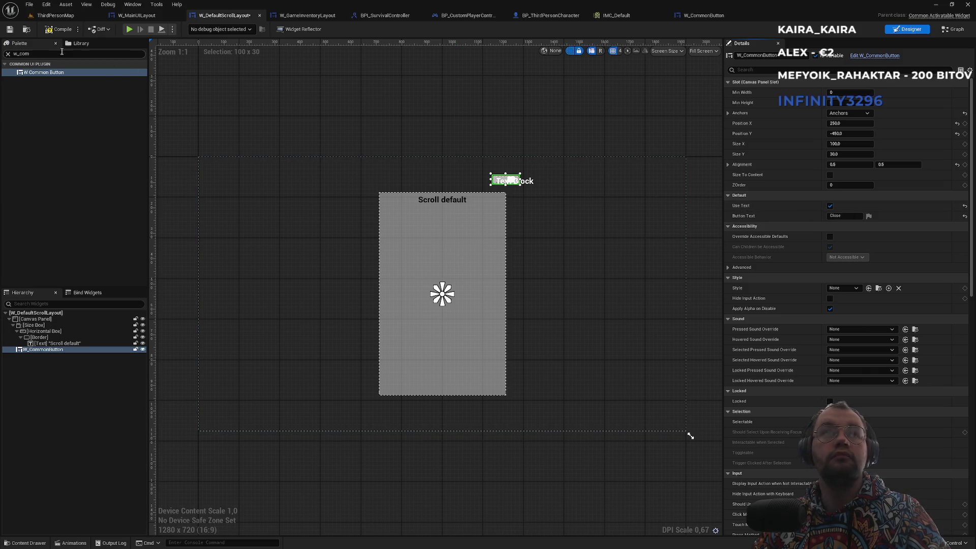
{"action": "left_click", "coordinate": [58, 30]}
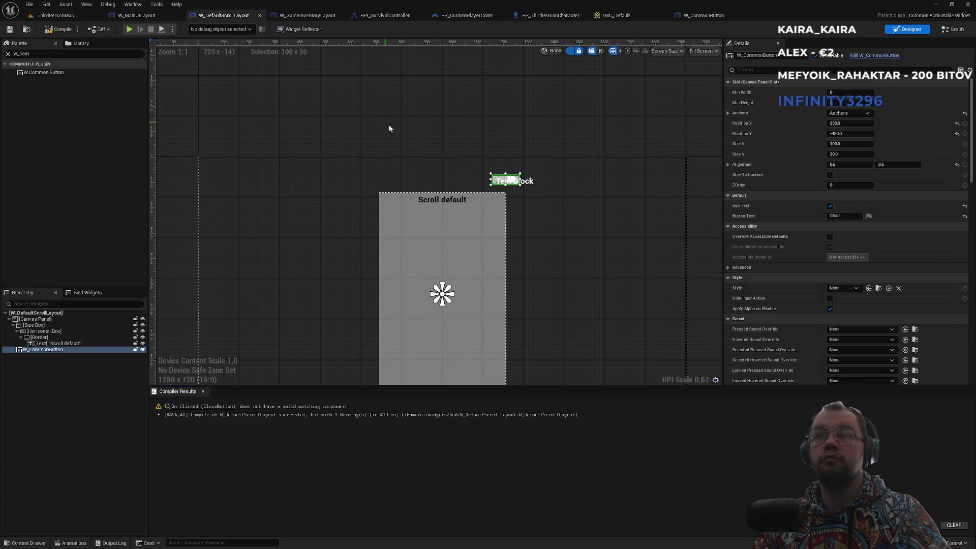
Step: Resize the common button to 150 by 45
{"action": "scroll", "coordinate": [526, 189], "scroll_direction": "up", "scroll_amount": 6}
{"action": "scroll", "coordinate": [536, 207], "scroll_direction": "down", "scroll_amount": 2}
{"action": "scroll", "coordinate": [537, 207], "scroll_direction": "up", "scroll_amount": 2}
{"action": "left_click", "coordinate": [845, 144]}
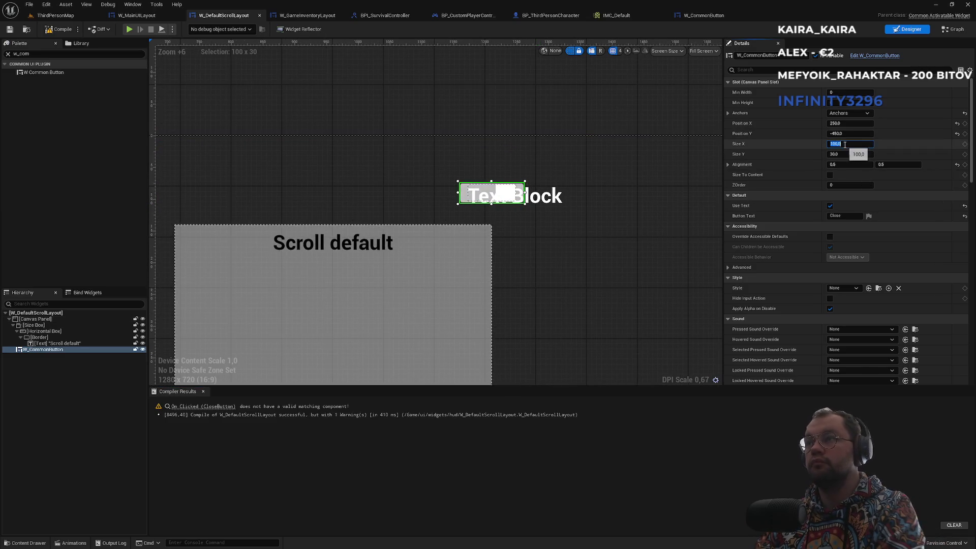
{"action": "type", "text": "150"}
{"action": "key", "text": "Return"}
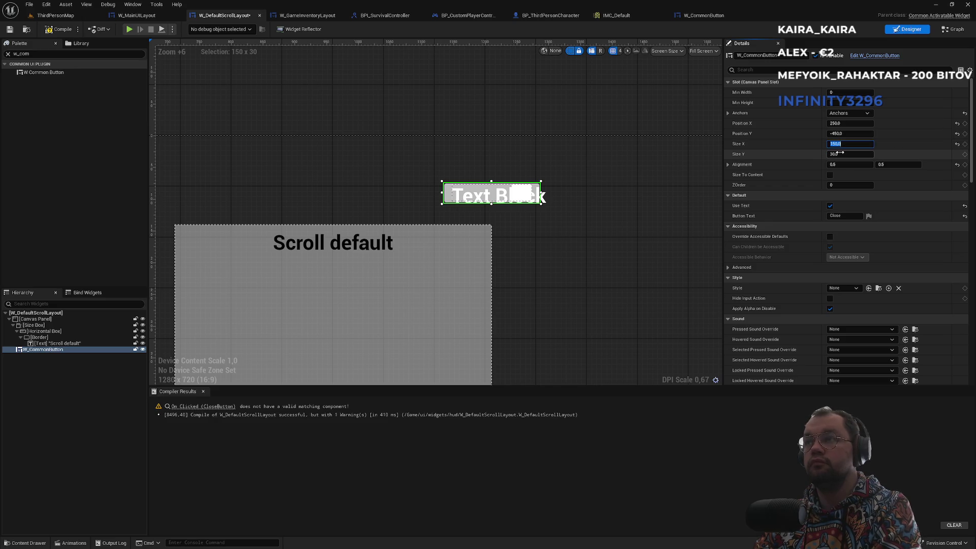
{"action": "type", "text": "5"}
{"action": "key", "text": "Return"}
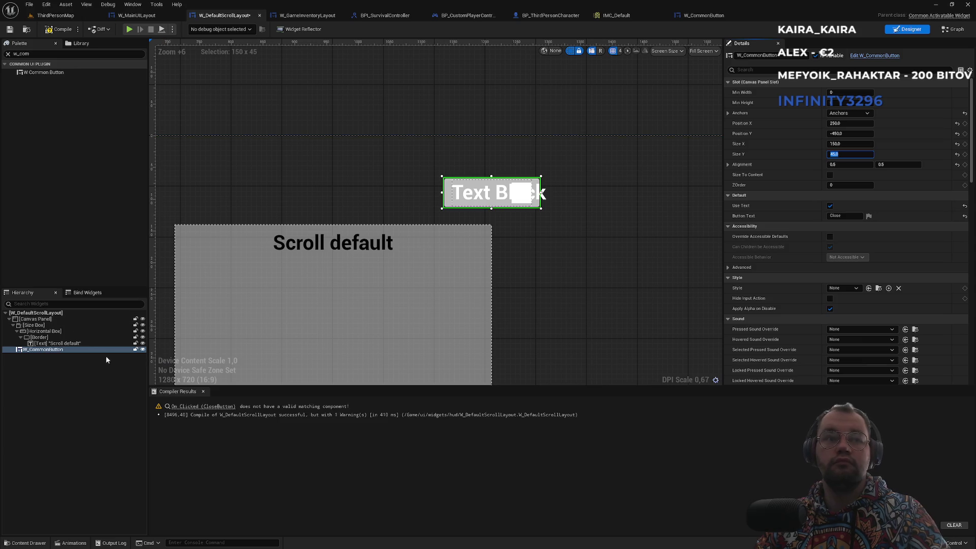
Step: Make IA_Quit the button's Triggering Enhanced Input Action, recompile with F7, and switch to the Graph
{"action": "scroll", "coordinate": [839, 344], "scroll_direction": "down", "scroll_amount": 4}
{"action": "scroll", "coordinate": [840, 340], "scroll_direction": "down", "scroll_amount": 8}
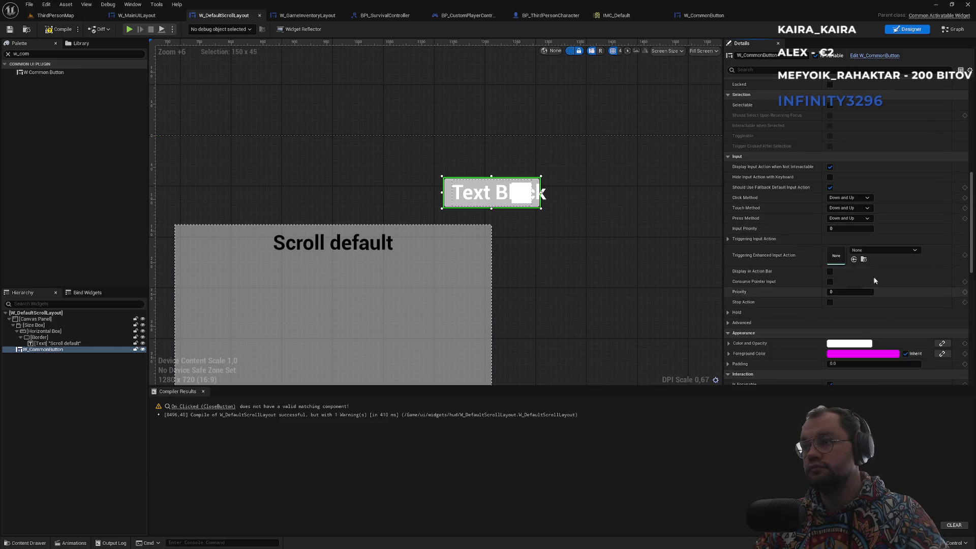
{"action": "left_click", "coordinate": [871, 249]}
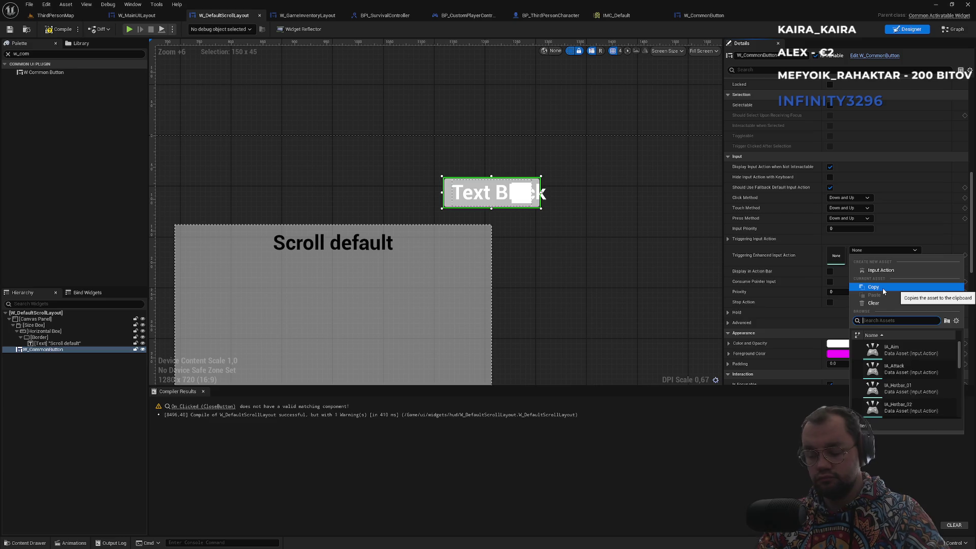
{"action": "type", "text": "gui"}
{"action": "left_click", "coordinate": [897, 349]}
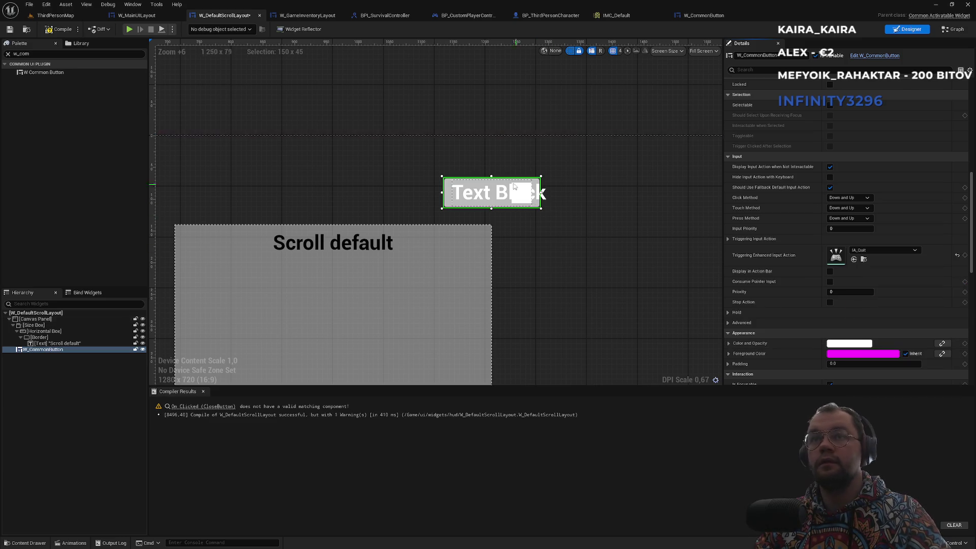
{"action": "key", "text": "F7"}
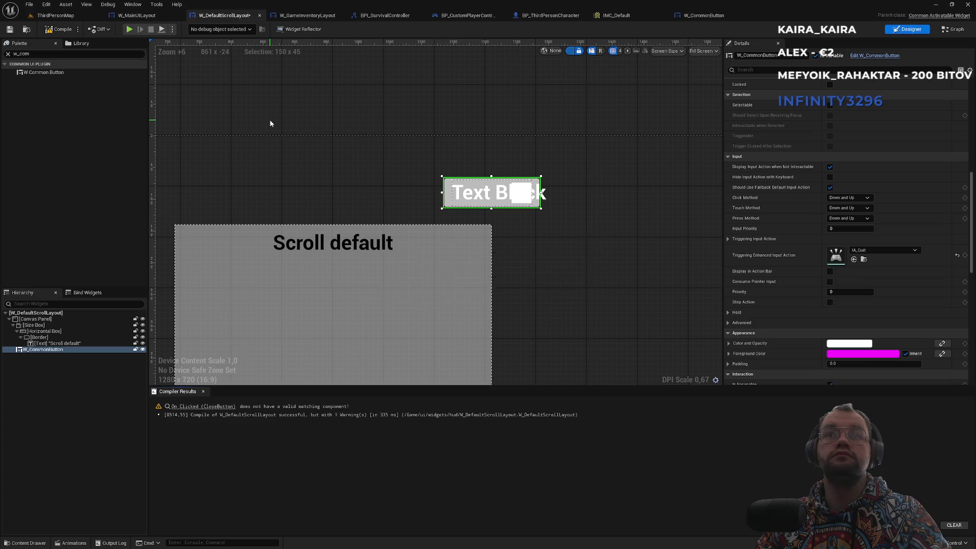
{"action": "scroll", "coordinate": [300, 220], "scroll_direction": "down", "scroll_amount": 4}
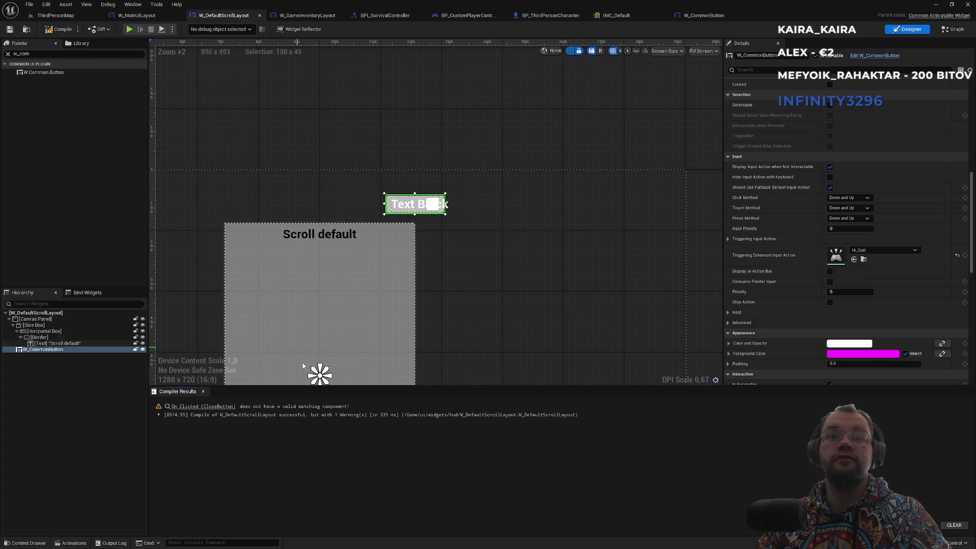
{"action": "left_click", "coordinate": [215, 408]}
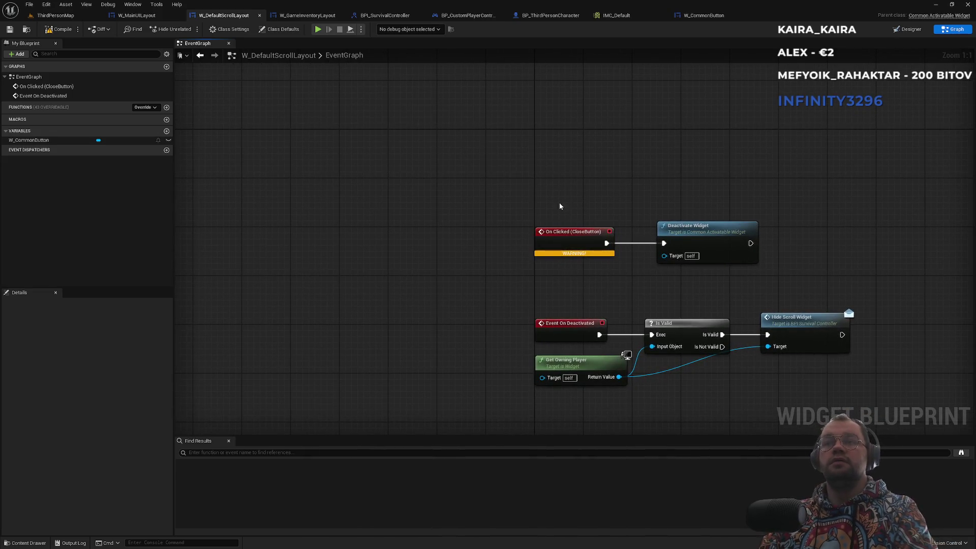
Step: Wire a new W_CommonButton On Clicked event to Deactivate Widget, delete the CloseButton event, and return to ThirdPersonMap
{"action": "left_click", "coordinate": [59, 140]}
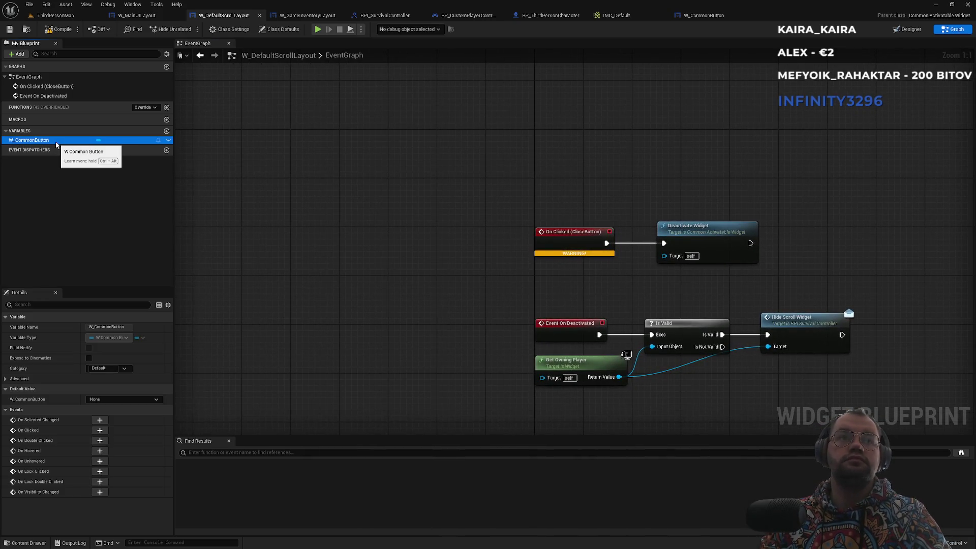
{"action": "left_click", "coordinate": [98, 431]}
{"action": "mouse_move", "coordinate": [560, 403]}
{"action": "left_mouse_down"}
{"action": "mouse_move", "coordinate": [461, 200]}
{"action": "mouse_move", "coordinate": [559, 196]}
{"action": "mouse_move", "coordinate": [620, 178]}
{"action": "left_mouse_up"}
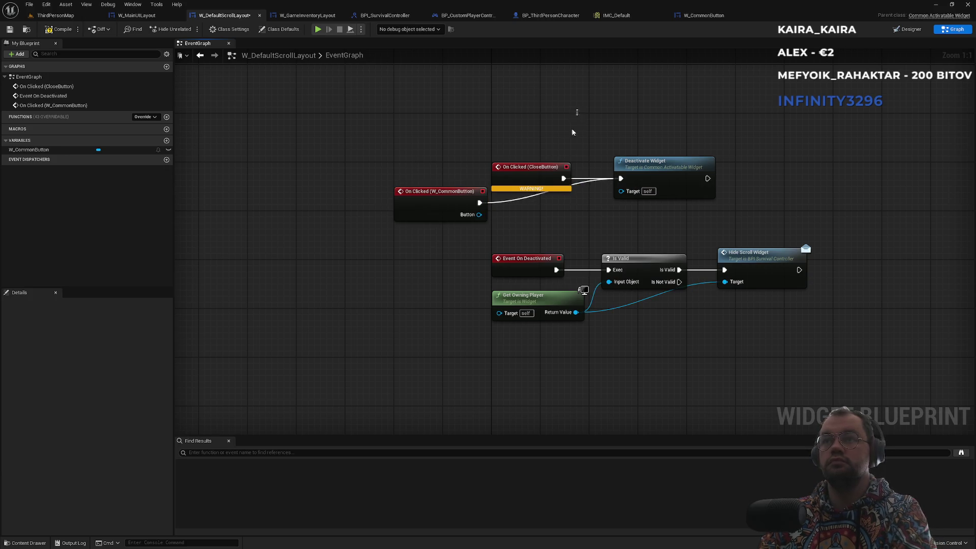
{"action": "left_click", "coordinate": [529, 167]}
{"action": "key", "text": "Delete"}
{"action": "left_click_drag", "start_coordinate": [444, 195], "coordinate": [530, 170]}
{"action": "left_click", "coordinate": [527, 135]}
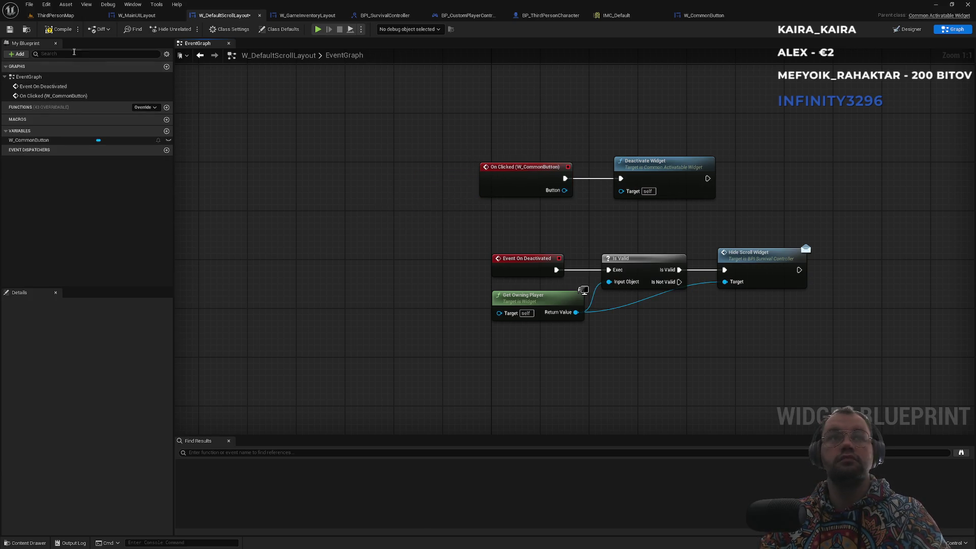
{"action": "left_click", "coordinate": [55, 16]}
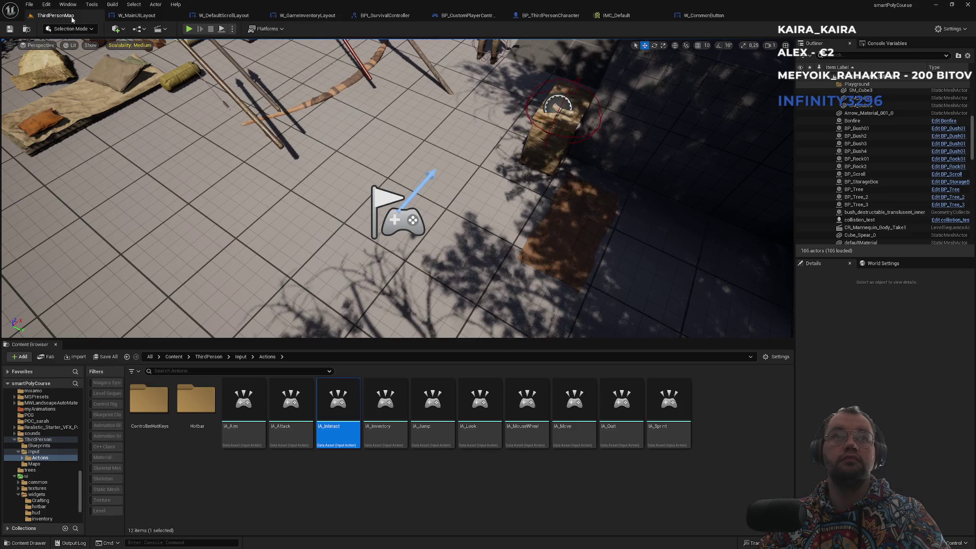
{"action": "left_click", "coordinate": [189, 29]}
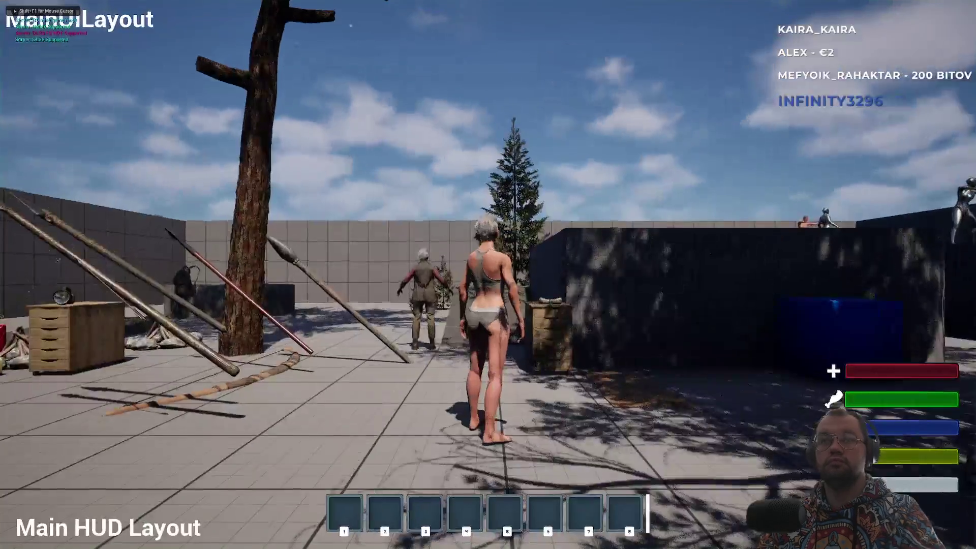
{"action": "key", "text": "e"}
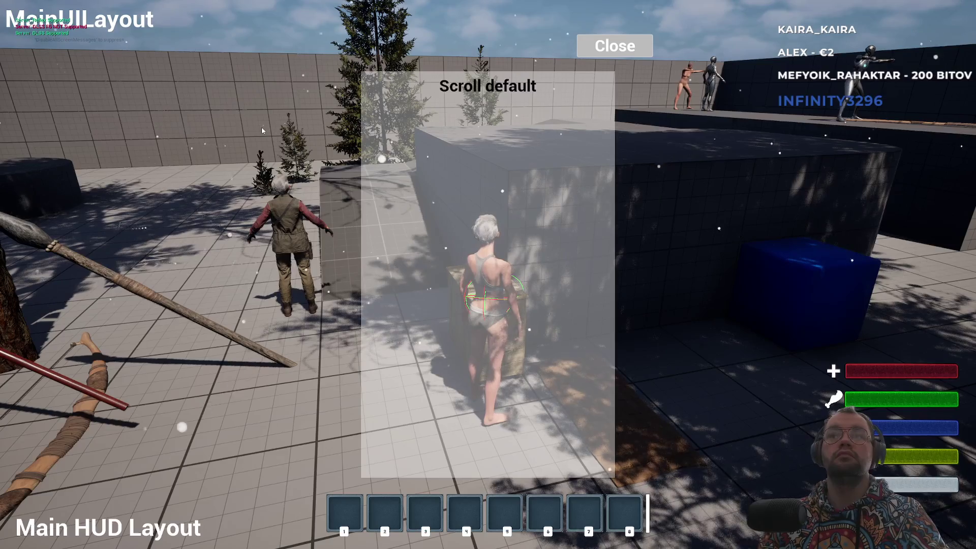
{"action": "left_click", "coordinate": [614, 46]}
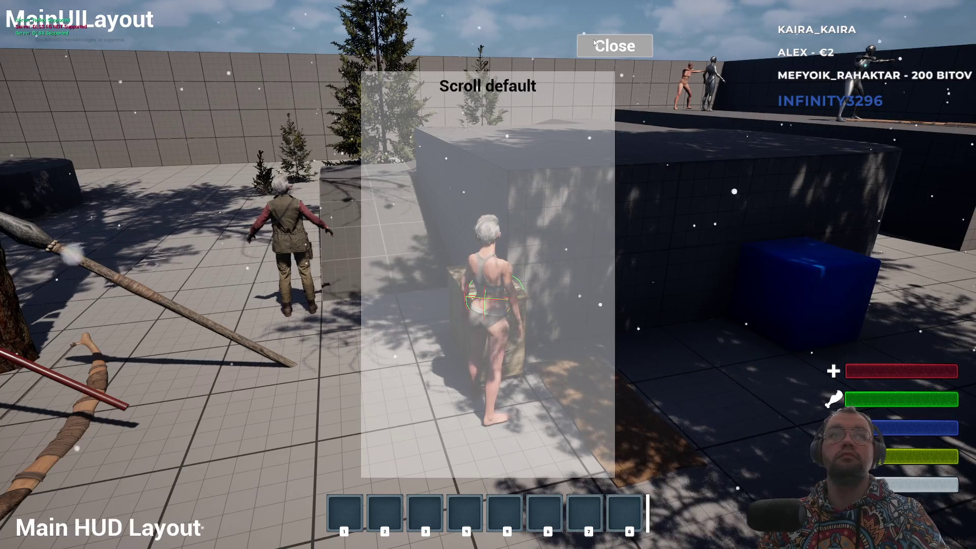
{"action": "key", "text": "e"}
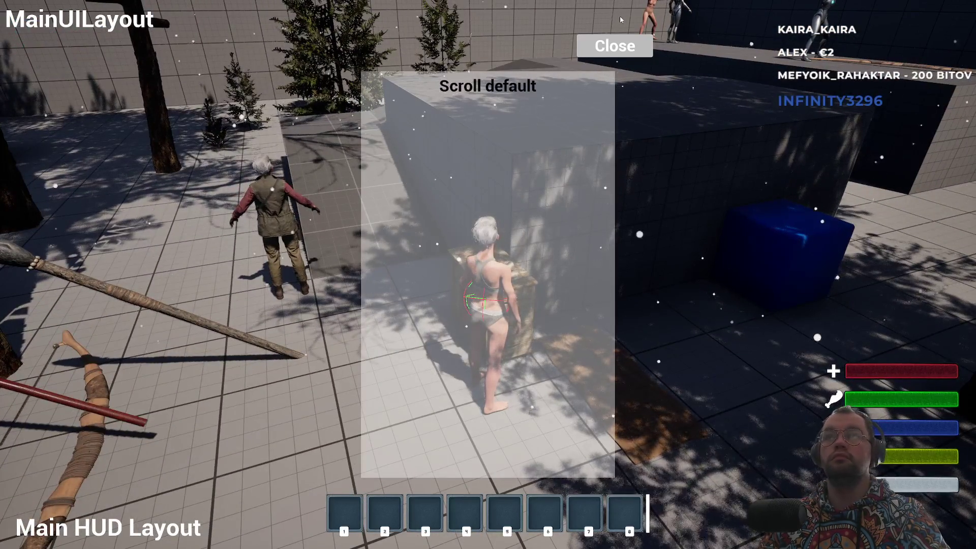
{"action": "left_click", "coordinate": [595, 49]}
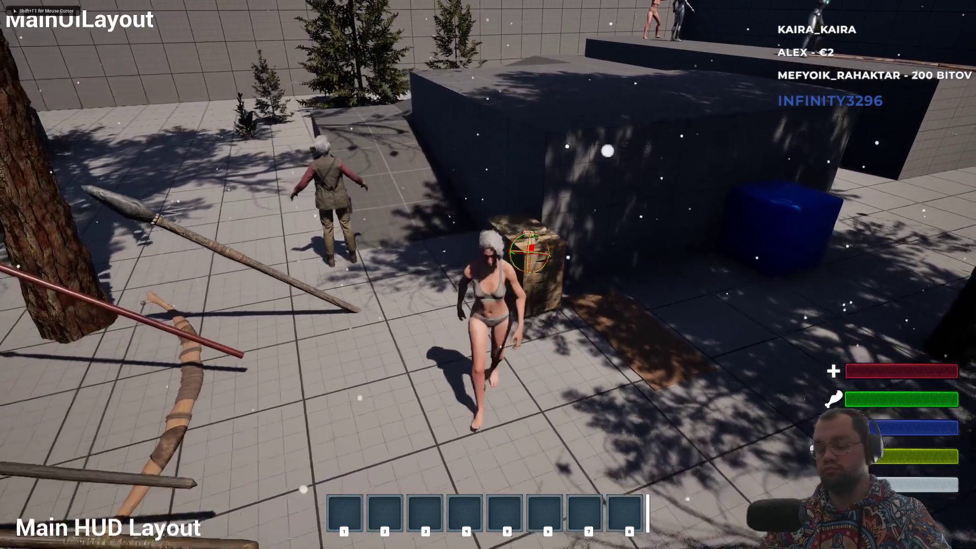
{"action": "key", "text": "Escape"}
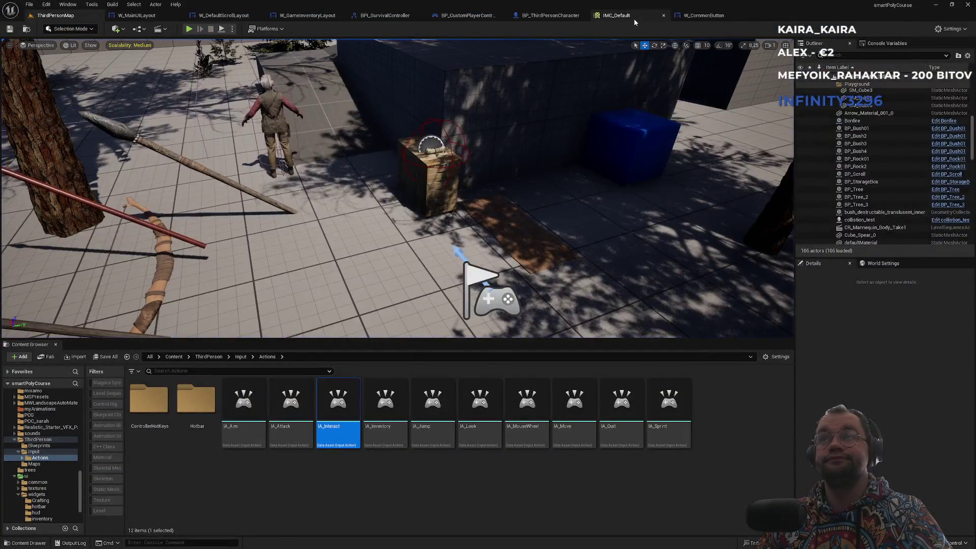
Step: Close the IMC_Default and W_CommonButton editor tabs
{"action": "left_click", "coordinate": [634, 18]}
{"action": "middle_click", "coordinate": [637, 16]}
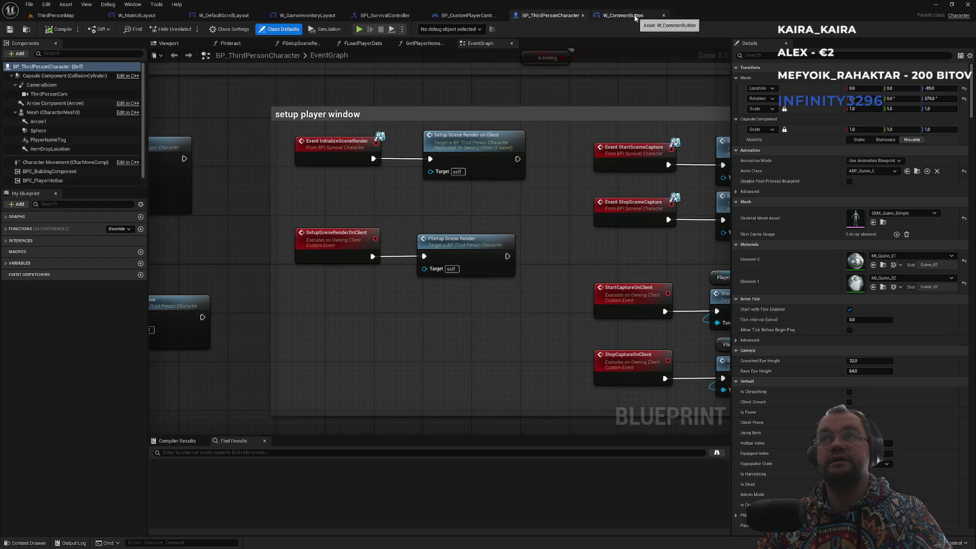
{"action": "left_click", "coordinate": [635, 18]}
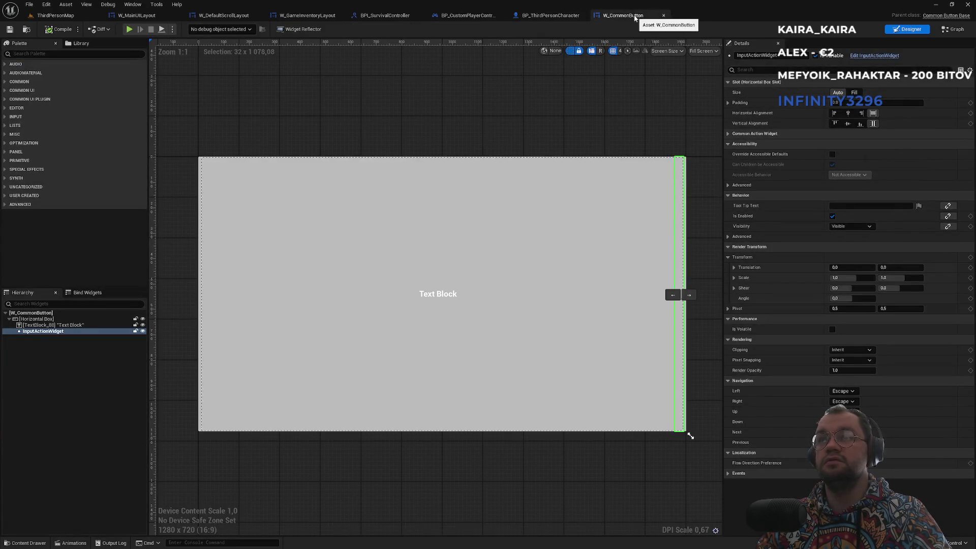
{"action": "middle_click", "coordinate": [635, 18]}
Step: Look through the open blueprint tabs, then show BP_CustomPlayerController's EventGraph
{"action": "left_click", "coordinate": [472, 17]}
{"action": "left_click", "coordinate": [550, 15]}
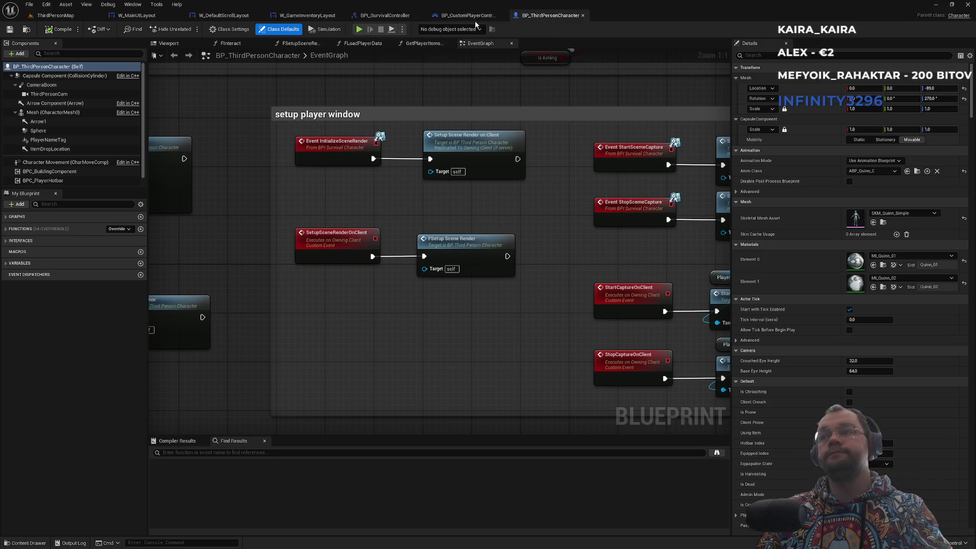
{"action": "left_click", "coordinate": [448, 16]}
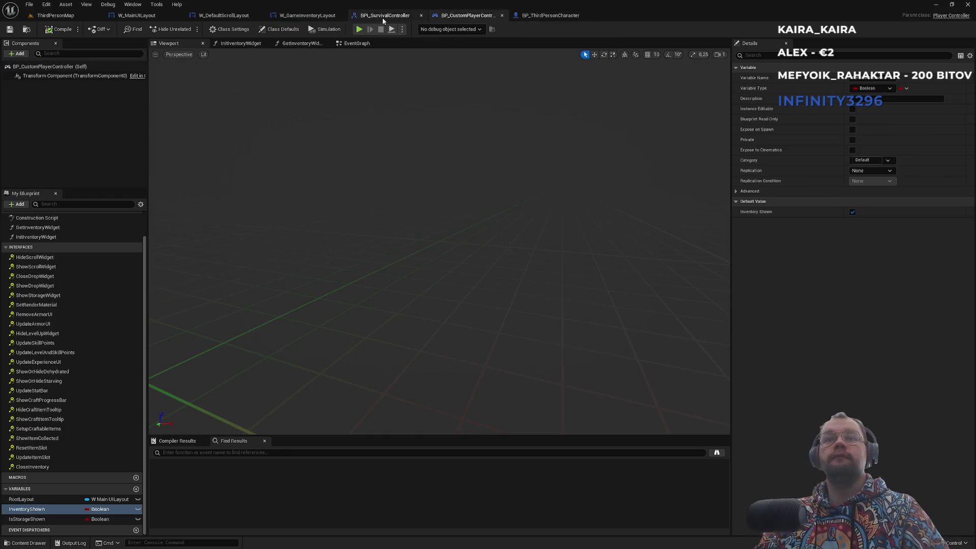
{"action": "left_click", "coordinate": [383, 17]}
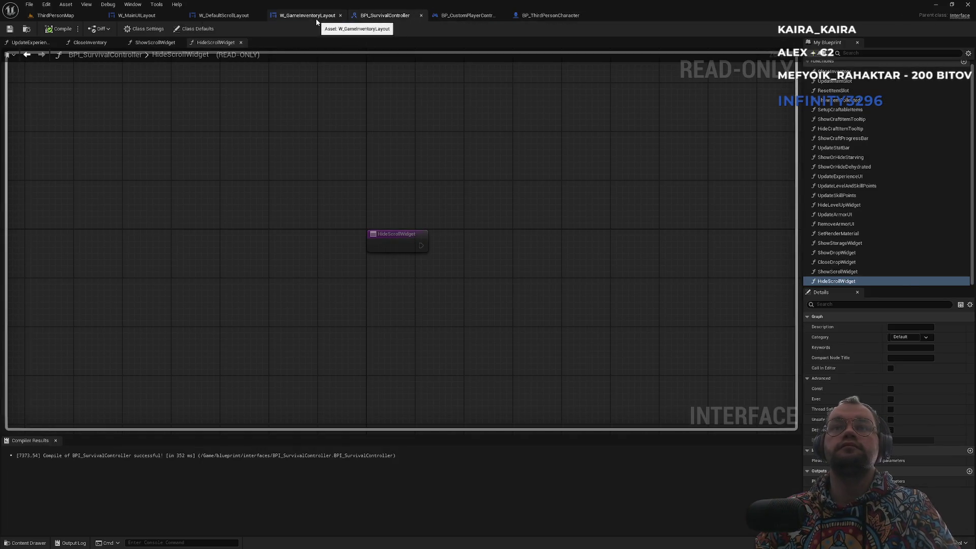
{"action": "left_click", "coordinate": [314, 16]}
{"action": "left_click", "coordinate": [224, 16]}
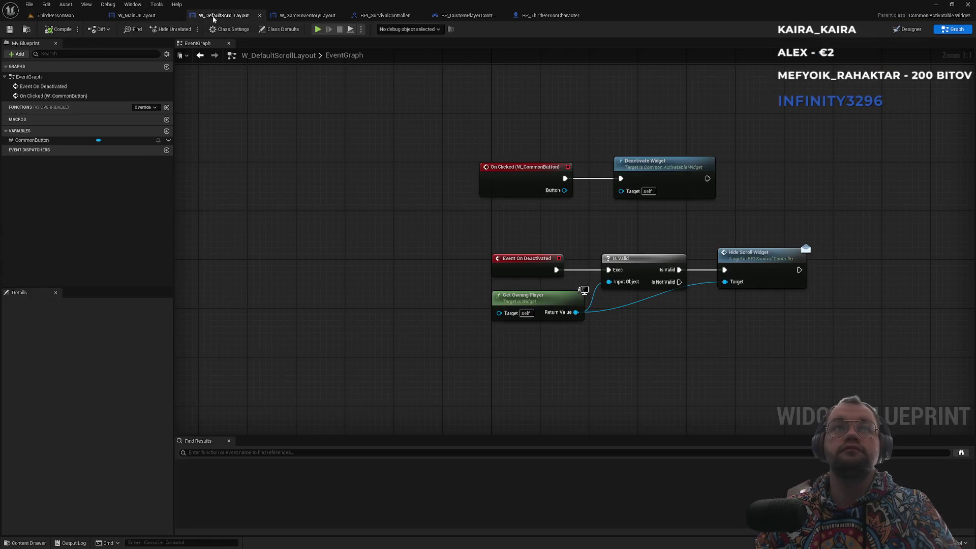
{"action": "left_click", "coordinate": [383, 17]}
{"action": "left_click", "coordinate": [465, 15]}
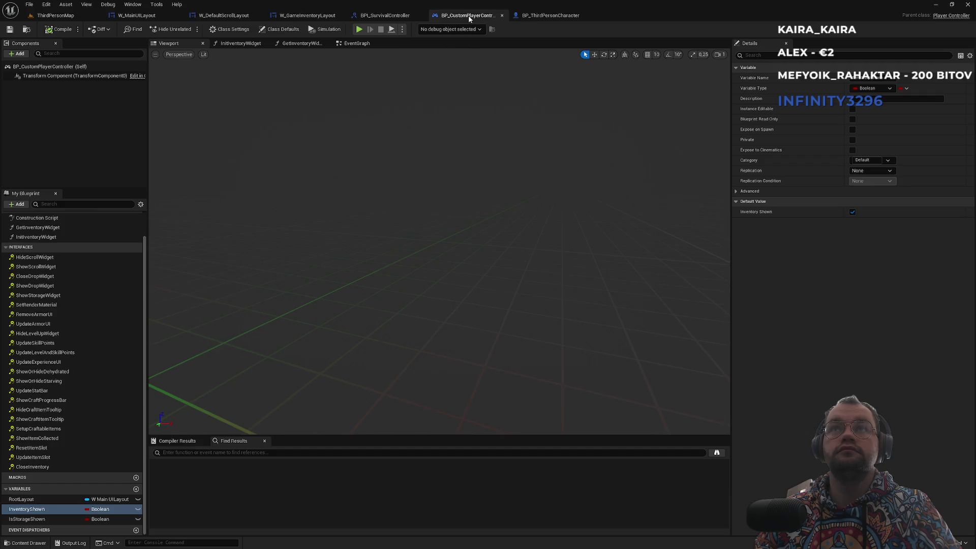
{"action": "left_click", "coordinate": [357, 43]}
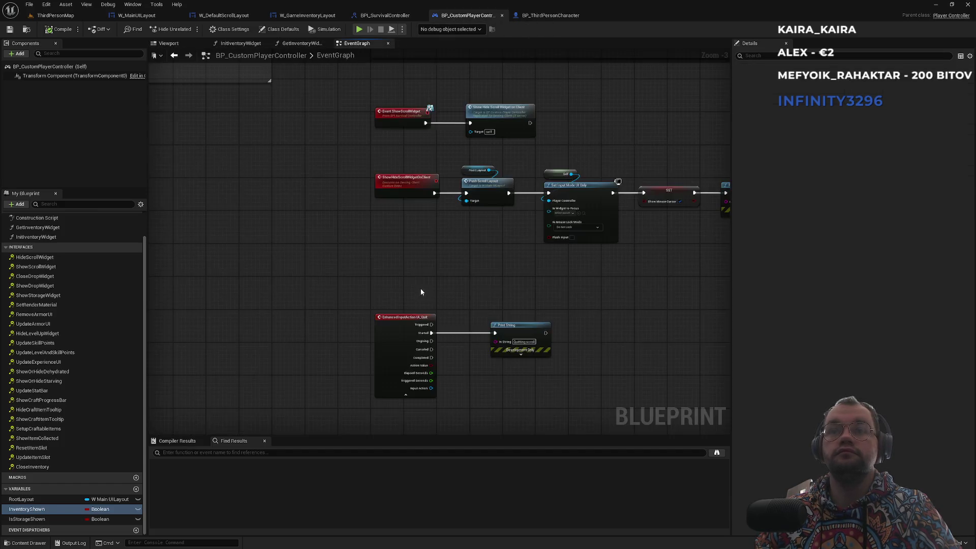
Step: Move the IA_Quit and Print String nodes up, and shift Inventory on Client right to make room
{"action": "left_click_drag", "start_coordinate": [358, 293], "coordinate": [564, 366]}
{"action": "mouse_move", "coordinate": [529, 329]}
{"action": "left_mouse_down"}
{"action": "mouse_move", "coordinate": [510, 294]}
{"action": "mouse_move", "coordinate": [538, 295]}
{"action": "mouse_move", "coordinate": [532, 288]}
{"action": "left_mouse_up"}
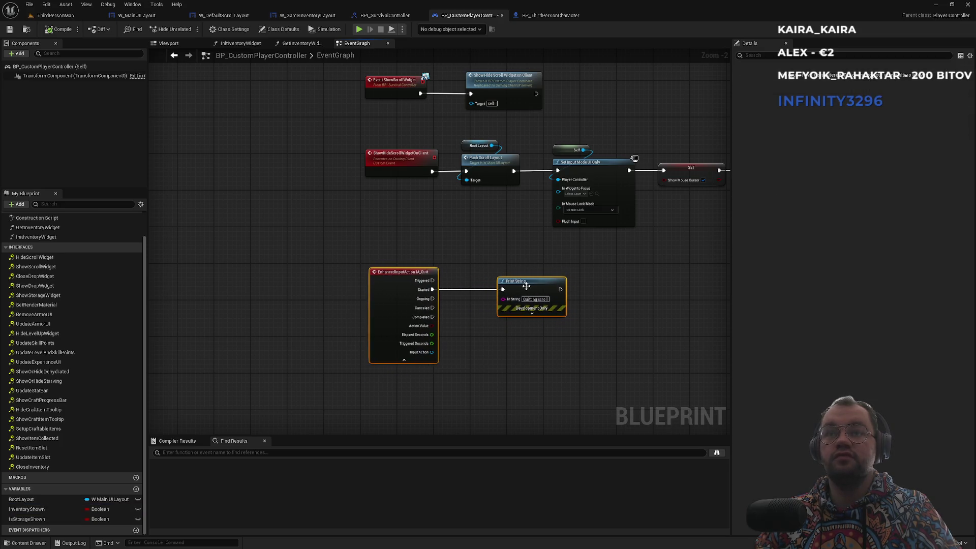
{"action": "left_click", "coordinate": [478, 258]}
{"action": "left_click_drag", "start_coordinate": [334, 210], "coordinate": [507, 318]}
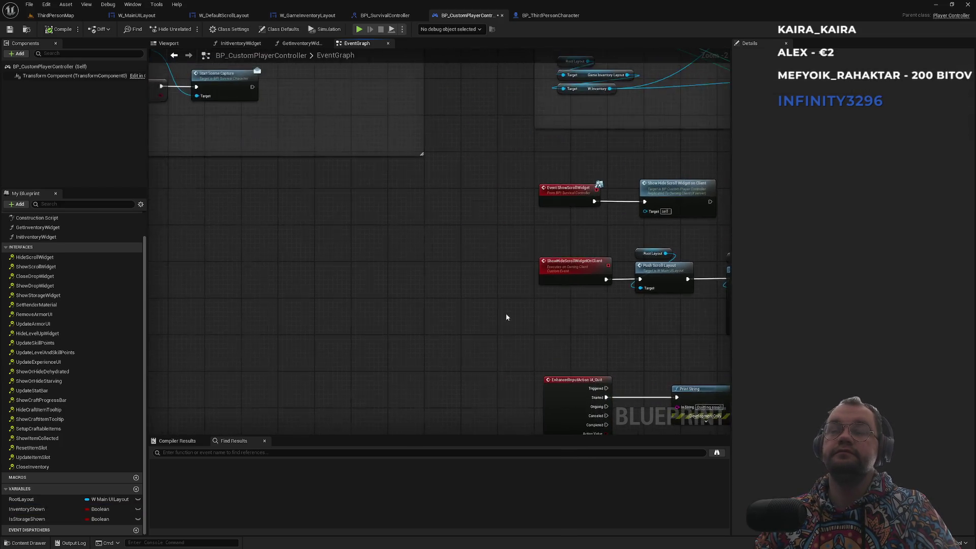
{"action": "scroll", "coordinate": [566, 342], "scroll_direction": "down", "scroll_amount": 3}
{"action": "scroll", "coordinate": [447, 342], "scroll_direction": "up", "scroll_amount": 3}
{"action": "left_click_drag", "start_coordinate": [446, 342], "coordinate": [406, 296]}
{"action": "left_click_drag", "start_coordinate": [485, 254], "coordinate": [540, 253]}
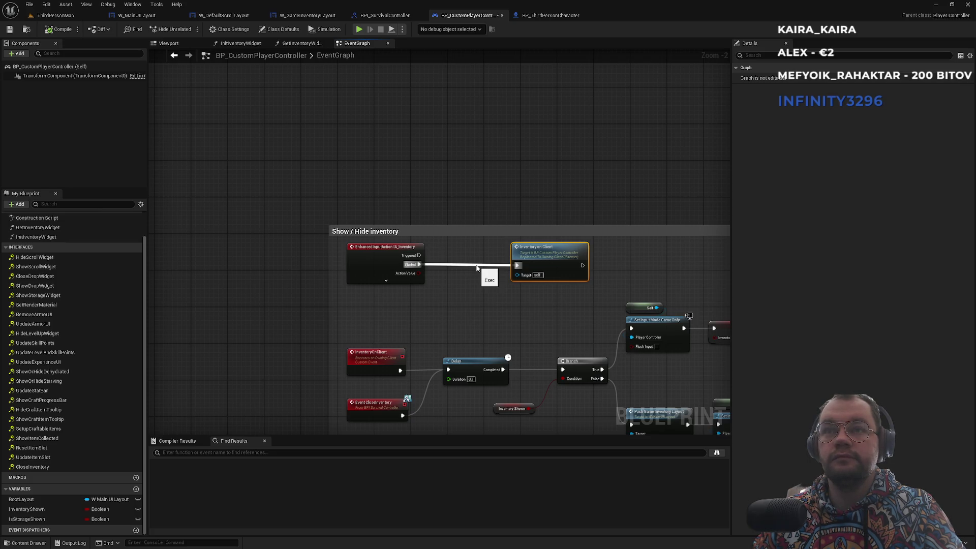
Step: Route IA_Inventory's Started pin through a new Print String node, clear its text, and return to ThirdPersonMap
{"action": "left_click", "coordinate": [419, 264], "text": "alt"}
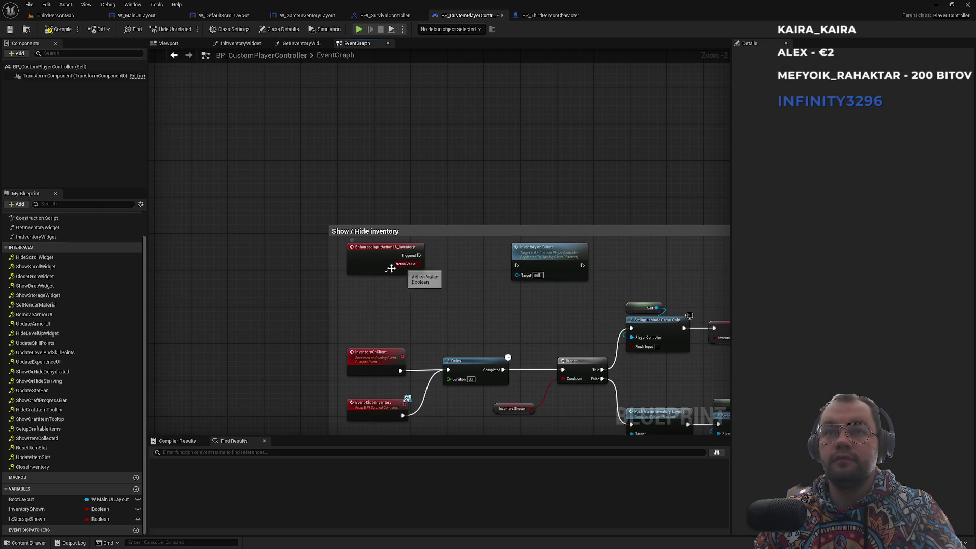
{"action": "left_click", "coordinate": [386, 271]}
{"action": "left_click_drag", "start_coordinate": [418, 264], "coordinate": [447, 278]}
{"action": "type", "text": "print string"}
{"action": "key", "text": "Return"}
{"action": "left_click", "coordinate": [477, 296]}
{"action": "key", "text": "BackSpace"}
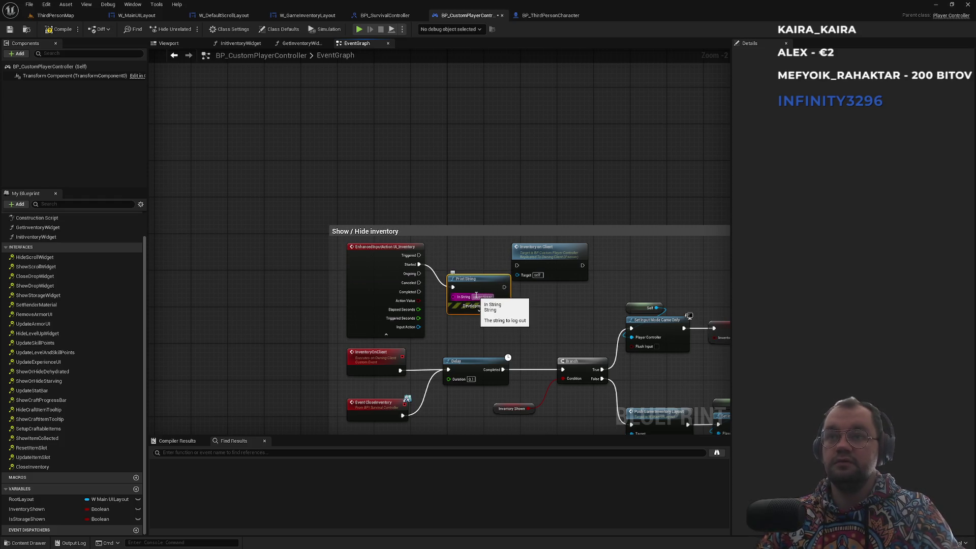
{"action": "left_click", "coordinate": [89, 16]}
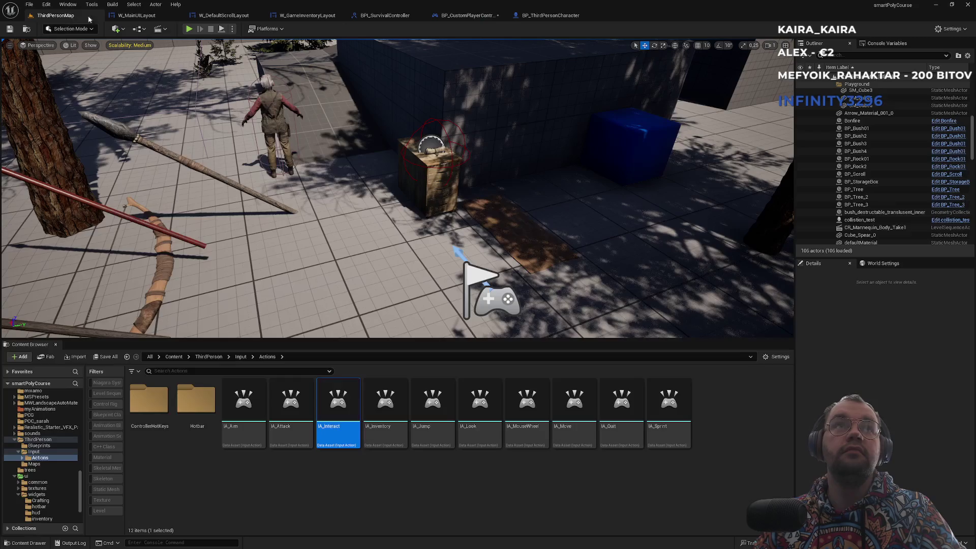
Step: Playtest by toggling the inventory with Tab and I, stop with Esc, then return to BP_CustomPlayerController
{"action": "left_click", "coordinate": [188, 29]}
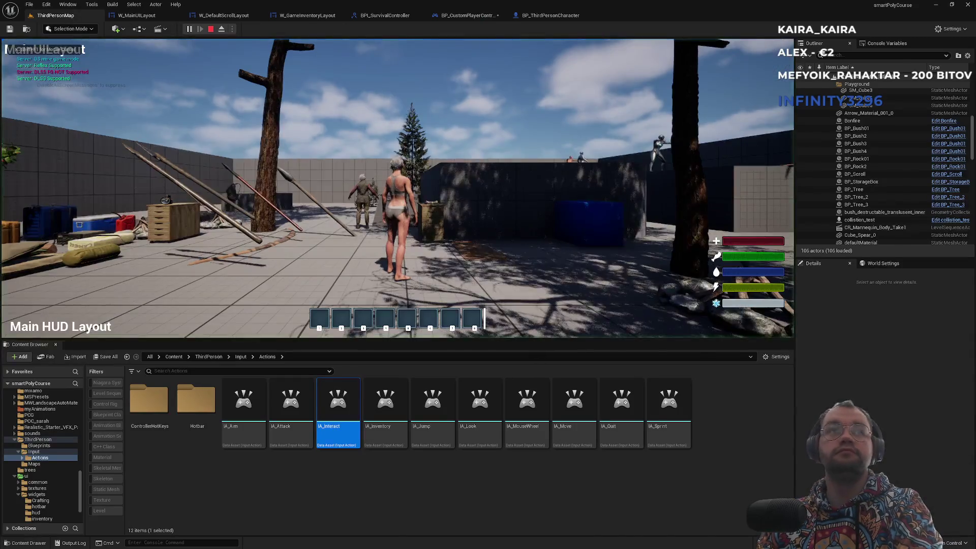
{"action": "key", "text": "Tab"}
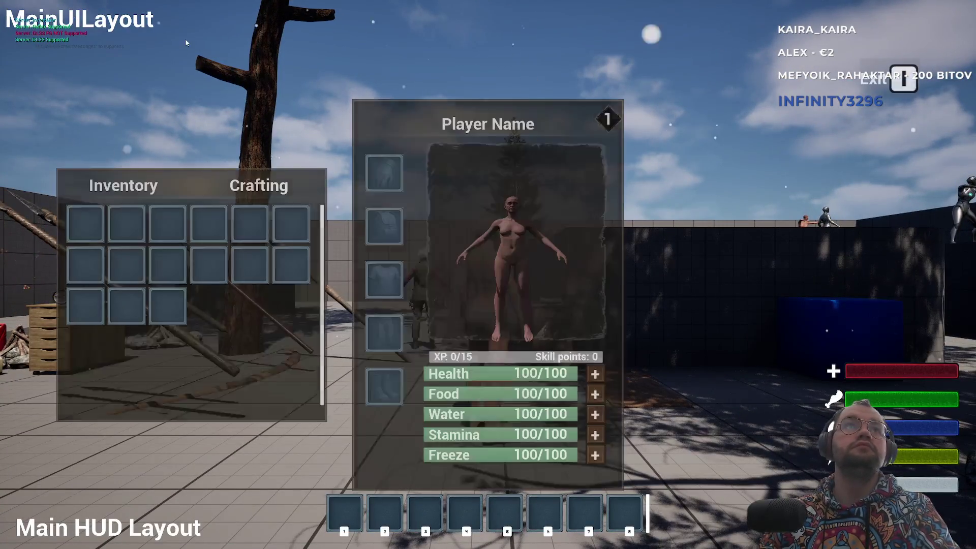
{"action": "key", "text": "Tab"}
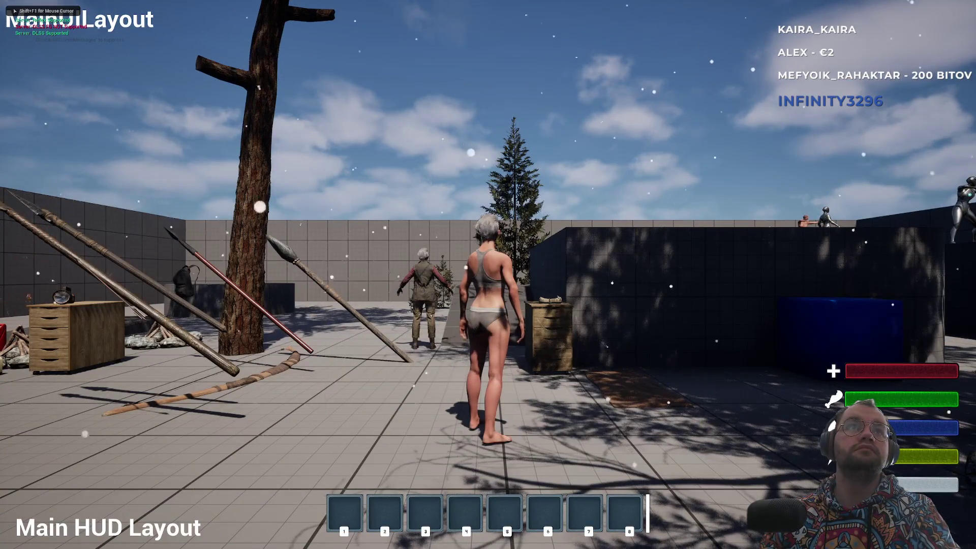
{"action": "key", "text": "i"}
{"action": "key", "text": "i"}
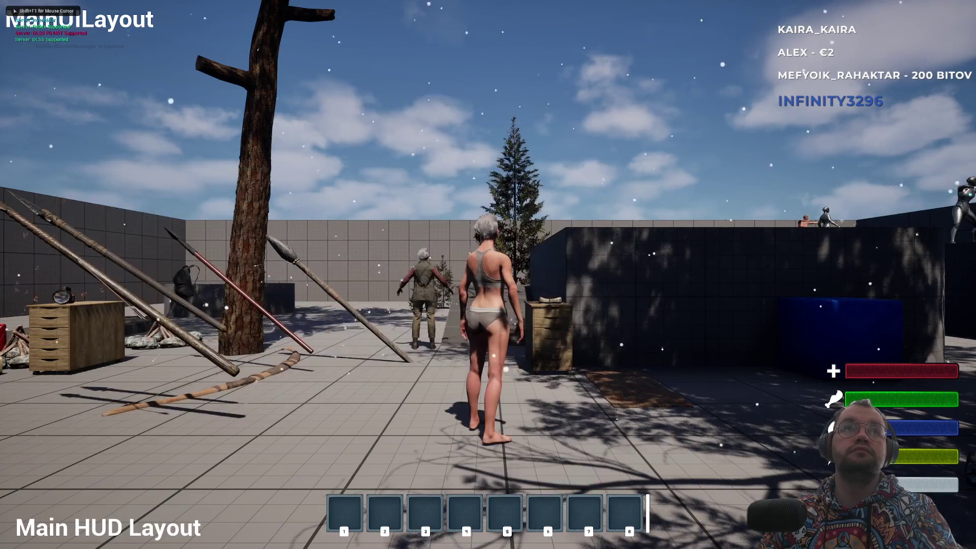
{"action": "key", "text": "i"}
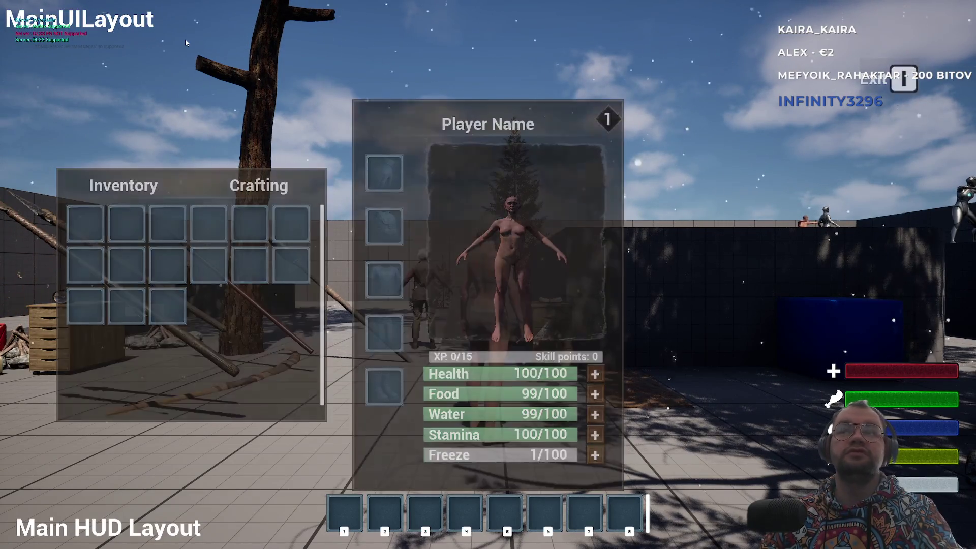
{"action": "key", "text": "i"}
{"action": "key", "text": "Escape"}
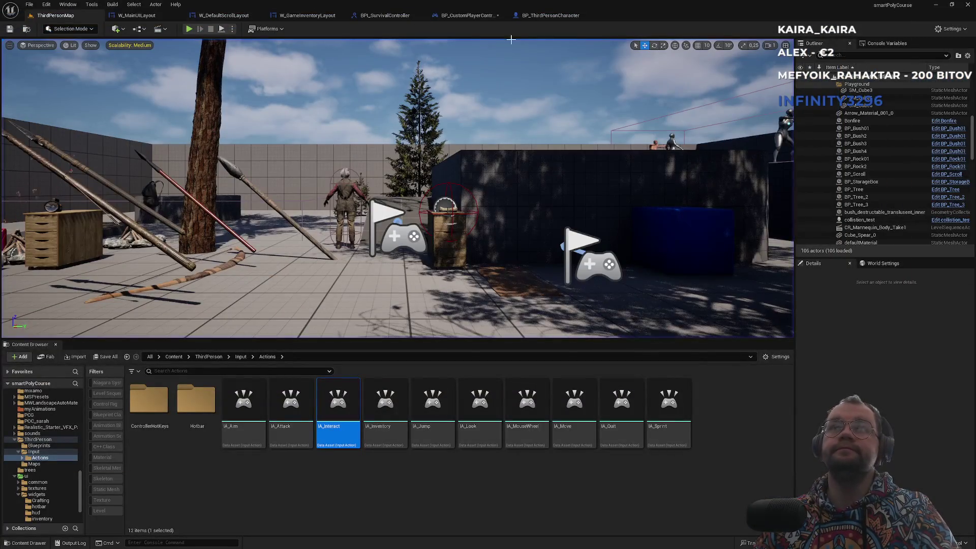
{"action": "left_click", "coordinate": [470, 17]}
Step: Place Print String beside the Started pin and collapse the input action node's extra pins
{"action": "left_click_drag", "start_coordinate": [478, 283], "coordinate": [469, 261]}
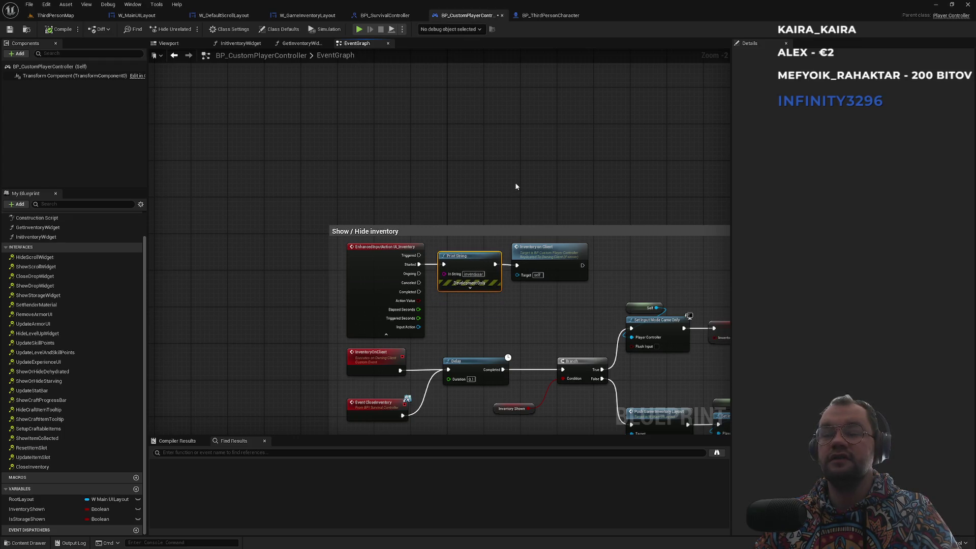
{"action": "left_click_drag", "start_coordinate": [516, 186], "coordinate": [514, 91]}
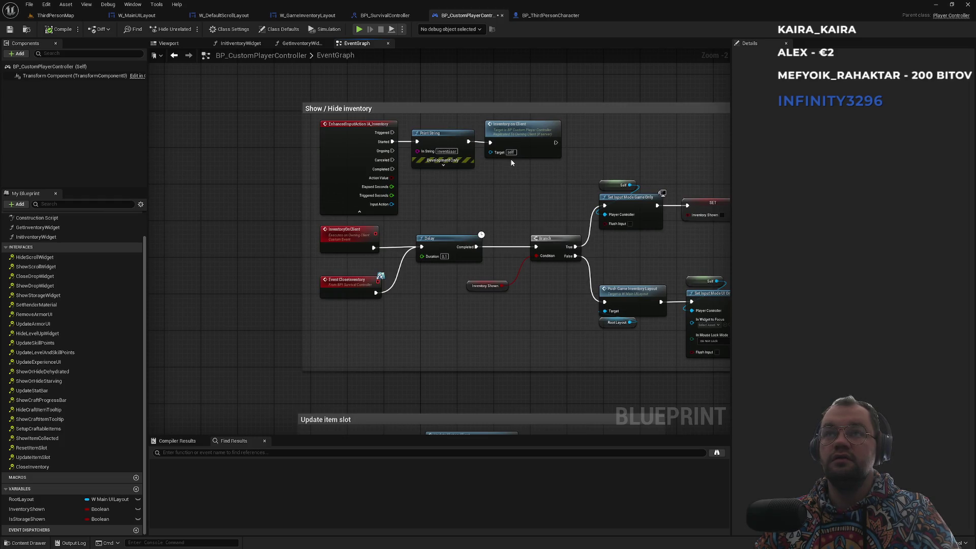
{"action": "left_click", "coordinate": [361, 211]}
Step: Pan around the EventGraph to review the Branch and Update item slot sections, then return to Show / Hide inventory
{"action": "scroll", "coordinate": [396, 190], "scroll_direction": "up", "scroll_amount": 2}
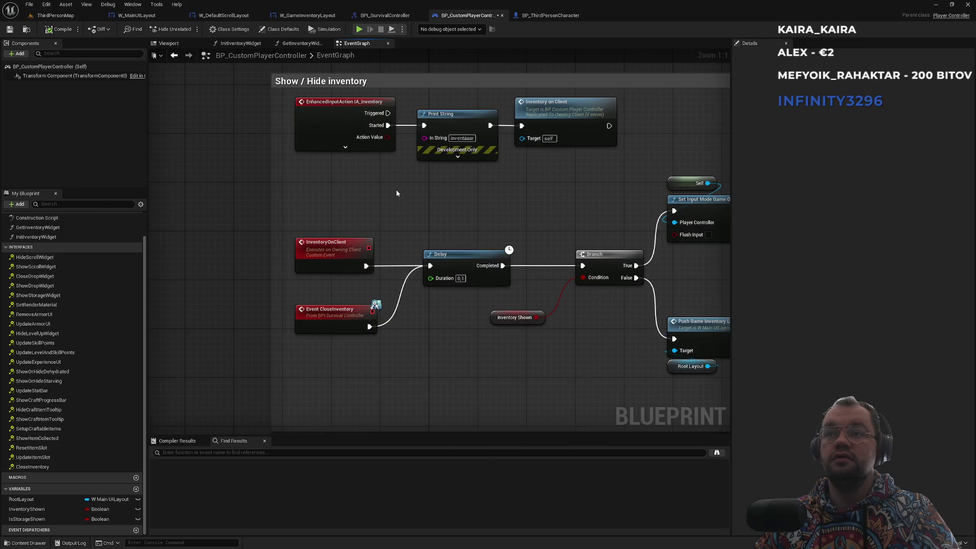
{"action": "left_click_drag", "start_coordinate": [396, 193], "coordinate": [273, 179]}
{"action": "scroll", "coordinate": [273, 179], "scroll_direction": "down", "scroll_amount": 2}
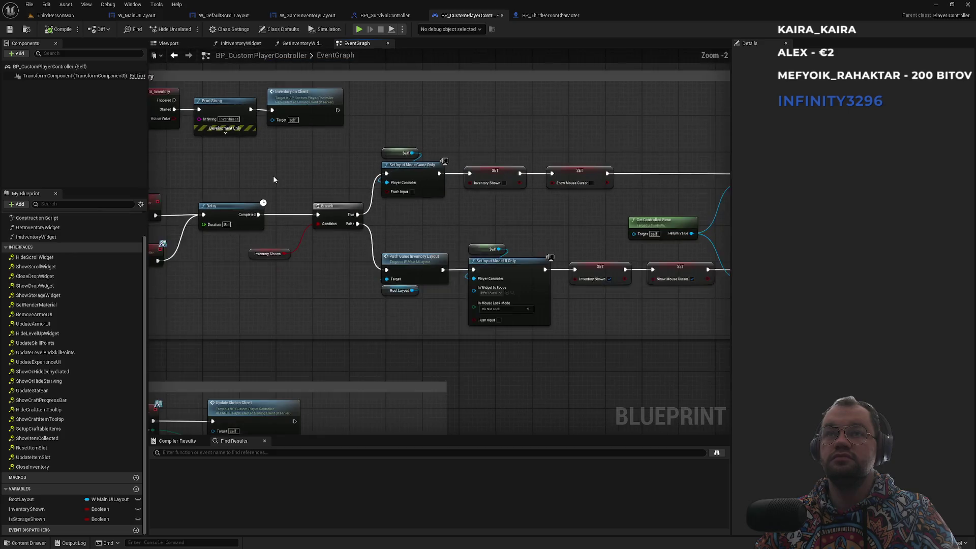
{"action": "left_click_drag", "start_coordinate": [273, 179], "coordinate": [399, 99]}
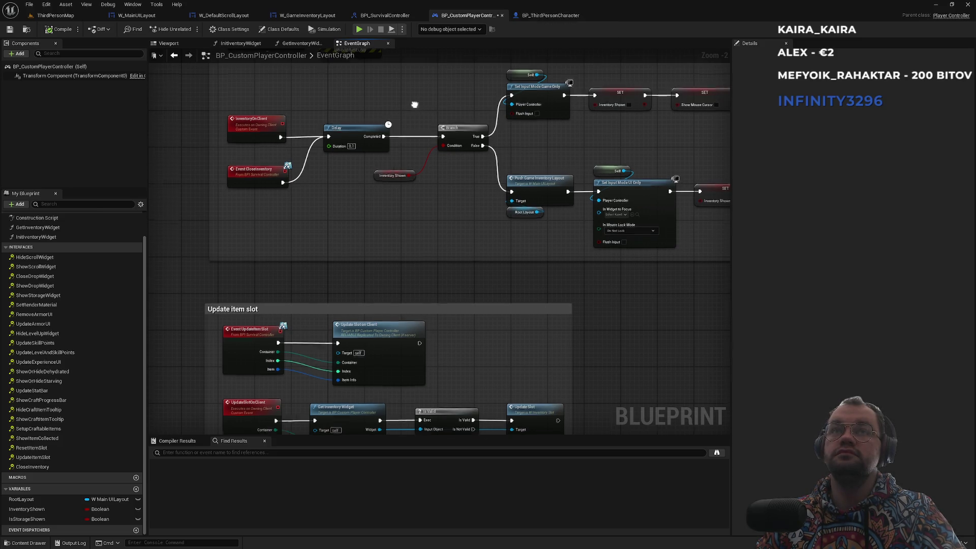
{"action": "left_click_drag", "start_coordinate": [415, 104], "coordinate": [511, 223]}
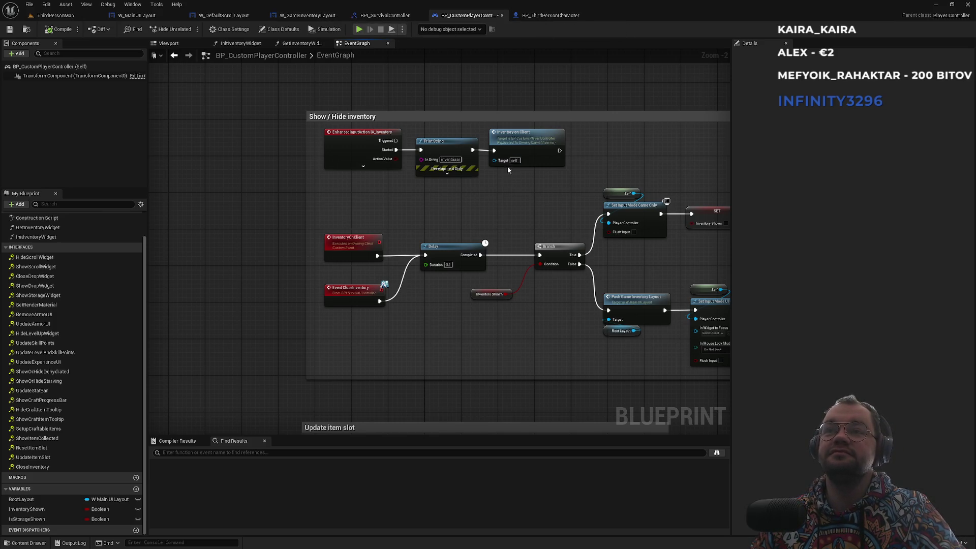
{"action": "scroll", "coordinate": [472, 261], "scroll_direction": "down", "scroll_amount": 1}
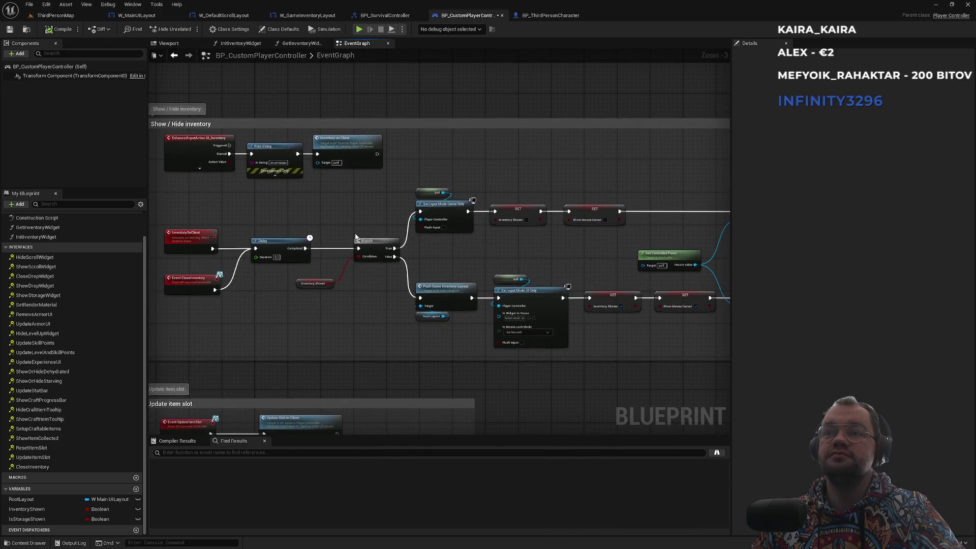
{"action": "scroll", "coordinate": [356, 237], "scroll_direction": "down", "scroll_amount": 1}
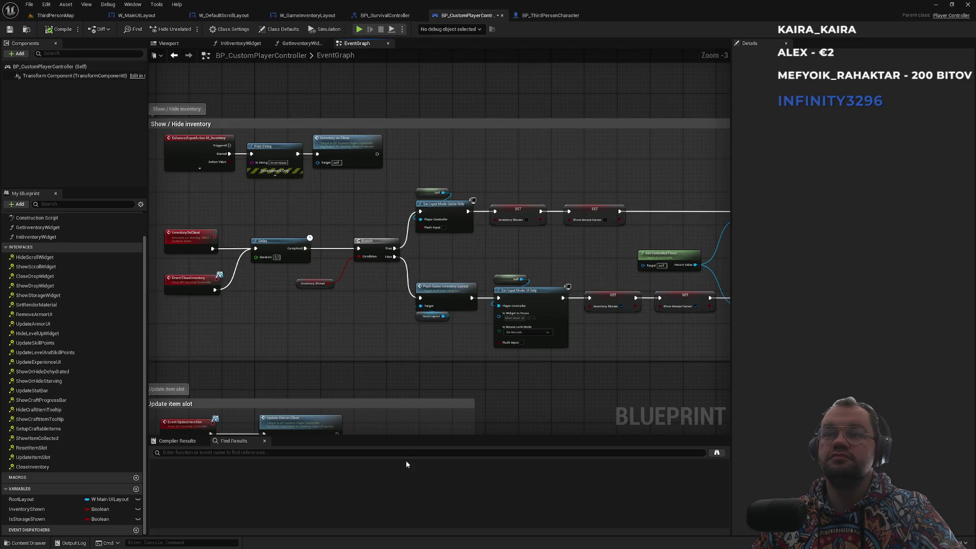
{"action": "key", "text": "super"}
{"action": "key", "text": "alt+Tab"}
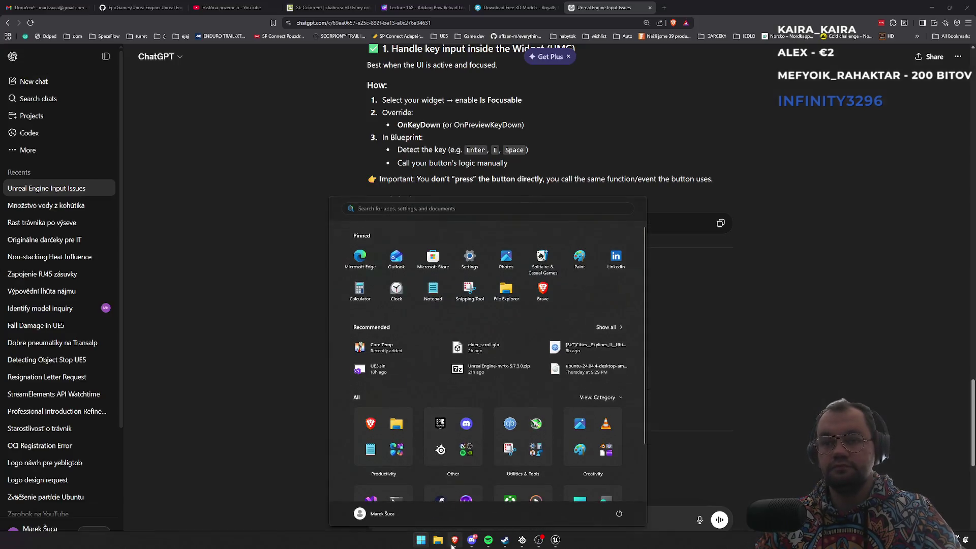
{"action": "scroll", "coordinate": [430, 361], "scroll_direction": "down", "scroll_amount": 5}
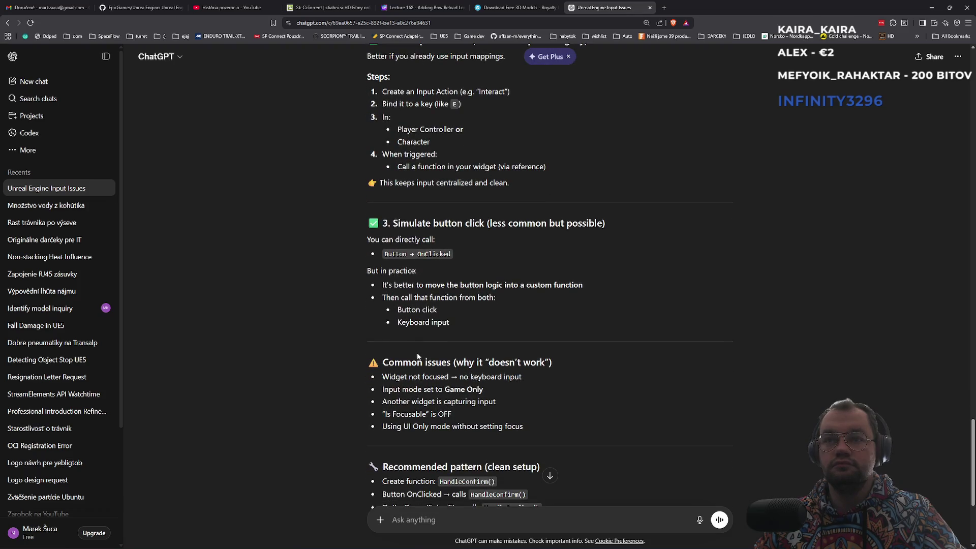
{"action": "scroll", "coordinate": [418, 356], "scroll_direction": "down", "scroll_amount": 3}
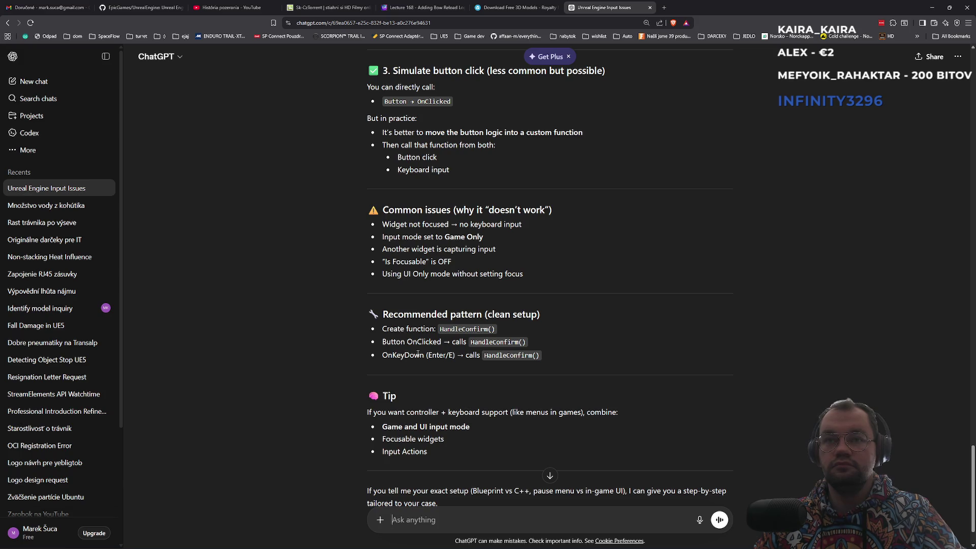
{"action": "scroll", "coordinate": [418, 353], "scroll_direction": "down", "scroll_amount": 2}
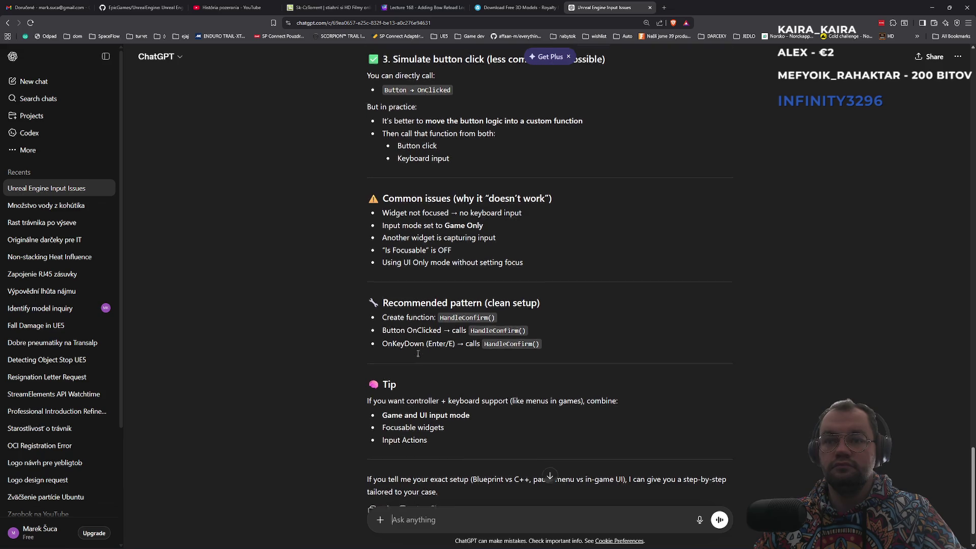
{"action": "left_click", "coordinate": [452, 540]}
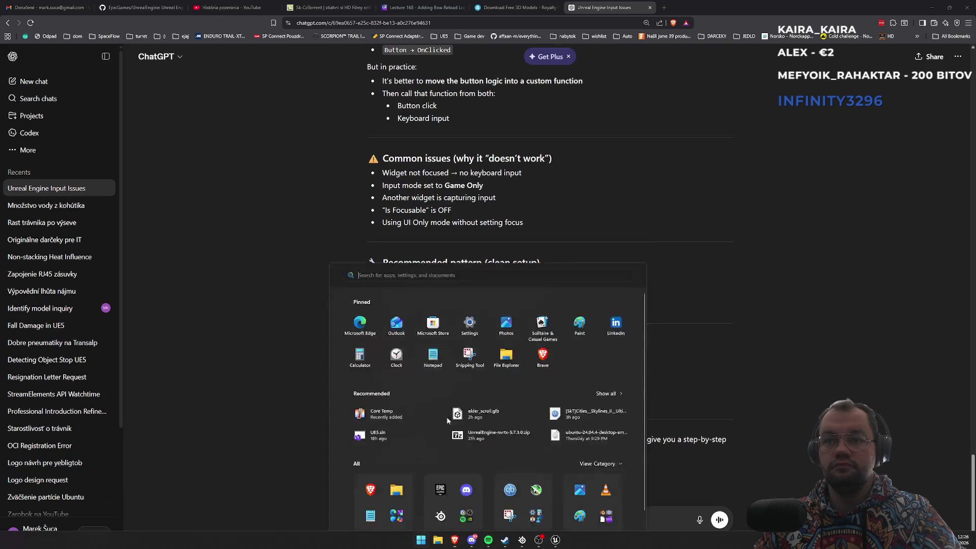
{"action": "left_click", "coordinate": [453, 540]}
{"action": "key", "text": "super"}
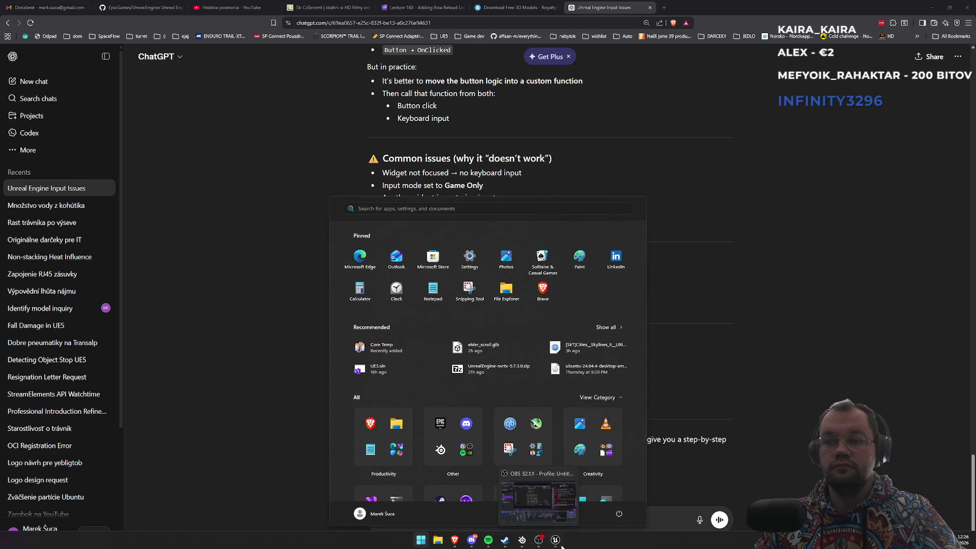
{"action": "mouse_move", "coordinate": [496, 545]}
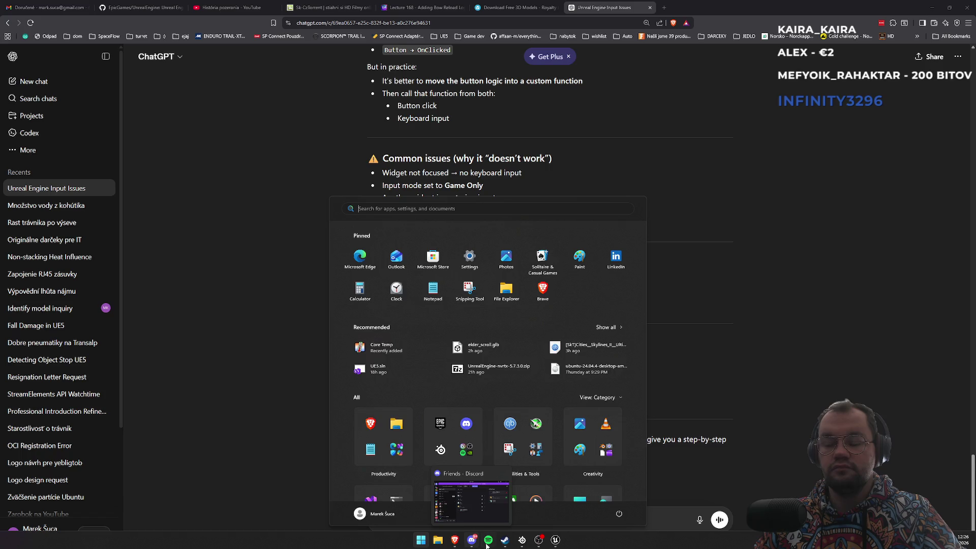
{"action": "left_click", "coordinate": [555, 540]}
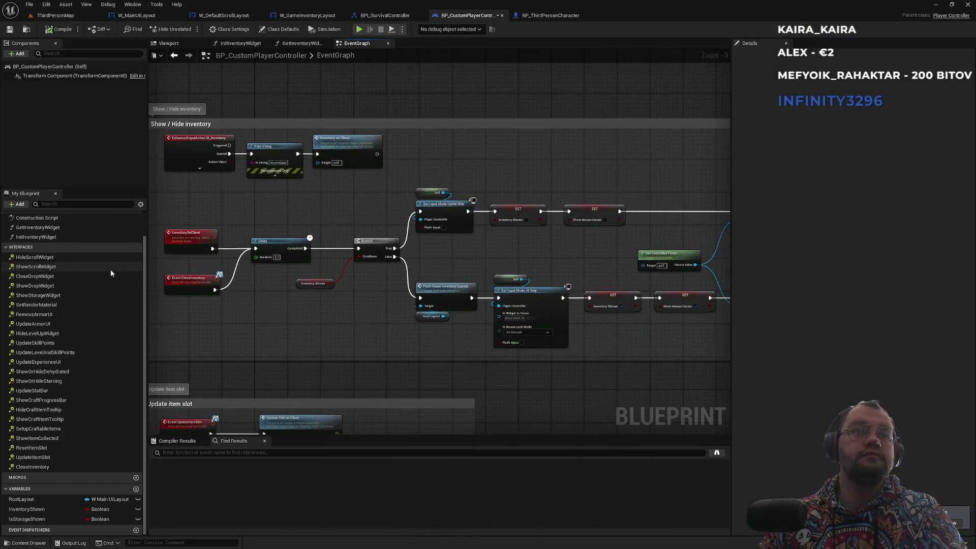
Step: Expand EventGraph in My Blueprint and filter its events with the search term 'on'
{"action": "scroll", "coordinate": [113, 272], "scroll_direction": "up", "scroll_amount": 2}
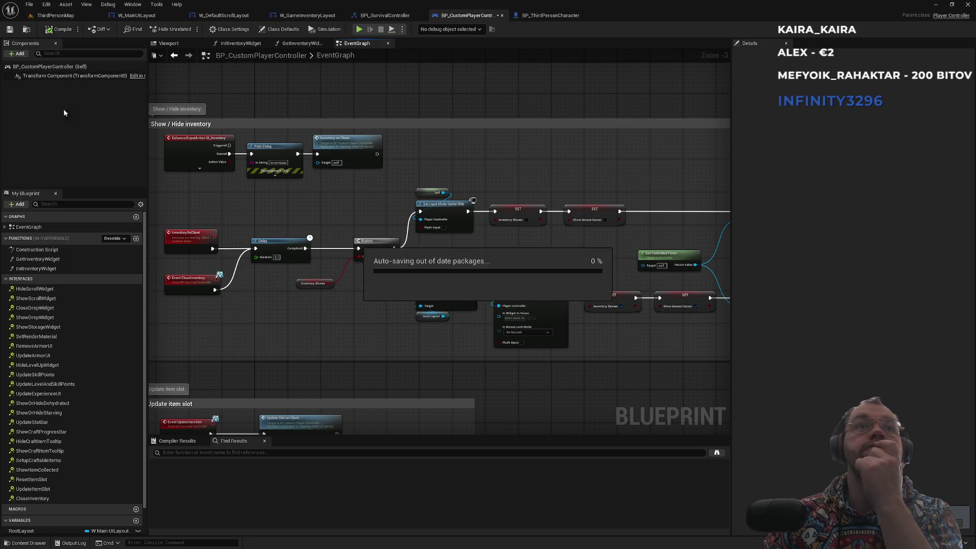
{"action": "left_click", "coordinate": [5, 228]}
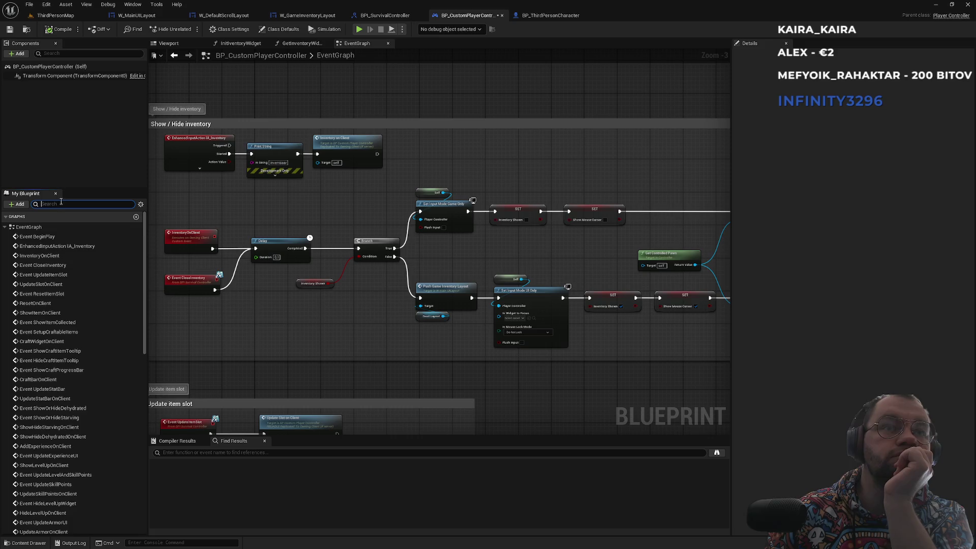
{"action": "type", "text": "on"}
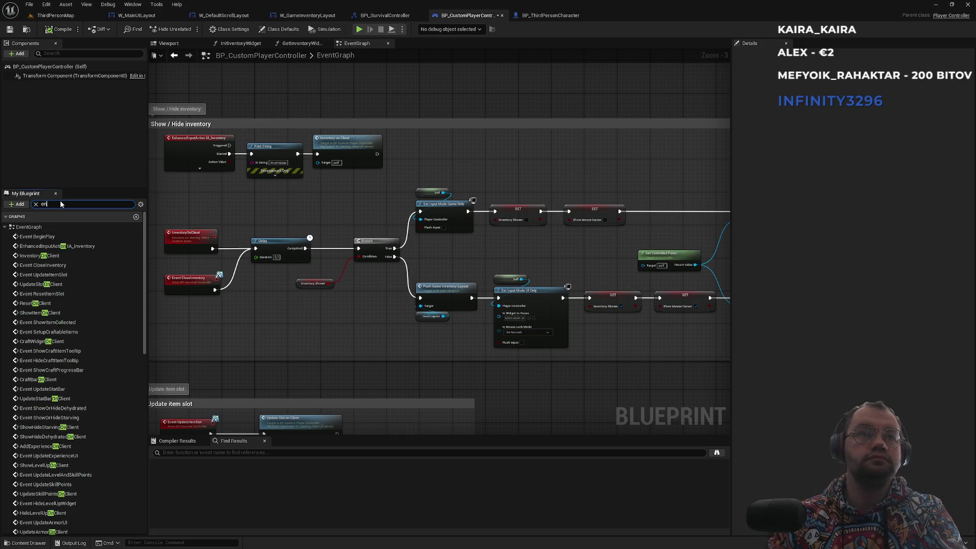